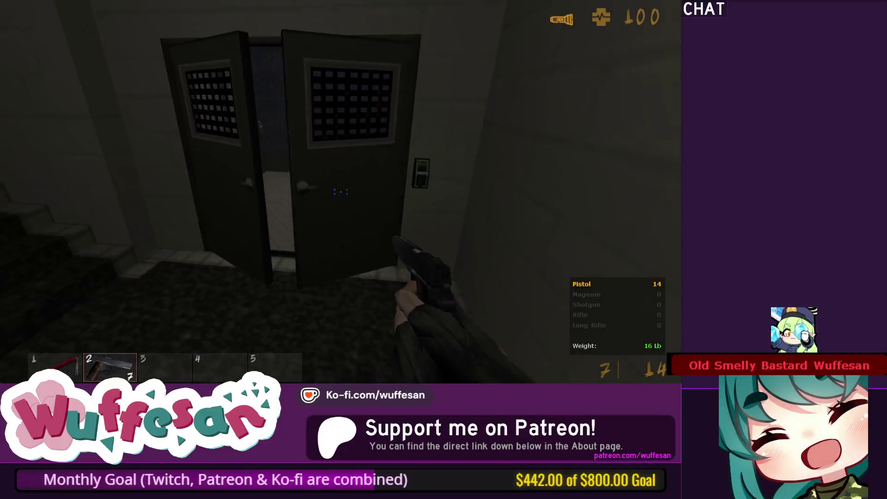
# Face the elevator and fire 'ent_fire open_my_shit' from the console to open the doors.
pyautogui.press('d')
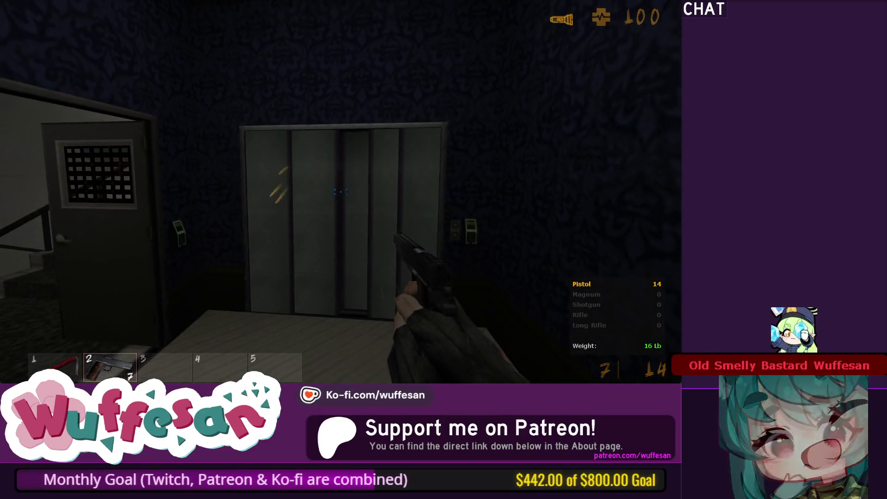
pyautogui.press('`')
pyautogui.write('ent_fire open_my_shit')
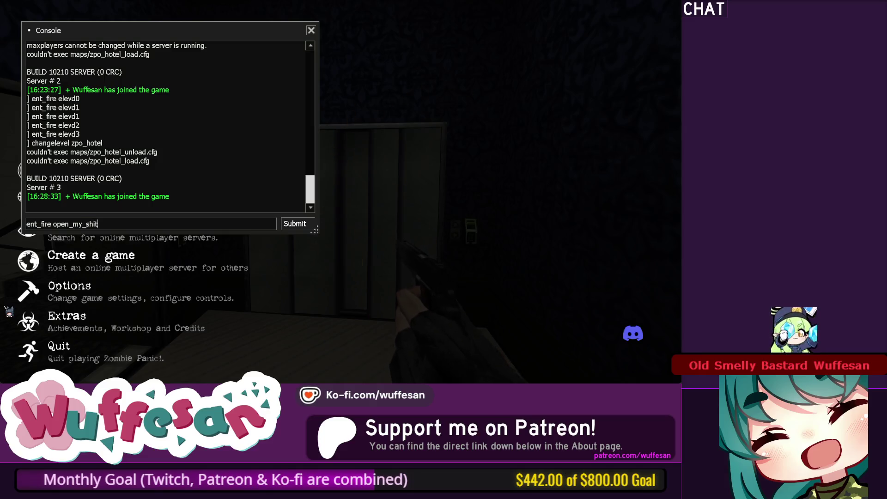
pyautogui.press('Return')
pyautogui.press('Escape')
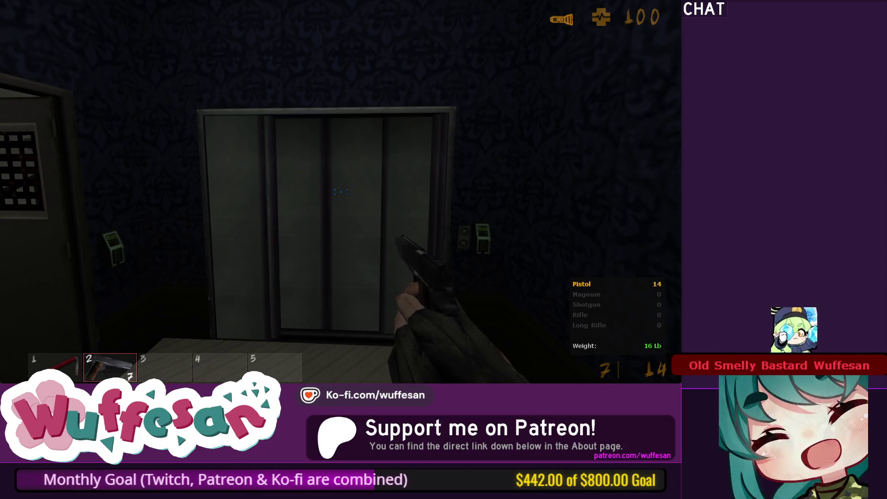
# Walk toward and away from the elevator to watch the doors from several distances.
pyautogui.press('s')
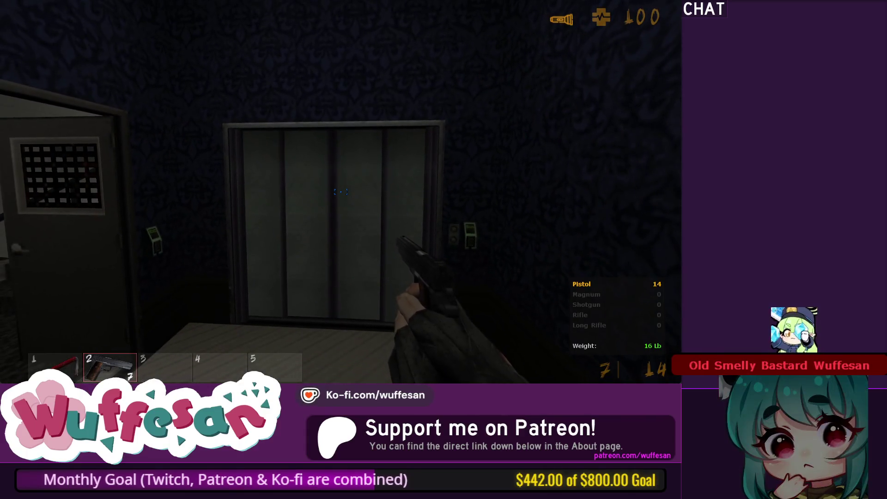
pyautogui.press('w')
pyautogui.press('s')
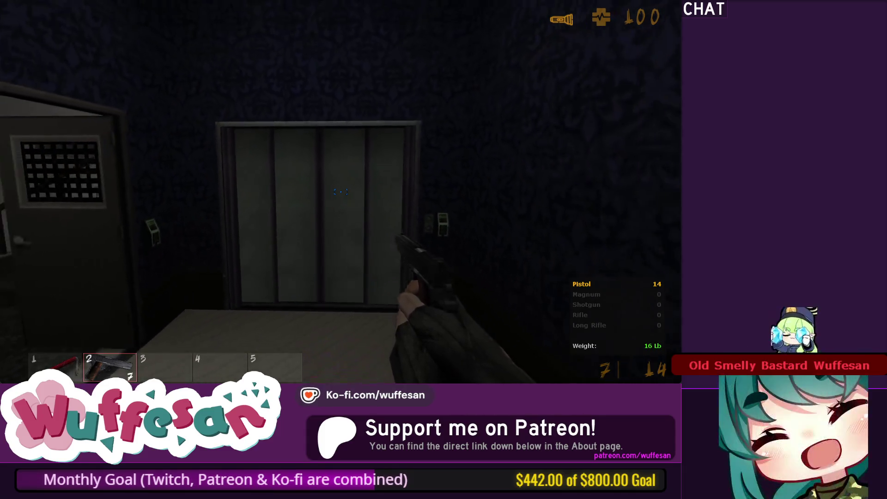
pyautogui.press('w')
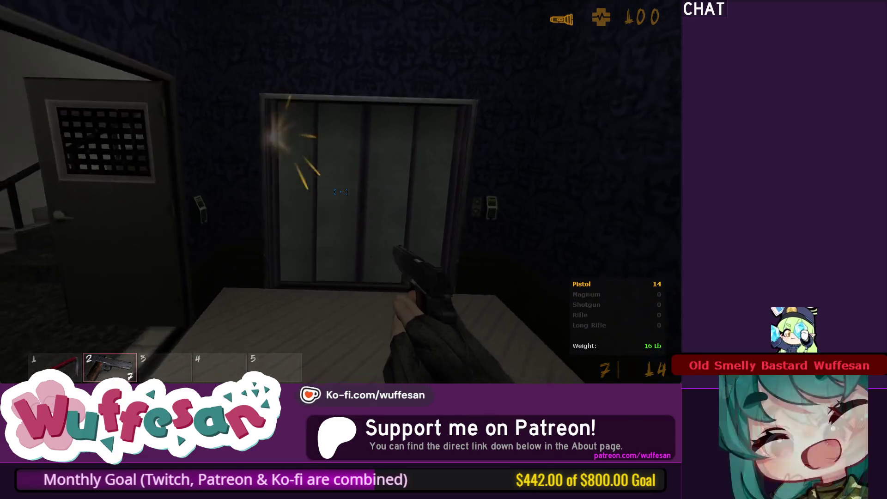
pyautogui.press('s')
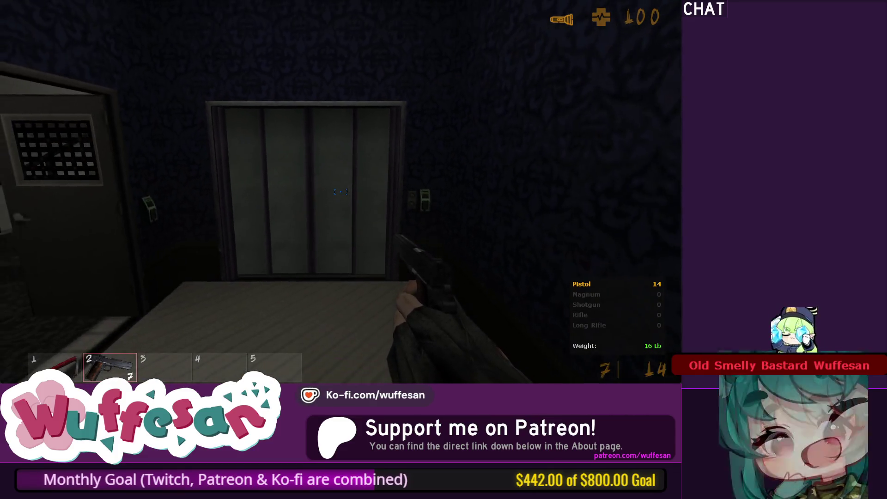
# Leave the game and bring the J.A.C.K. editor back to the front.
pyautogui.press('Escape')
pyautogui.hotkey('alt', 'Tab')
pyautogui.click(276, 127)
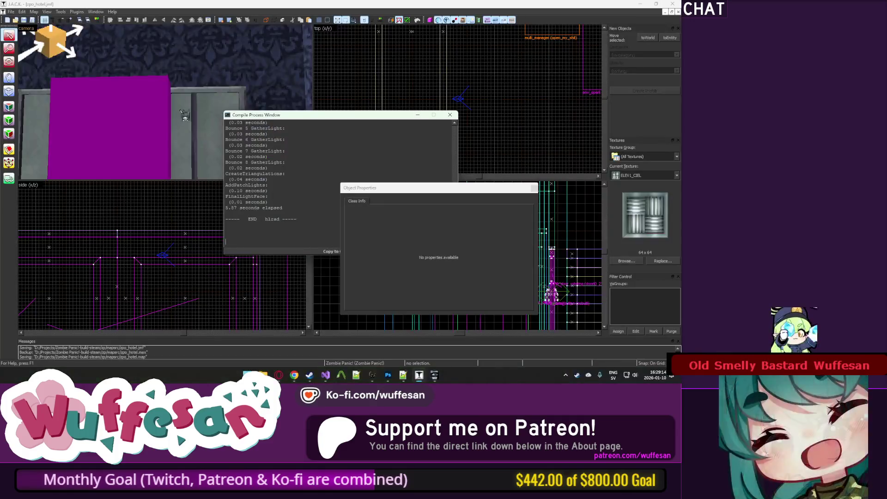
# Select the elevator's multi_manager and rename its sparky5 entry to sparky#3.
pyautogui.click(378, 202)
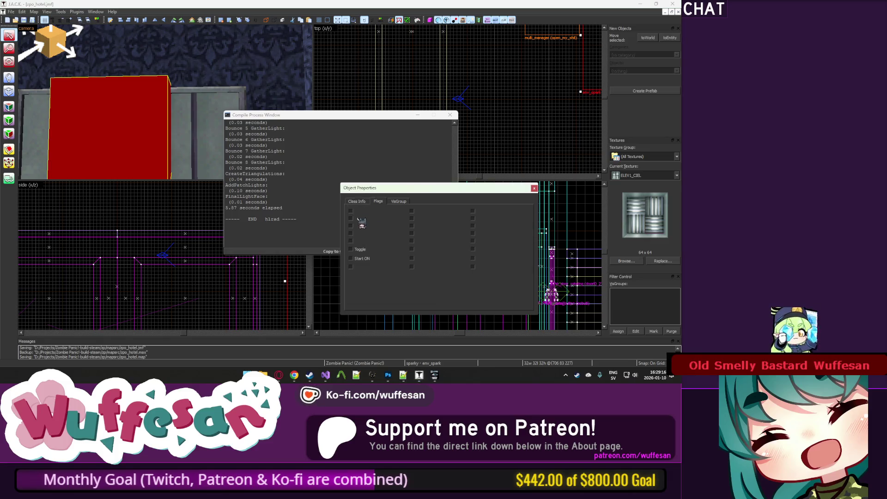
pyautogui.click(499, 147)
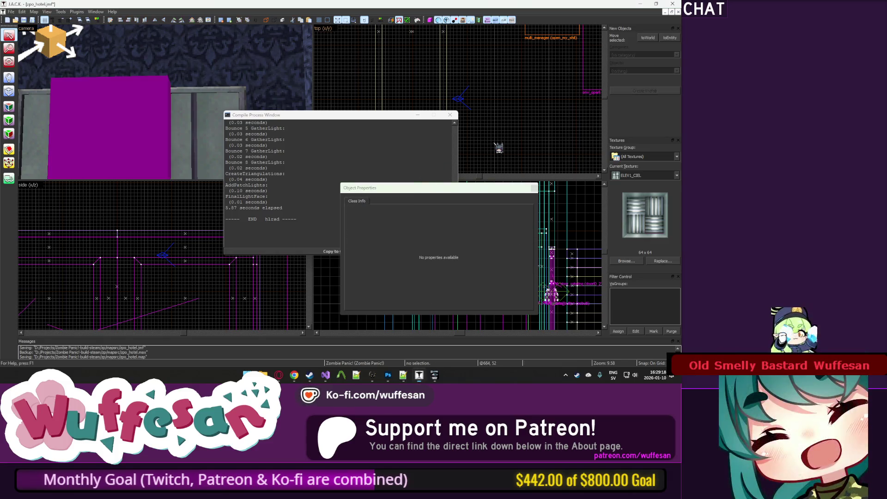
pyautogui.click(74, 60)
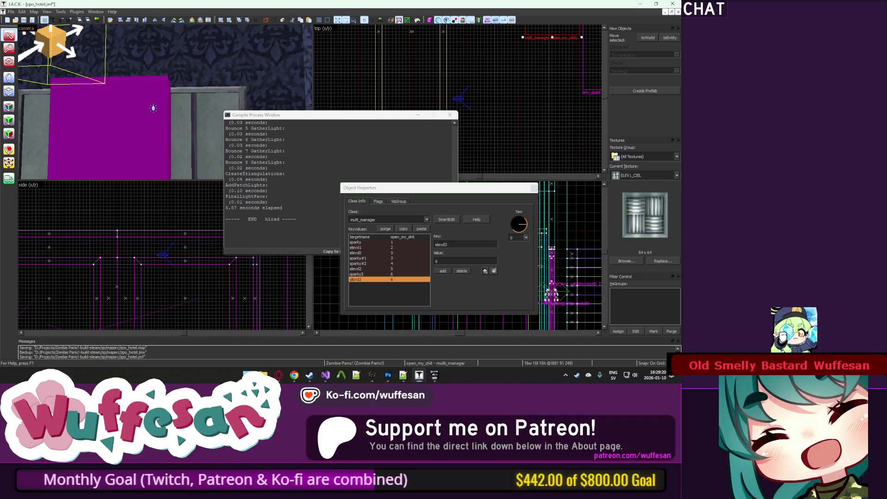
pyautogui.click(373, 242)
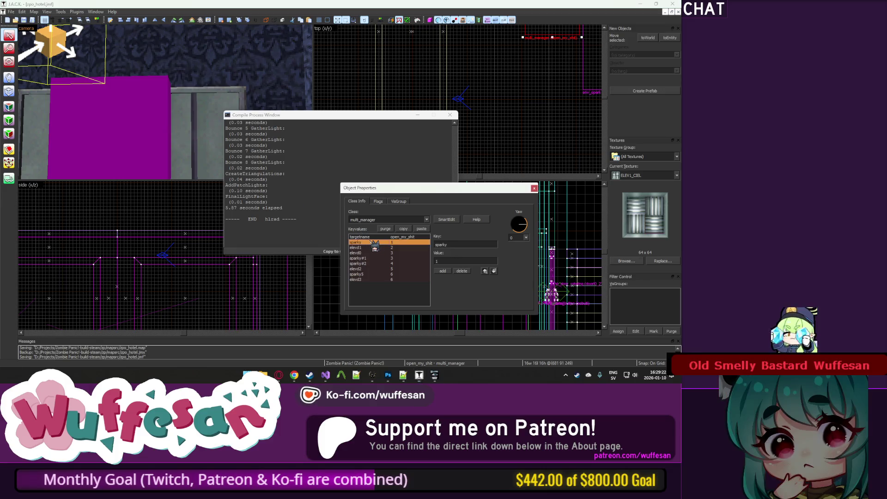
pyautogui.click(381, 259)
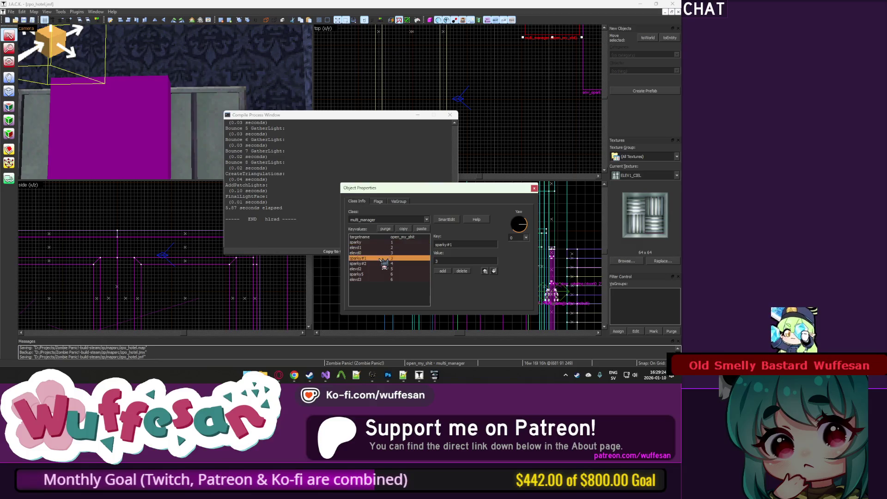
pyautogui.click(392, 264)
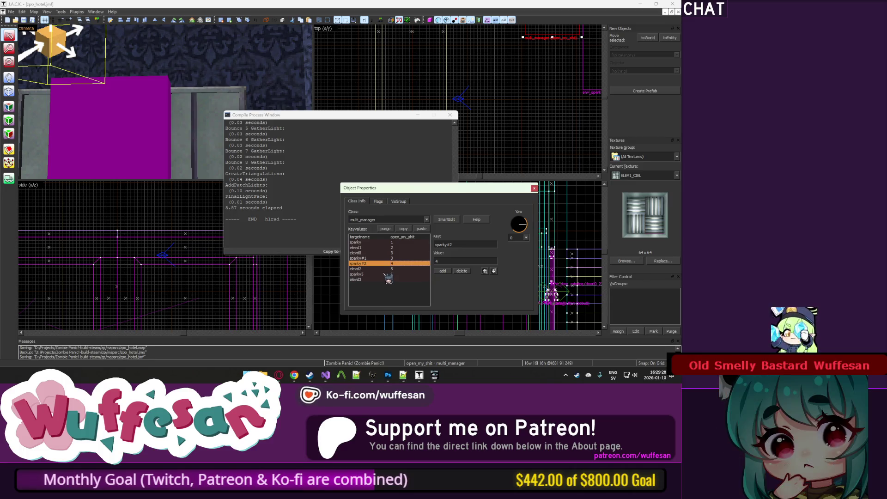
pyautogui.click(389, 274)
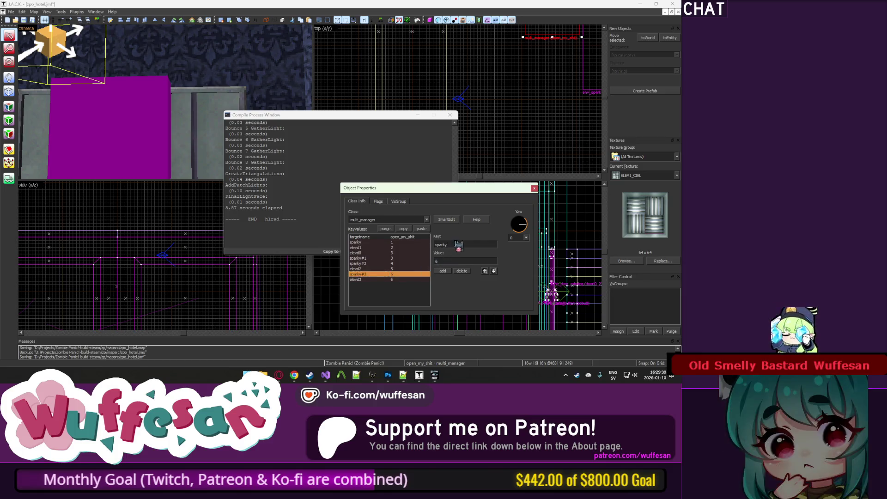
pyautogui.click(398, 269)
# Review the sparky and elevd timing entries and change elevd2's delay from 5 to 6.
pyautogui.click(396, 248)
pyautogui.click(396, 242)
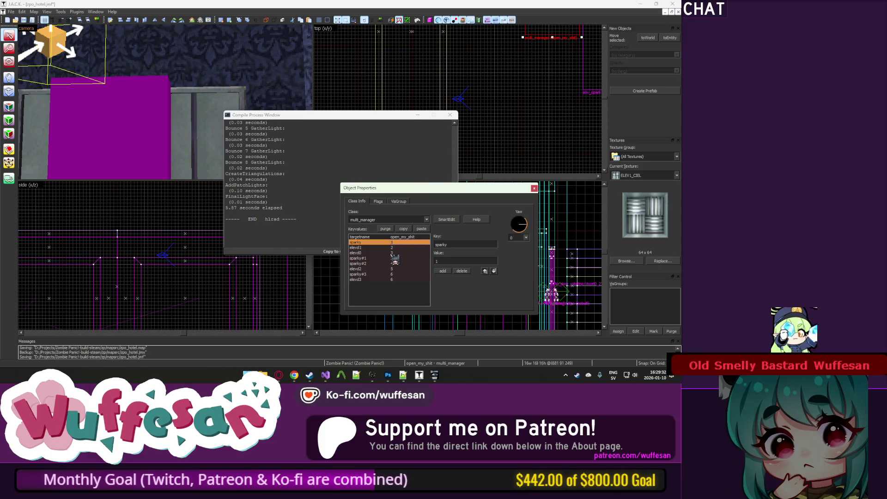
pyautogui.click(396, 258)
pyautogui.click(391, 263)
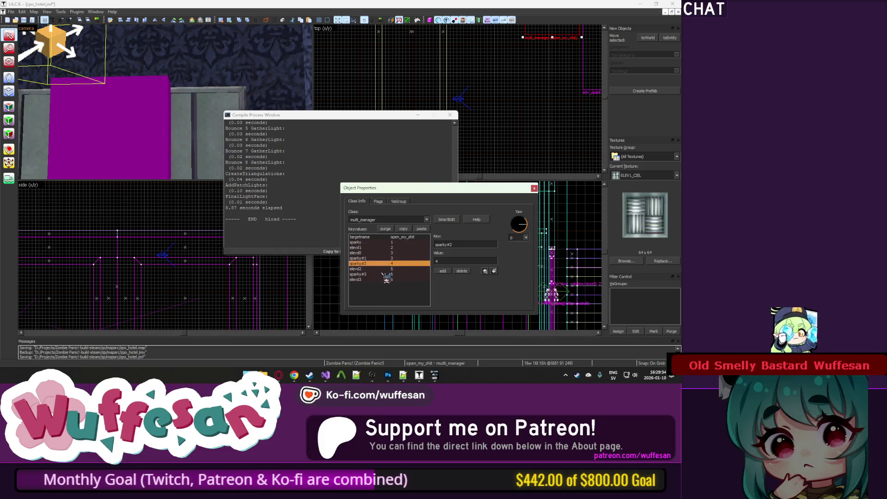
pyautogui.click(398, 275)
pyautogui.click(400, 280)
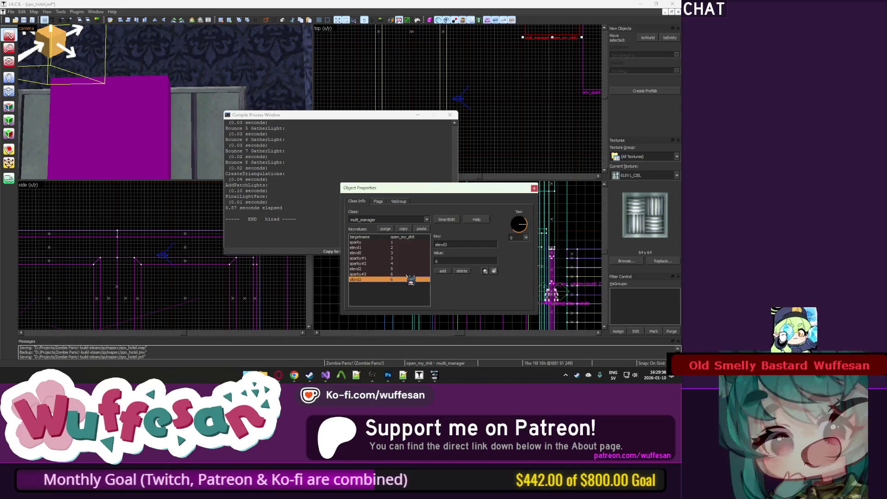
pyautogui.click(403, 269)
pyautogui.doubleClick(440, 262)
pyautogui.write('6')
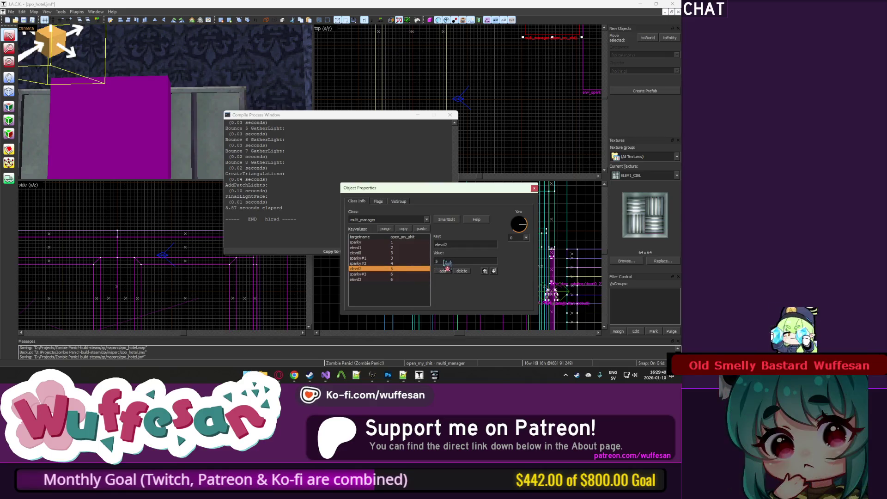
# Check the sparky#3, elevd3 and elevd0 timings, select door elevd1, and close Object Properties.
pyautogui.click(401, 275)
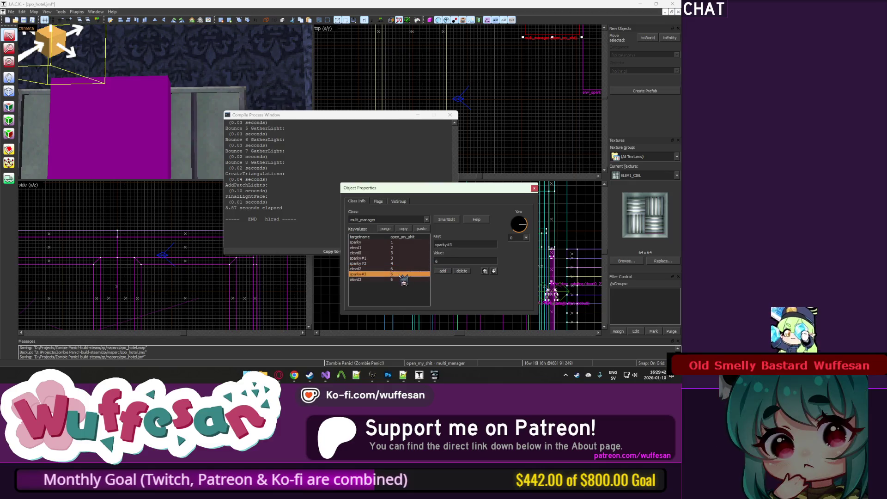
pyautogui.click(401, 280)
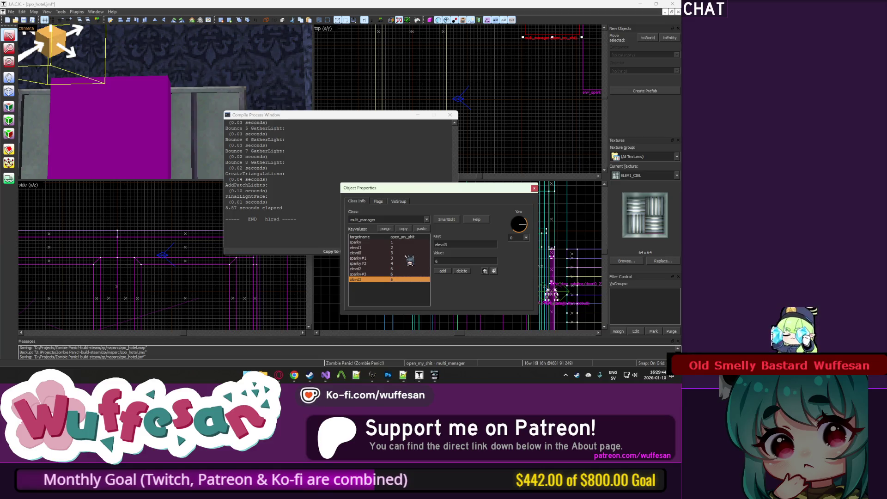
pyautogui.click(398, 253)
pyautogui.click(181, 147)
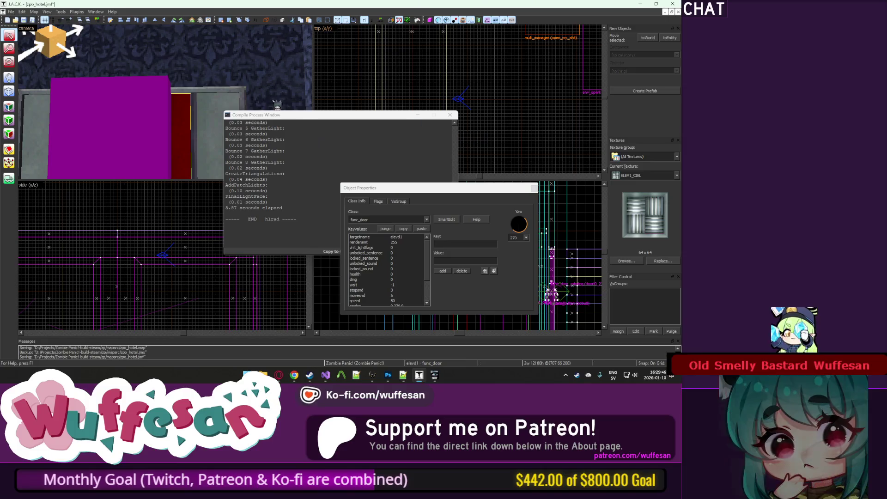
pyautogui.click(534, 188)
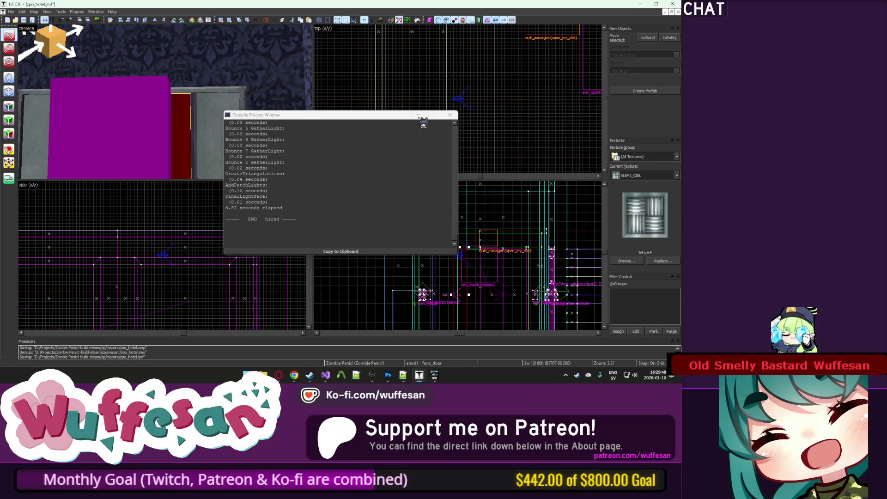
# Dismiss the compile log and open the red door brush's properties to copy its func_door attributes.
pyautogui.click(450, 116)
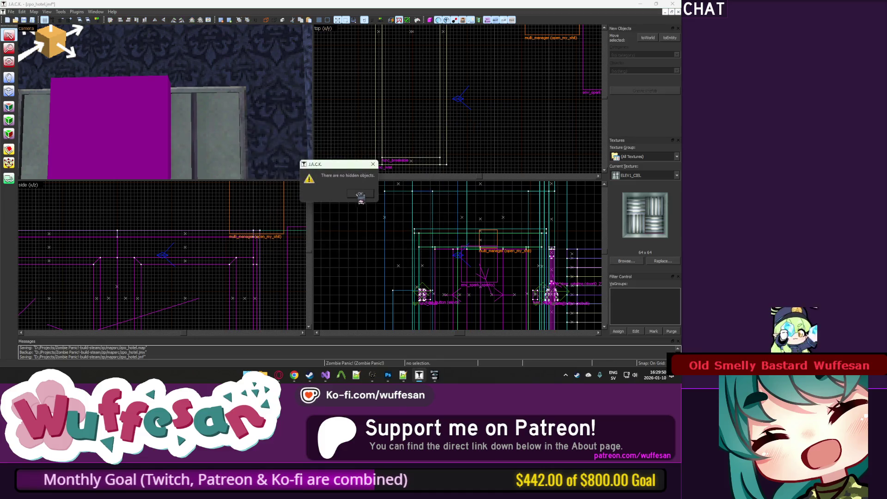
pyautogui.click(363, 199)
pyautogui.press('z')
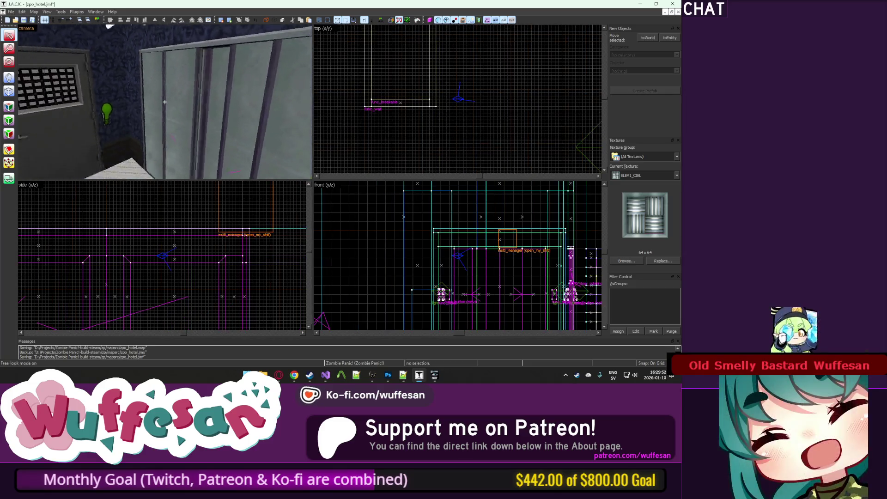
pyautogui.click(165, 102)
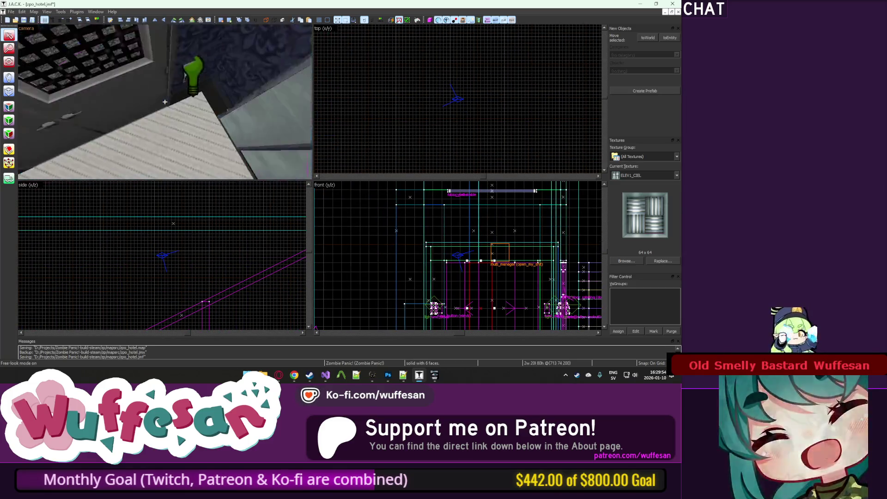
pyautogui.hotkey('alt', 'Return')
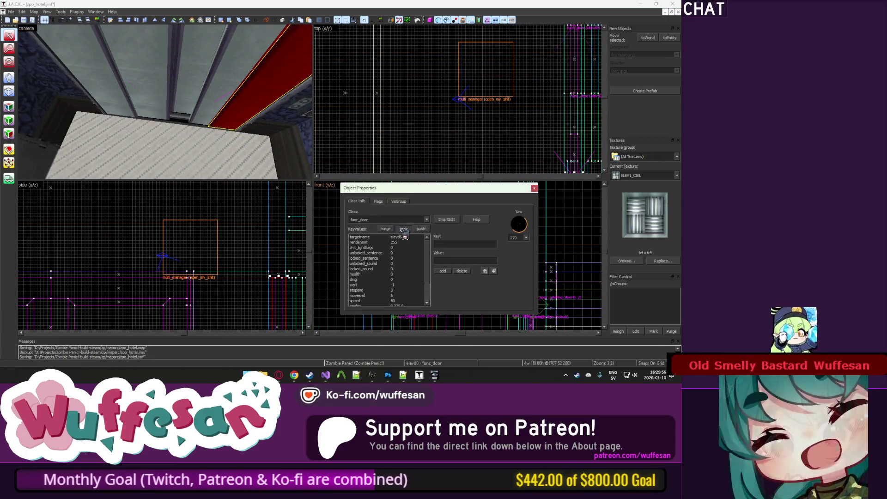
# Paste the door's func_door attributes onto an elevator ceiling brush and trim the trailing 0 from its name.
pyautogui.click(159, 118)
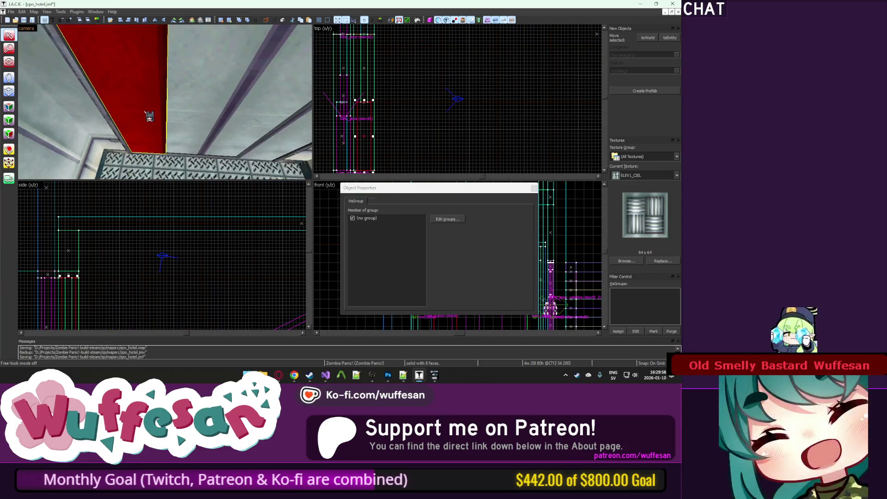
pyautogui.press('z')
pyautogui.click(160, 119)
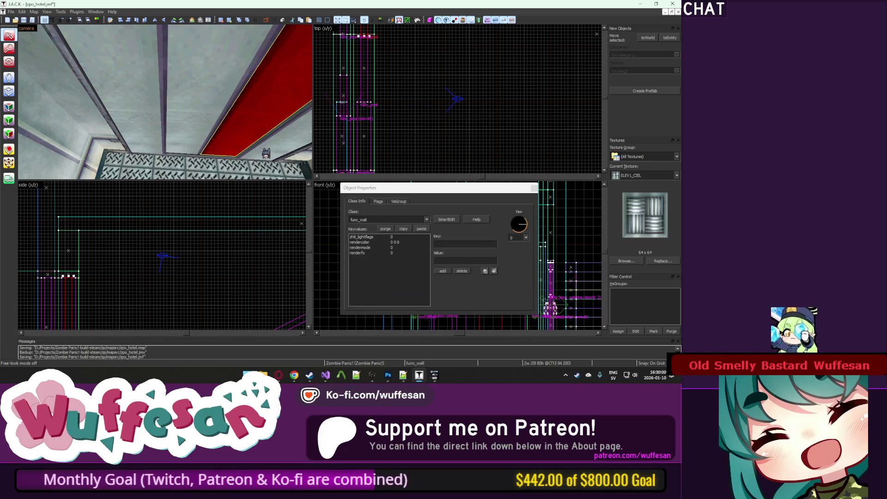
pyautogui.click(178, 145)
pyautogui.click(421, 229)
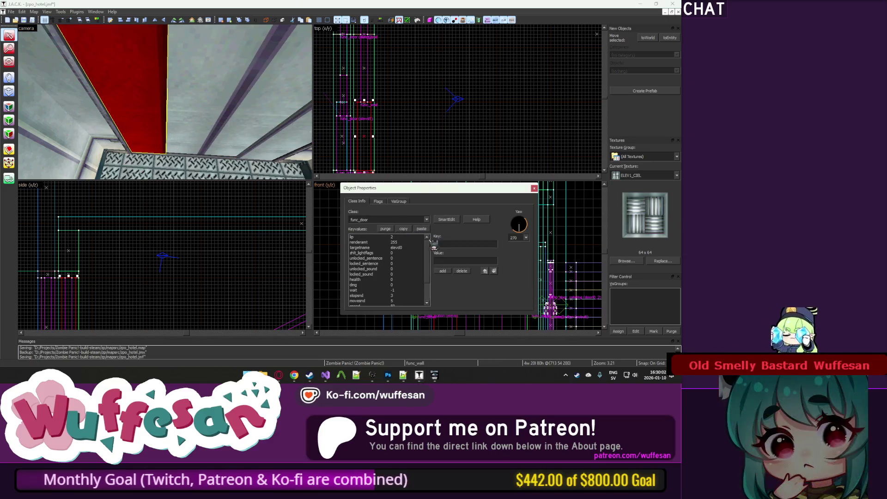
pyautogui.click(446, 219)
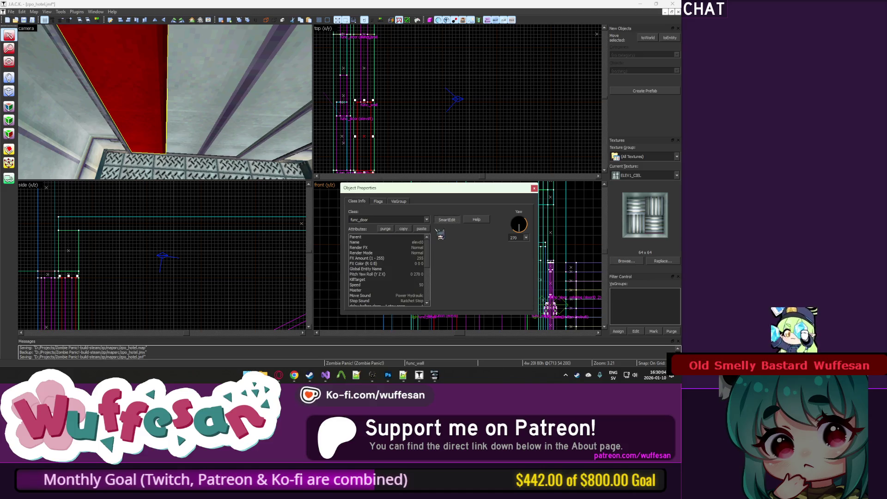
pyautogui.click(422, 242)
pyautogui.press('BackSpace')
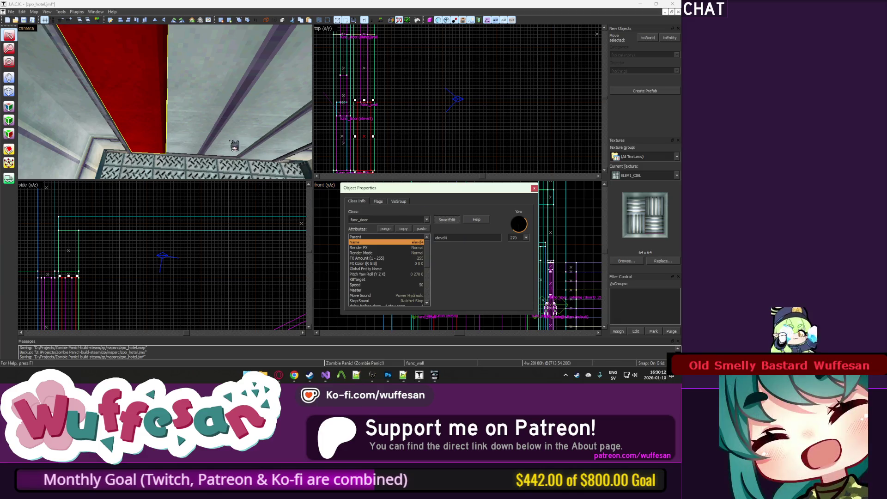
pyautogui.hotkey('ctrl', 'z')
pyautogui.click(424, 229)
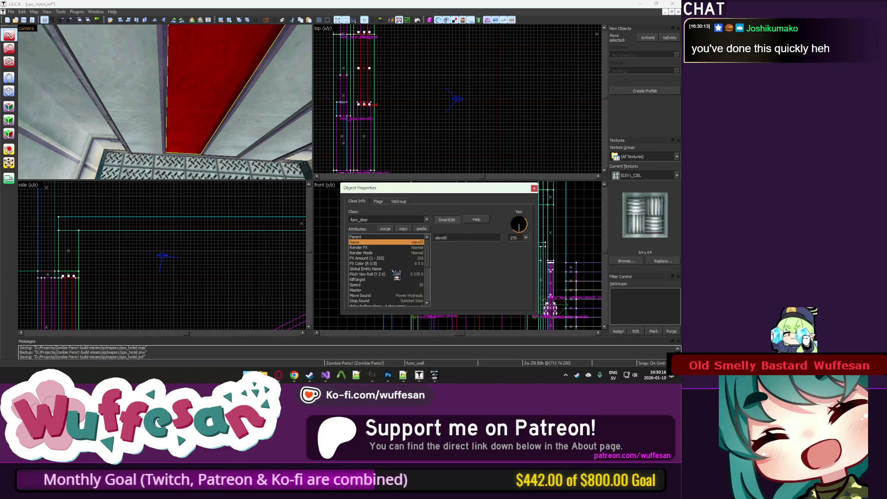
# Select the elevd5 and elevd2 door brushes and another wall brush in the 3D view.
pyautogui.moveTo(224, 164); pyautogui.dragTo(200, 131)
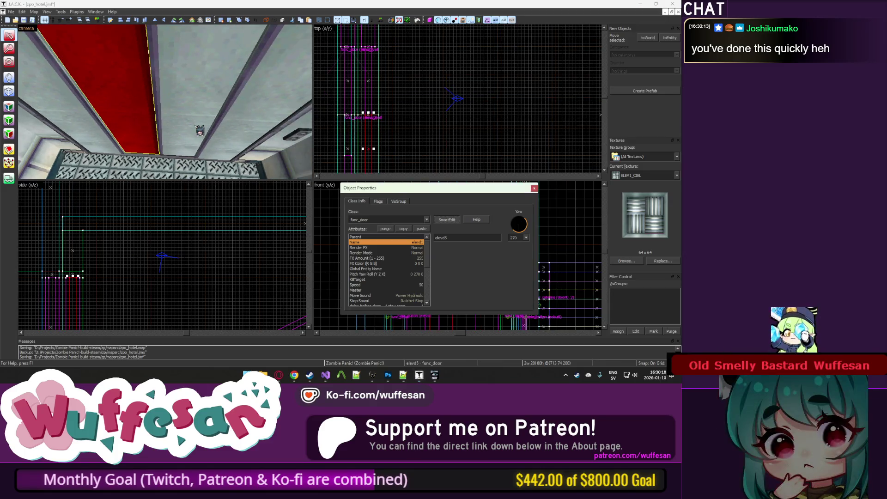
pyautogui.click(200, 131)
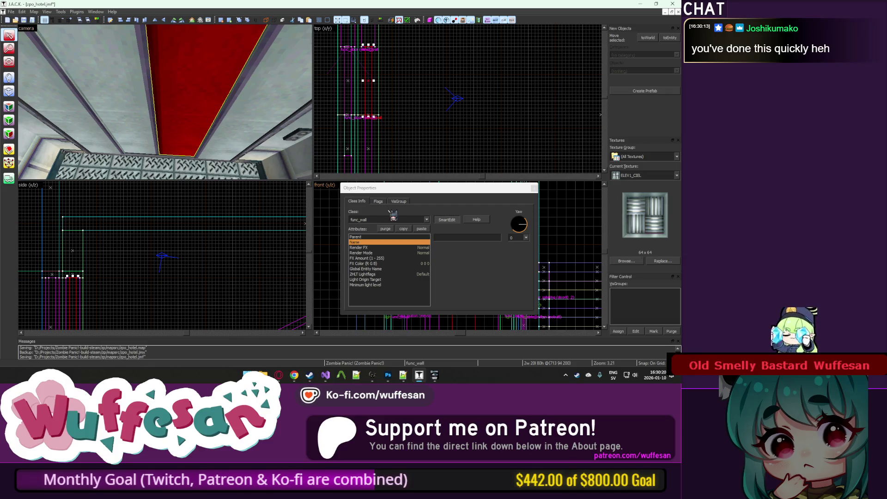
pyautogui.click(128, 134)
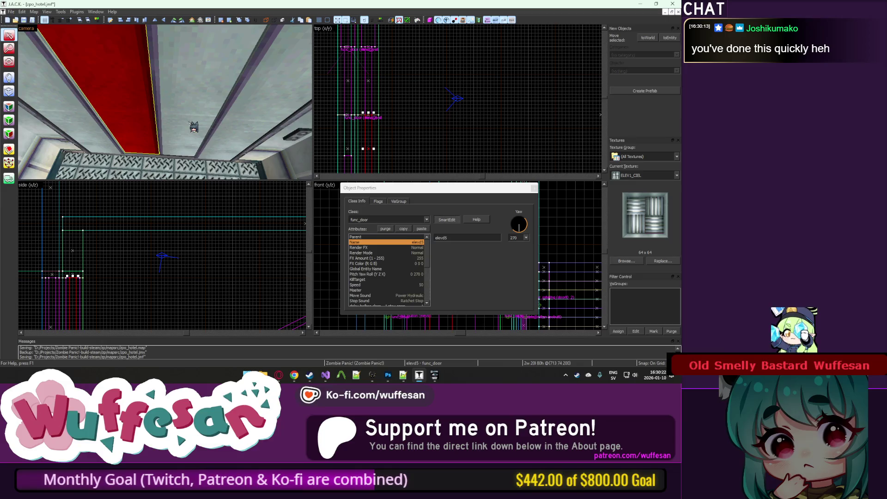
pyautogui.press('z')
pyautogui.click(165, 102)
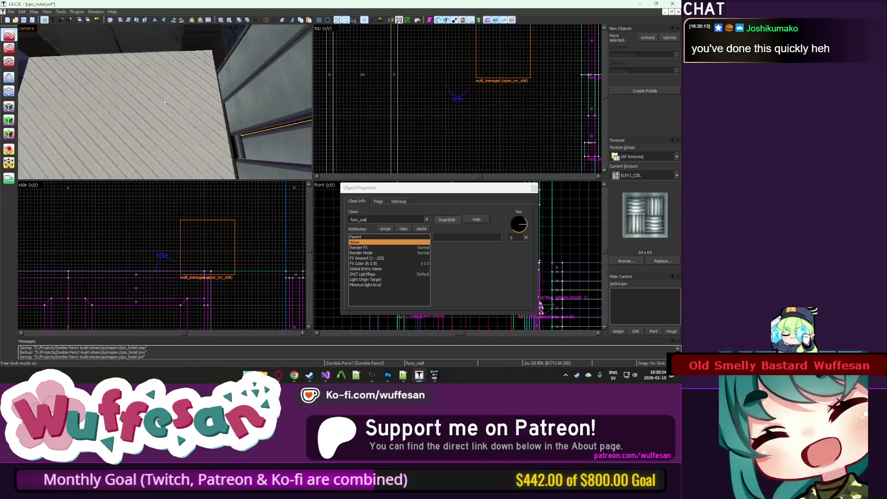
pyautogui.click(271, 90)
pyautogui.press('z')
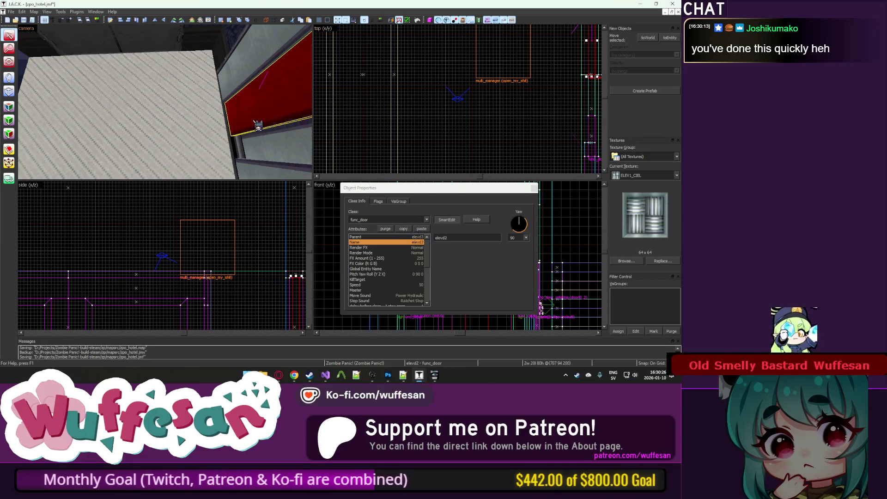
pyautogui.press('z')
pyautogui.click(169, 102)
pyautogui.press('z')
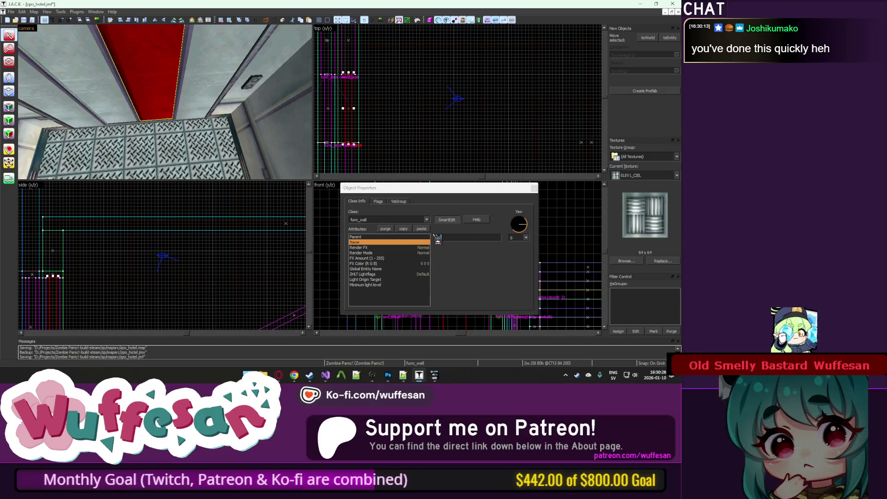
# Paste the door attributes onto the remaining wall brushes and set elevd5's Parent to elevd4.
pyautogui.click(427, 230)
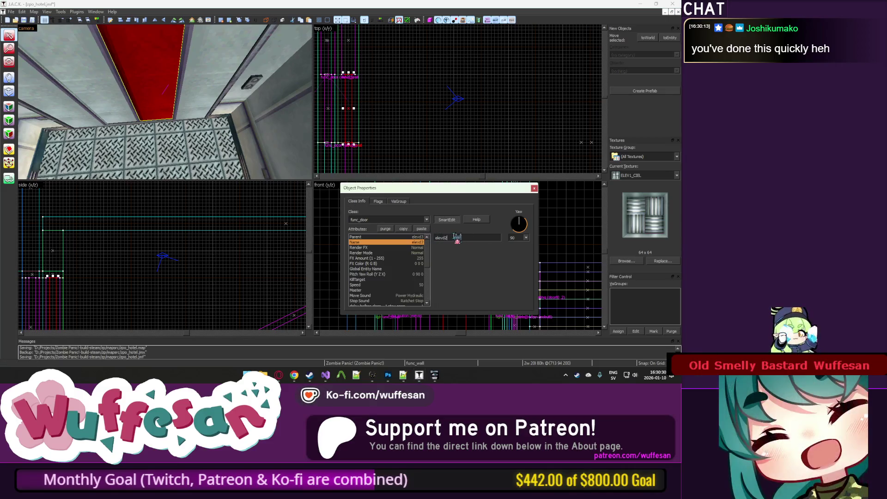
pyautogui.hotkey('ctrl', 'z')
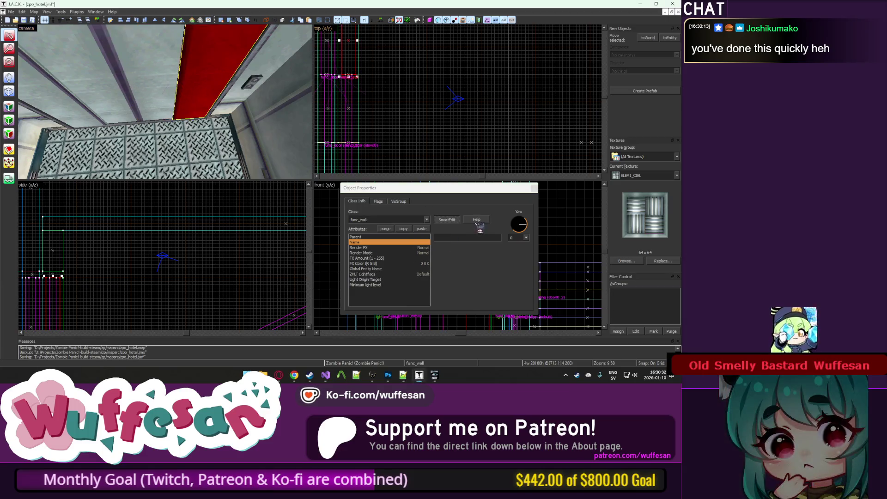
pyautogui.click(422, 228)
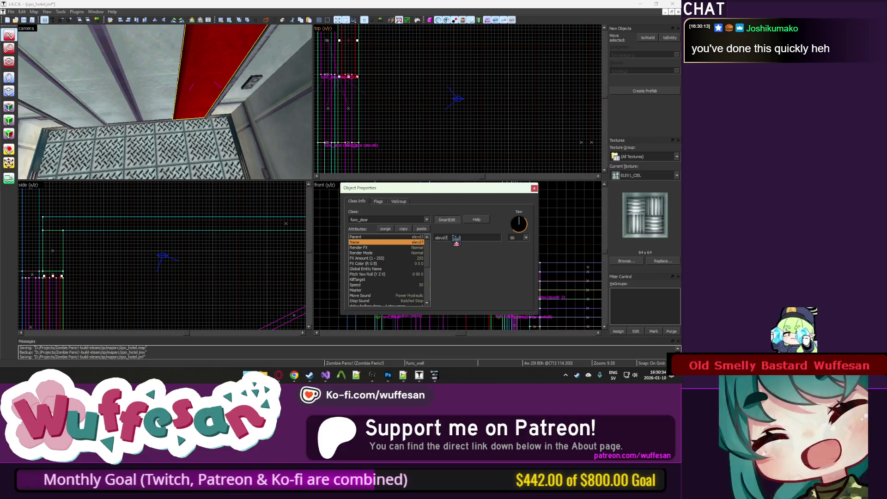
pyautogui.click(422, 237)
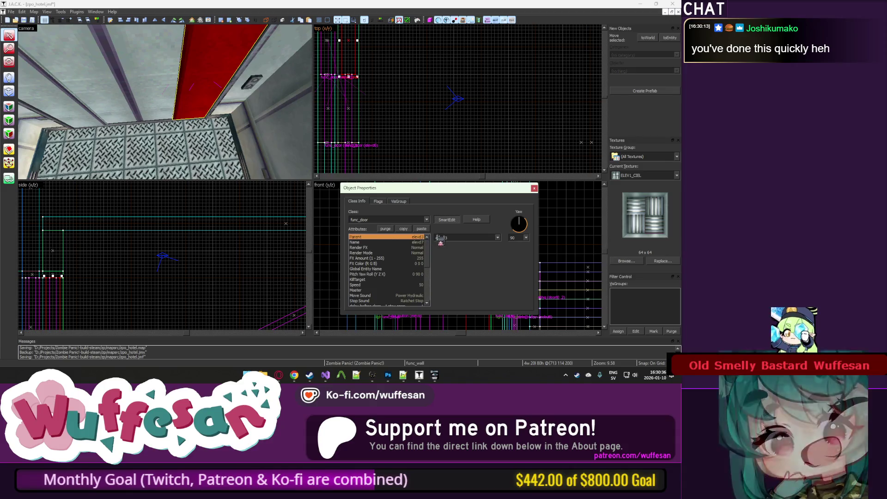
pyautogui.hotkey('ctrl', 'y')
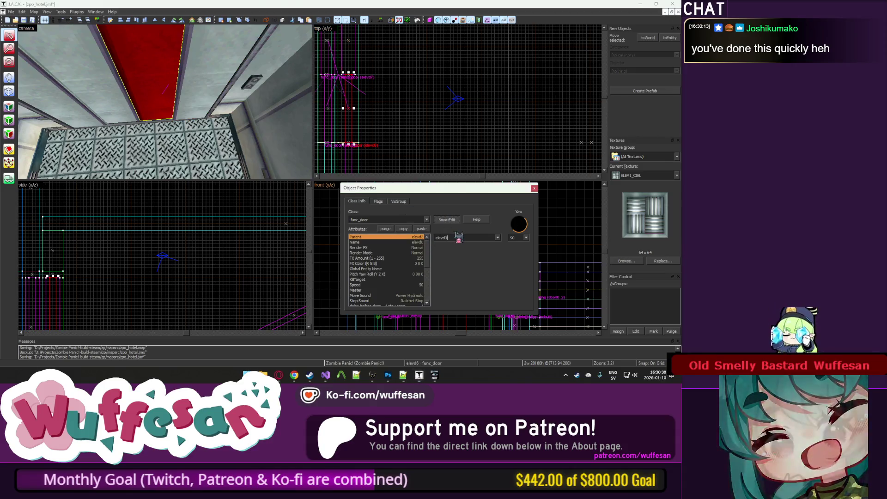
pyautogui.hotkey('ctrl', 'y')
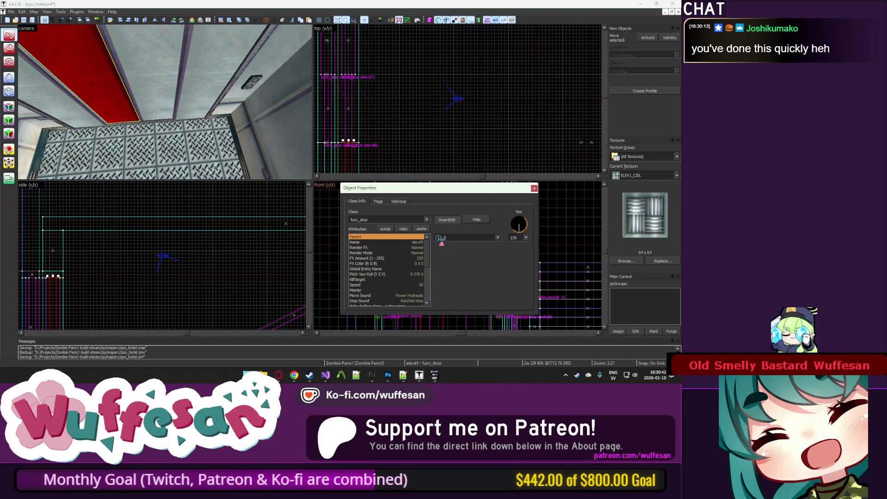
pyautogui.write('elevd4')
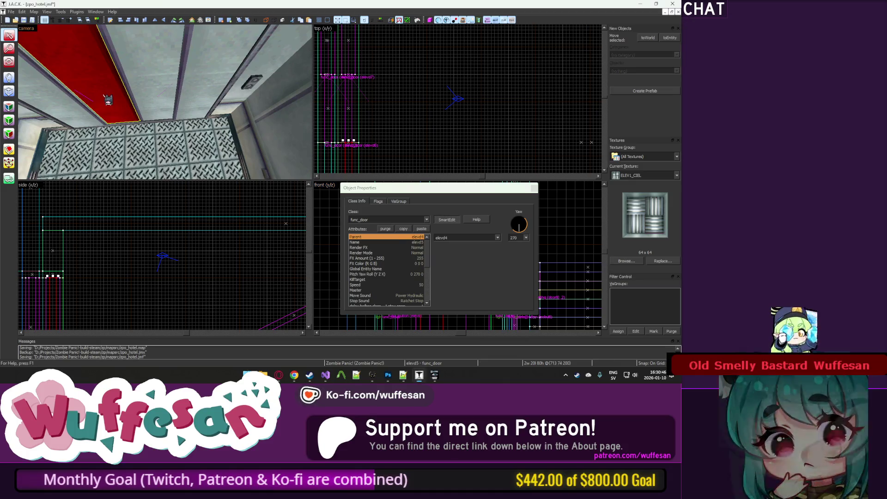
pyautogui.click(236, 94)
# Select the multi_manager and add an elevd4 keyvalue with delay 7 in raw keyvalue mode.
pyautogui.press('z')
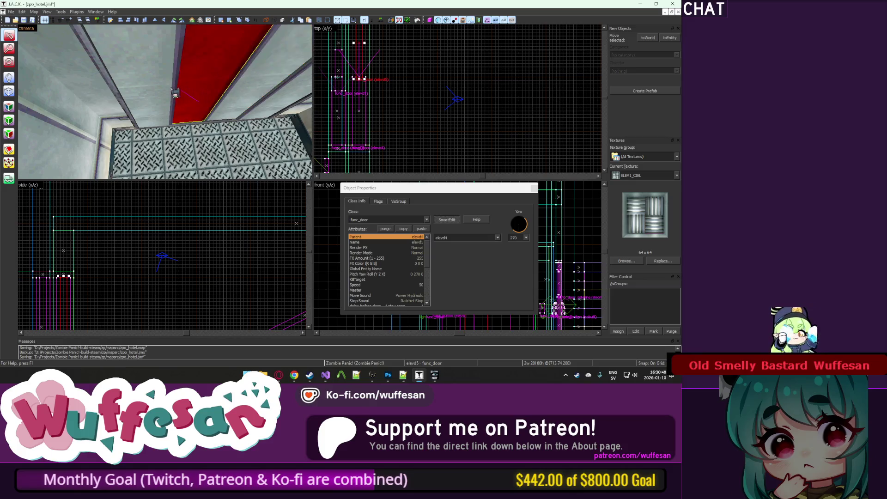
pyautogui.click(100, 127)
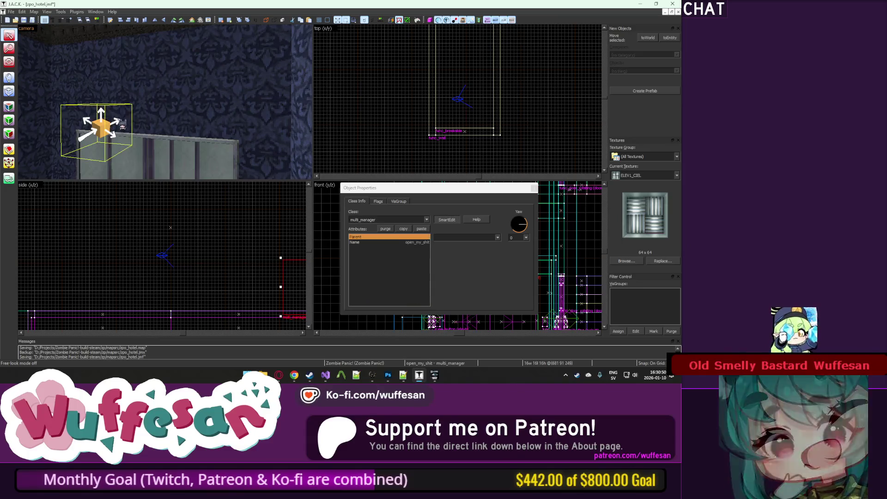
pyautogui.click(445, 220)
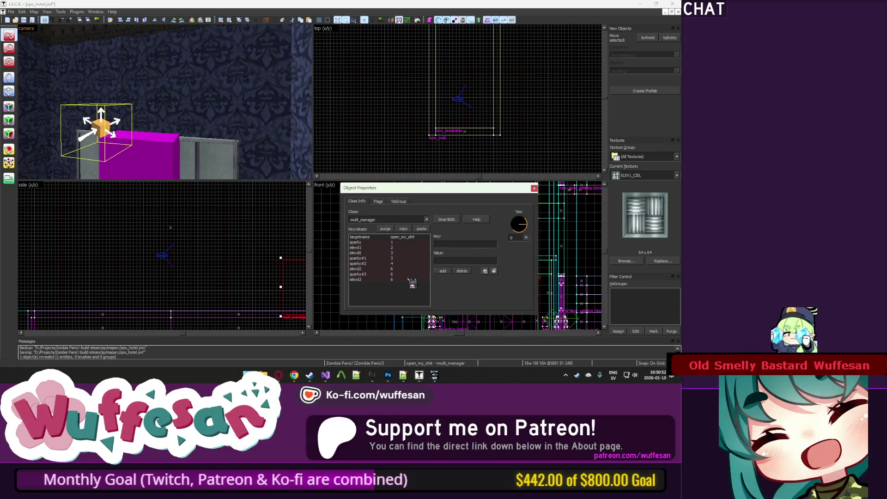
pyautogui.click(443, 271)
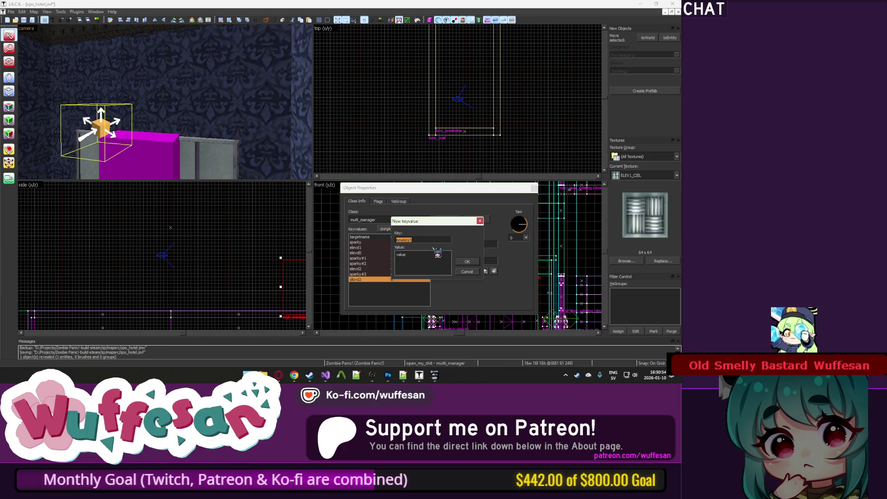
pyautogui.moveTo(434, 228); pyautogui.dragTo(483, 231)
pyautogui.write('elevd4')
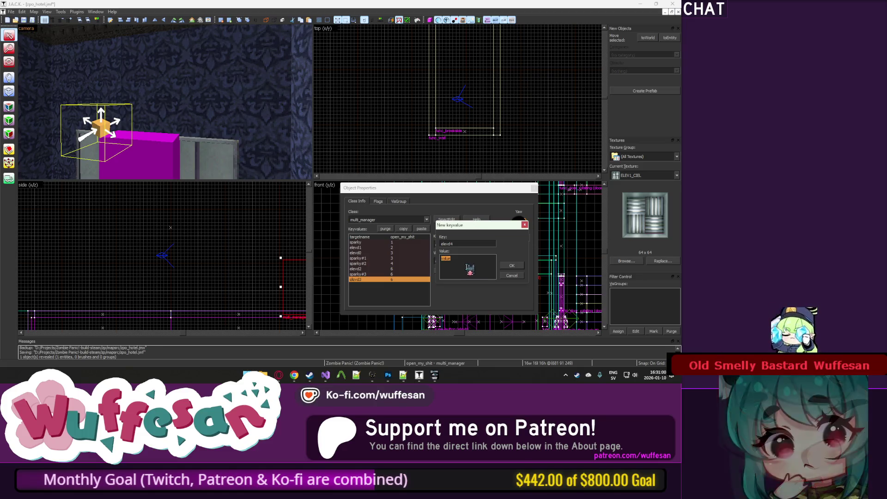
pyautogui.write('8')
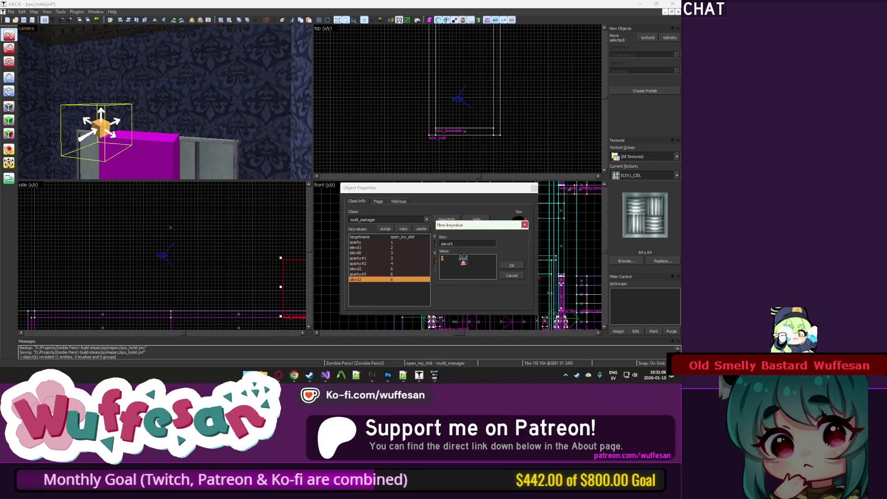
pyautogui.click(507, 267)
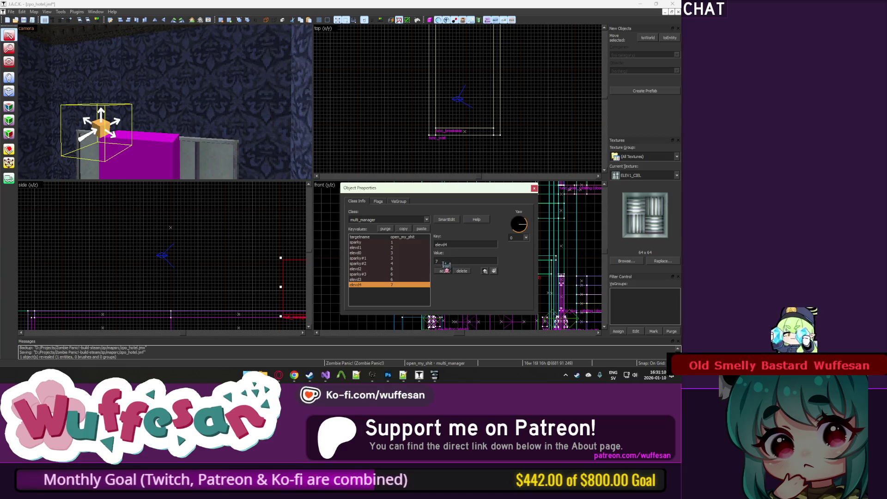
# Add an elevd5 keyvalue to the multi_manager with delay 7.
pyautogui.click(444, 271)
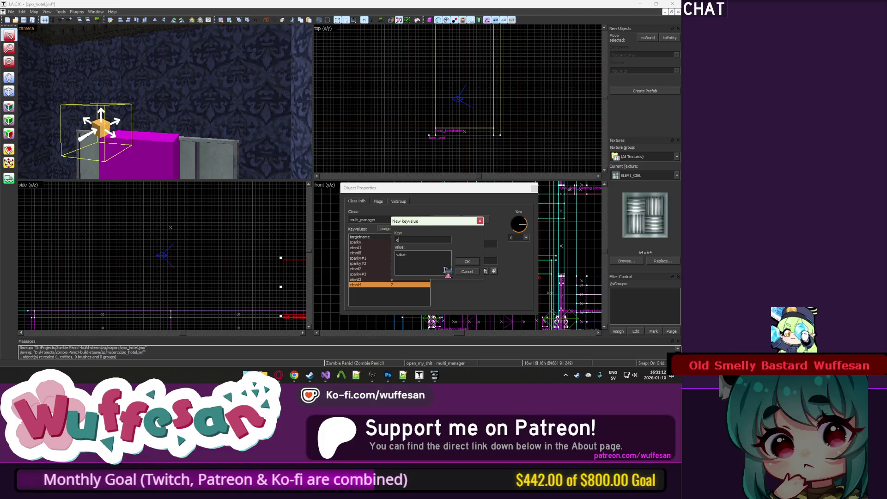
pyautogui.write('levd')
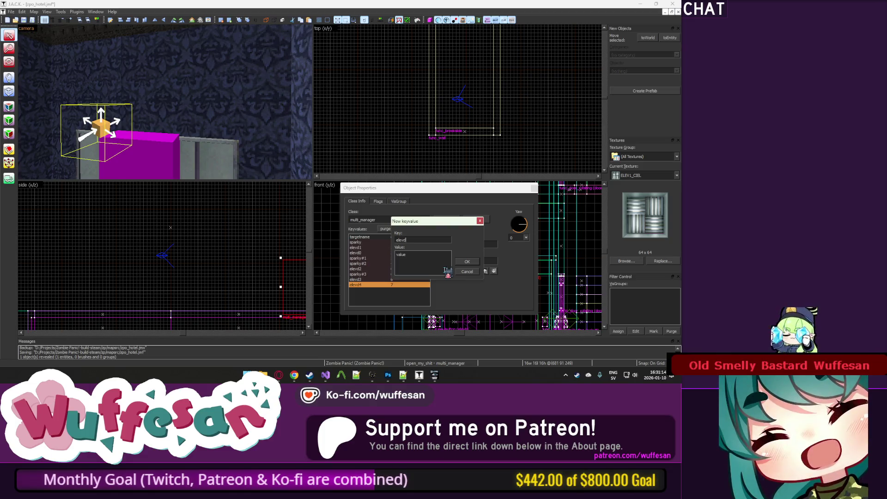
pyautogui.write('5')
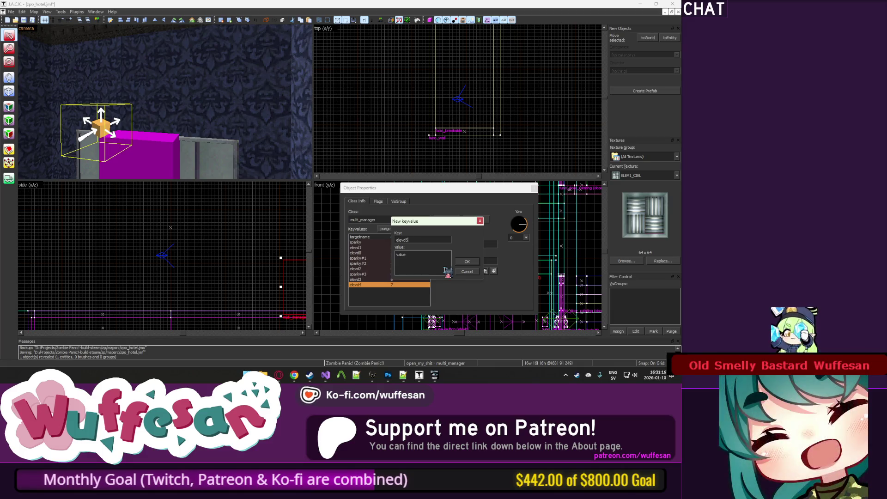
pyautogui.press('Tab')
pyautogui.write('8')
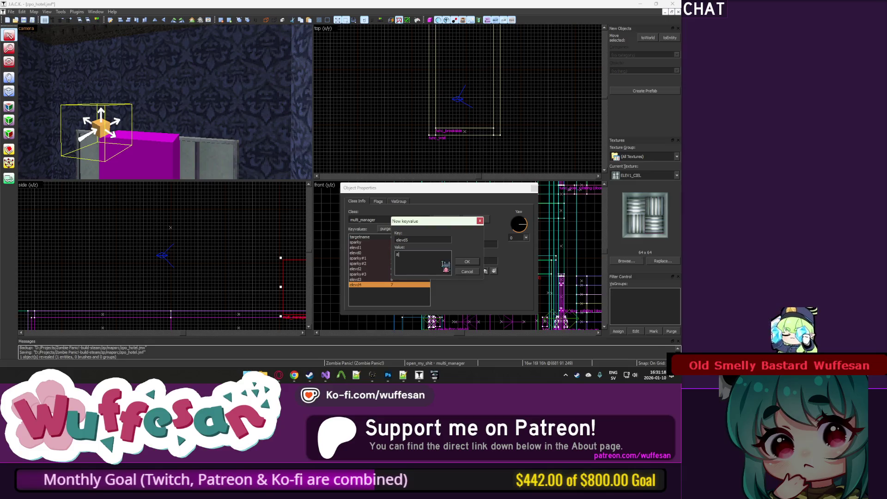
pyautogui.press('BackSpace')
pyautogui.write('7')
pyautogui.click(463, 263)
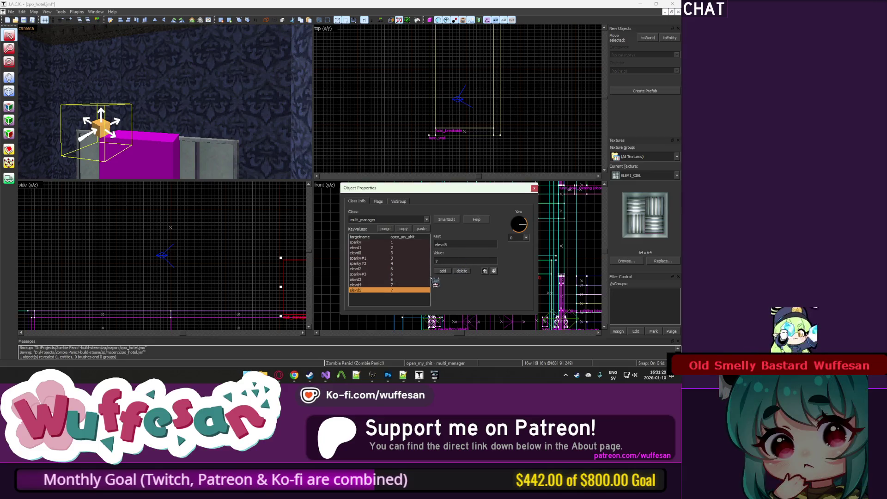
# Add an elevd6 keyvalue with delay 7 and a new elevd7 keyvalue.
pyautogui.click(443, 271)
pyautogui.write('ele')
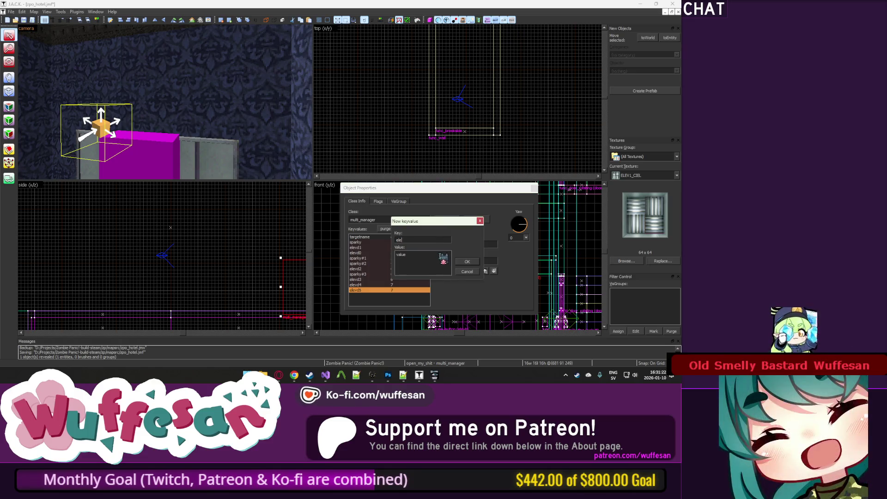
pyautogui.write('vd6')
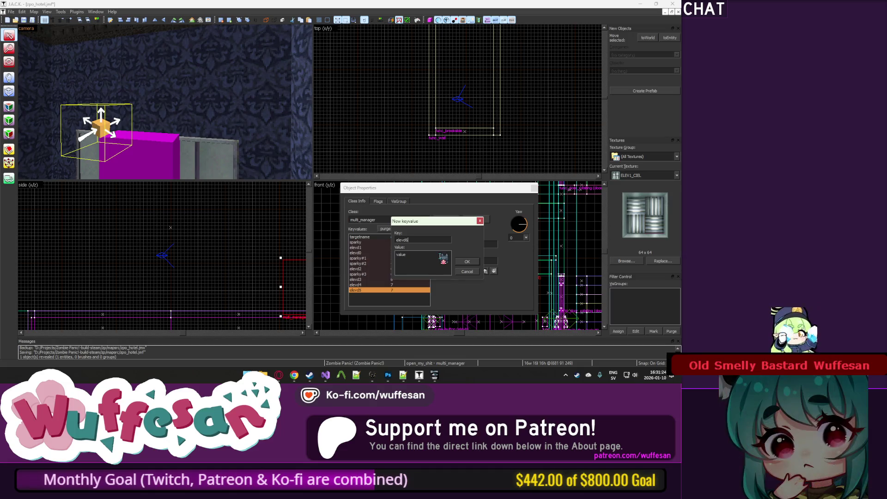
pyautogui.write('7')
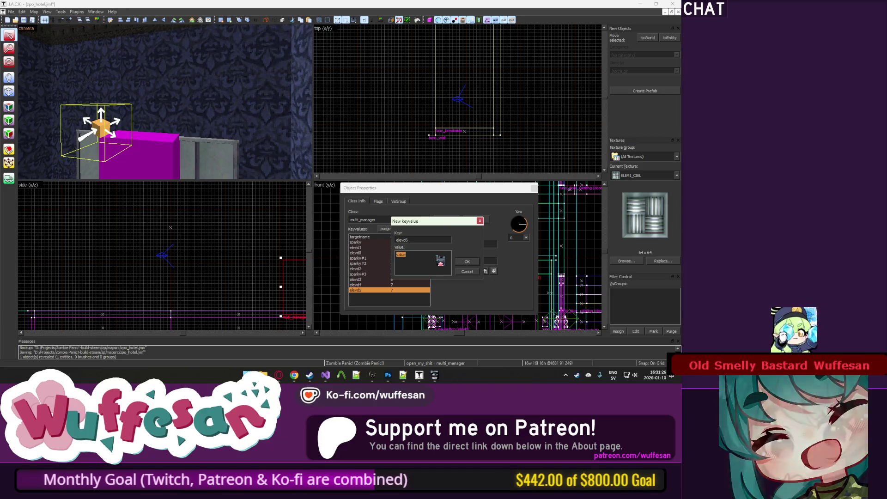
pyautogui.click(466, 262)
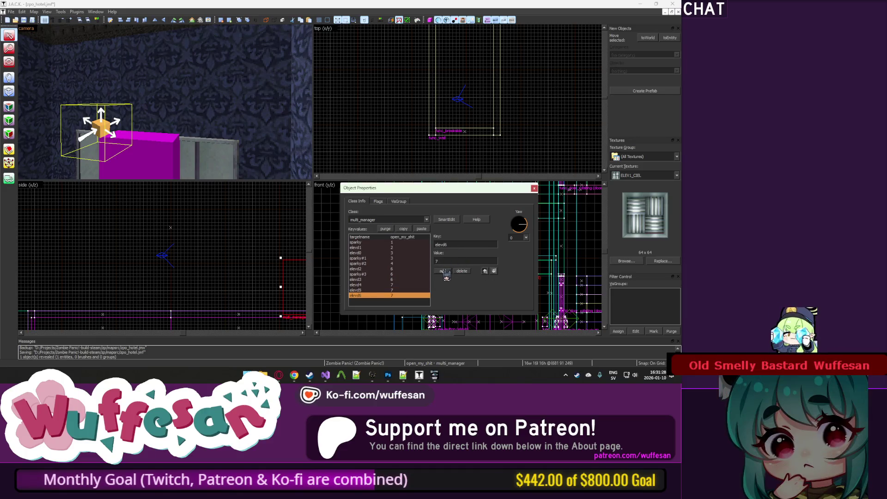
pyautogui.click(444, 272)
pyautogui.write('evd')
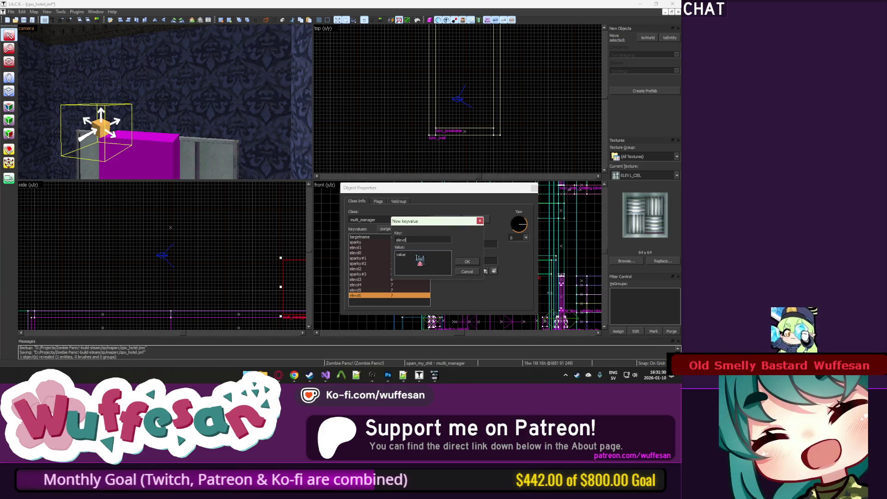
pyautogui.write('7')
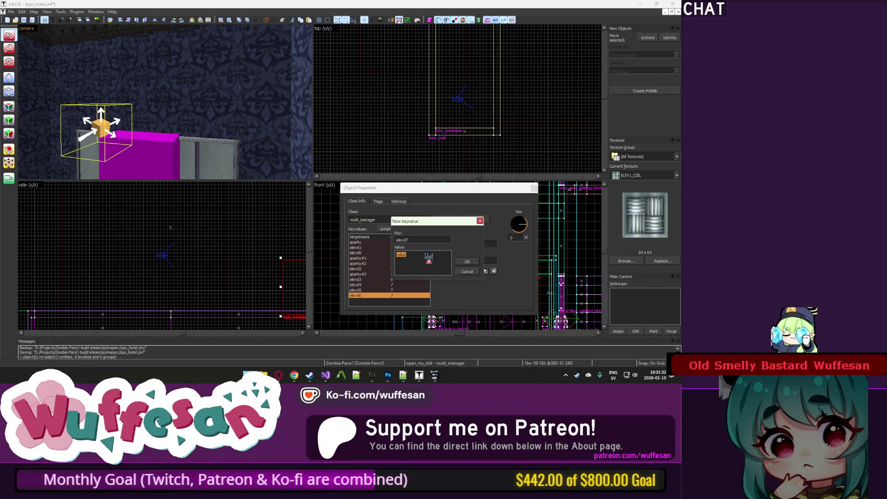
pyautogui.click(468, 262)
# Clear the selection, dismiss the no-hidden-objects message, and save the hotel map.
pyautogui.press('u')
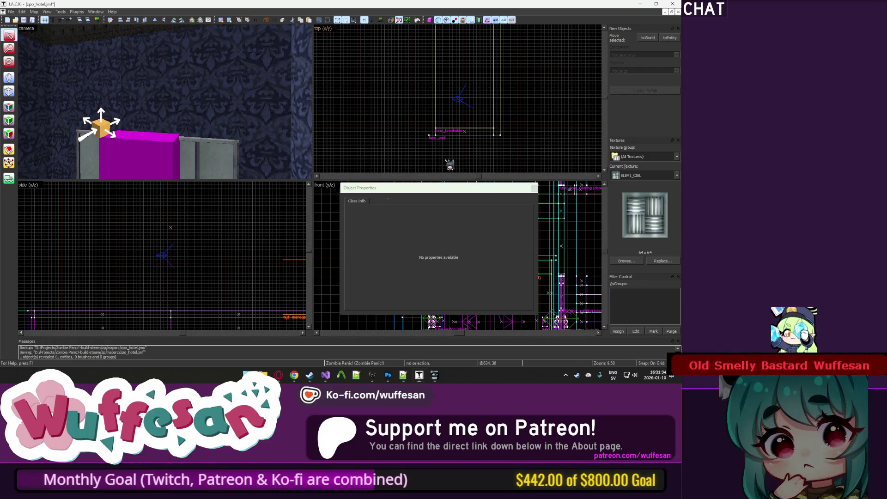
pyautogui.click(466, 261)
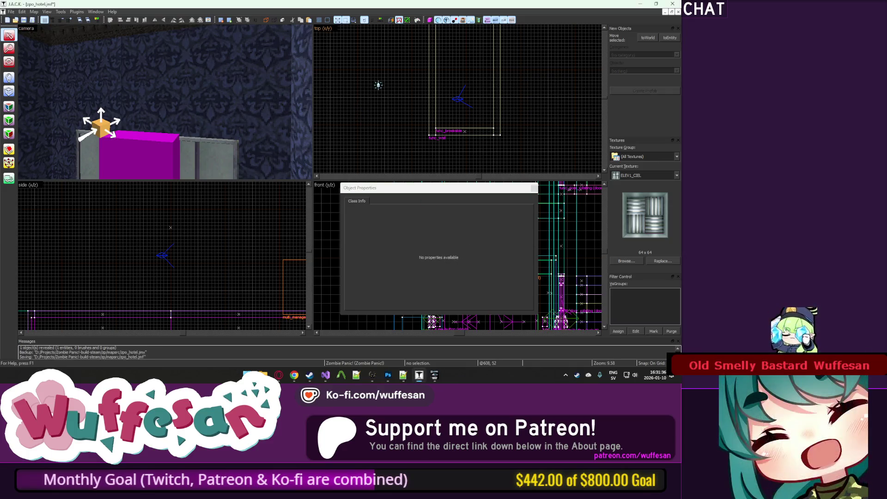
pyautogui.hotkey('ctrl', 's')
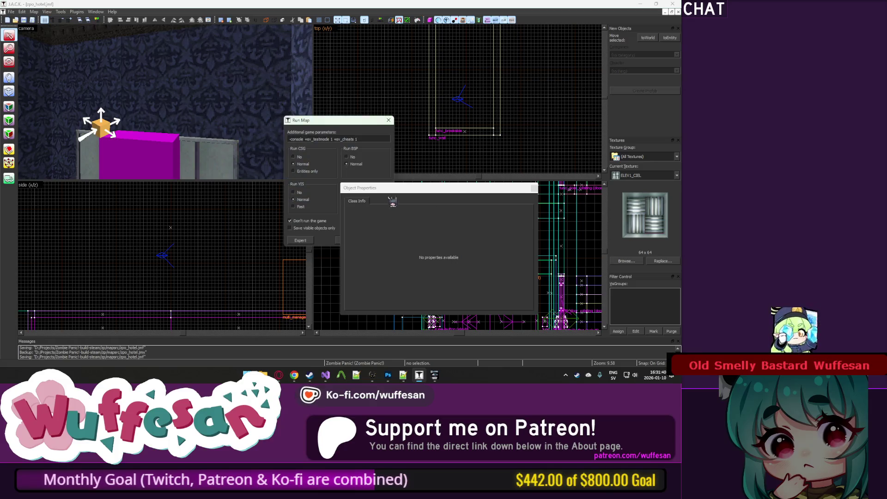
# Compile zpo_hotel with RAD on Extra and 'Don't run the game', letting it reach lighting.
pyautogui.moveTo(396, 191); pyautogui.dragTo(468, 158)
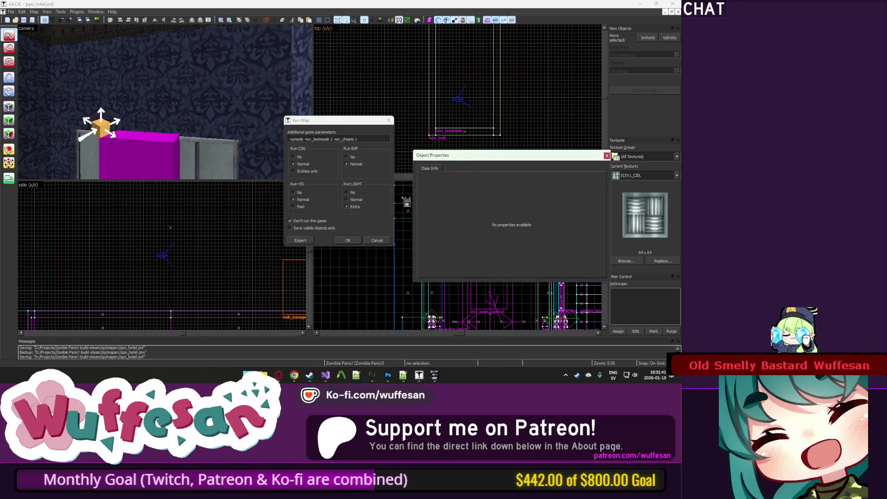
pyautogui.click(358, 240)
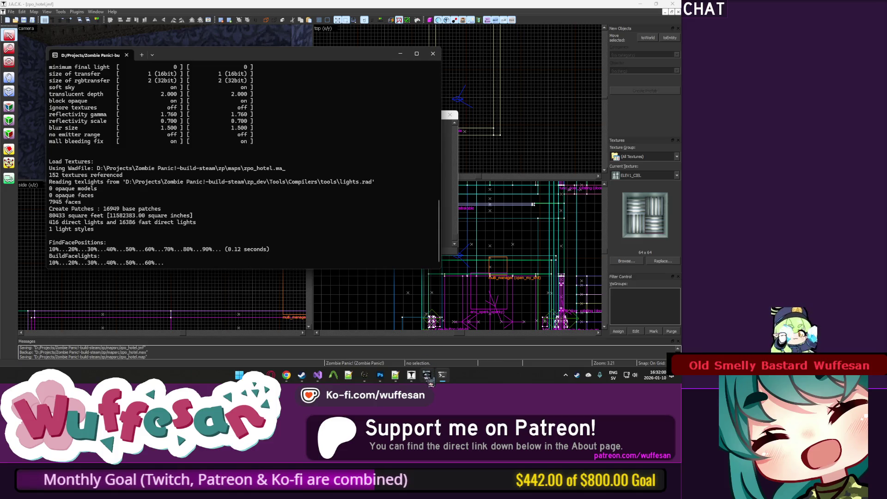
pyautogui.moveTo(428, 377)
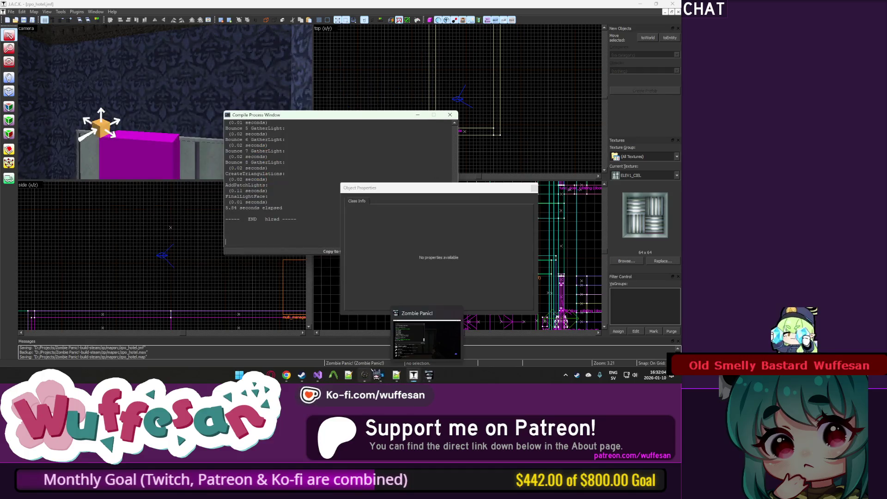
# Load the recompiled zpo_hotel in the game and walk through the double doors to the elevator.
pyautogui.click(294, 372)
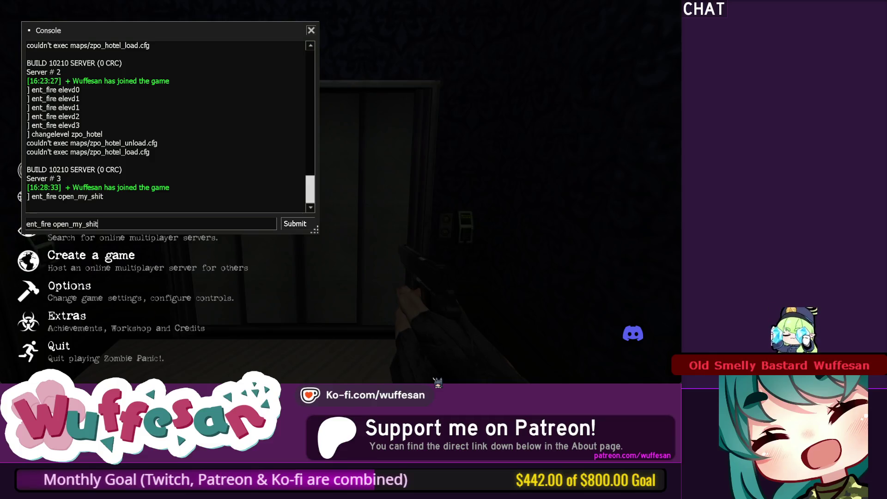
pyautogui.press('Return')
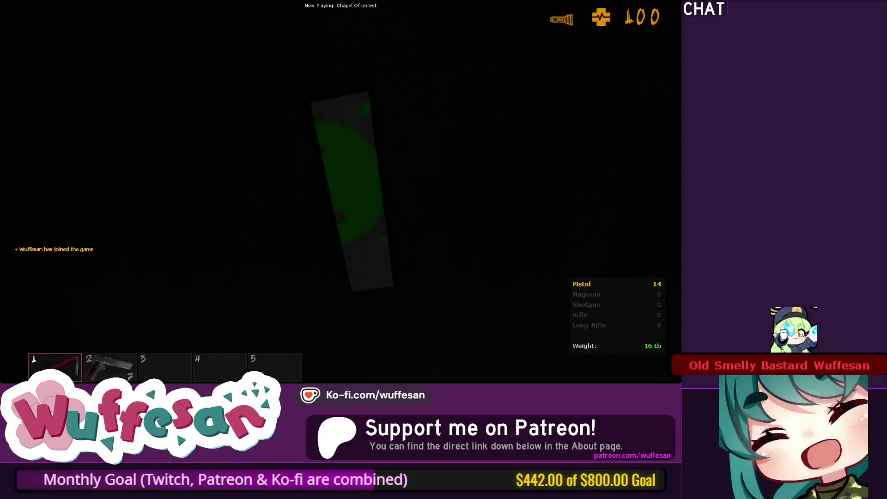
pyautogui.press('w')
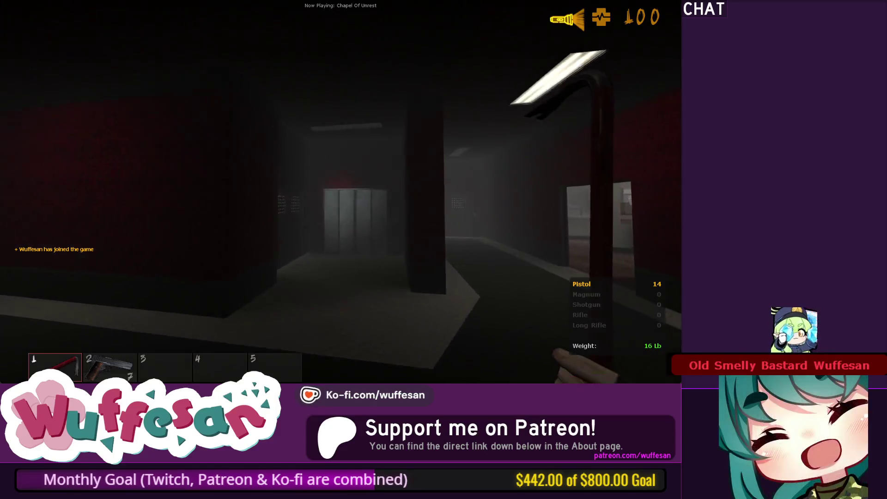
pyautogui.press('w')
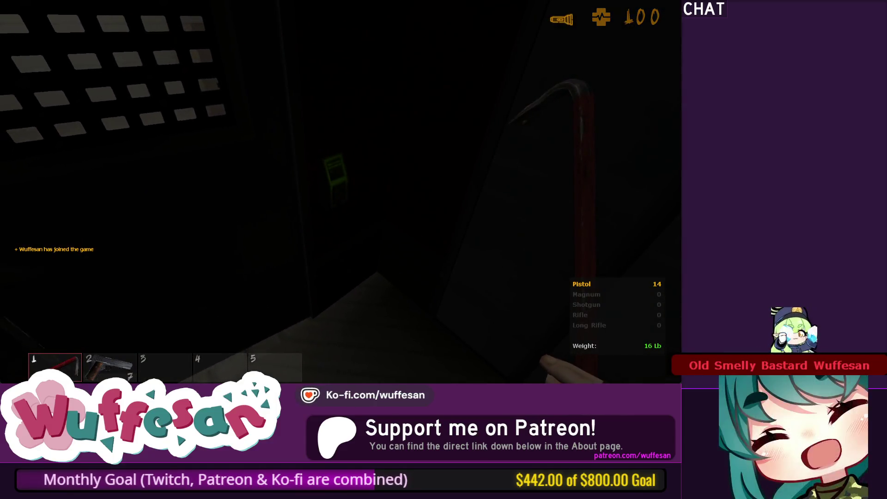
pyautogui.press('w')
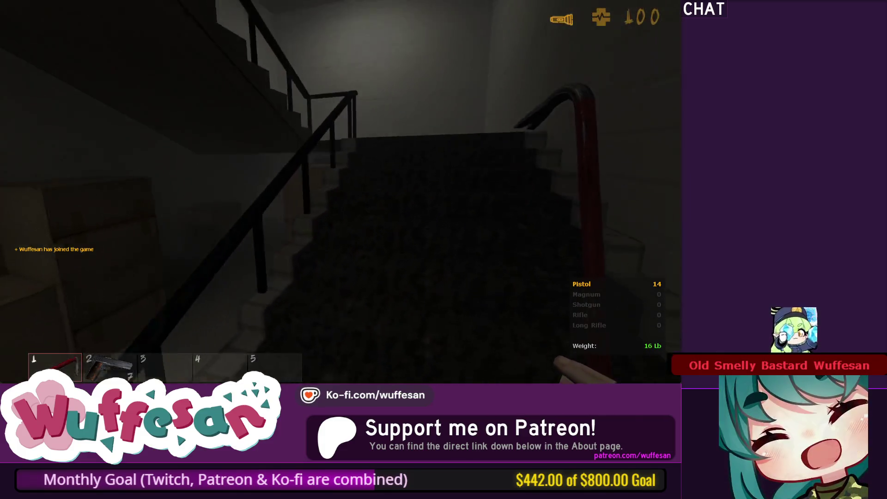
pyautogui.press('w')
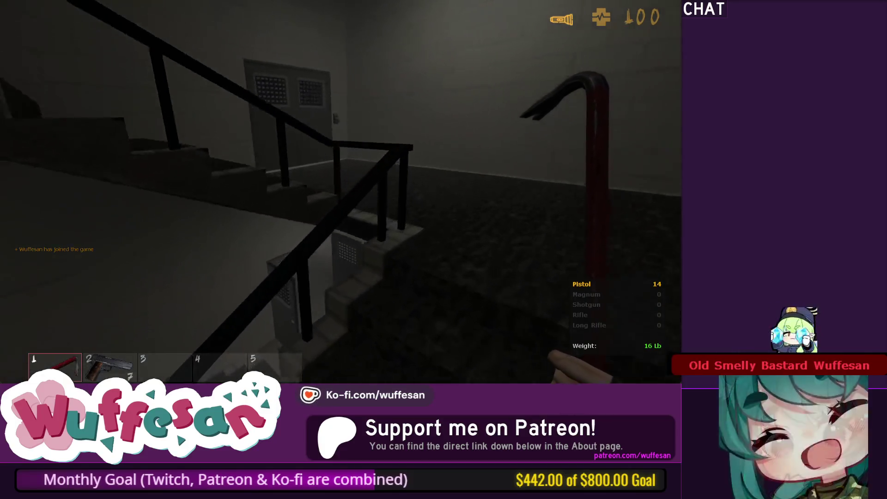
pyautogui.press('w')
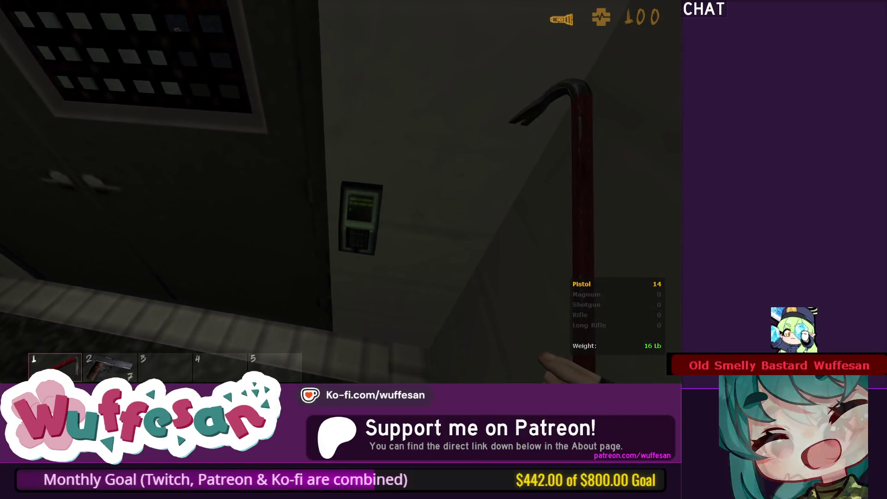
pyautogui.press('s')
pyautogui.press('e')
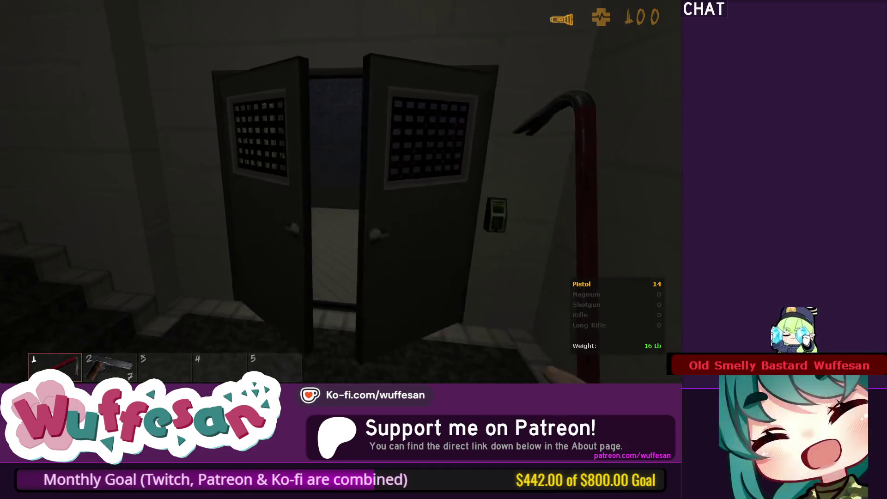
pyautogui.press('w')
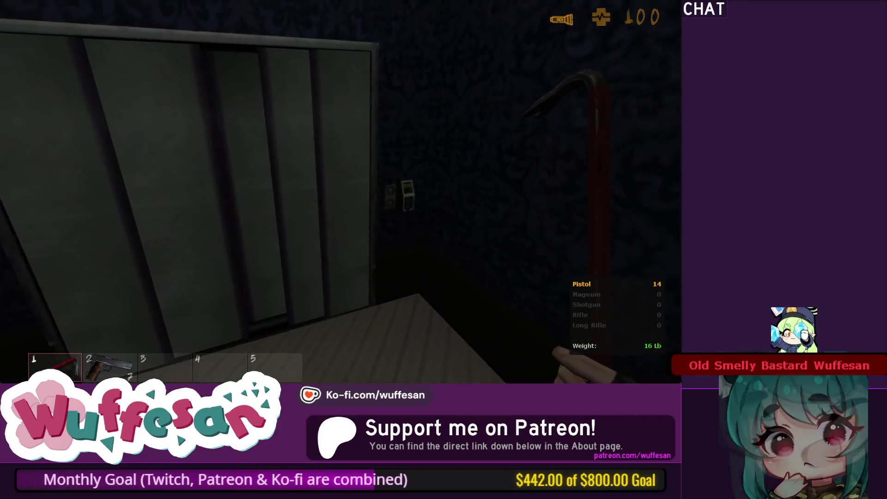
pyautogui.press('s')
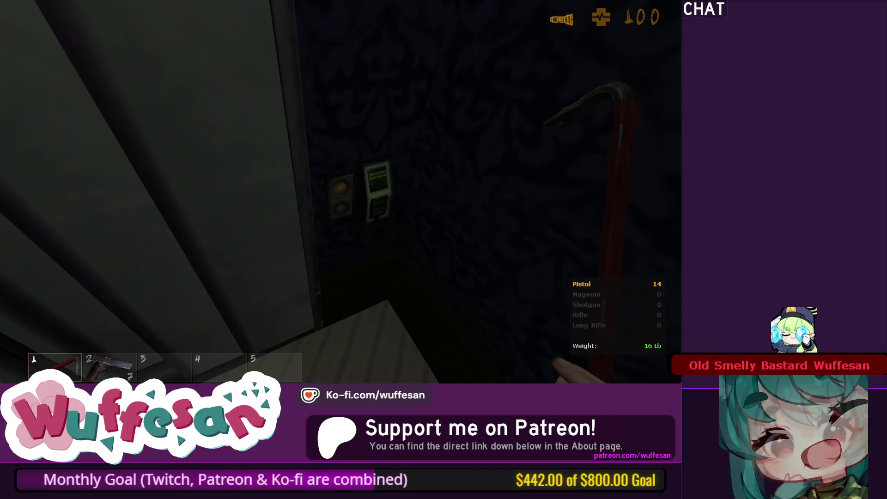
# Open the elevator by firing the open_my_shit multi_manager from the console.
pyautogui.press('`')
pyautogui.write('ent_fire open_my_shit')
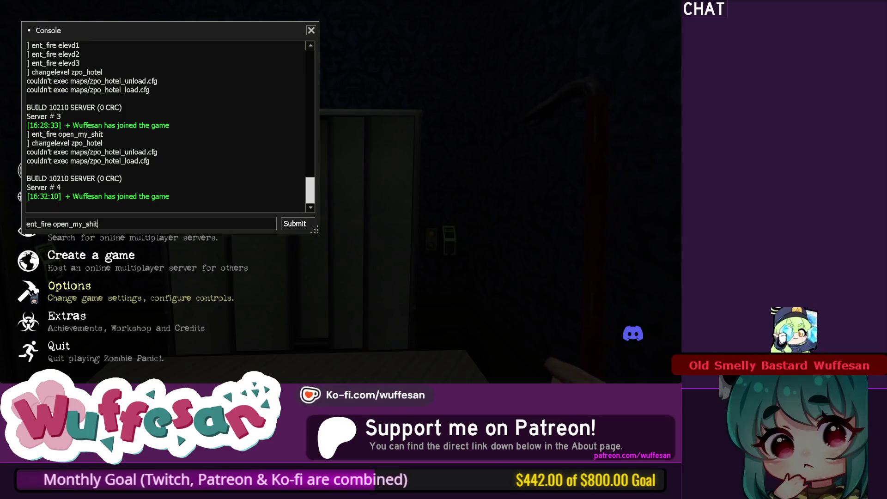
pyautogui.press('Return')
pyautogui.press('`')
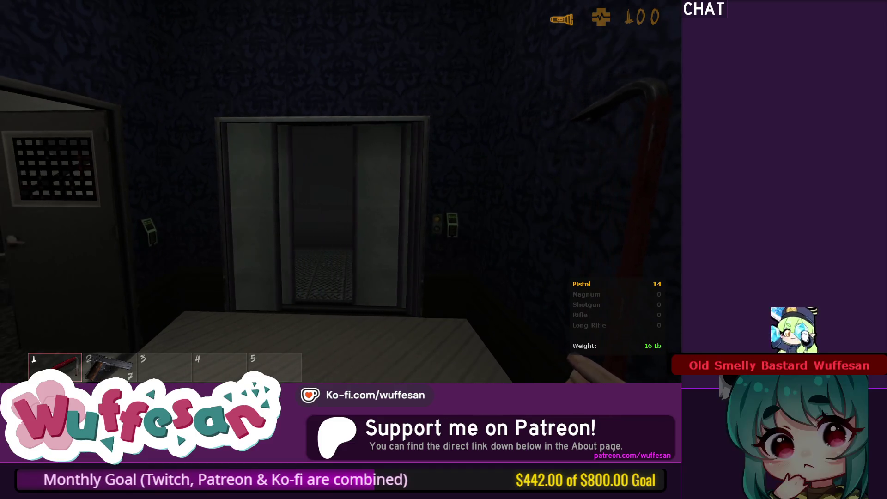
# Walk into and out of the elevator cab with the flashlight on to inspect its interior.
pyautogui.press('w')
pyautogui.press('f')
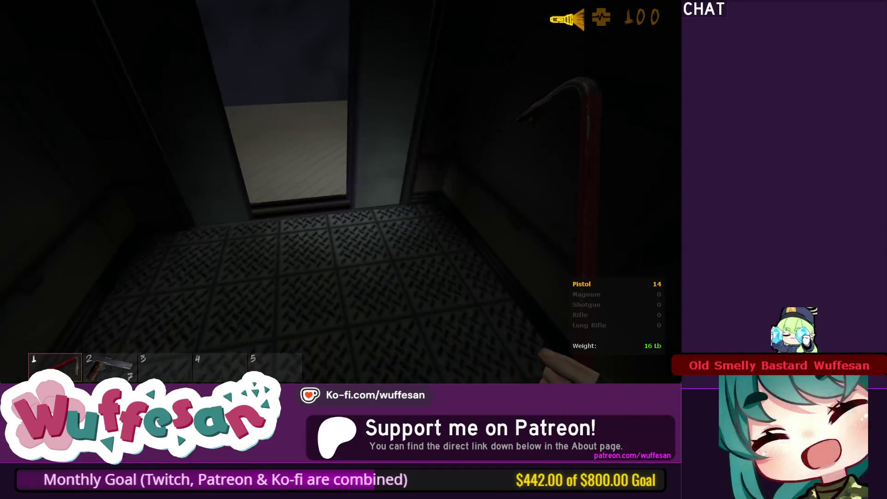
pyautogui.press('w')
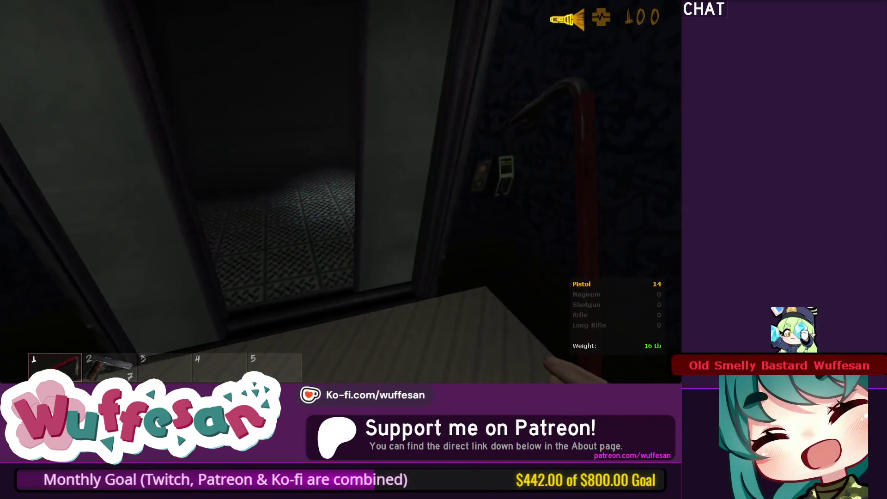
pyautogui.press('w')
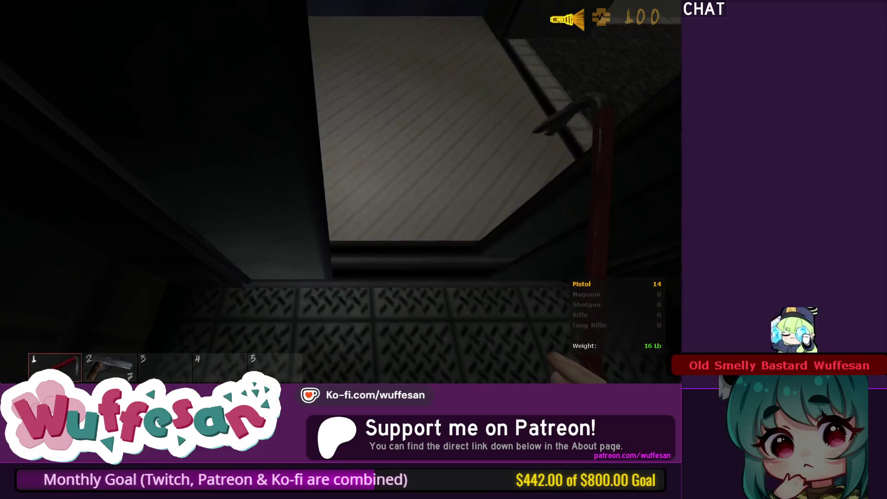
pyautogui.press('w')
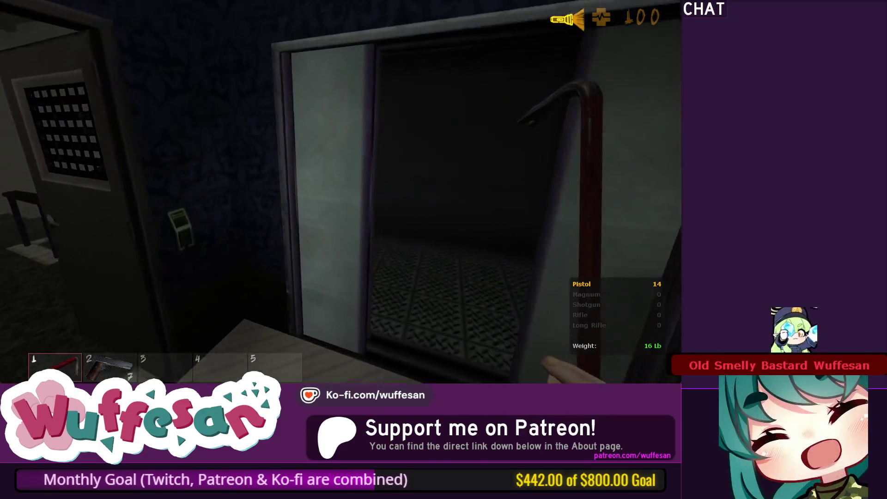
pyautogui.hotkey('alt', 'Tab')
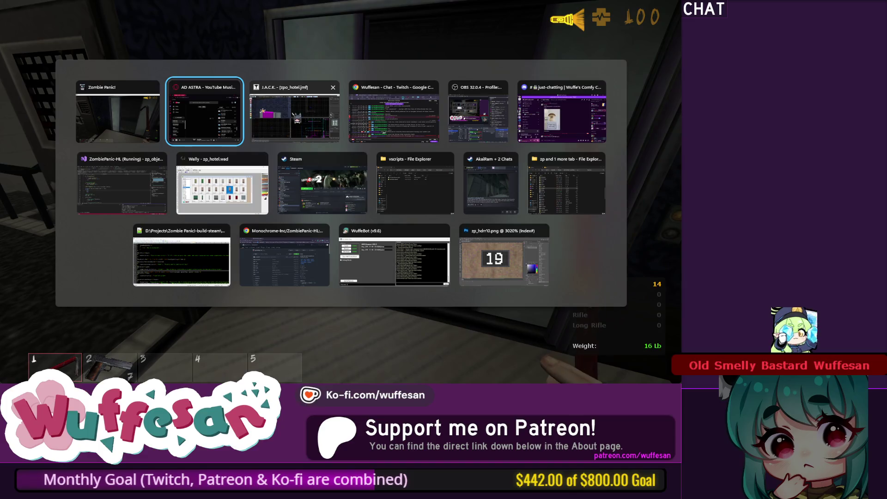
# Back in the editor, close the compile log and inspect the multi_manager's elevd0 and elevd3 keyvalues.
pyautogui.click(295, 117)
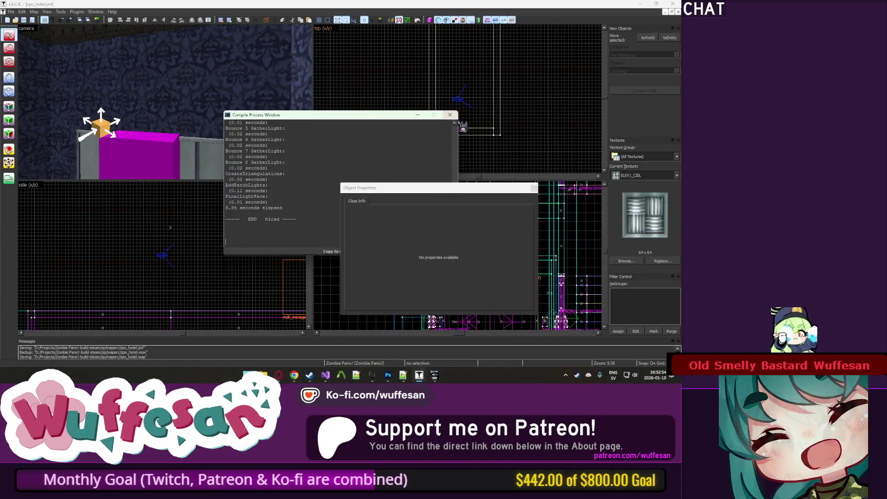
pyautogui.click(450, 115)
pyautogui.click(128, 159)
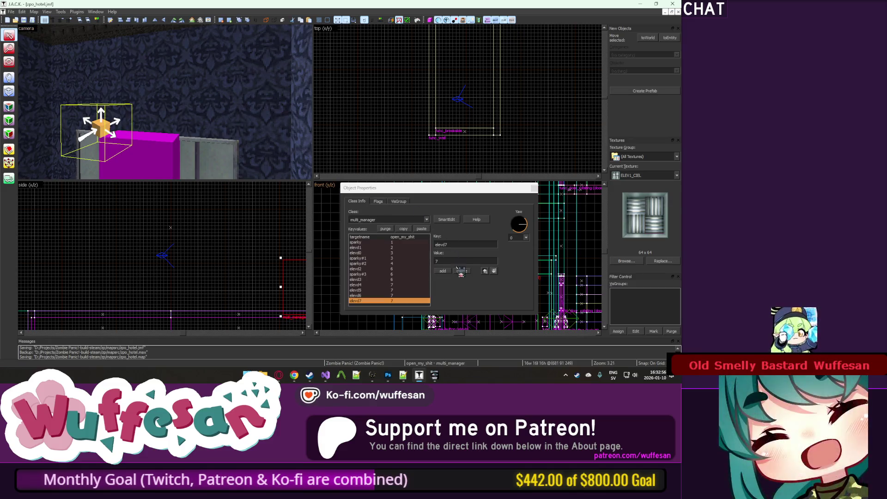
pyautogui.click(370, 253)
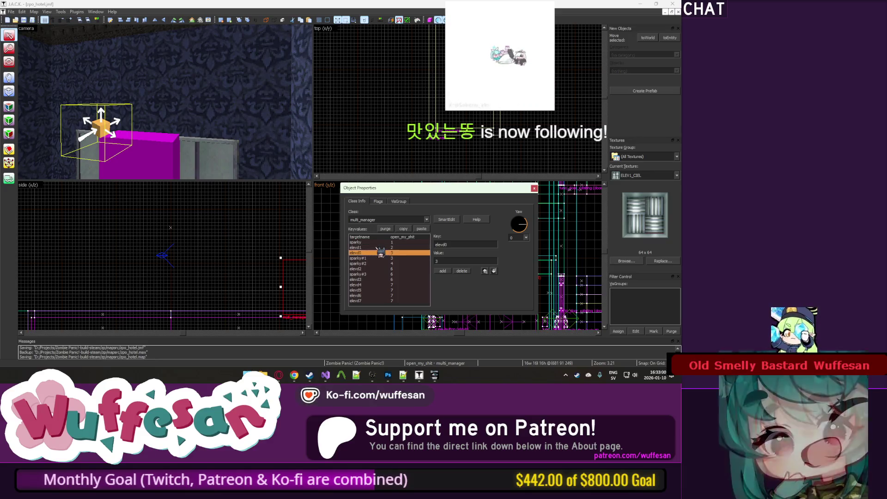
pyautogui.click(370, 279)
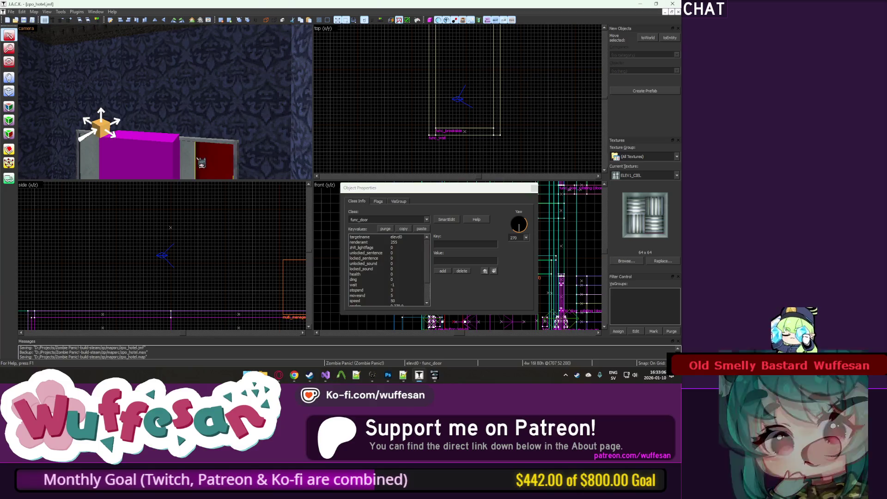
# Select the dark-red doors elevd3 and elevd0, the sparky spark effect and the magenta door box in the map.
pyautogui.click(102, 172)
pyautogui.click(183, 161)
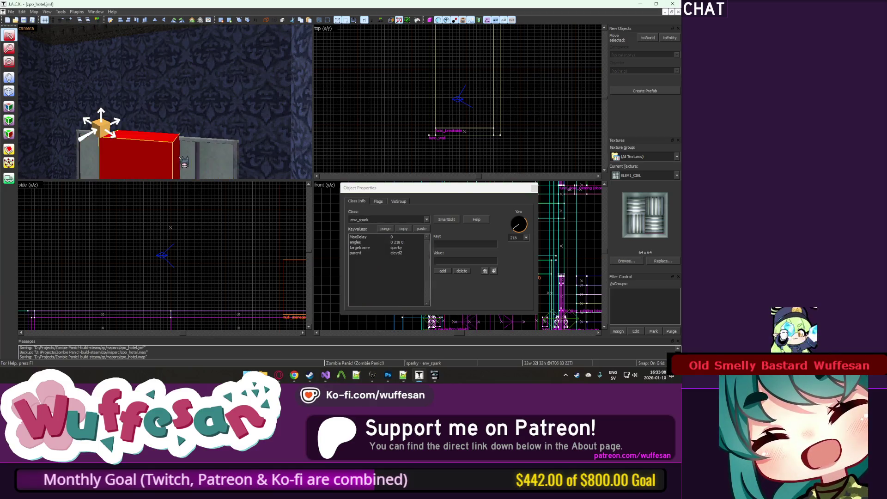
pyautogui.click(113, 157)
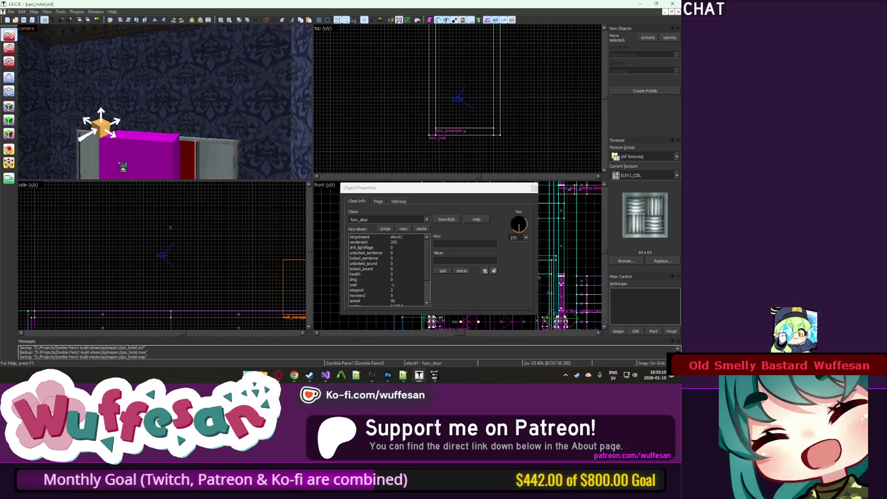
pyautogui.click(122, 165)
pyautogui.click(117, 163)
pyautogui.click(112, 167)
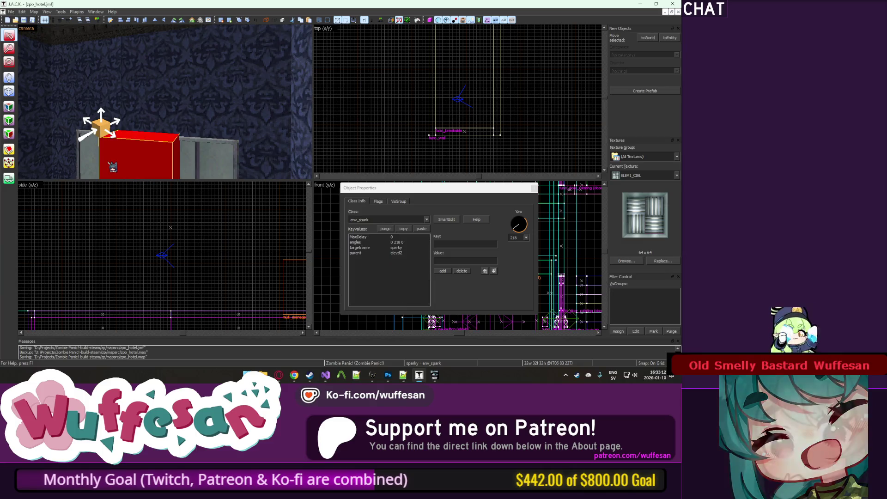
pyautogui.click(112, 167)
pyautogui.click(216, 171)
pyautogui.click(159, 178)
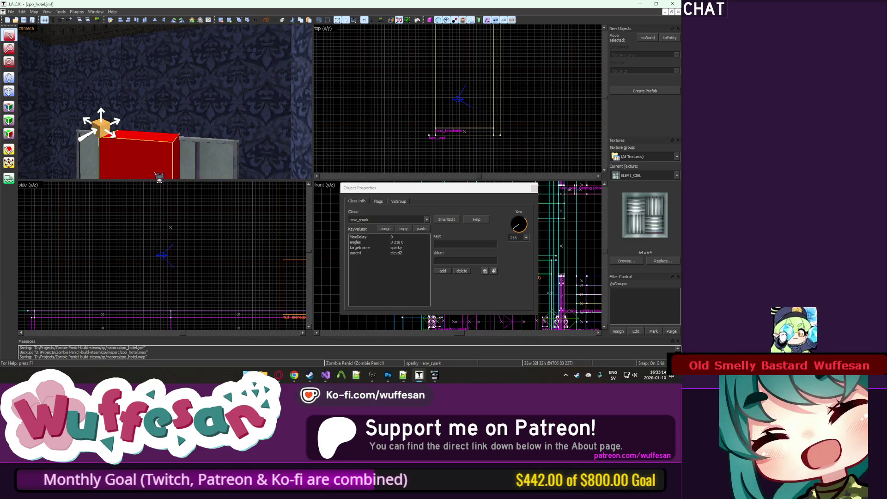
pyautogui.click(149, 156)
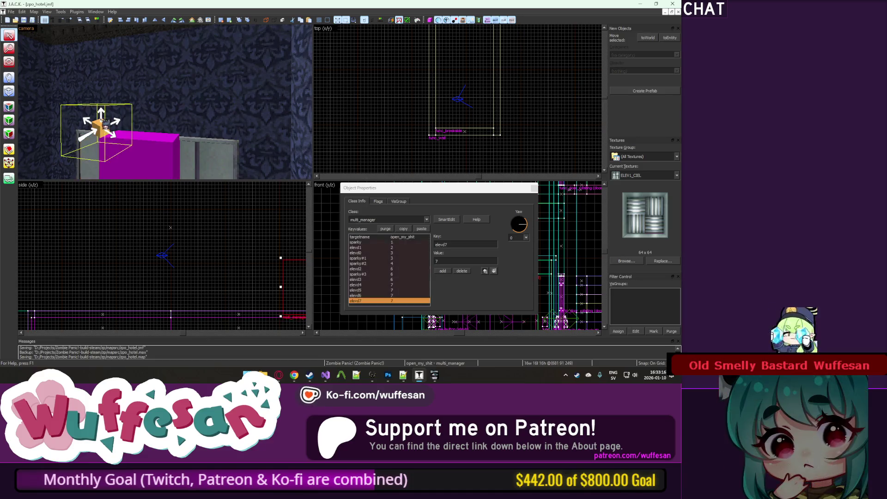
# Check the multi_manager delay values for elevd0 through elevd7.
pyautogui.click(105, 124)
pyautogui.click(411, 248)
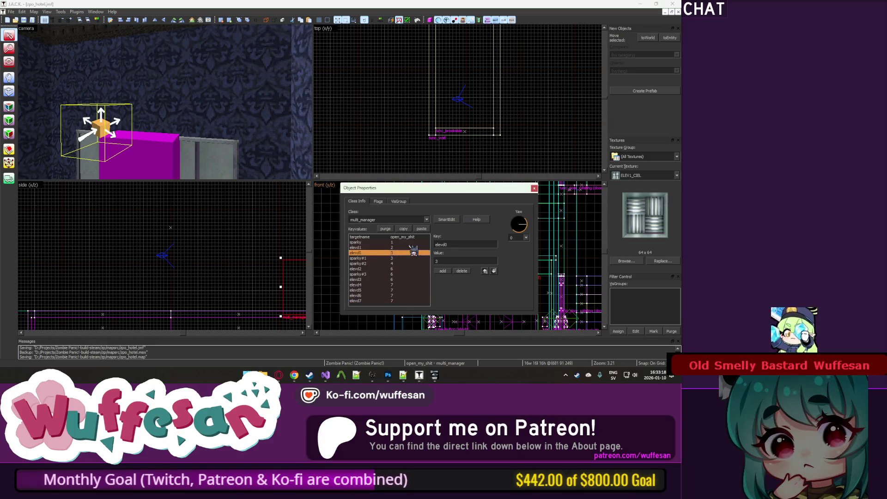
pyautogui.click(401, 253)
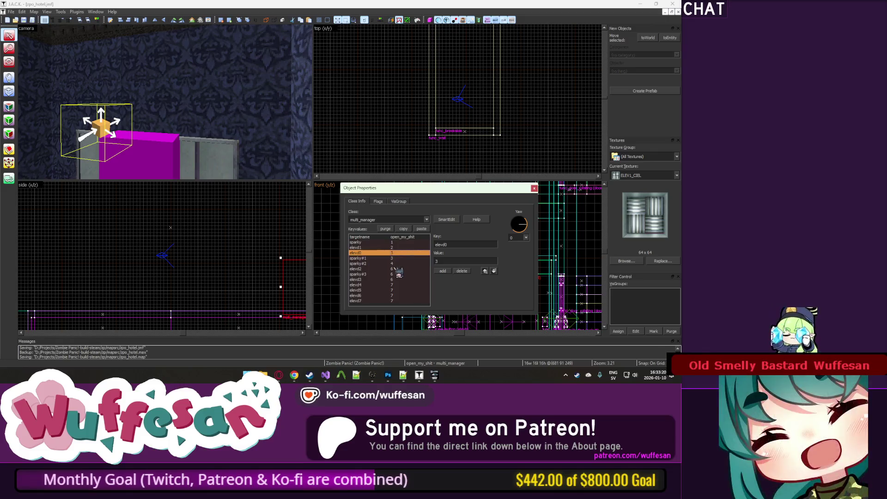
pyautogui.click(393, 269)
pyautogui.click(388, 280)
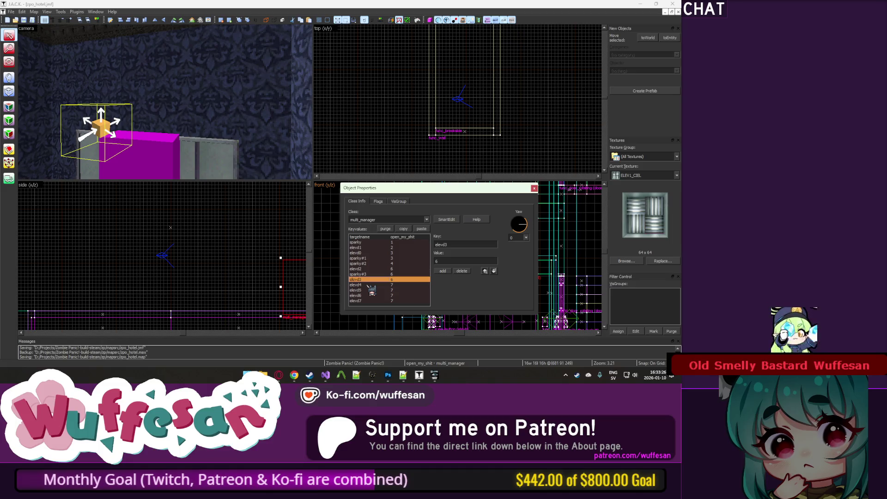
pyautogui.click(373, 285)
pyautogui.click(373, 290)
pyautogui.click(374, 301)
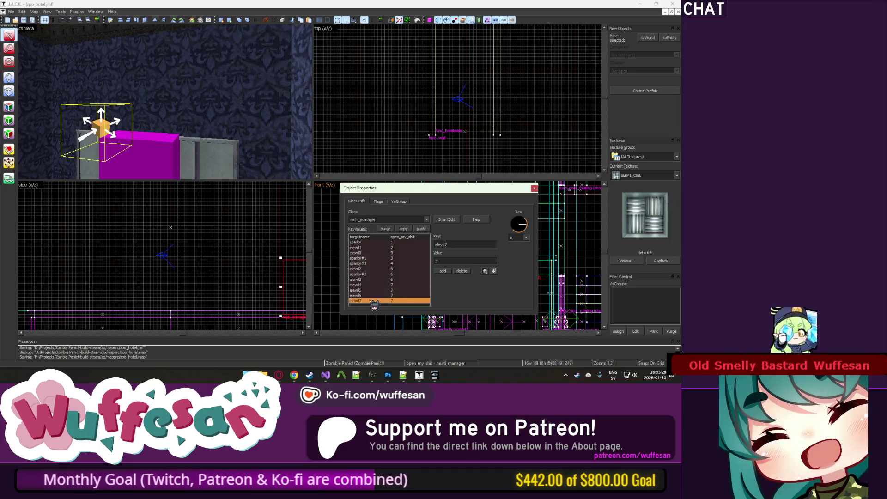
# Recheck the elevd0, elevd2, elevd3 and elevd4 delays, then close the multi_manager's properties.
pyautogui.click(371, 253)
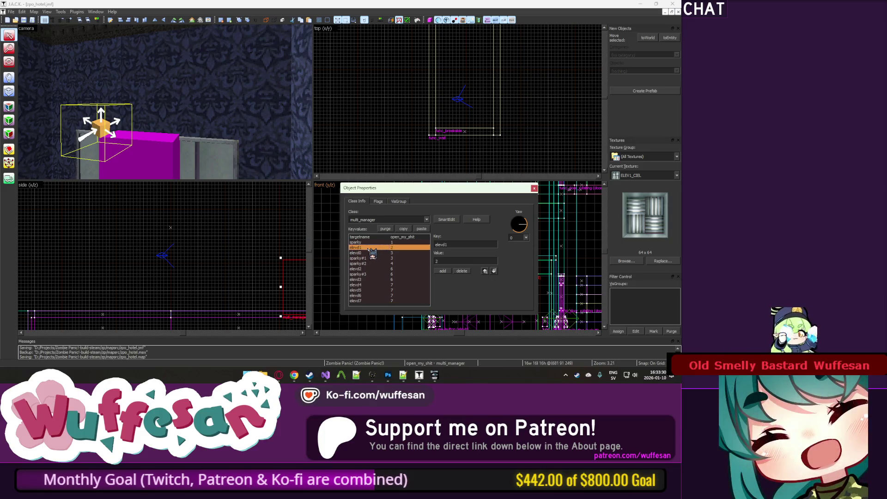
pyautogui.click(371, 268)
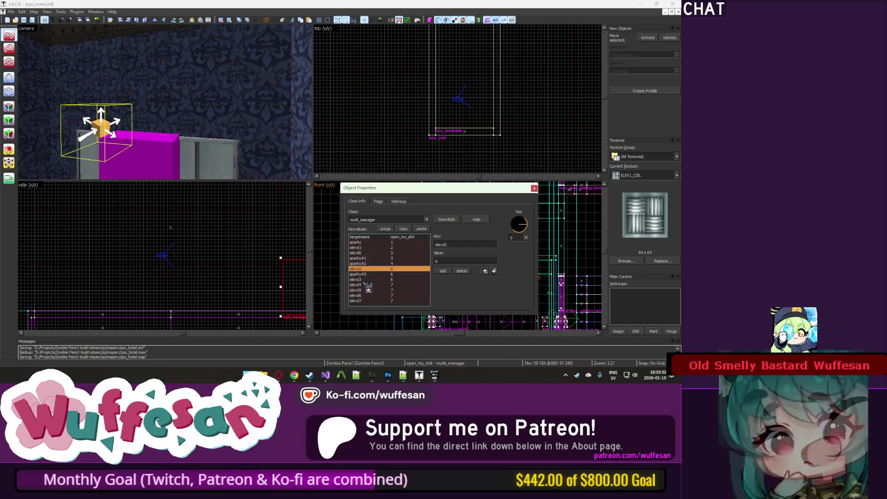
pyautogui.click(371, 279)
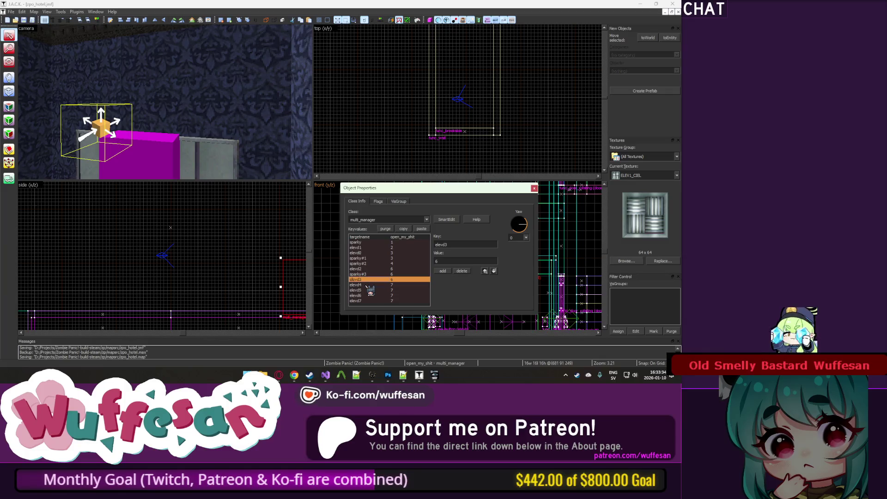
pyautogui.click(371, 285)
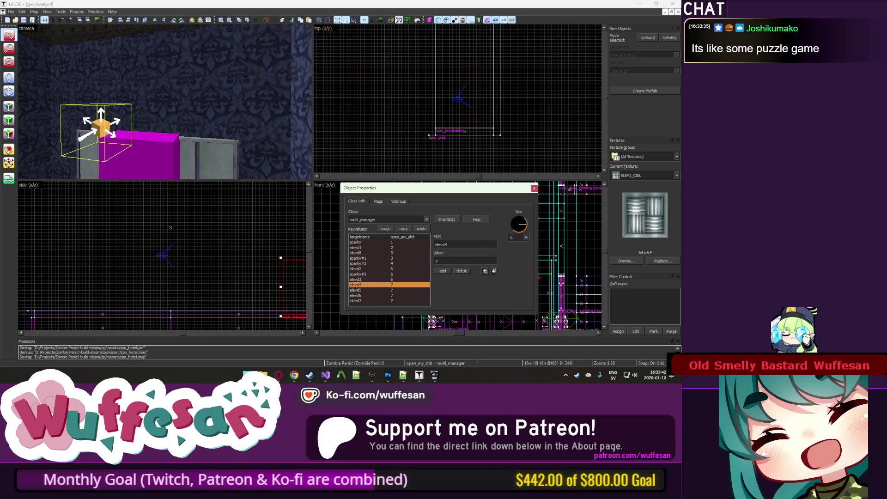
pyautogui.press('Escape')
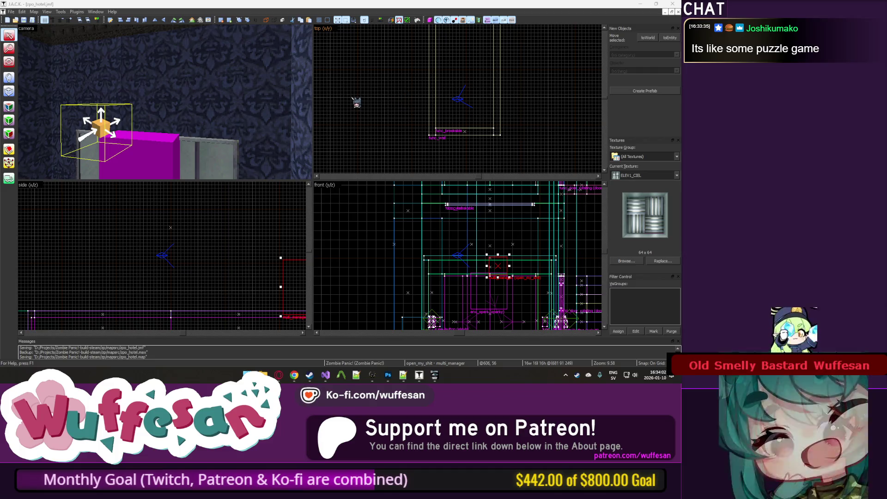
# Clear the selection and try unhiding objects, dismissing the no-hidden-objects notice.
pyautogui.hotkey('alt', 'Return')
pyautogui.click(357, 103)
pyautogui.click(535, 187)
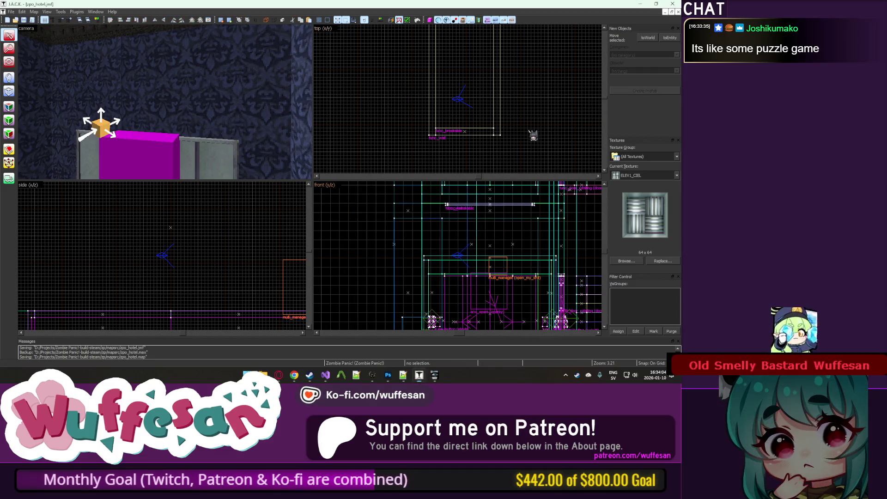
pyautogui.press('z')
# Hide and restore the magenta trigger block, select the sparky spark entity, and inspect a wall face's texture.
pyautogui.press('z')
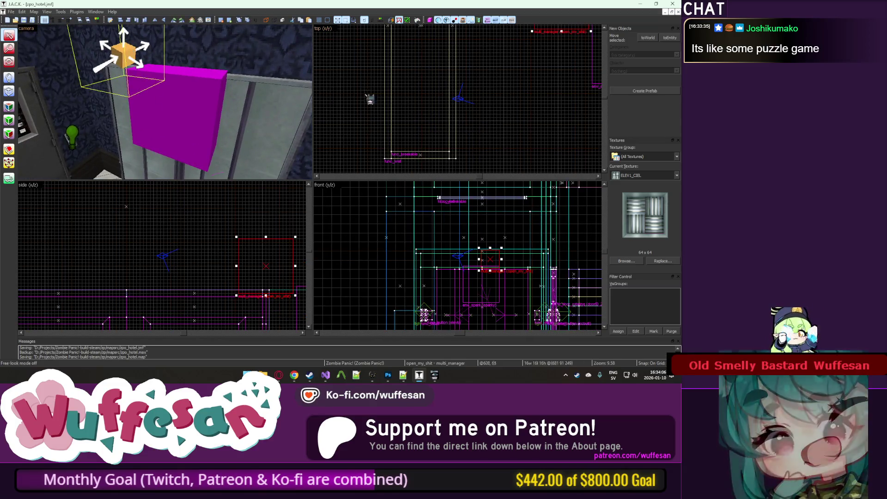
pyautogui.press('Escape')
pyautogui.press('u')
pyautogui.click(363, 194)
pyautogui.press('z')
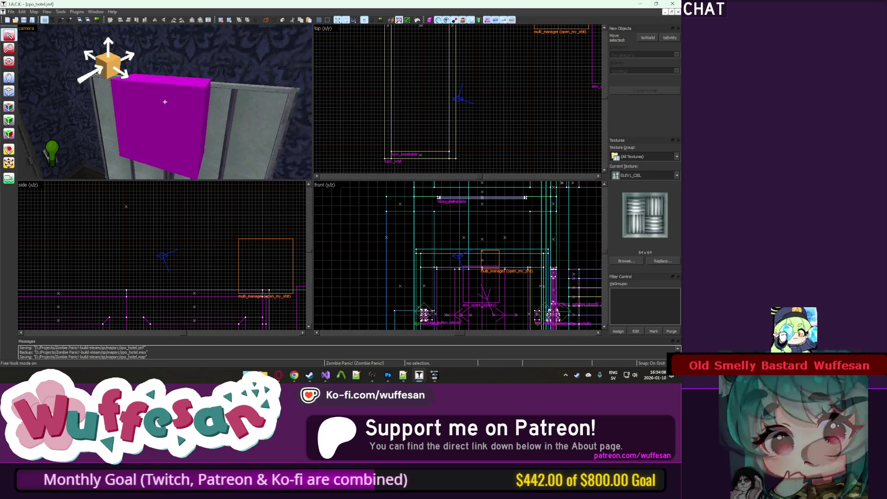
pyautogui.press('w')
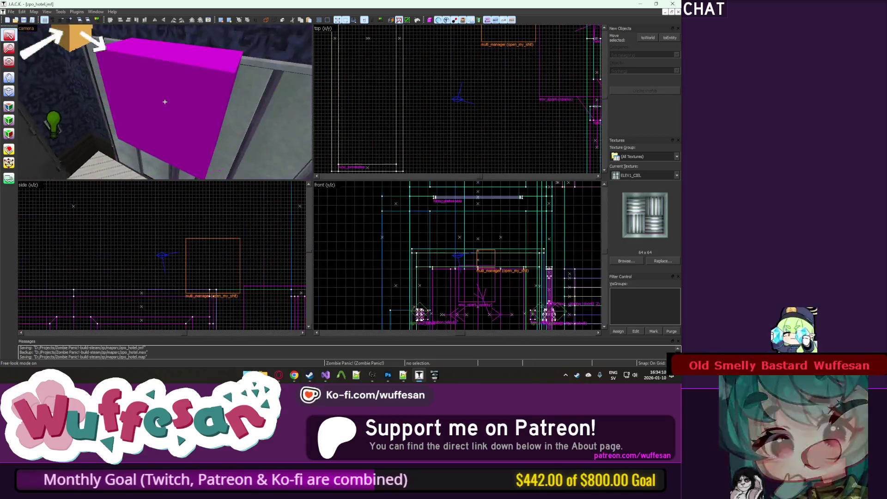
pyautogui.click(173, 109)
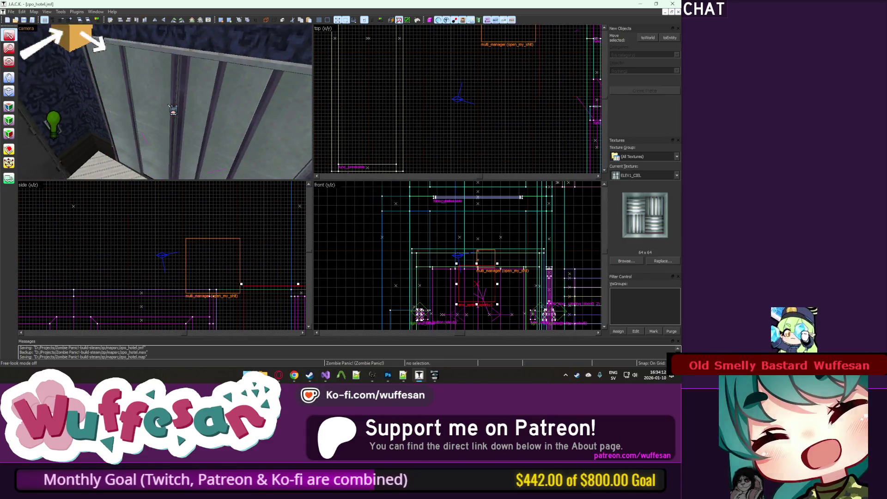
pyautogui.press('u')
pyautogui.press('z')
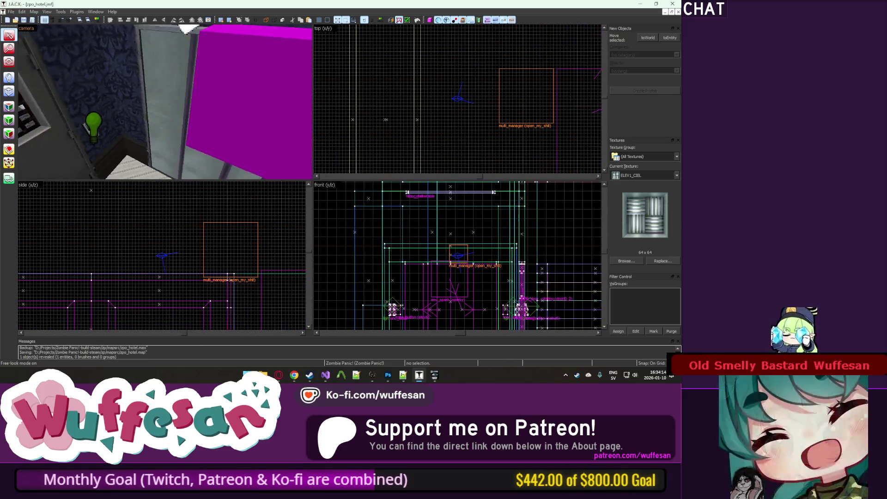
pyautogui.click(165, 102)
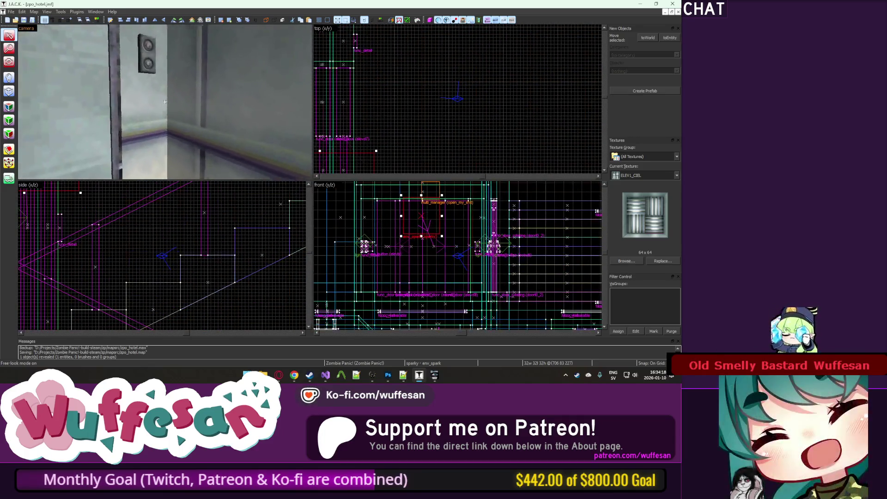
pyautogui.press('z')
pyautogui.hotkey('shift', 'a')
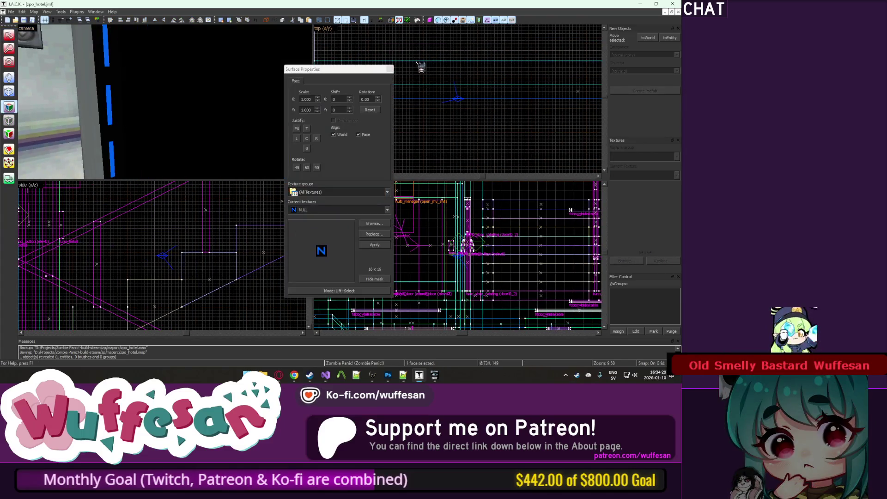
pyautogui.click(390, 69)
# Place an info_player_team1 spawn on the elevator floor.
pyautogui.press('z')
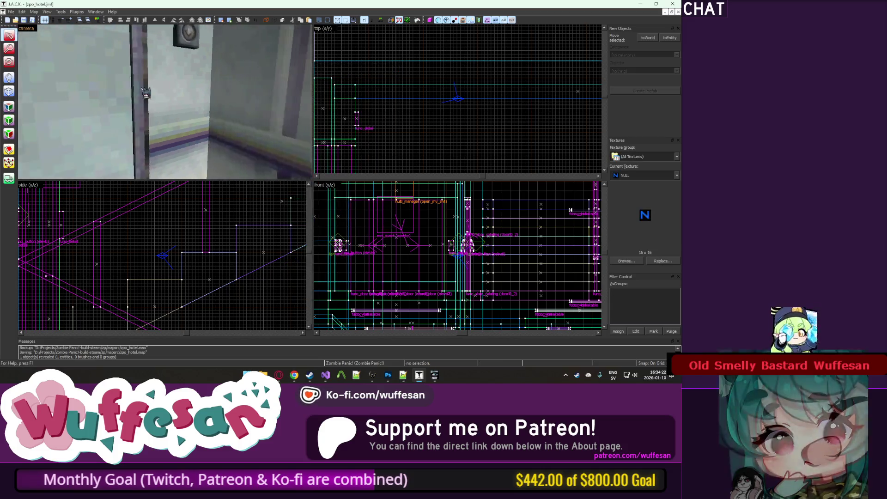
pyautogui.press('z')
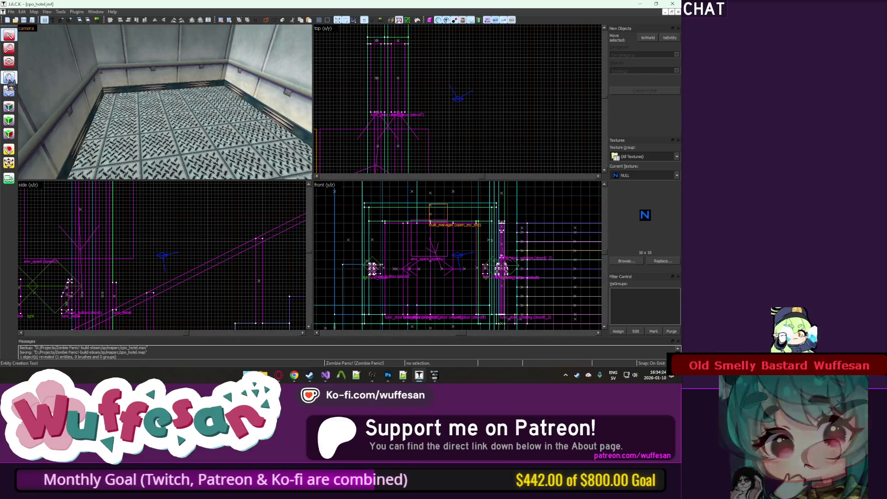
pyautogui.hotkey('shift', 'e')
pyautogui.click(140, 132)
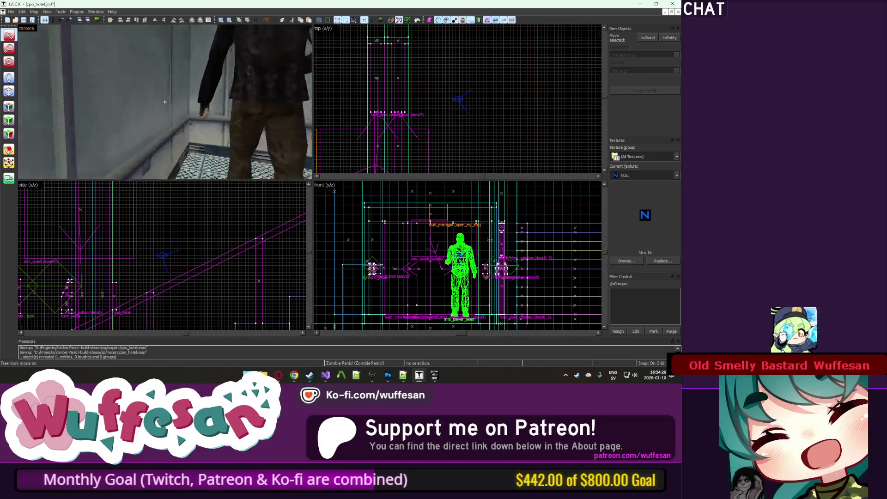
pyautogui.press('s')
pyautogui.press('z')
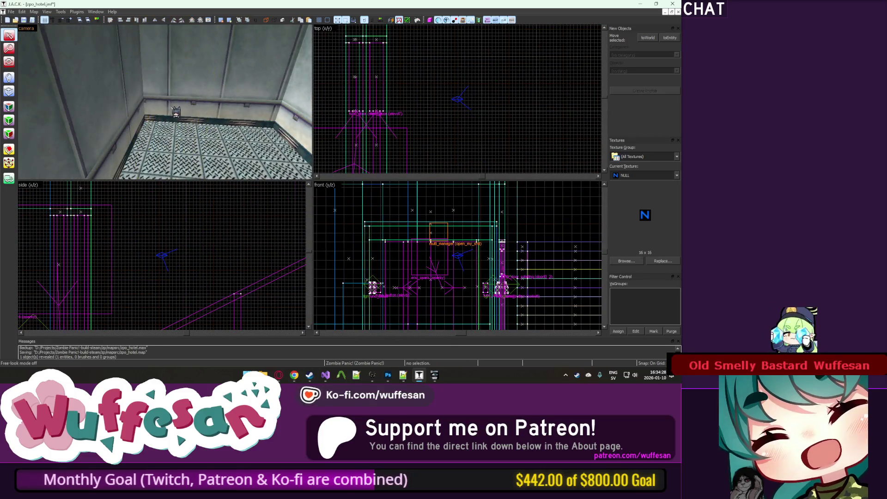
pyautogui.press('w')
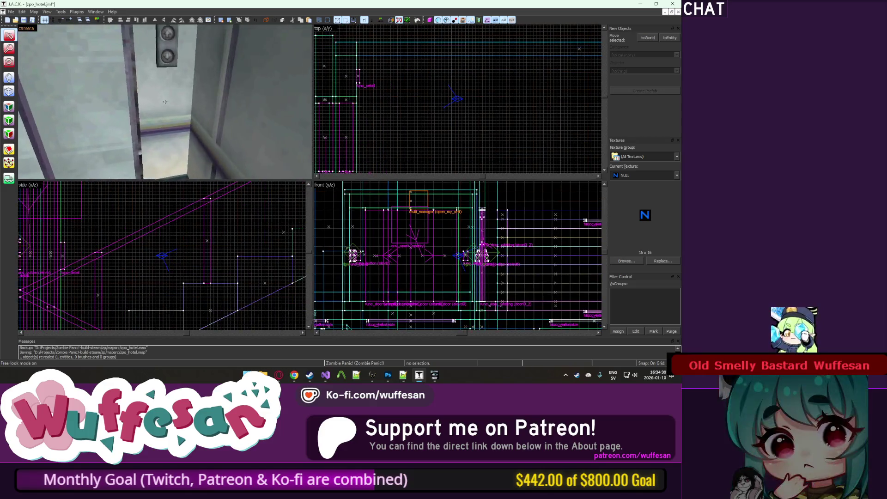
pyautogui.press('z')
# With Texture Application, pick the elevator wall face to confirm it uses ELEV1.
pyautogui.click(9, 108)
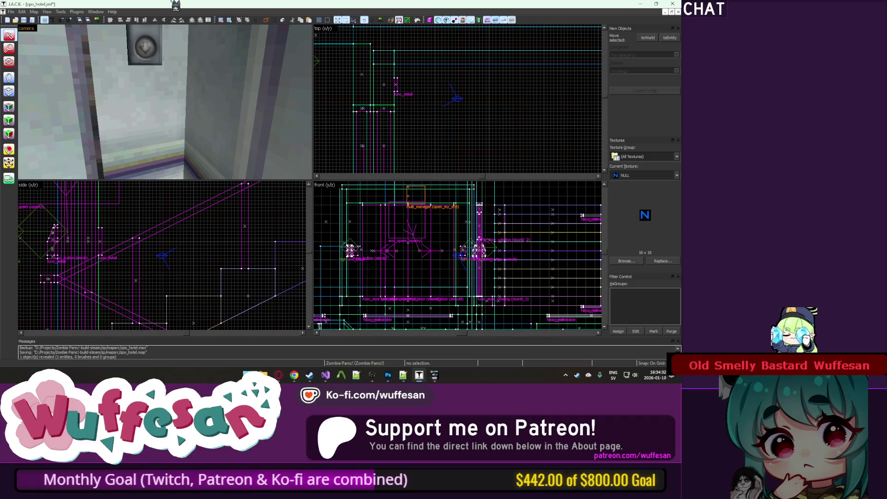
pyautogui.press('z')
pyautogui.press('s')
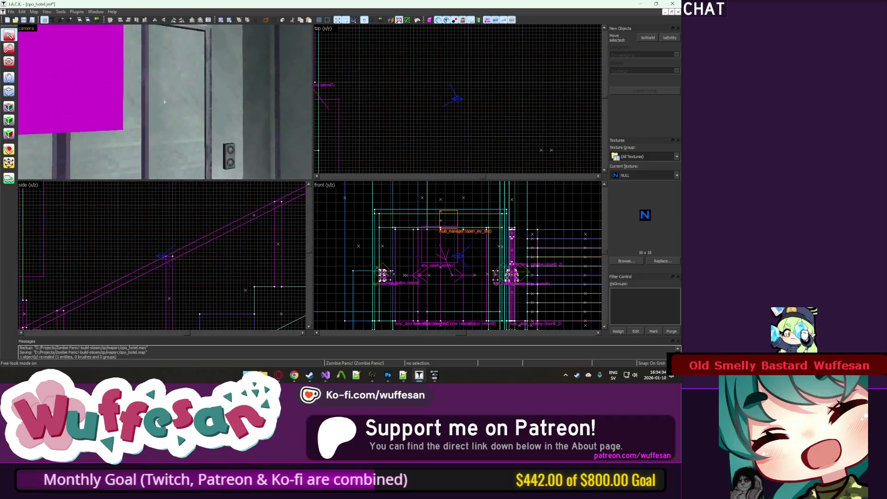
pyautogui.press('s')
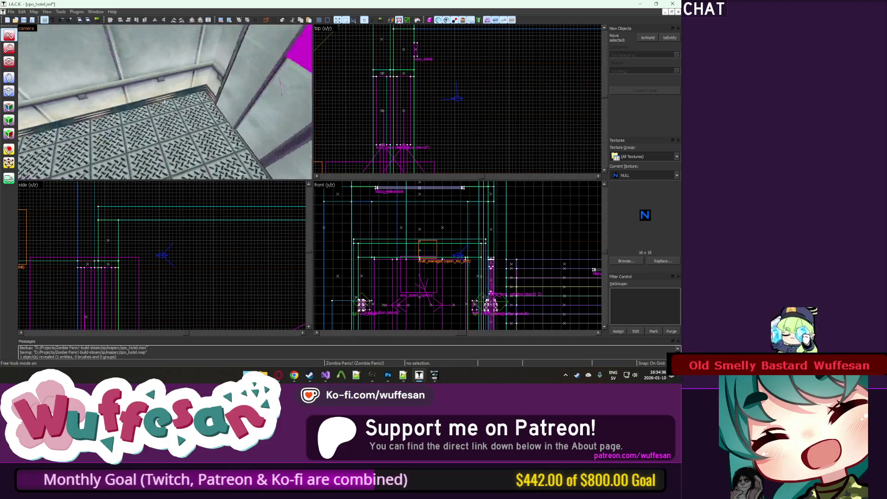
pyautogui.press('w')
pyautogui.click(165, 102)
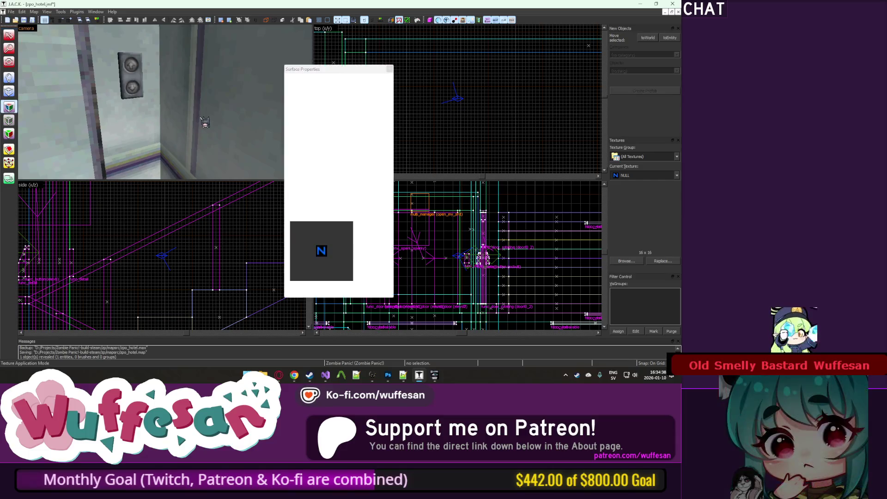
pyautogui.press('z')
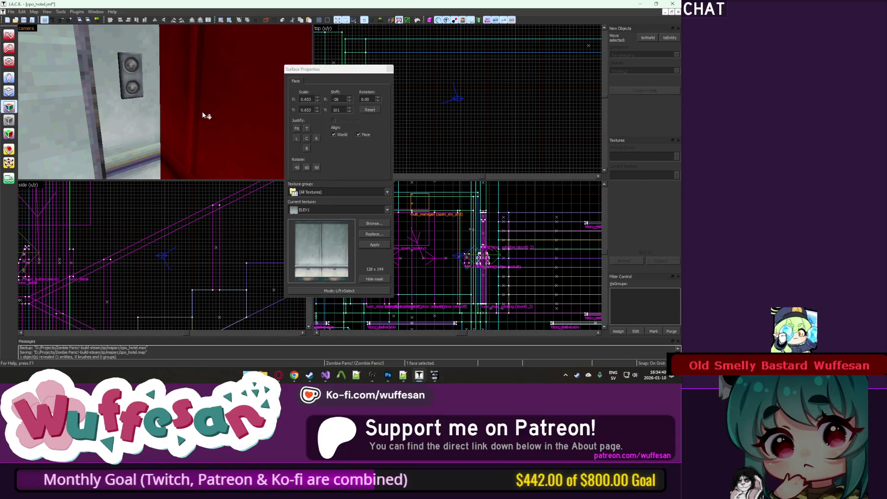
pyautogui.press('s')
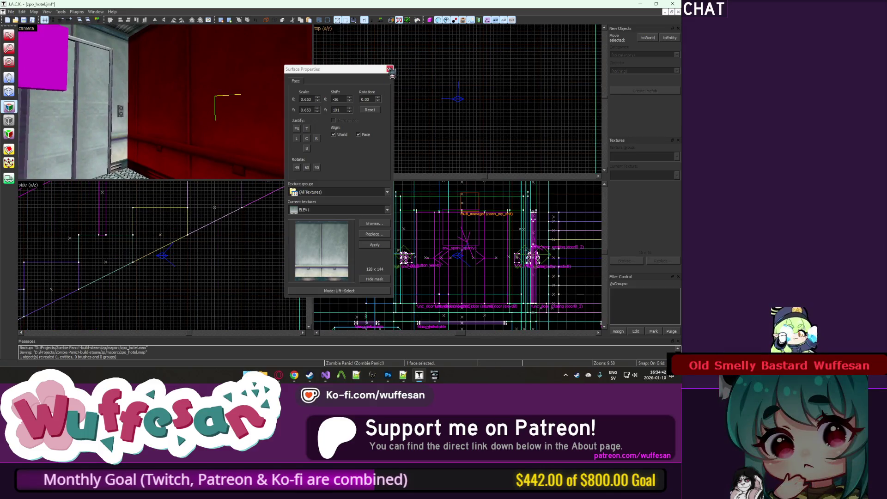
# Check another face inside the elevator, then select the red func_detail call button.
pyautogui.click(389, 68)
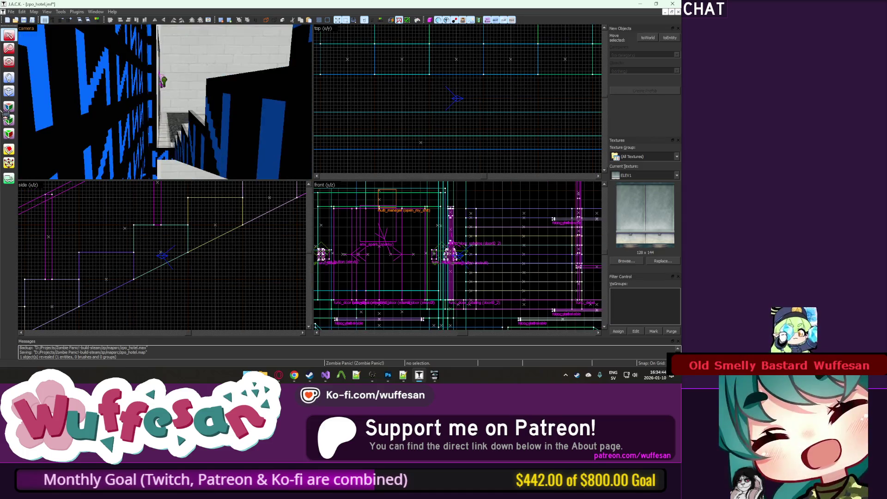
pyautogui.hotkey('shift', 'a')
pyautogui.click(118, 115)
pyautogui.click(390, 68)
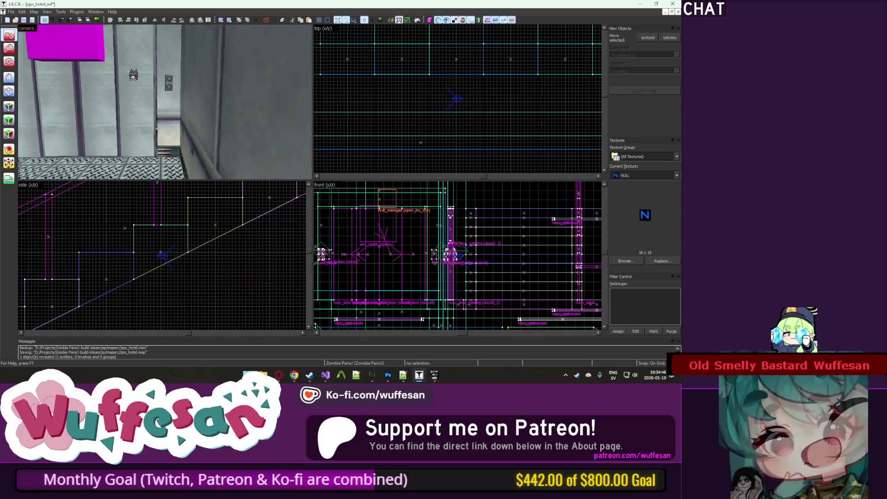
pyautogui.press('z')
pyautogui.press('z')
pyautogui.click(170, 98)
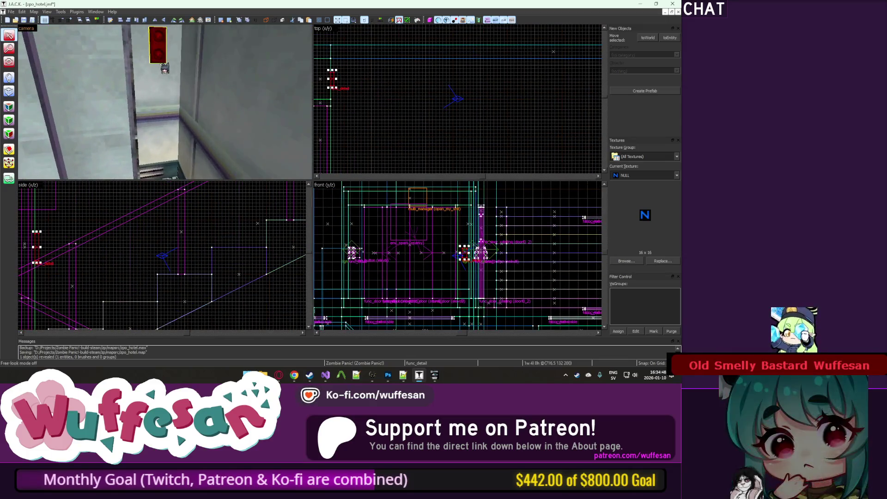
# Draw a thin block beside the red call button and create it as solid geometry.
pyautogui.scroll(5, 185, 102)
pyautogui.hotkey('shift', 'b')
pyautogui.scroll(3, 428, 81)
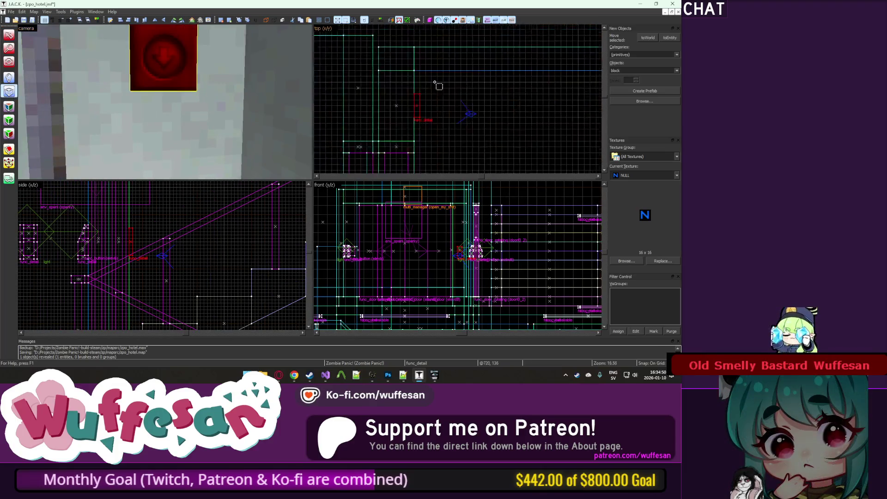
pyautogui.scroll(-1, 441, 111)
pyautogui.moveTo(442, 96); pyautogui.dragTo(440, 131)
pyautogui.scroll(-3, 143, 238)
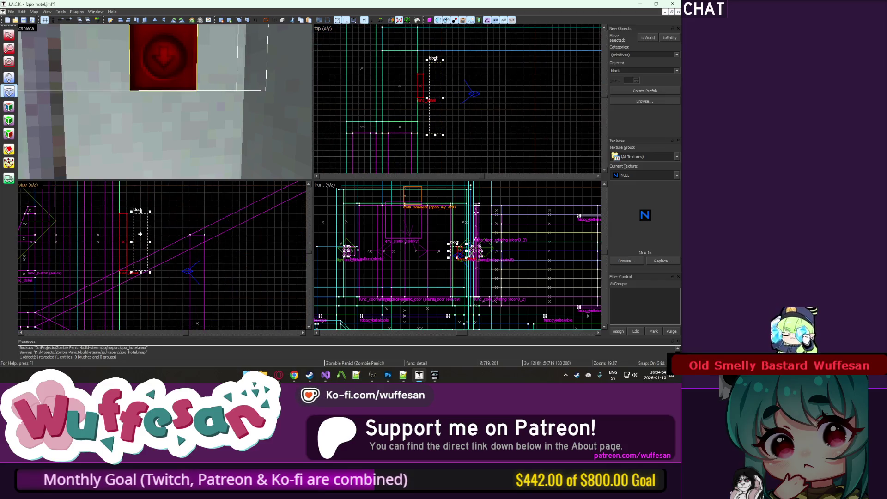
pyautogui.press('z')
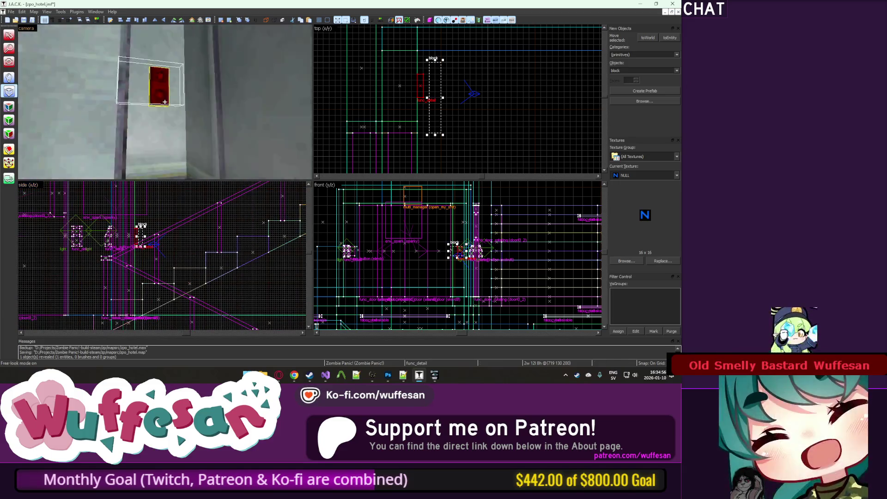
pyautogui.press('z')
pyautogui.scroll(5, 146, 249)
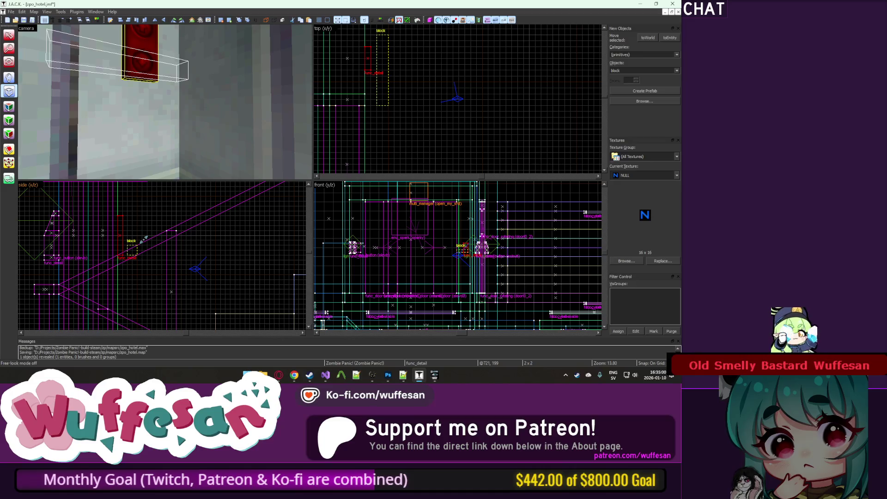
pyautogui.click(384, 94)
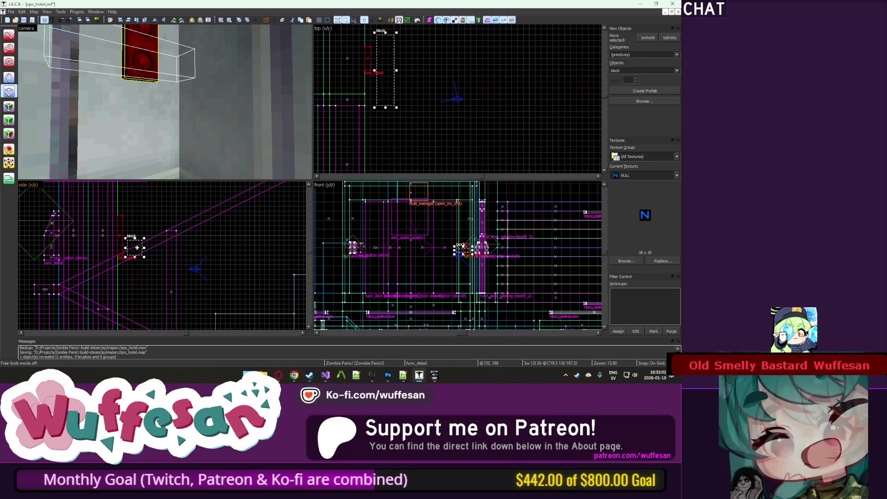
pyautogui.click(133, 258)
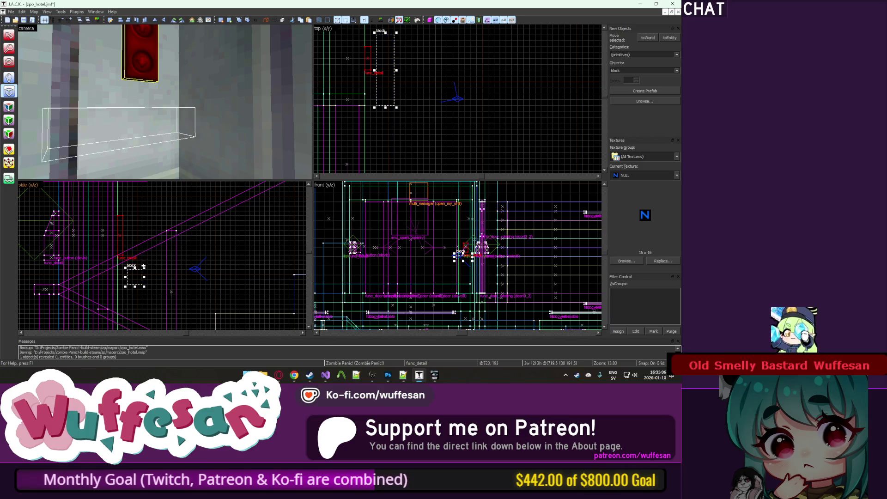
pyautogui.press('Escape')
# Return to selection, remove the stray player model, and undo to put the trim back in place.
pyautogui.press('z')
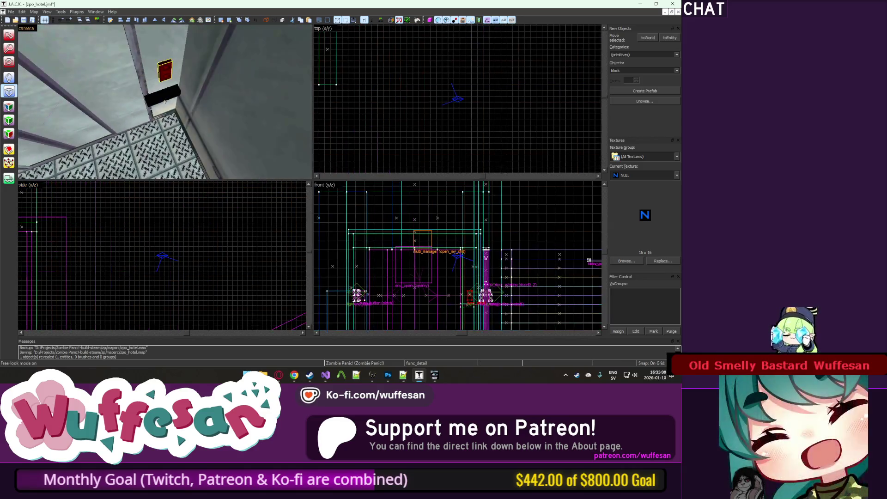
pyautogui.hotkey('shift', 's')
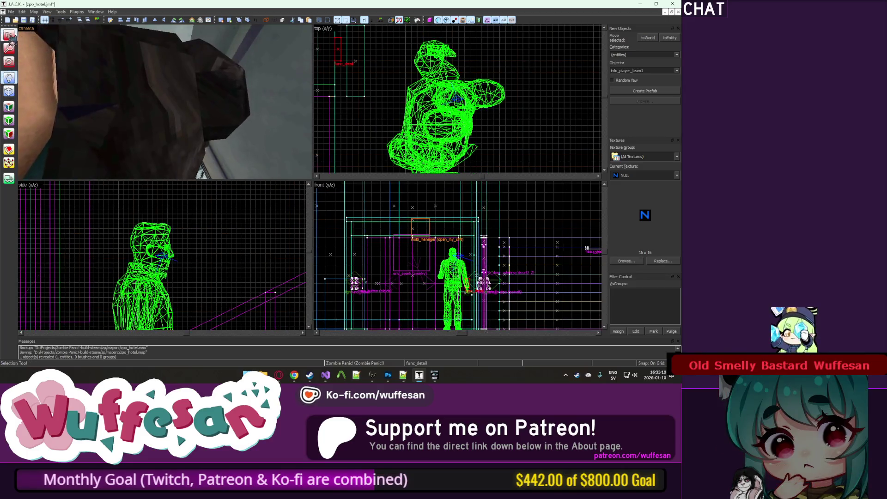
pyautogui.press('z')
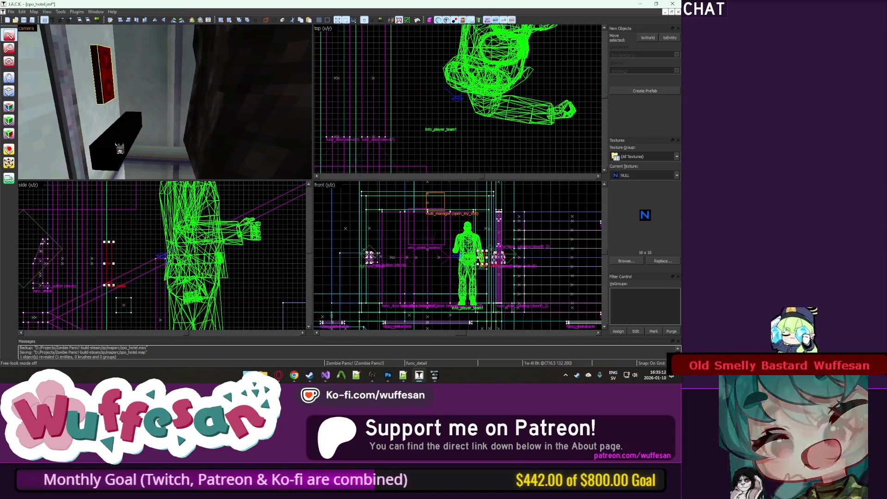
pyautogui.press('h')
pyautogui.scroll(-3, 458, 100)
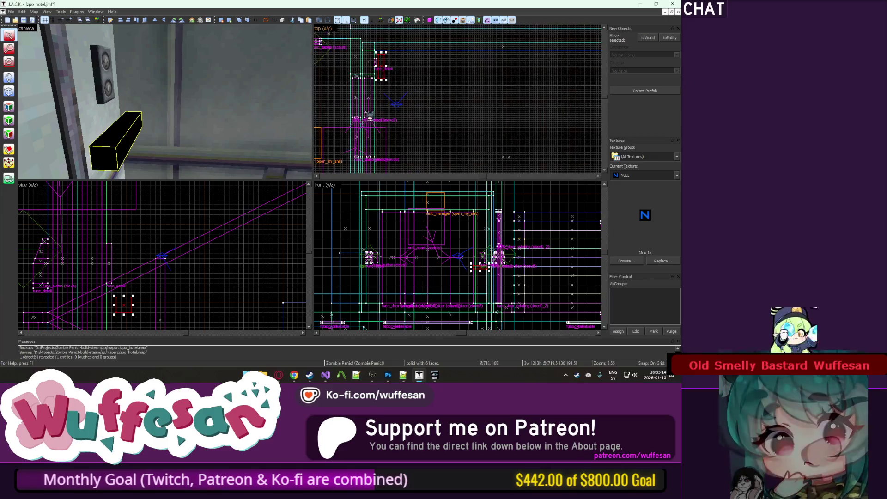
pyautogui.scroll(2, 370, 80)
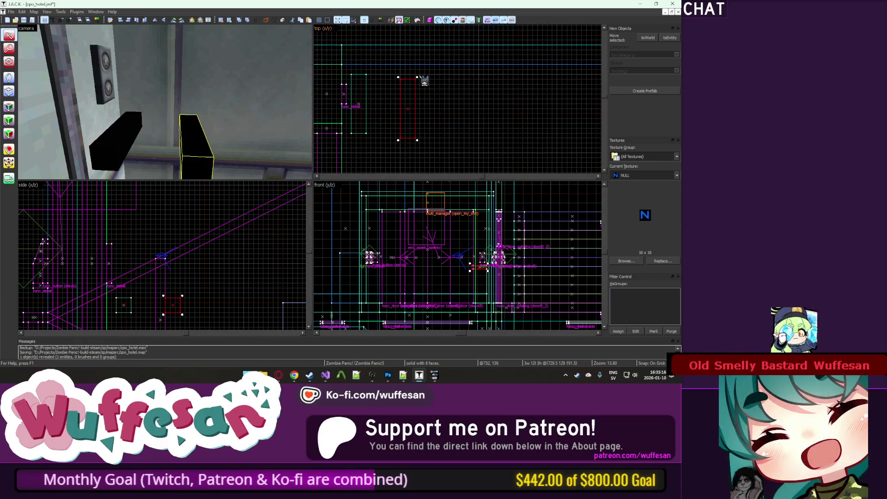
pyautogui.hotkey('ctrl', 'z')
pyautogui.hotkey('ctrl', 'z')
pyautogui.hotkey('ctrl', 'z')
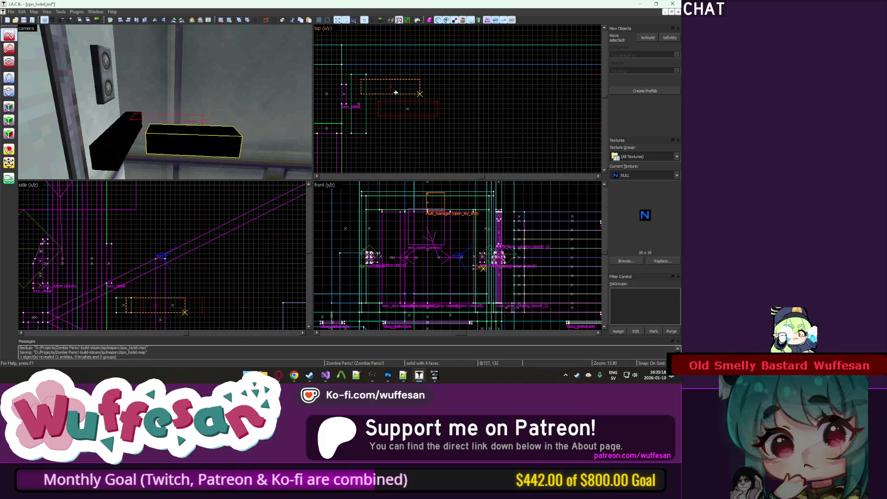
# Select both black trim pieces and drag their vertices to miter the corner and stretch the trim along the wall.
pyautogui.keyDown('ctrl'); pyautogui.click(128, 135); pyautogui.keyUp('ctrl')
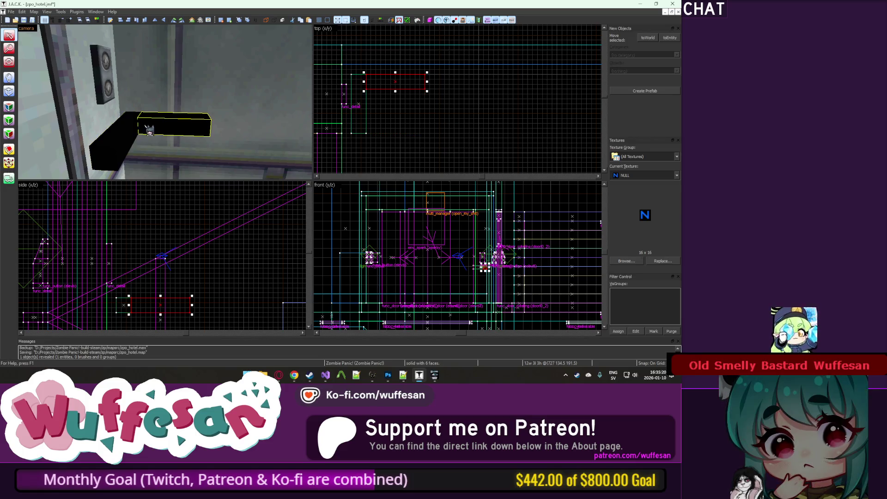
pyautogui.click(9, 163)
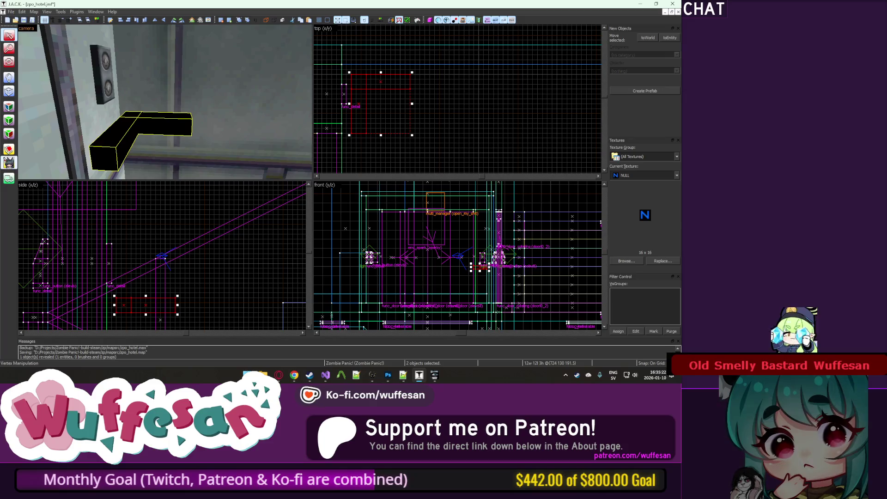
pyautogui.scroll(2, 333, 94)
pyautogui.click(381, 90)
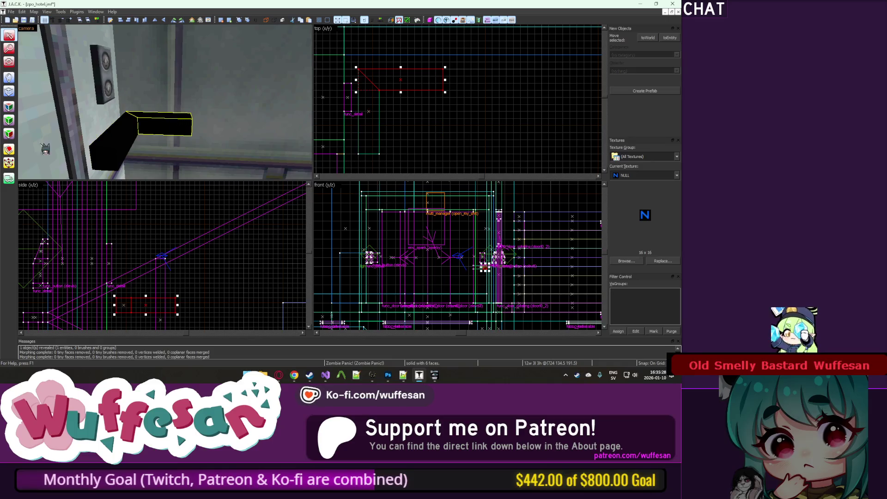
pyautogui.click(9, 163)
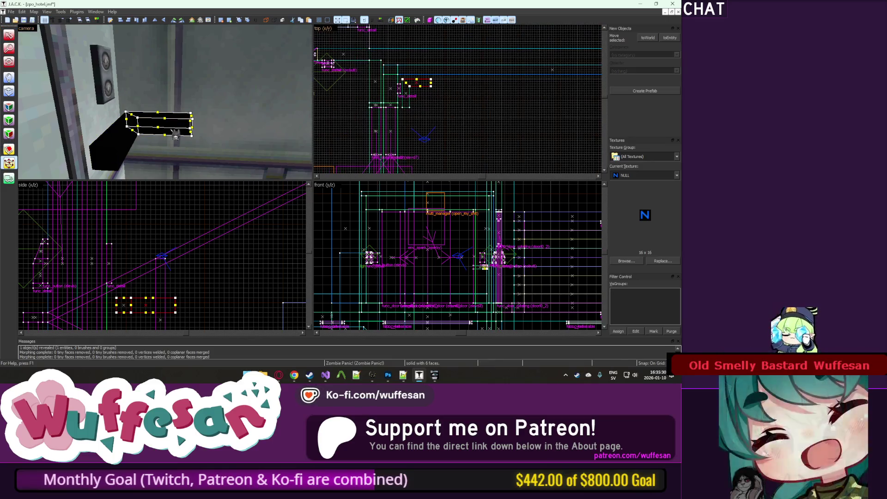
pyautogui.scroll(-3, 399, 91)
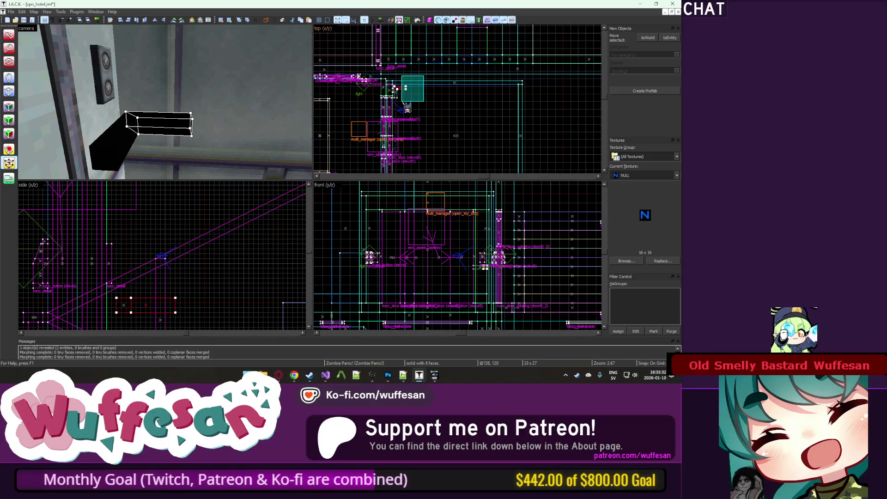
pyautogui.press('Return')
pyautogui.moveTo(409, 91); pyautogui.dragTo(524, 92)
# Flip the selected trim piece from its right-click menu.
pyautogui.scroll(5, 524, 92)
pyautogui.scroll(-3, 524, 92)
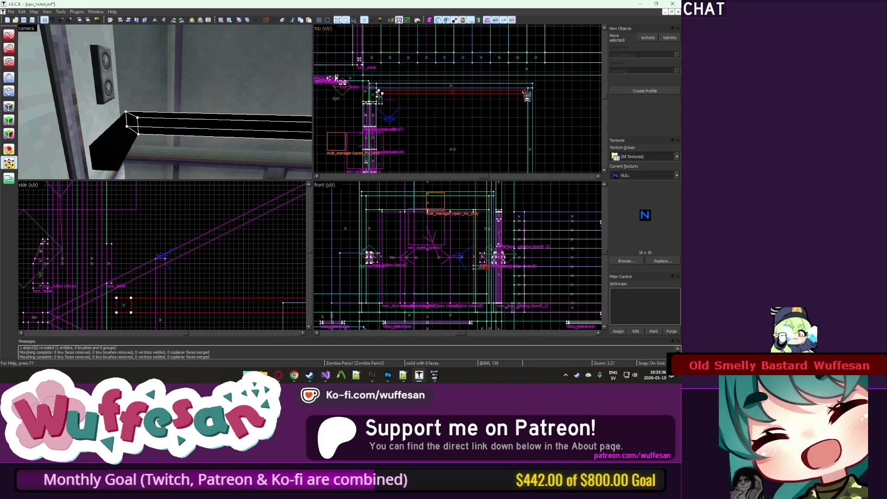
pyautogui.scroll(3, 407, 94)
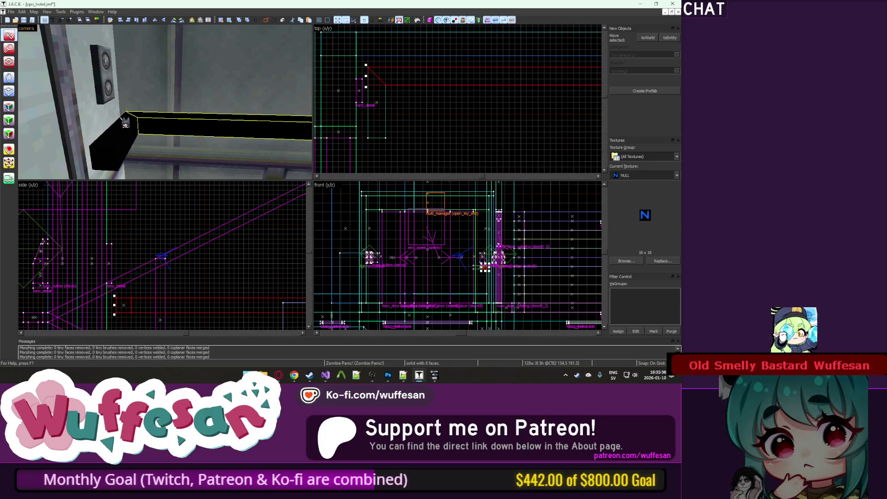
pyautogui.scroll(-5, 412, 104)
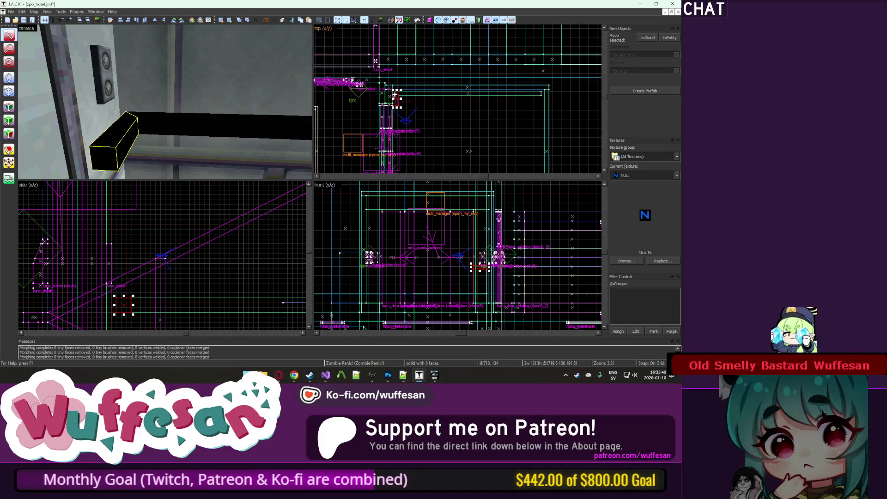
pyautogui.scroll(6, 544, 89)
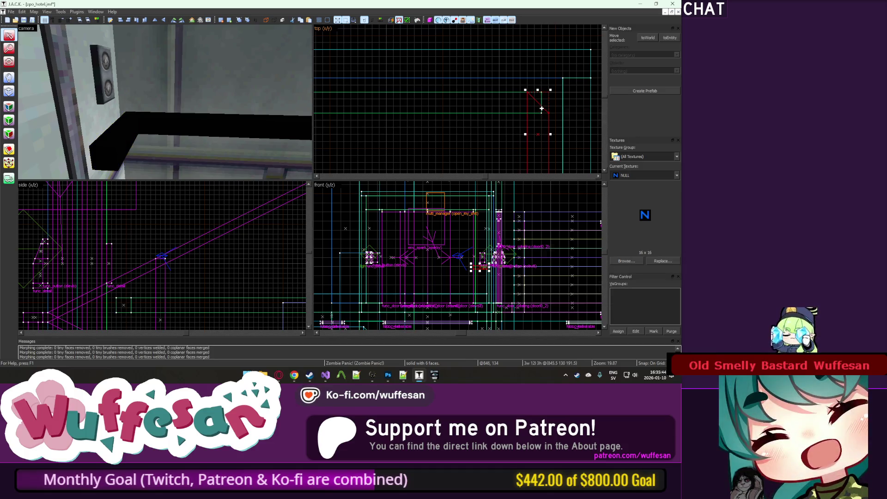
pyautogui.rightClick(542, 110)
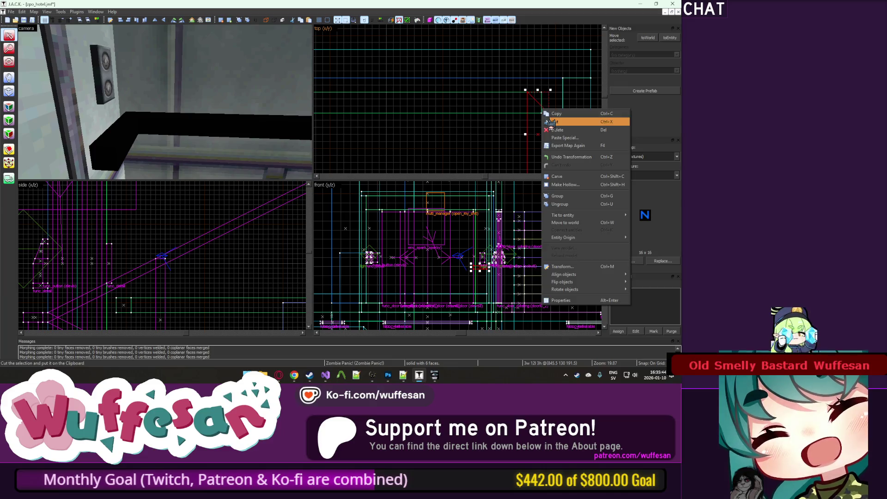
pyautogui.click(520, 285)
pyautogui.press('z')
pyautogui.press('z')
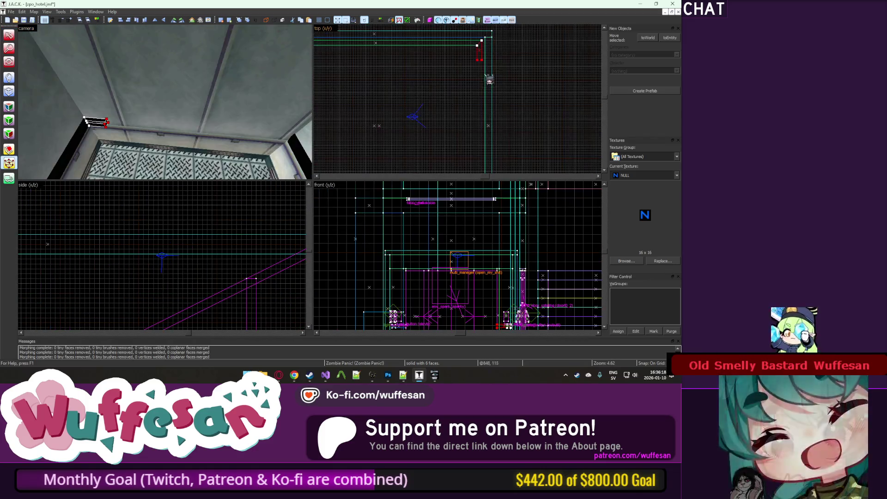
# Drag the trim's vertices in the top view to lengthen it along the next wall and align it.
pyautogui.scroll(5, 483, 84)
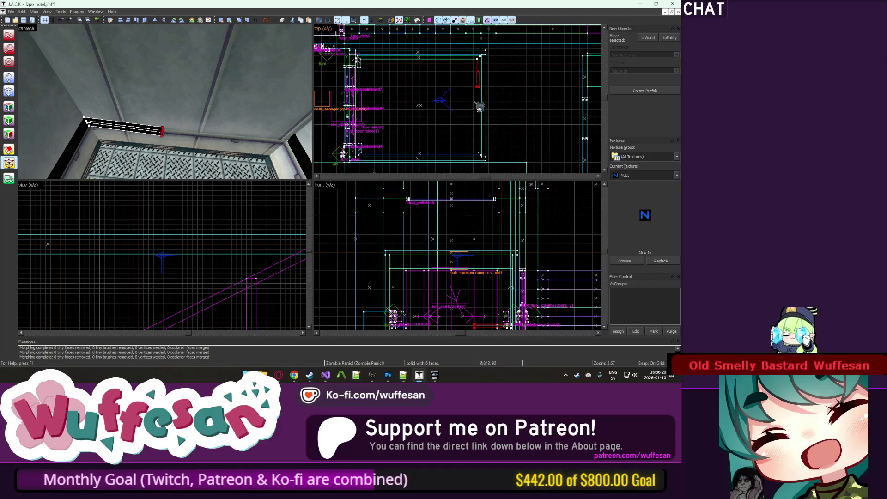
pyautogui.moveTo(483, 85); pyautogui.dragTo(483, 155)
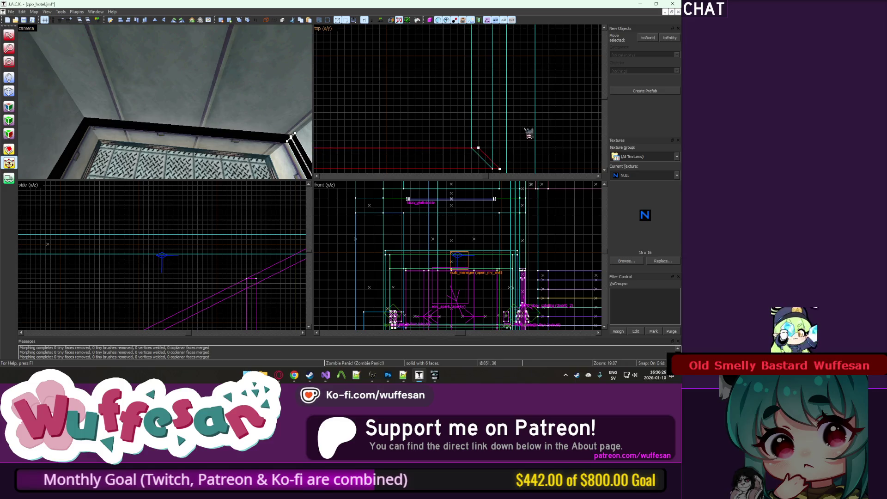
pyautogui.moveTo(482, 159); pyautogui.dragTo(481, 154)
pyautogui.scroll(-3, 476, 148)
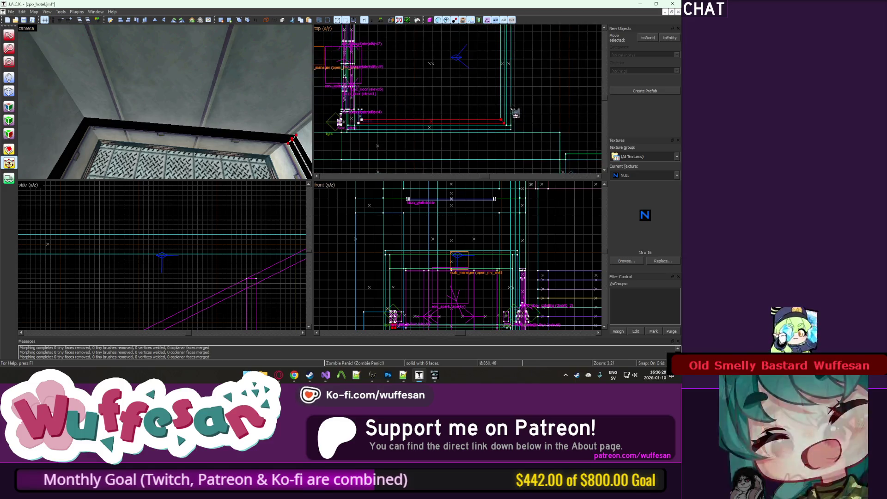
pyautogui.scroll(2, 359, 124)
pyautogui.press('z')
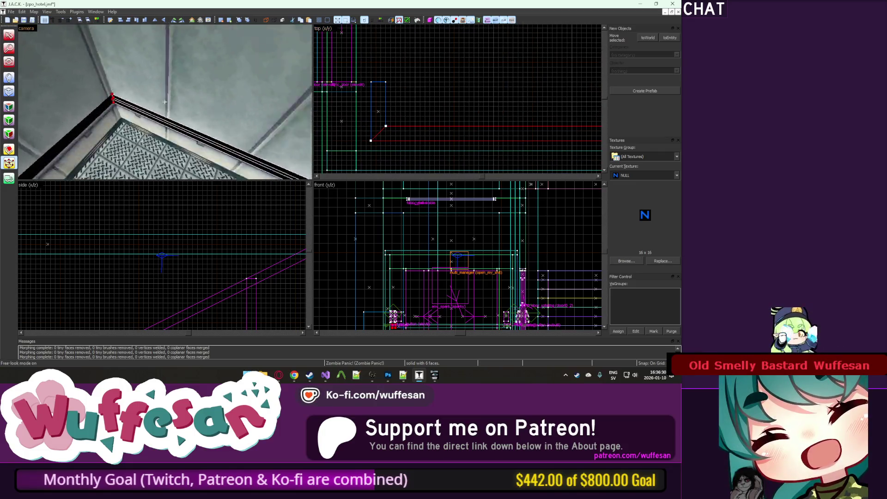
pyautogui.press('z')
# Reposition the 3D camera inside the elevator with the Camera tool.
pyautogui.scroll(-3, 431, 91)
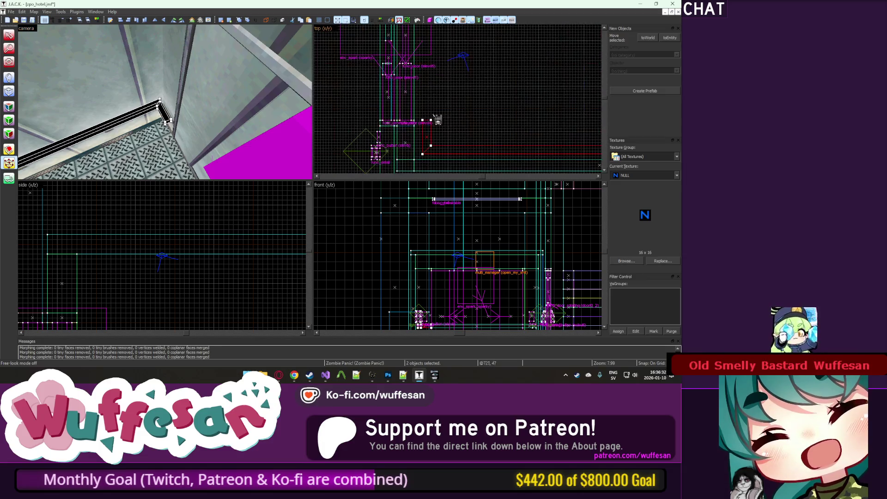
pyautogui.moveTo(423, 152); pyautogui.dragTo(420, 151)
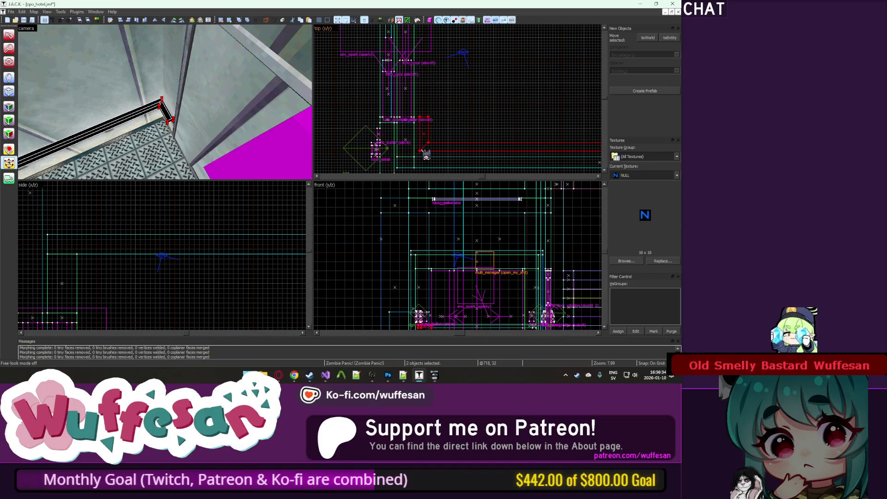
pyautogui.scroll(5, 422, 148)
pyautogui.click(9, 47)
pyautogui.moveTo(138, 102); pyautogui.dragTo(154, 109)
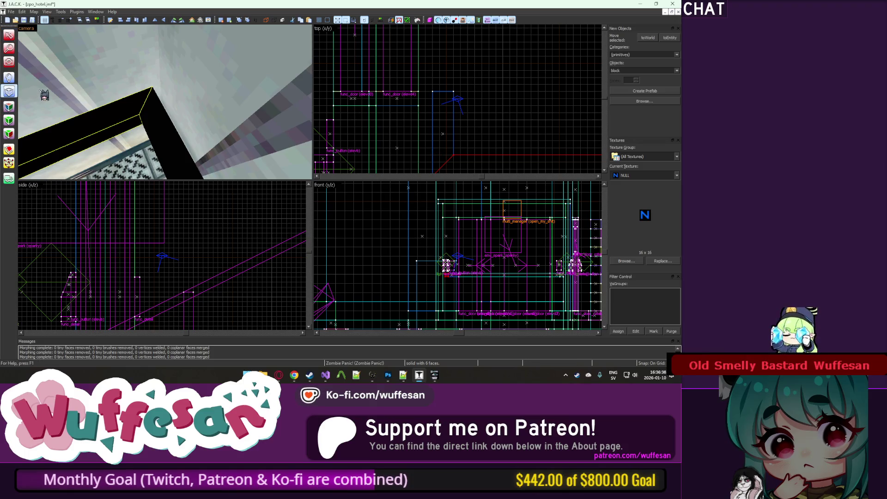
# Draw a small block near the elevator, select it, then clear the selection.
pyautogui.scroll(2, 466, 97)
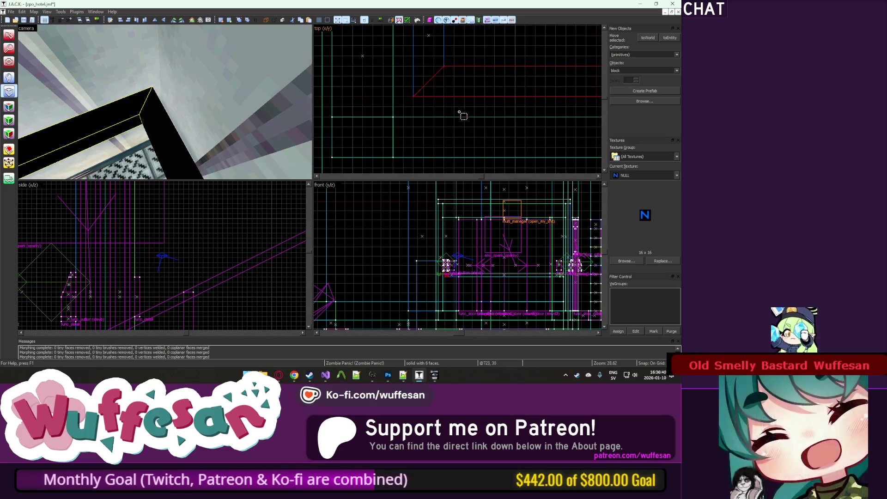
pyautogui.moveTo(455, 99); pyautogui.dragTo(476, 119)
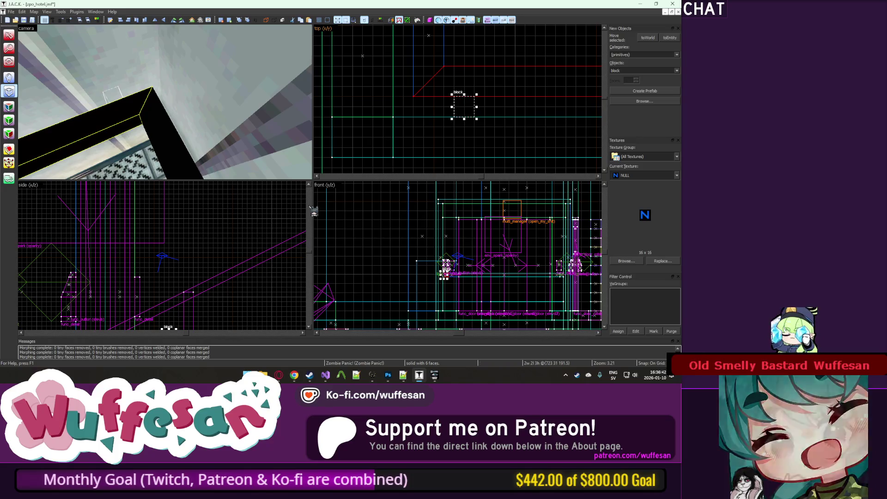
pyautogui.scroll(-2, 187, 259)
pyautogui.scroll(7, 184, 286)
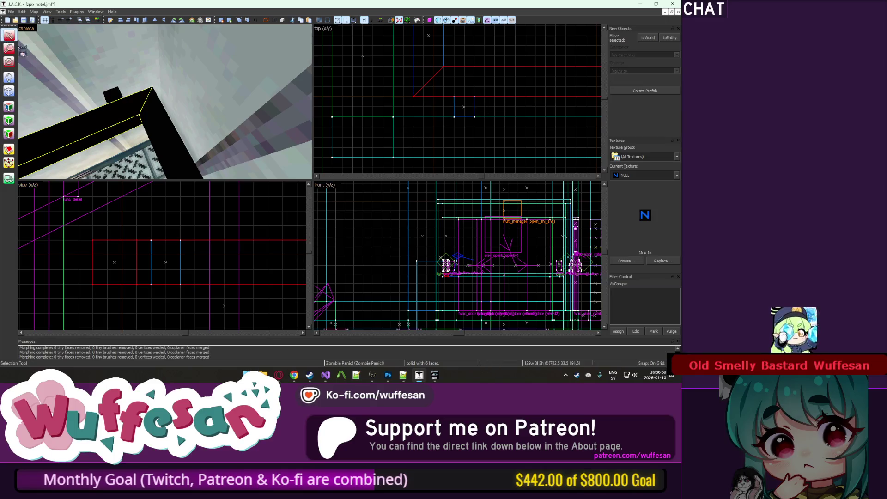
pyautogui.scroll(-3, 415, 121)
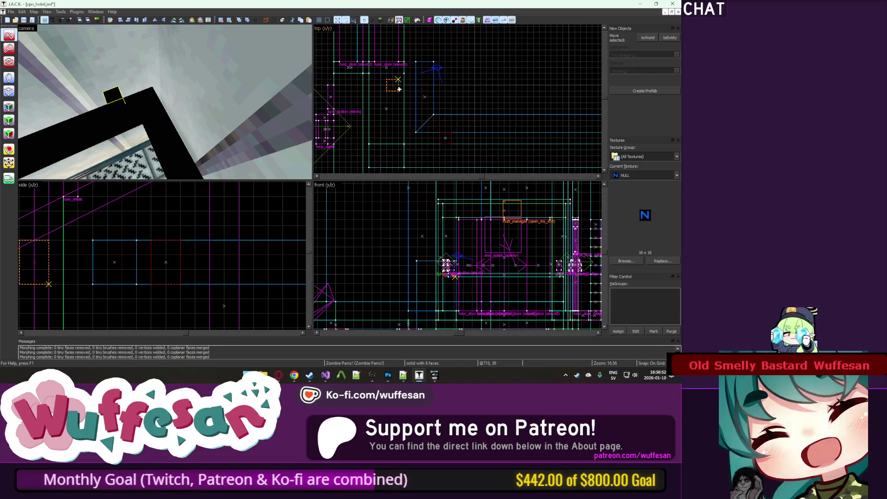
pyautogui.click(411, 90)
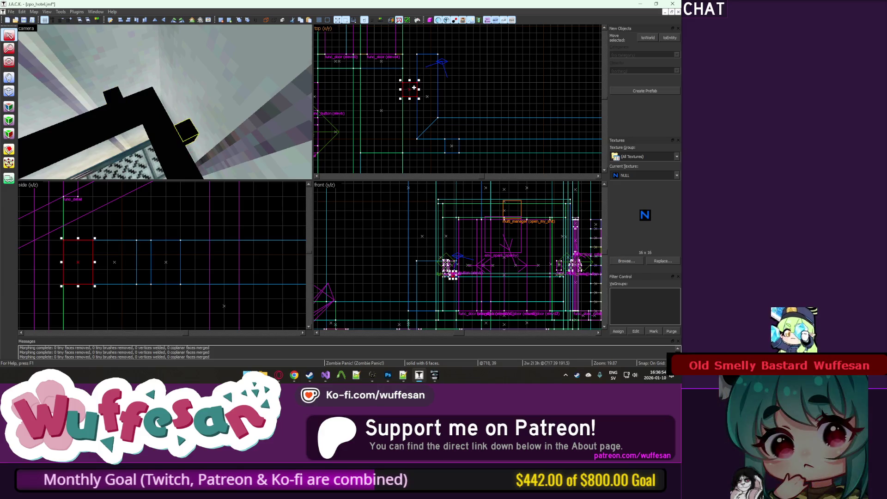
pyautogui.scroll(-4, 412, 114)
pyautogui.press('Escape')
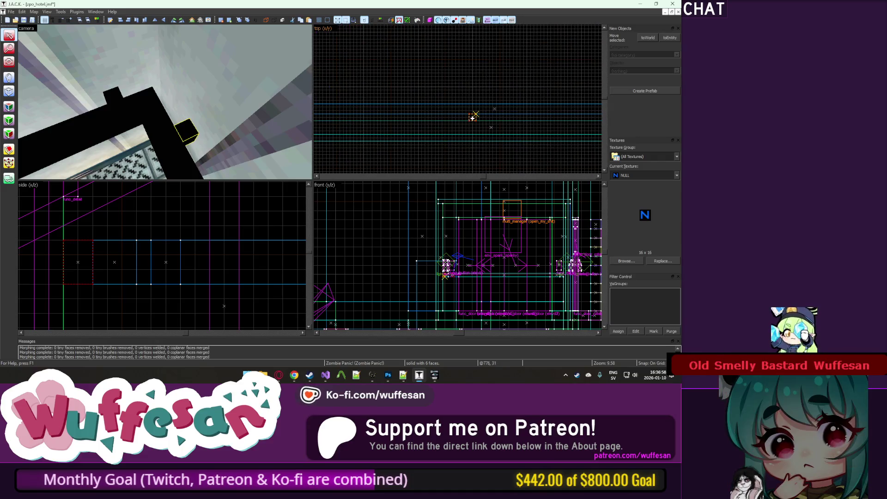
pyautogui.scroll(-4, 473, 118)
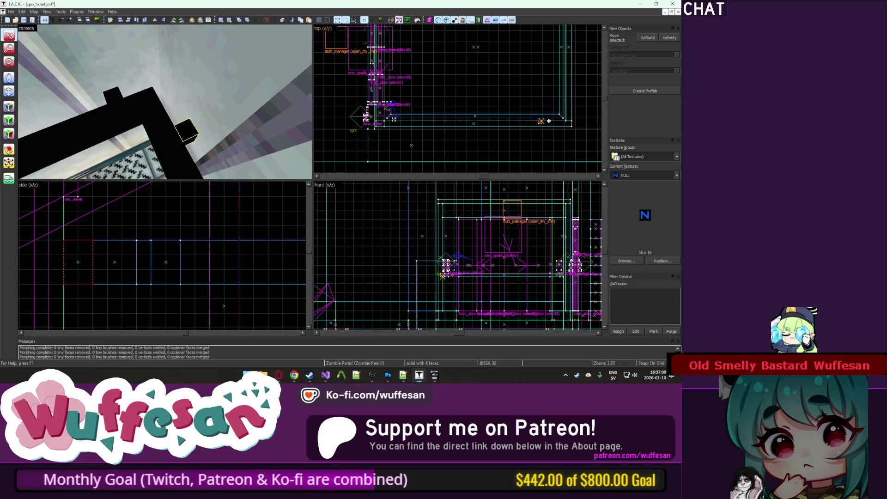
pyautogui.scroll(5, 549, 121)
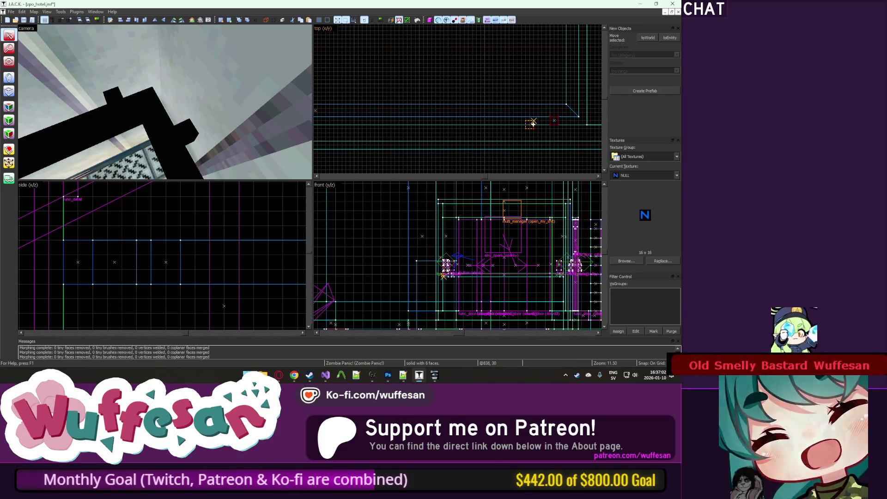
pyautogui.scroll(1, 509, 121)
# Move the small orange entity slightly down and right, then free-look over the tiled floor.
pyautogui.click(473, 122)
pyautogui.moveTo(474, 122); pyautogui.dragTo(481, 125)
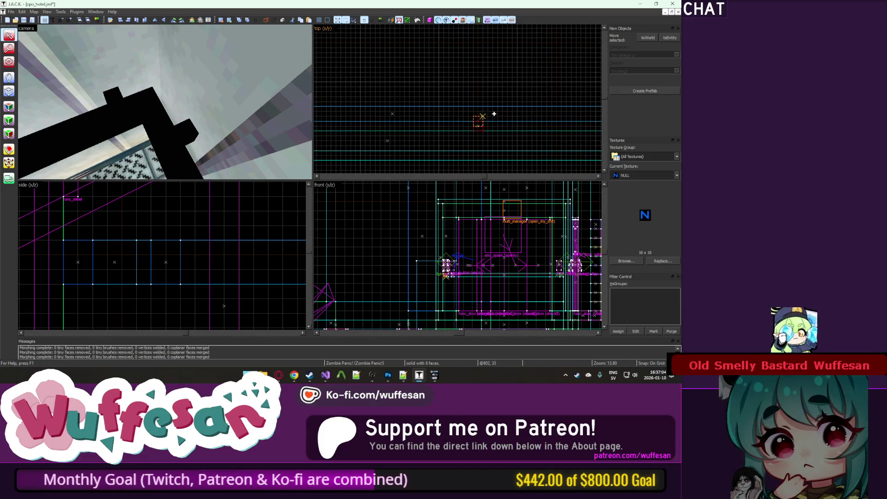
pyautogui.scroll(-2, 495, 114)
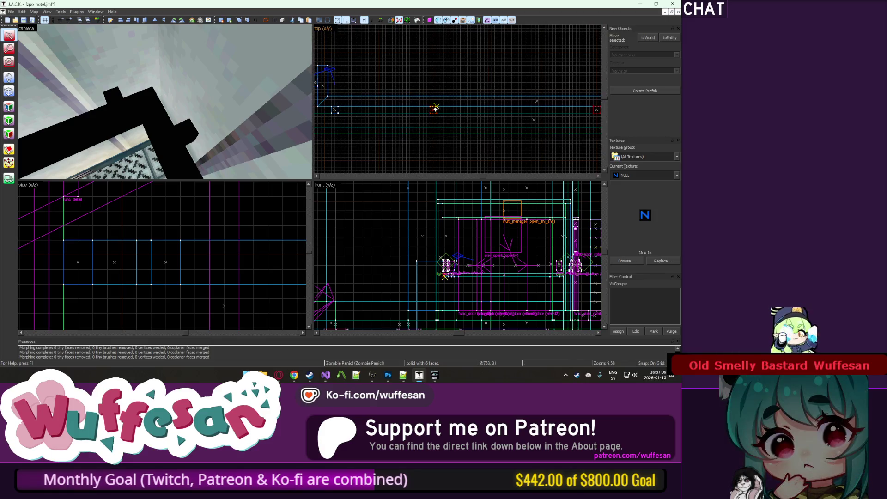
pyautogui.click(436, 109)
pyautogui.scroll(-5, 435, 109)
pyautogui.scroll(6, 437, 110)
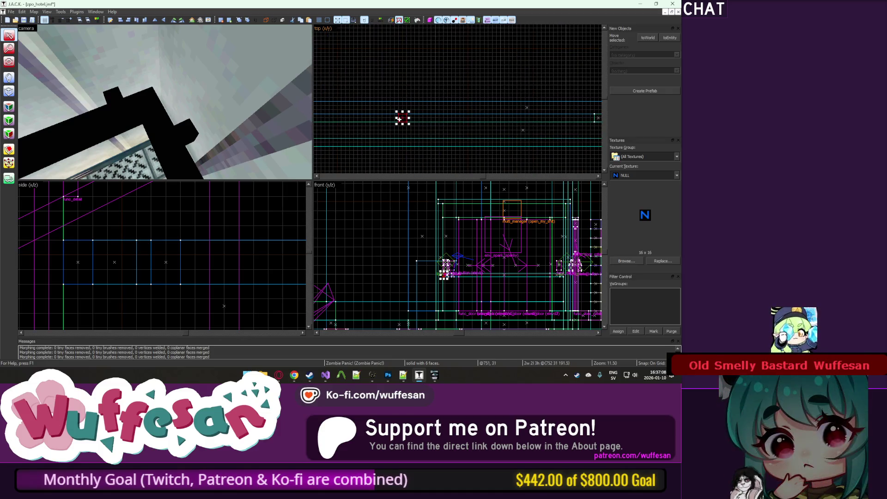
pyautogui.scroll(-4, 431, 118)
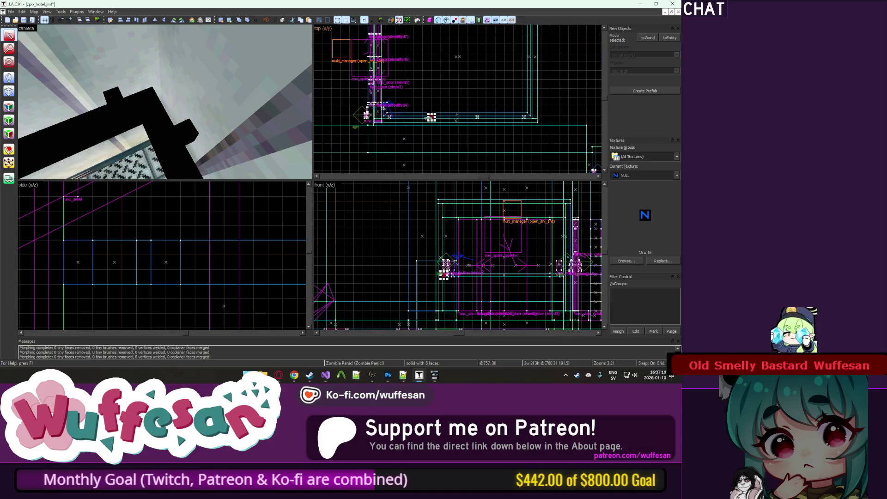
pyautogui.scroll(3, 481, 124)
pyautogui.press('z')
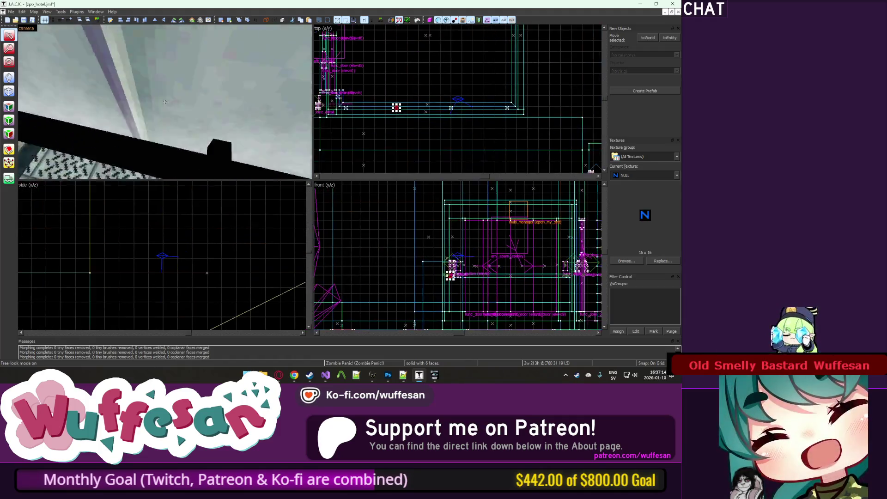
pyautogui.press('z')
pyautogui.press('z')
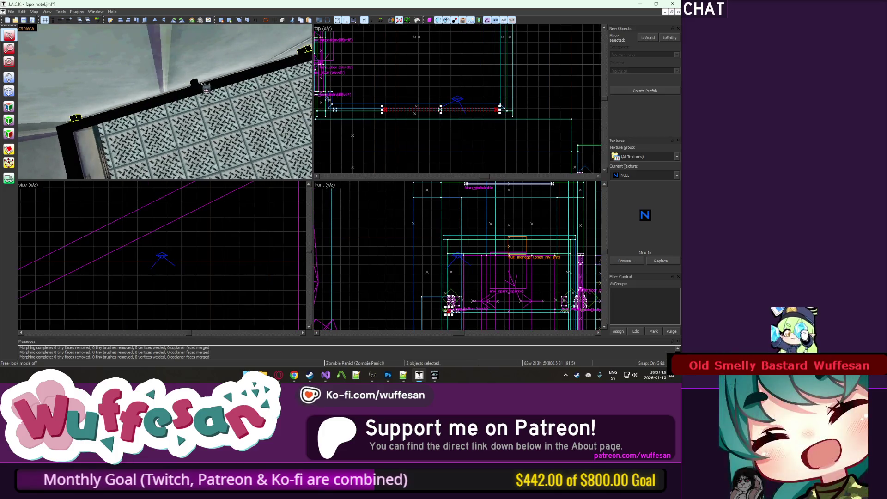
# Add two more elevator trim pieces to the selection and flip all five vertically.
pyautogui.keyDown('ctrl'); pyautogui.click(192, 95); pyautogui.keyUp('ctrl')
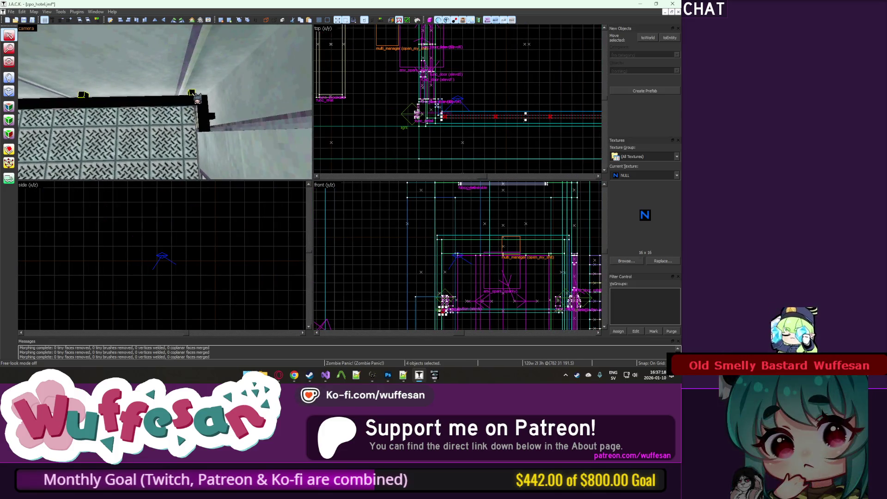
pyautogui.keyDown('ctrl'); pyautogui.click(214, 118); pyautogui.keyUp('ctrl')
pyautogui.scroll(-2, 466, 115)
pyautogui.scroll(3, 466, 115)
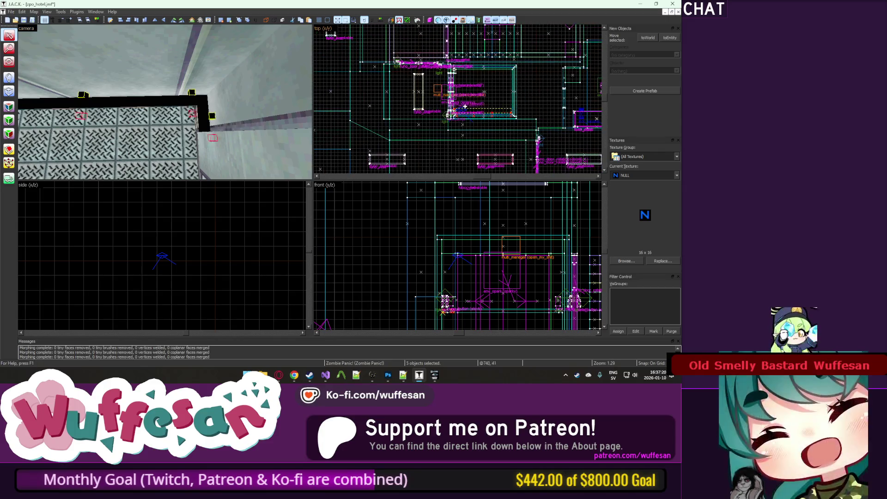
pyautogui.scroll(4, 460, 70)
pyautogui.rightClick(459, 71)
pyautogui.moveTo(519, 254)
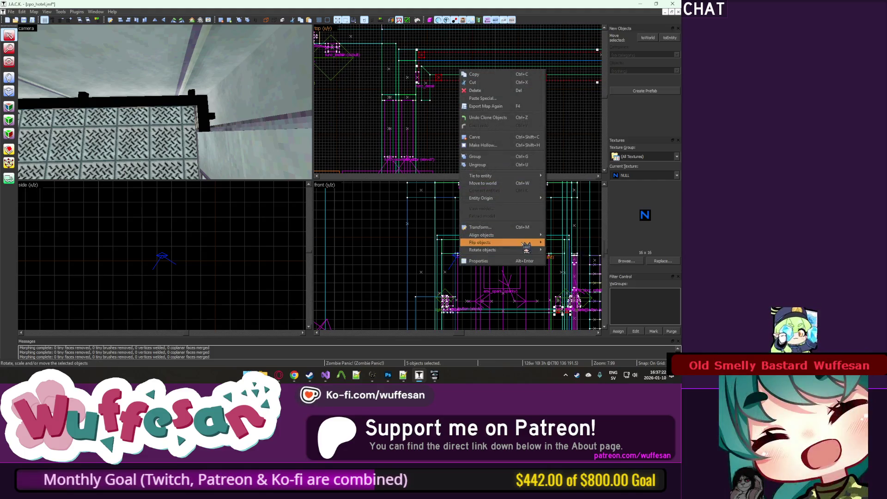
pyautogui.click(561, 253)
# Bring up the object properties of the flipped func_wall pieces.
pyautogui.scroll(4, 419, 85)
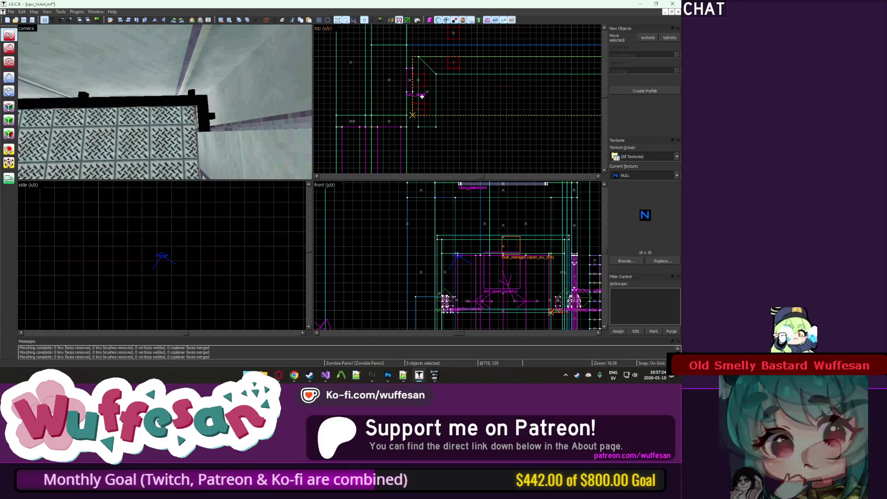
pyautogui.scroll(-6, 471, 99)
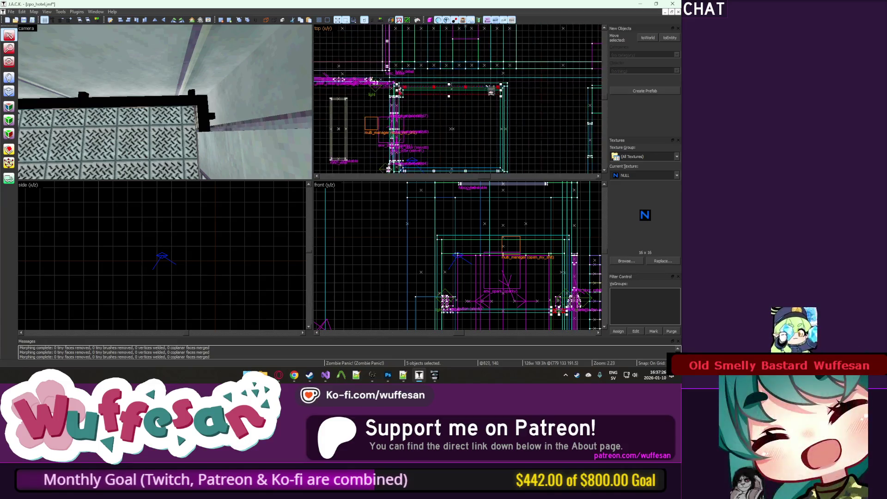
pyautogui.scroll(-3, 492, 99)
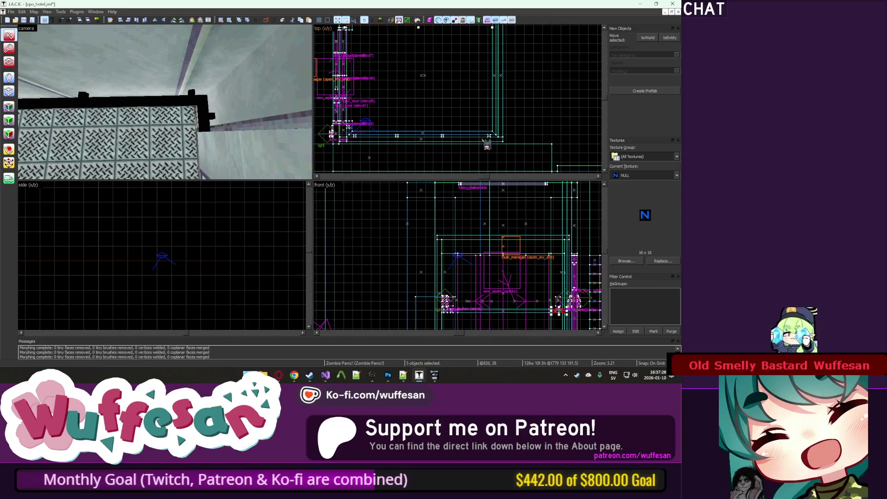
pyautogui.scroll(-2, 463, 121)
pyautogui.scroll(2, 460, 88)
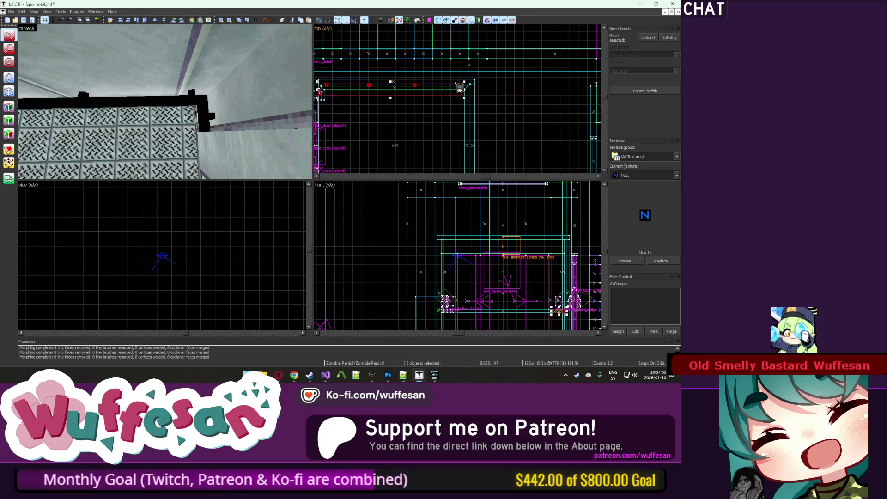
pyautogui.hotkey('alt', 'Return')
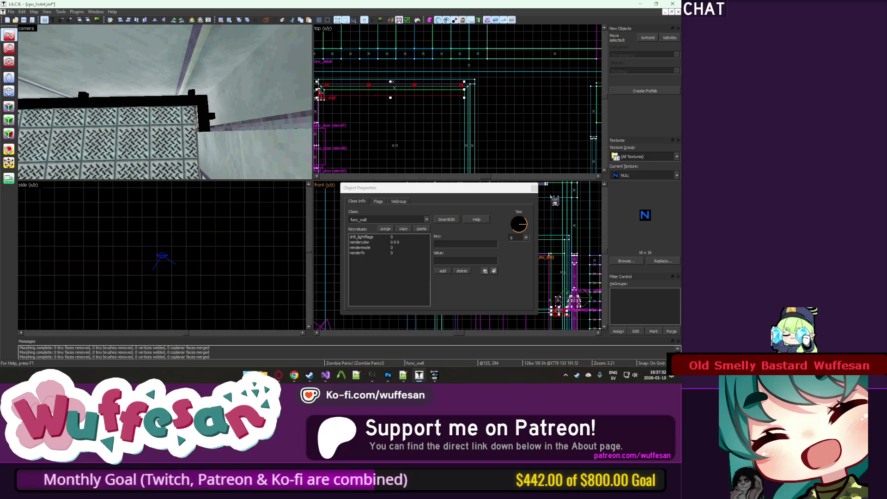
# Close the properties and rotate two elevator wall objects to 315 degrees.
pyautogui.click(534, 188)
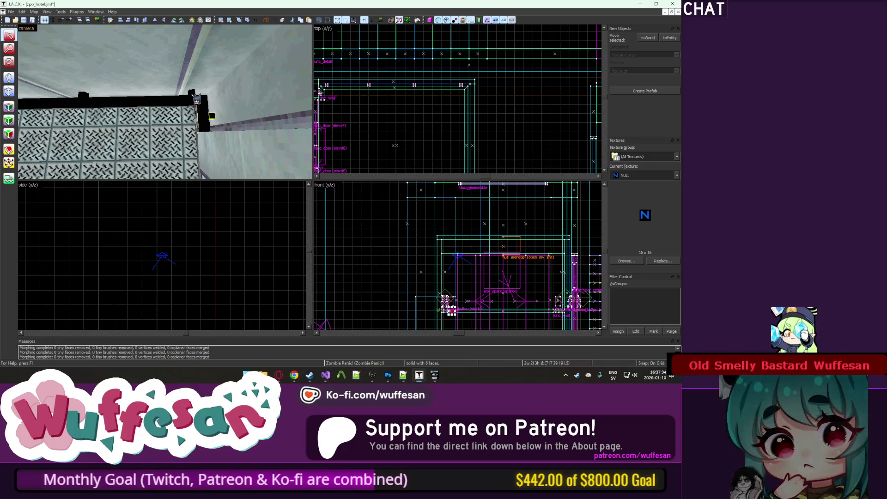
pyautogui.keyDown('ctrl'); pyautogui.click(322, 89); pyautogui.keyUp('ctrl')
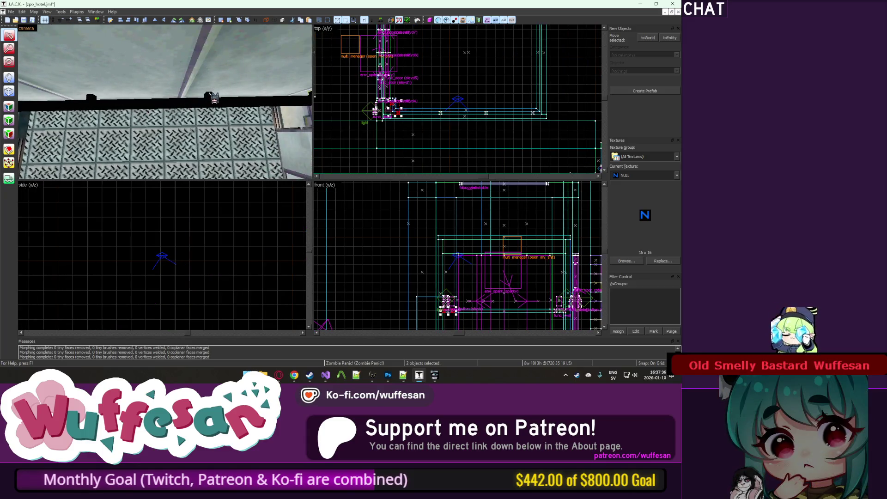
pyautogui.scroll(-1, 445, 111)
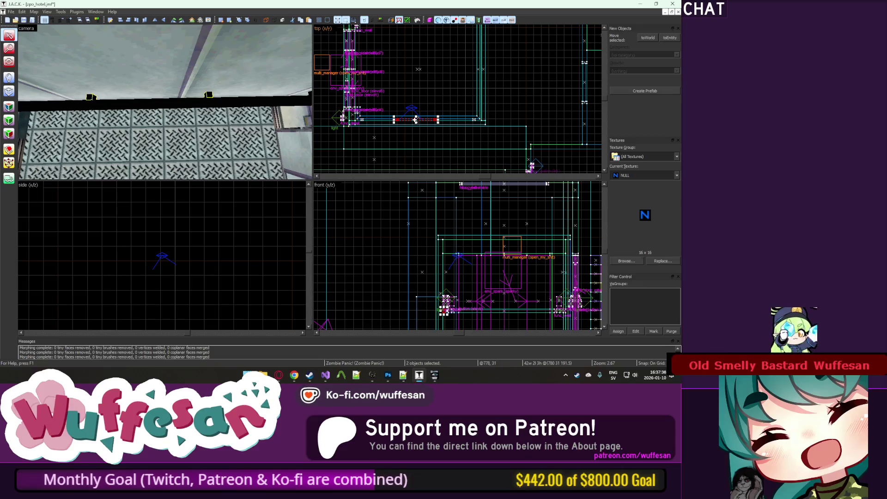
pyautogui.press('w')
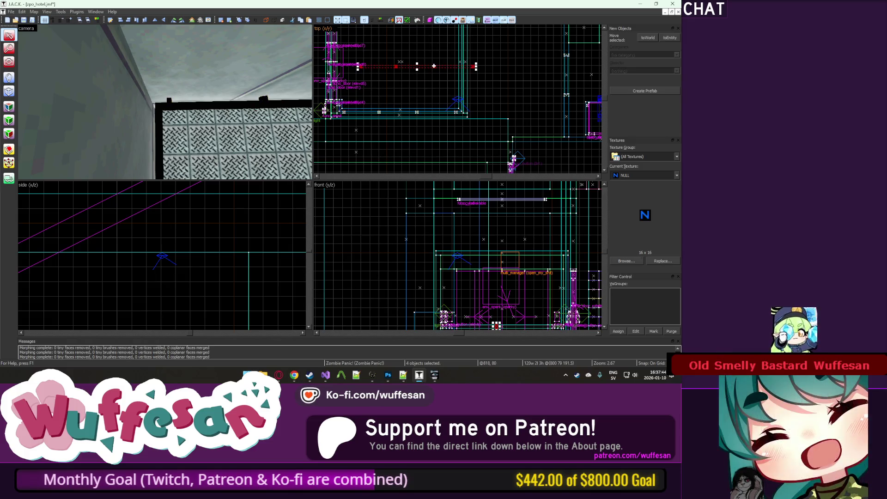
pyautogui.moveTo(476, 69); pyautogui.dragTo(442, 129)
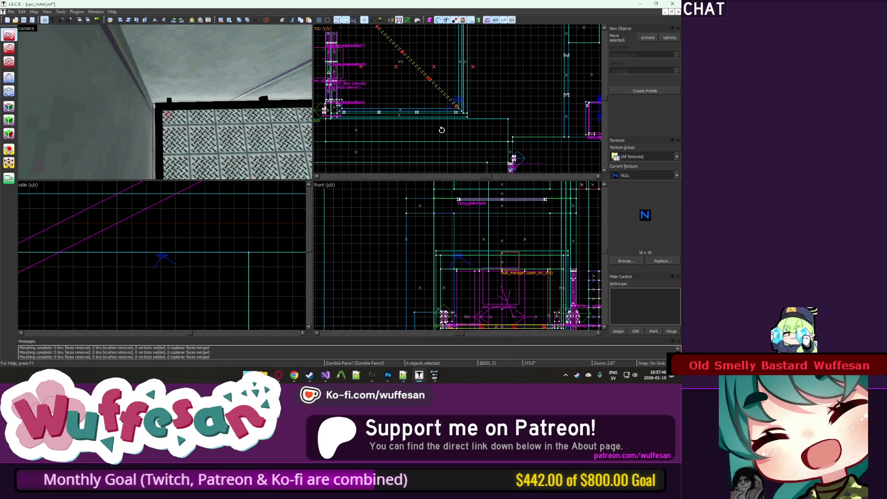
# Select the remaining elevator interior pieces and tie them into a func_wall entity.
pyautogui.scroll(2, 402, 146)
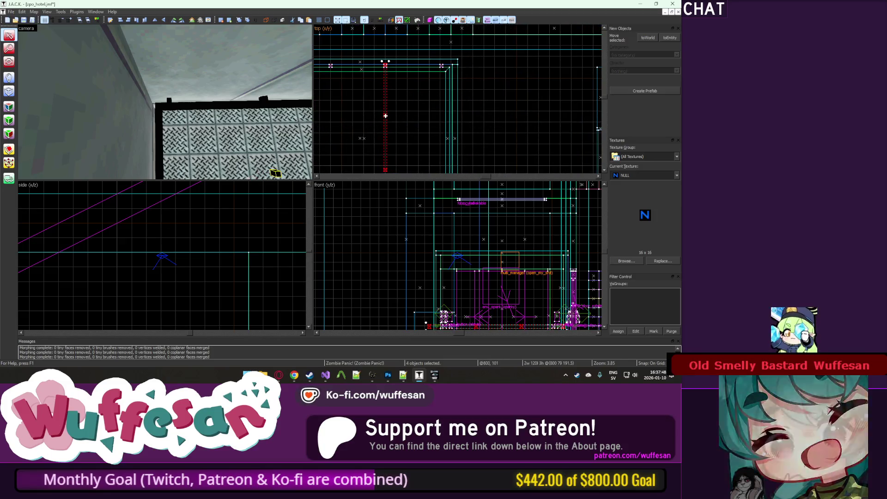
pyautogui.scroll(9, 463, 135)
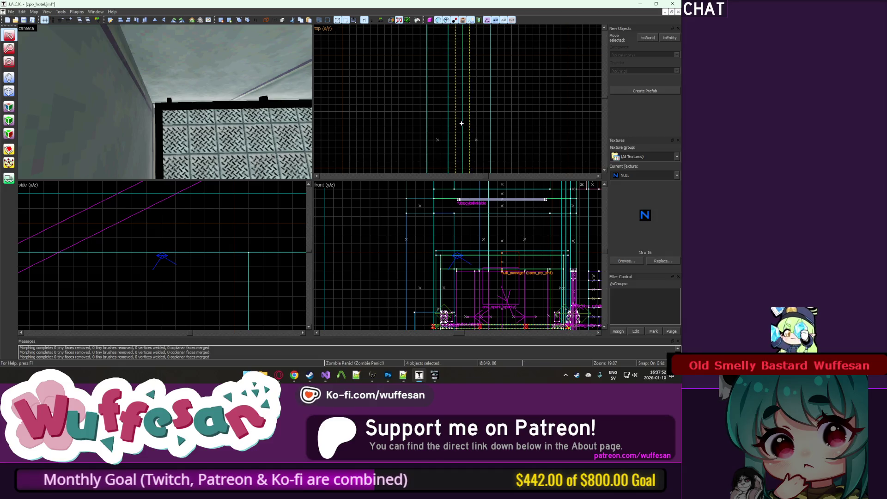
pyautogui.scroll(-6, 452, 122)
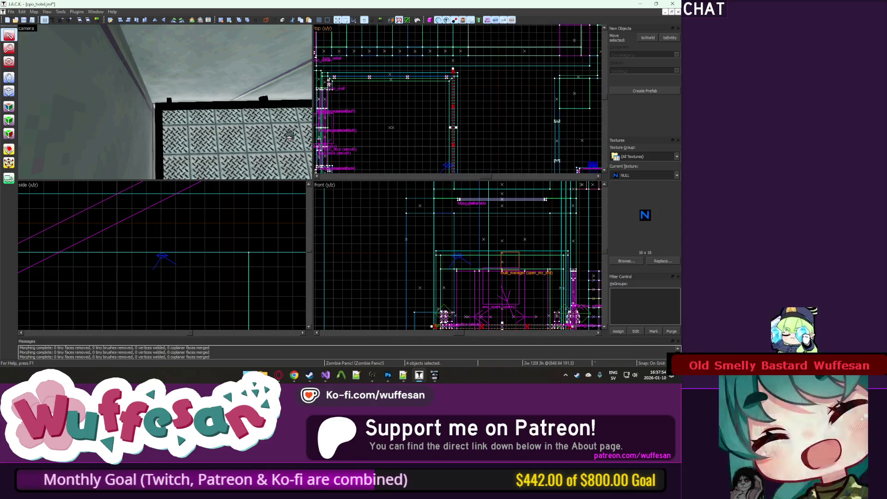
pyautogui.press('z')
pyautogui.press('z')
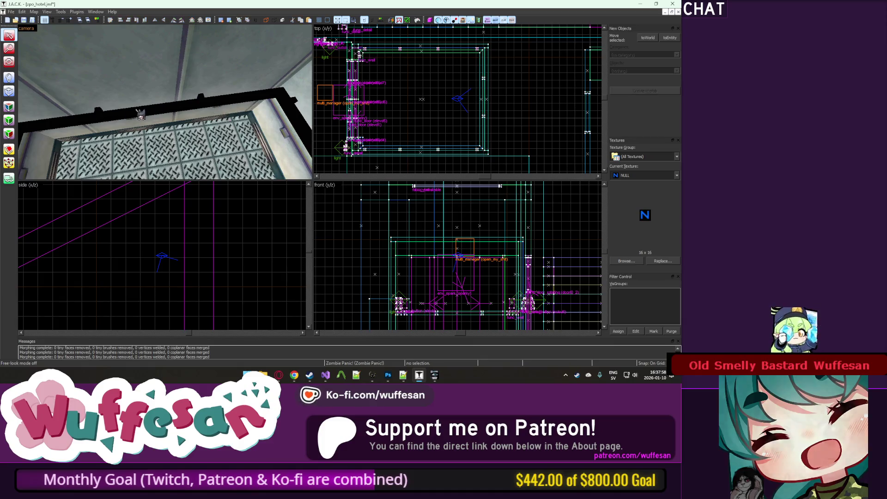
pyautogui.click(76, 133)
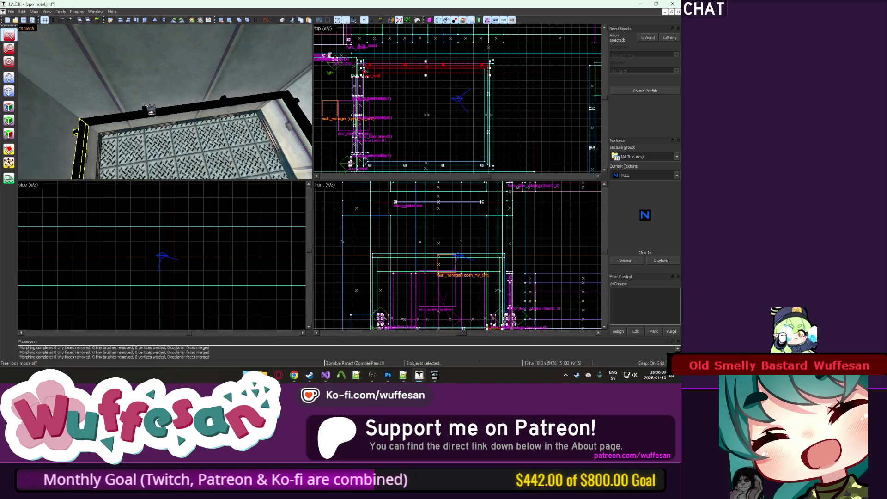
pyautogui.press('z')
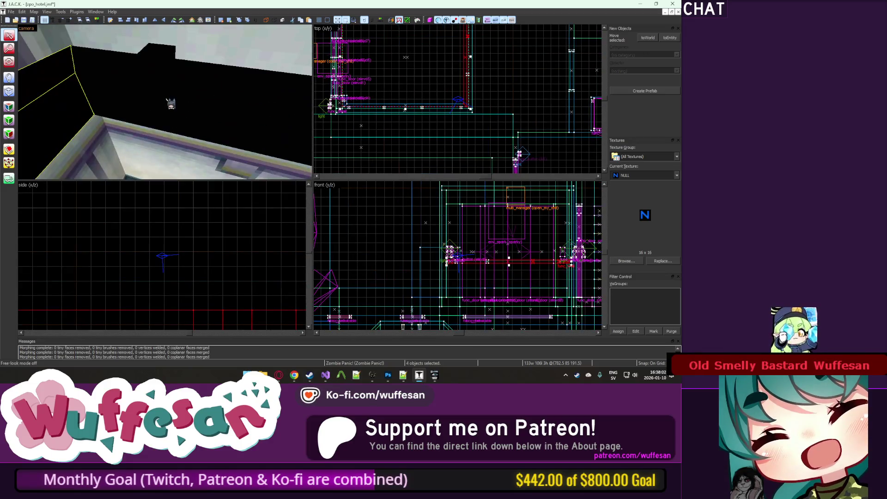
pyautogui.press('z')
pyautogui.keyDown('ctrl'); pyautogui.click(162, 103); pyautogui.keyUp('ctrl')
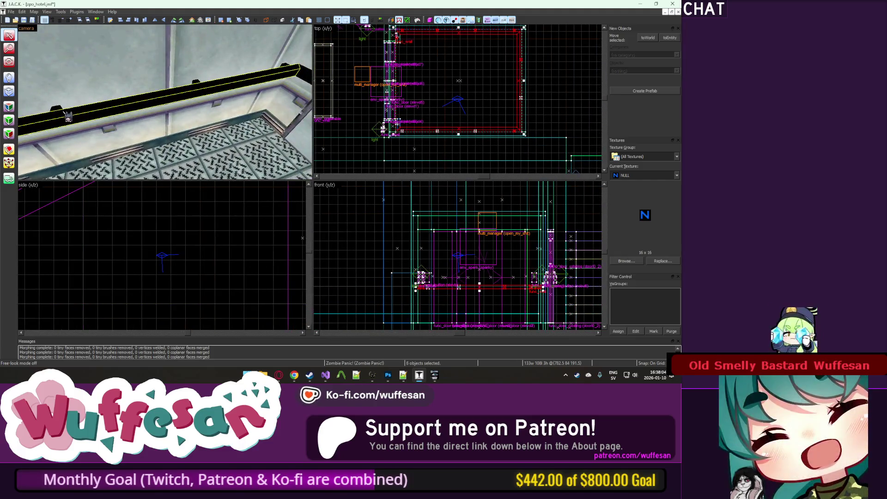
pyautogui.press('z')
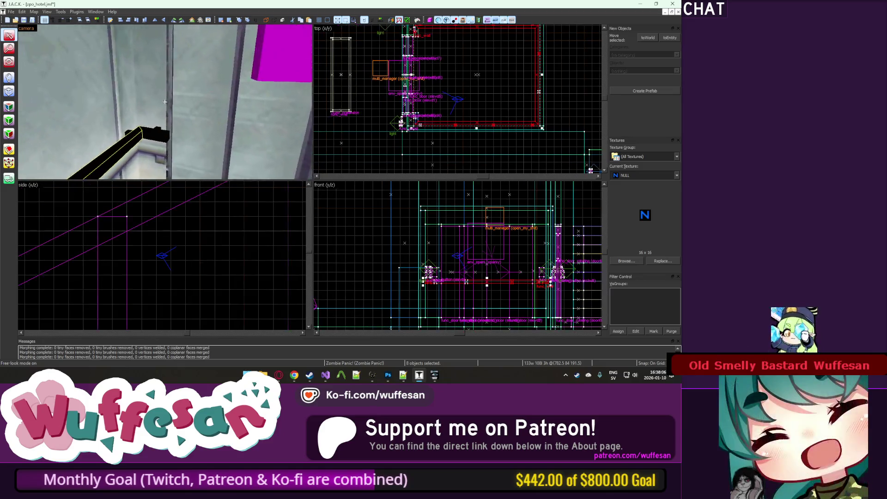
pyautogui.keyDown('ctrl'); pyautogui.click(188, 88); pyautogui.keyUp('ctrl')
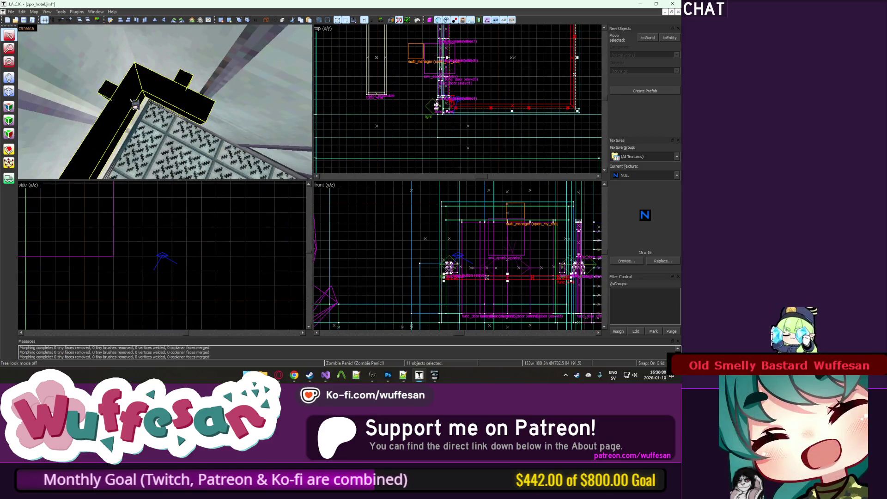
pyautogui.press('z')
pyautogui.press('z')
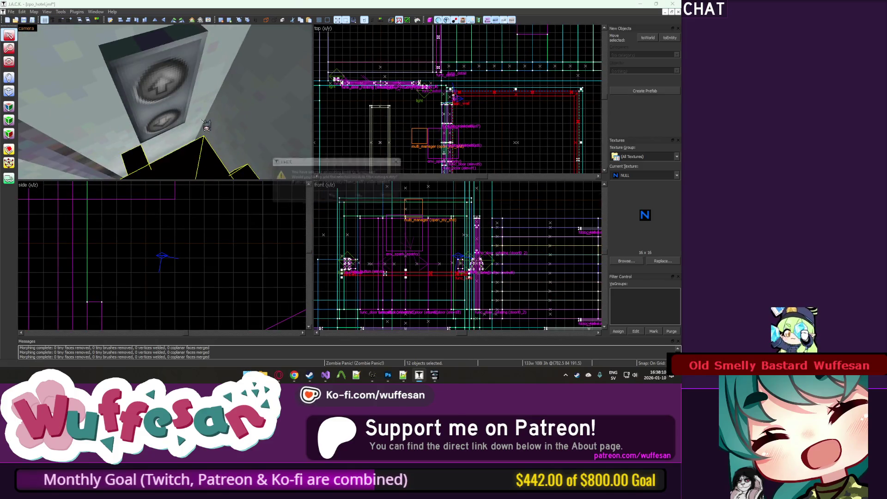
pyautogui.click(347, 194)
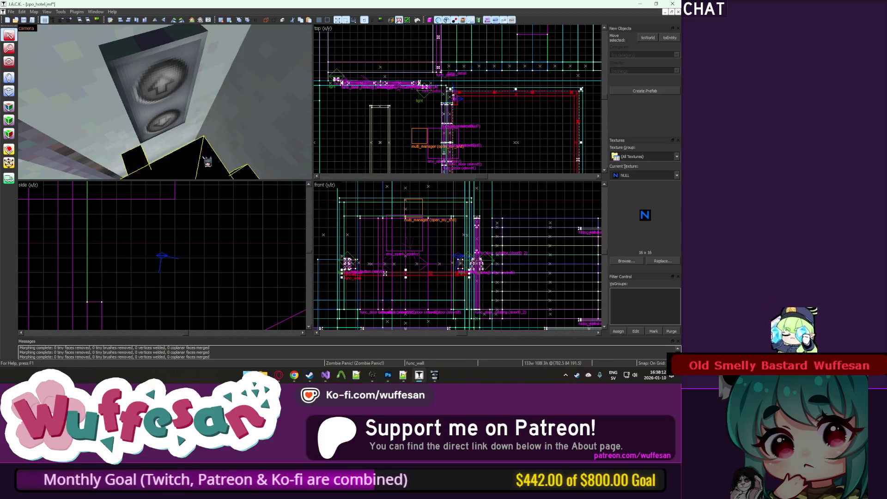
# Confirm the button panel and black trim brush are now func_wall, then clear the selection.
pyautogui.hotkey('alt', 'Return')
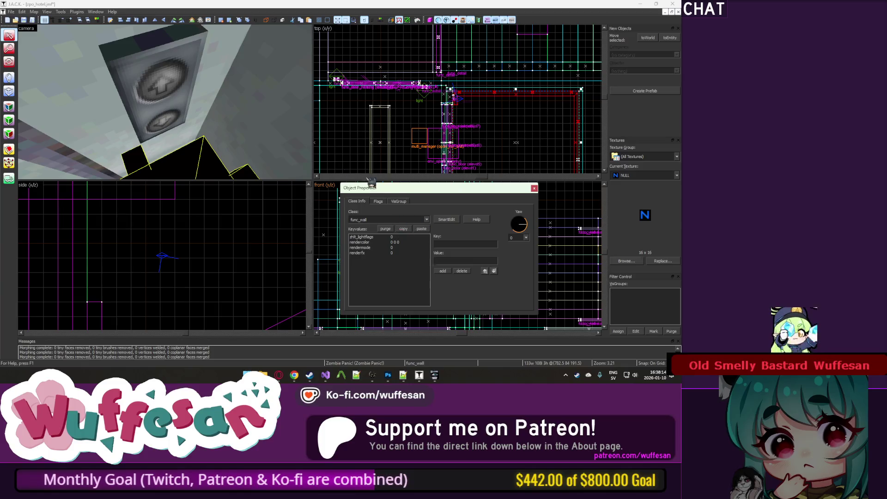
pyautogui.click(182, 116)
pyautogui.click(230, 176)
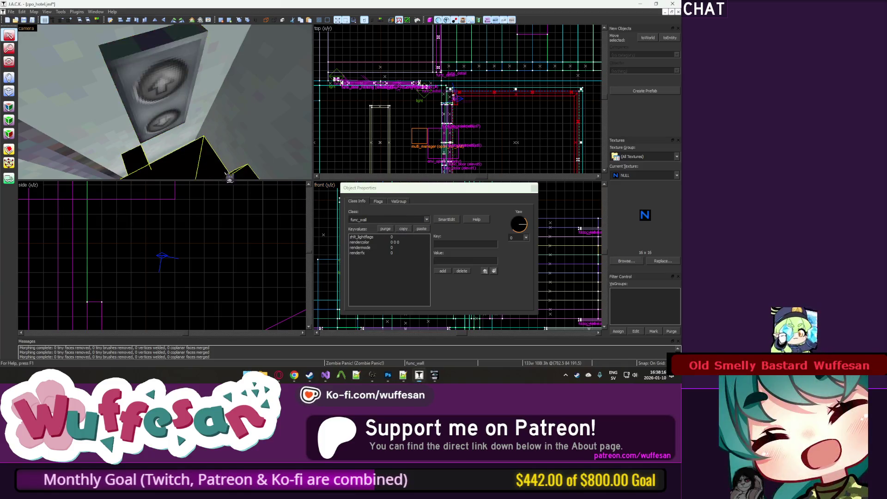
pyautogui.press('Escape')
pyautogui.click(534, 188)
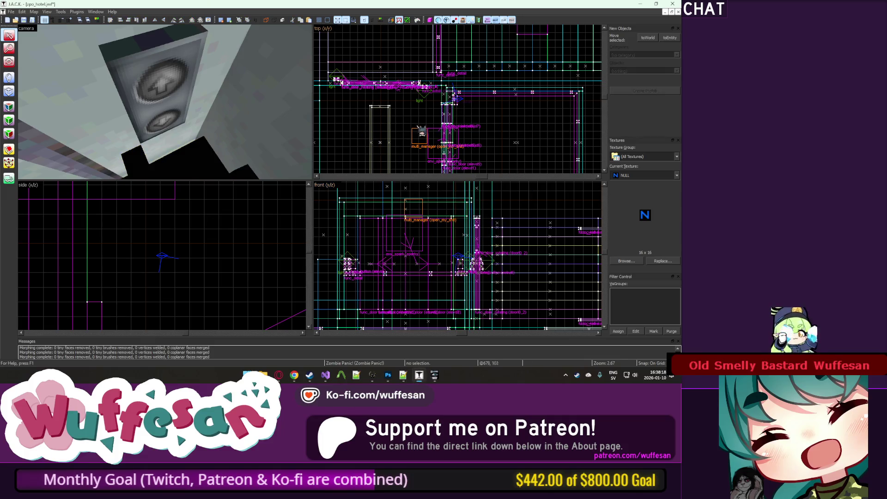
# In face edit mode, sample the elevator wall's ELEV1 texture as the current texture.
pyautogui.press('z')
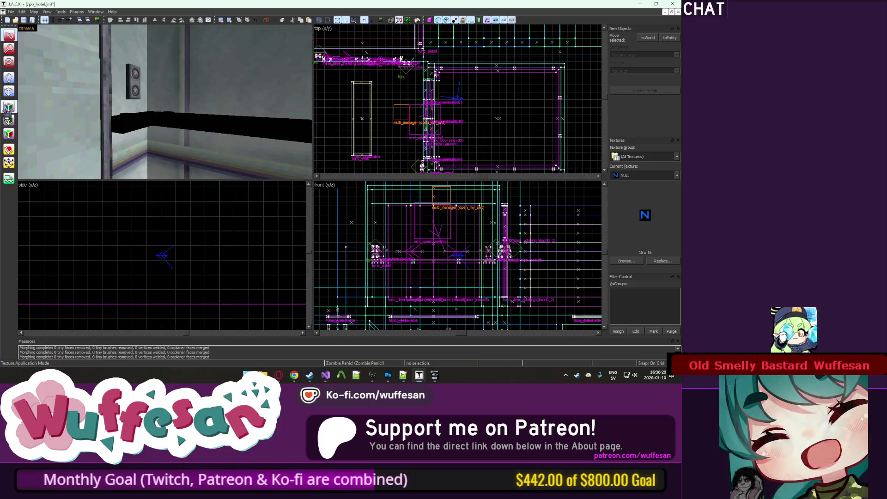
pyautogui.press('z')
pyautogui.hotkey('shift', 'a')
pyautogui.click(307, 176)
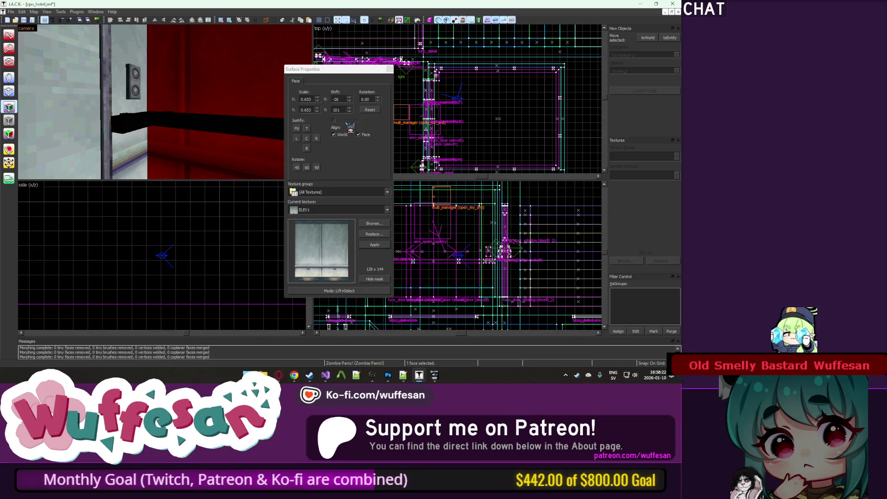
pyautogui.click(390, 69)
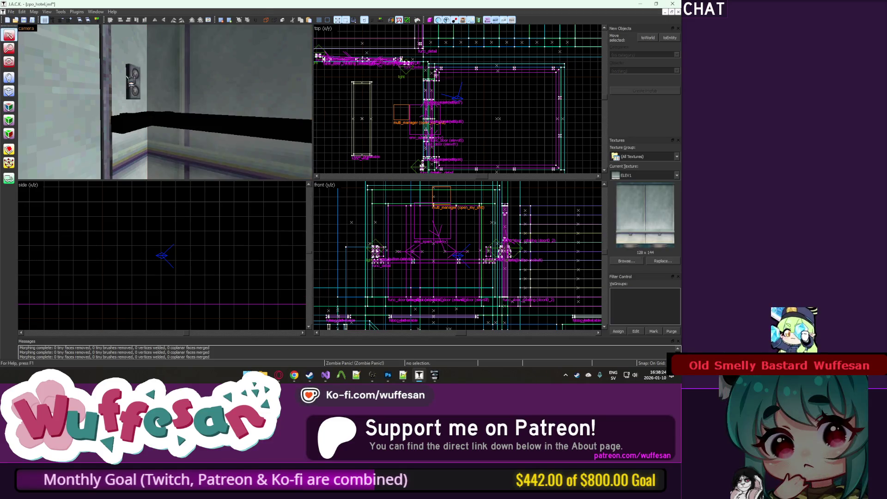
# Inspect the elevator's wall faces, including the NULL-textured and ELEV1 faces.
pyautogui.press('z')
pyautogui.click(165, 101)
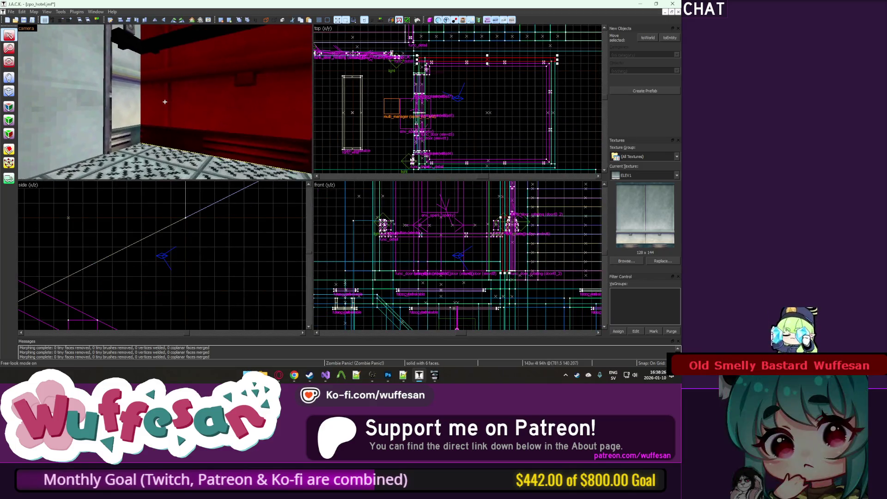
pyautogui.press('z')
pyautogui.hotkey('shift', 'a')
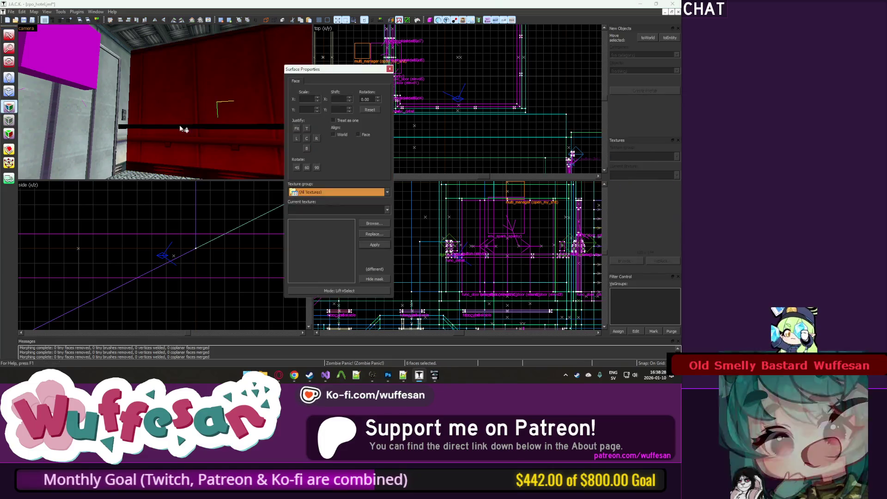
pyautogui.press('z')
pyautogui.click(165, 102)
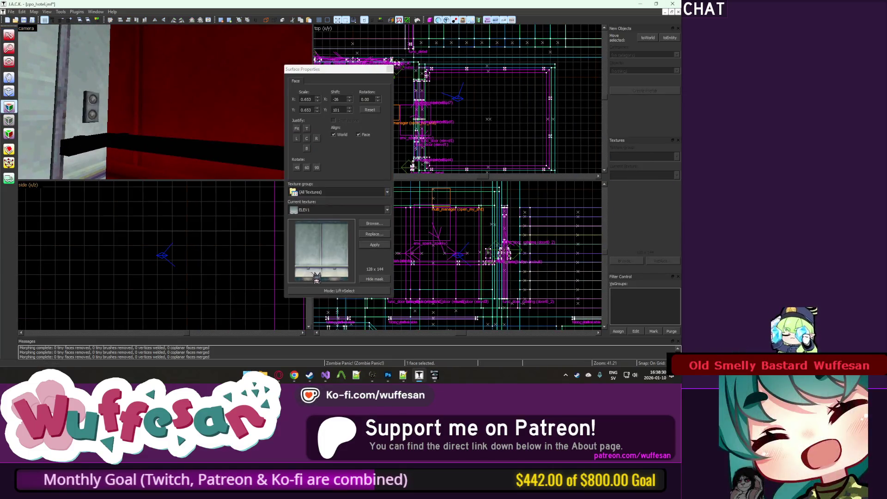
pyautogui.press('z')
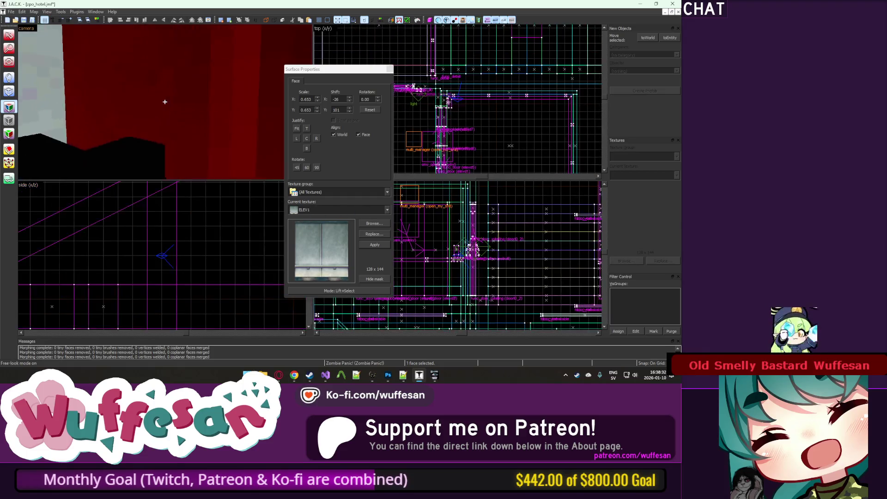
pyautogui.press('z')
pyautogui.click(194, 102)
pyautogui.click(194, 102)
pyautogui.press('z')
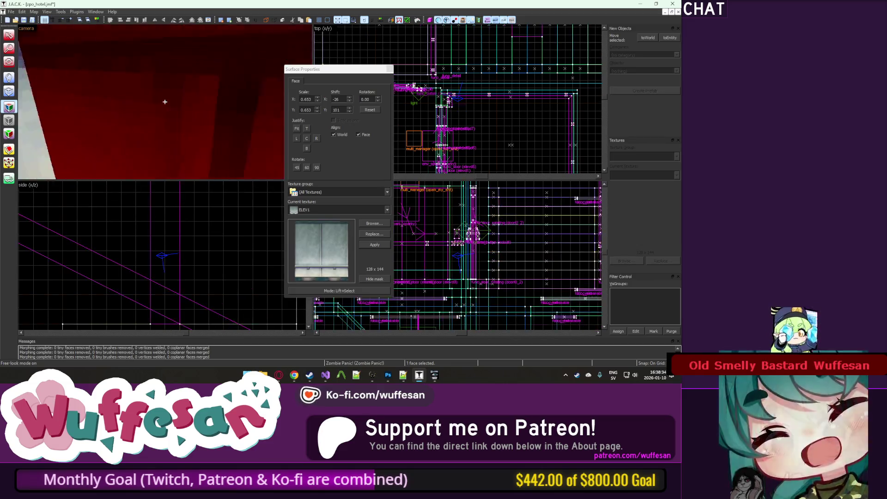
pyautogui.press('z')
pyautogui.press('z')
pyautogui.press('z')
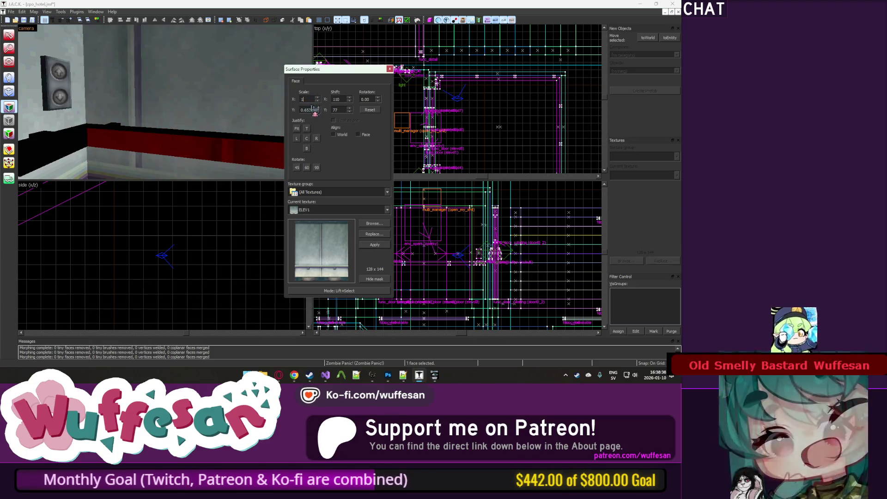
# Set the lower wall strip's vertical texture shift to 13.
pyautogui.click(226, 103)
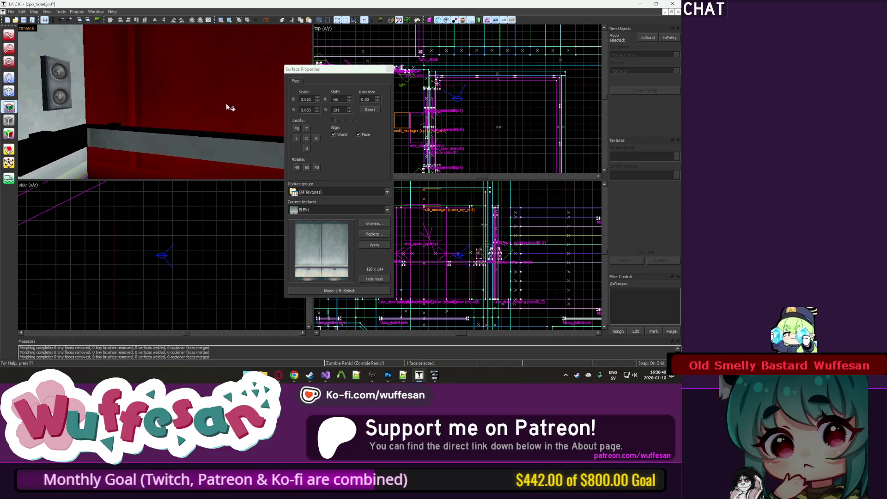
pyautogui.click(254, 165)
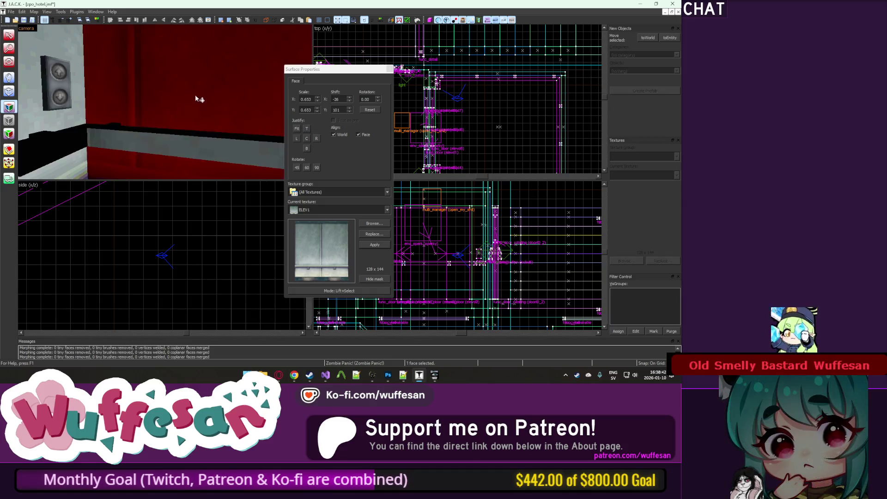
pyautogui.click(193, 89)
pyautogui.click(205, 101)
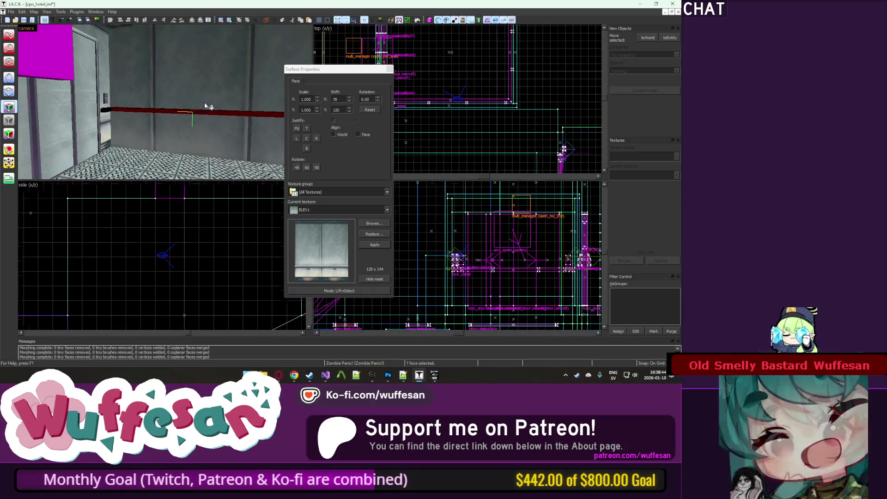
pyautogui.doubleClick(342, 109)
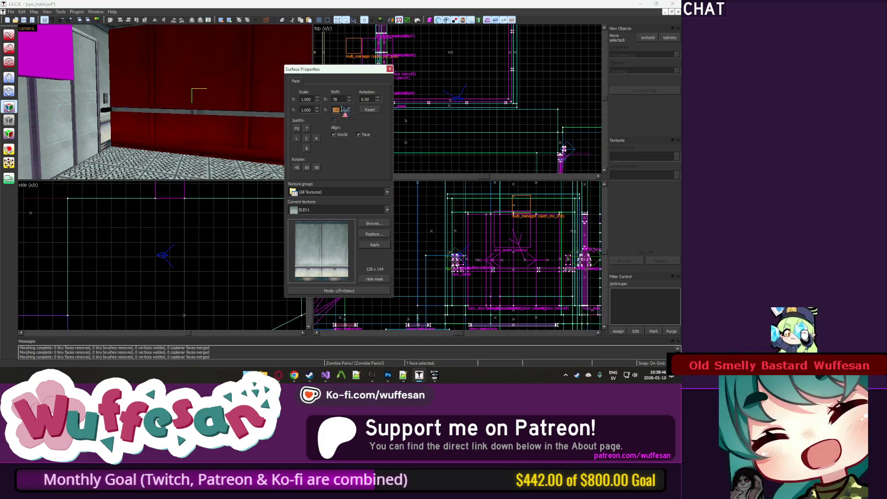
pyautogui.write('13')
pyautogui.click(216, 78)
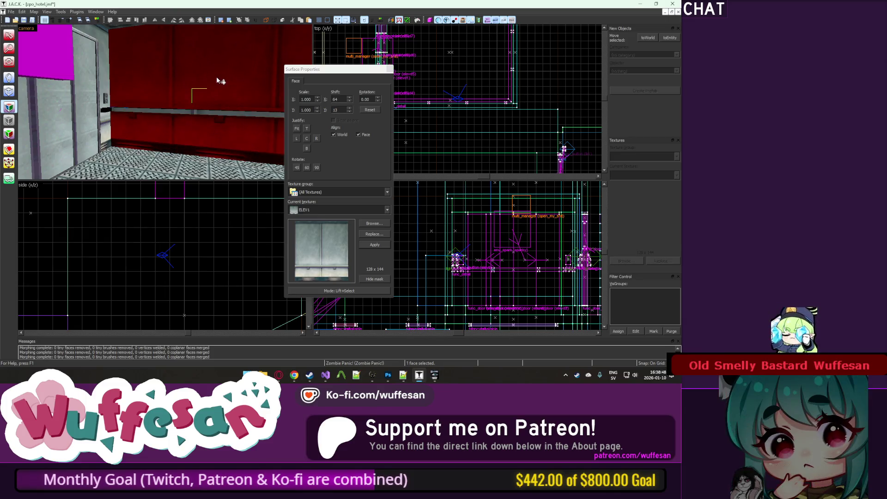
pyautogui.click(208, 109)
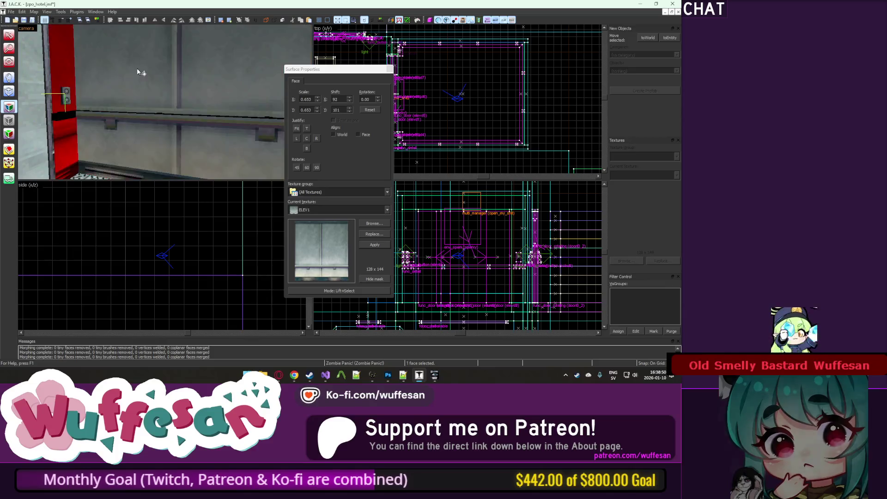
# Realign ELEV1 on the red counter's front and side faces, front face at horizontal shift 17.
pyautogui.click(125, 123)
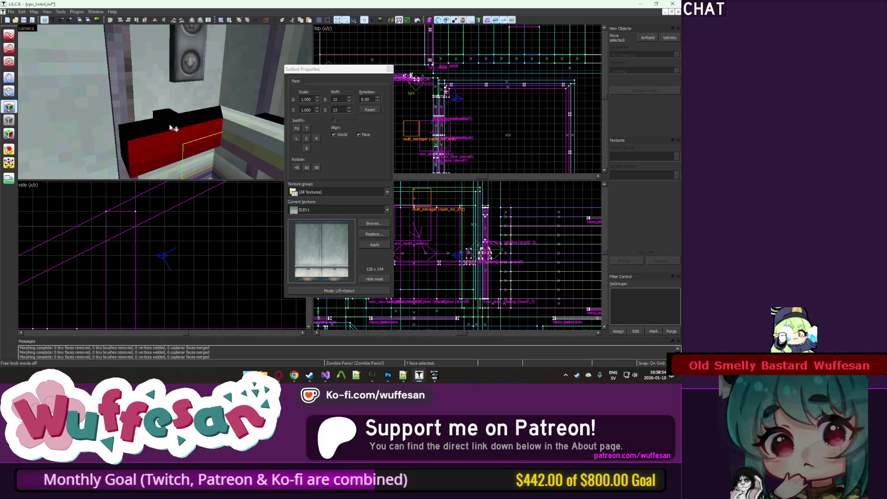
pyautogui.click(206, 156)
pyautogui.moveTo(196, 144)
pyautogui.mouseDown()
pyautogui.moveTo(165, 106)
pyautogui.moveTo(176, 117)
pyautogui.moveTo(168, 92)
pyautogui.mouseUp()
pyautogui.click(145, 137)
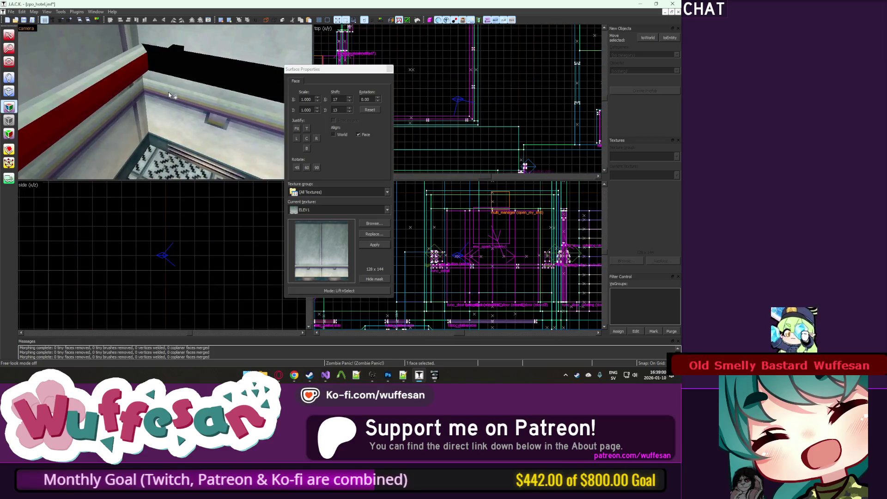
pyautogui.moveTo(188, 61); pyautogui.dragTo(165, 105)
pyautogui.click(168, 82)
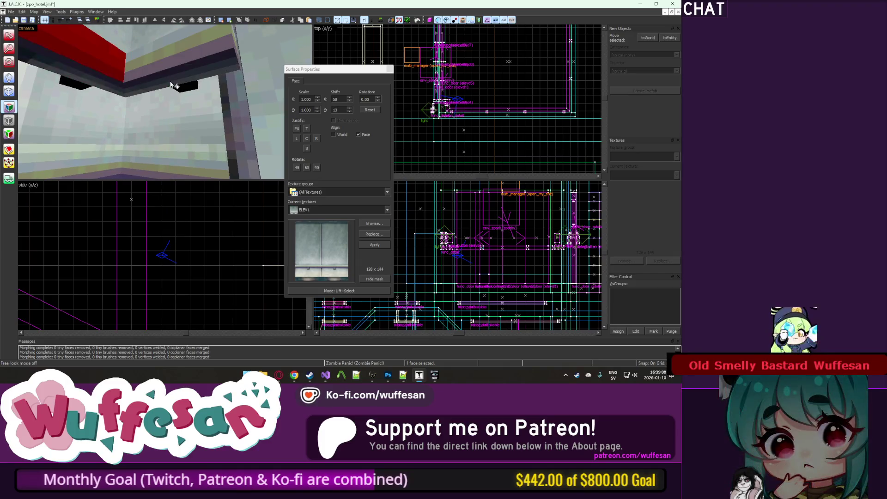
pyautogui.moveTo(84, 81)
pyautogui.mouseDown()
pyautogui.moveTo(168, 106)
pyautogui.moveTo(176, 117)
pyautogui.moveTo(161, 126)
pyautogui.moveTo(176, 138)
pyautogui.mouseUp()
pyautogui.press('z')
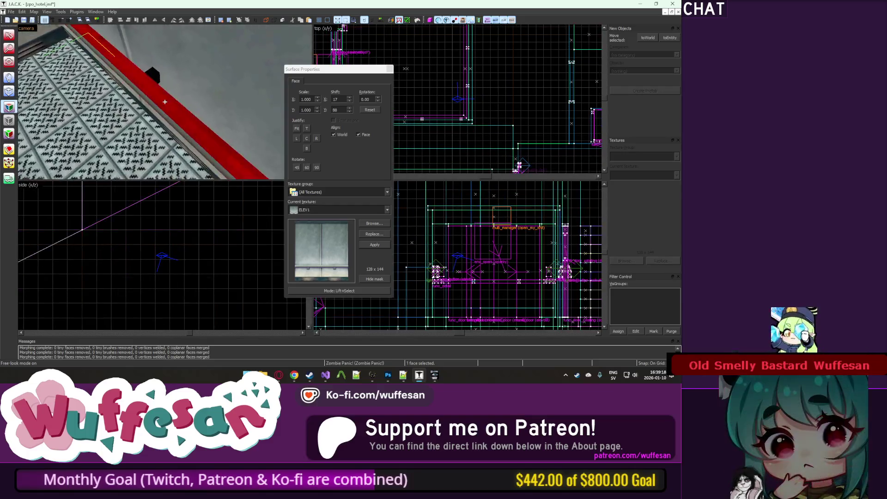
# Select a counter face near the floor and fly the camera through the elevator to the railing box.
pyautogui.press('z')
pyautogui.click(174, 74)
pyautogui.press('z')
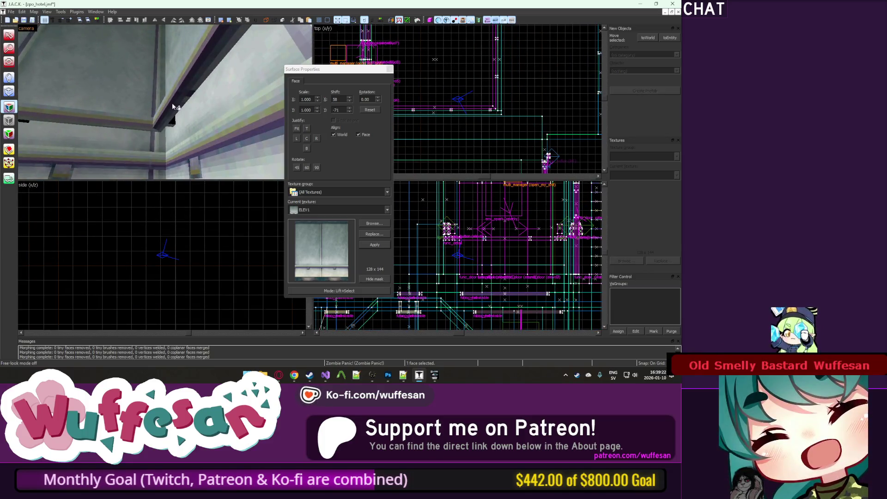
pyautogui.press('z')
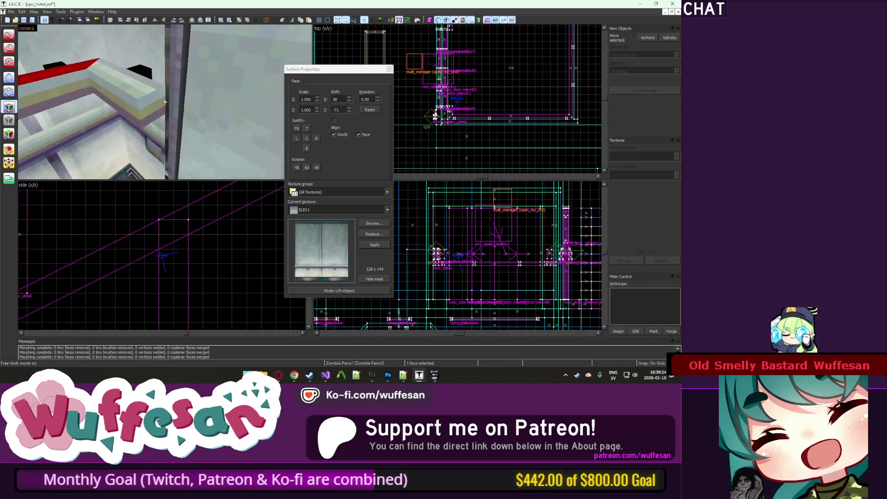
pyautogui.press('z')
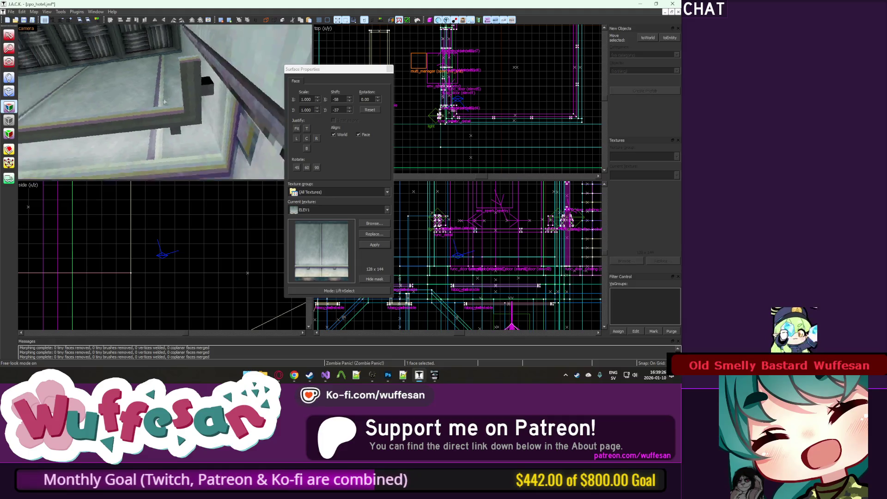
pyautogui.press('w')
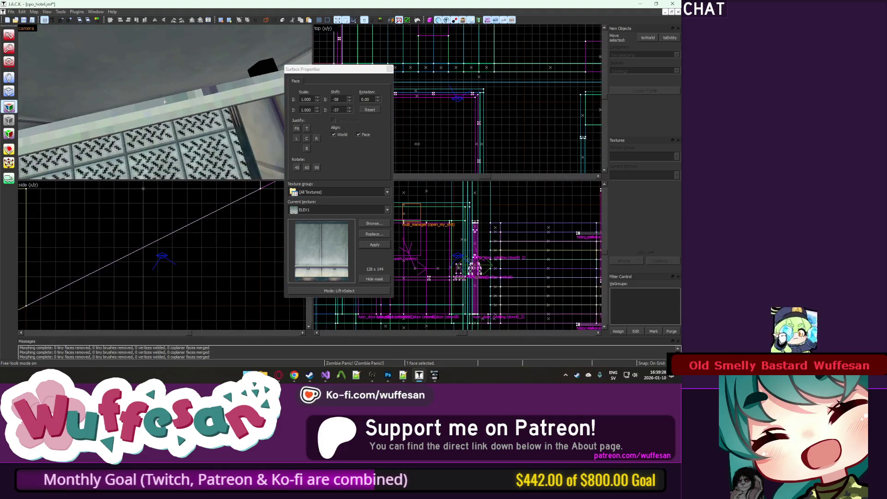
pyautogui.press('w')
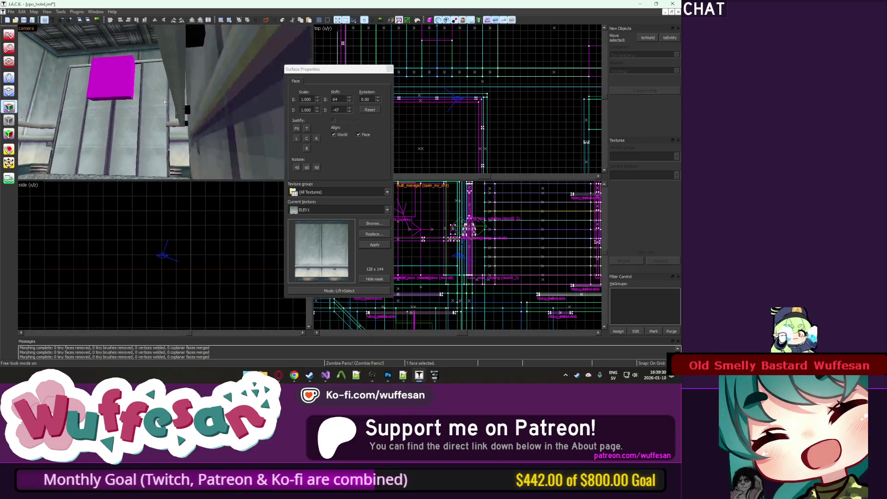
pyautogui.press('w')
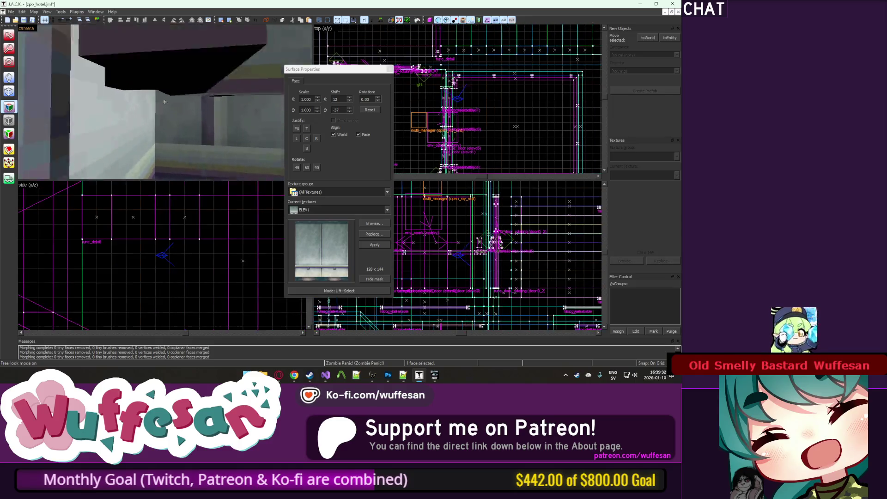
pyautogui.press('w')
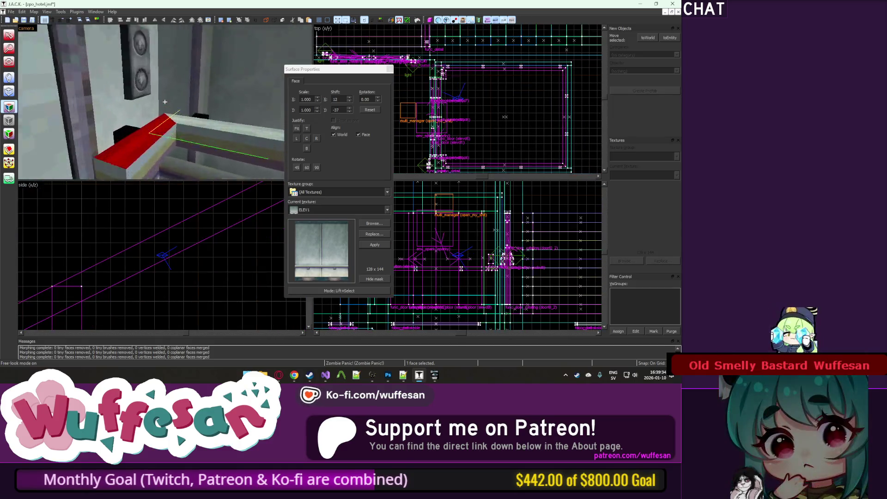
pyautogui.press('w')
pyautogui.press('z')
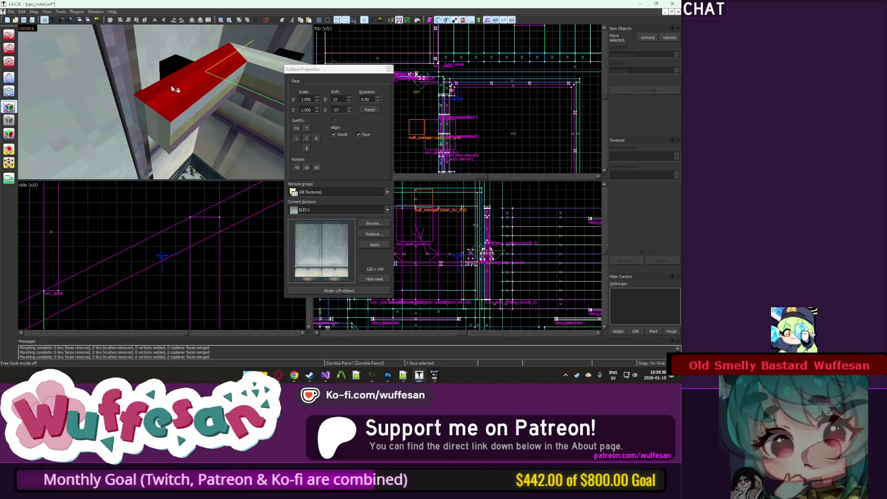
pyautogui.press('z')
pyautogui.press('w')
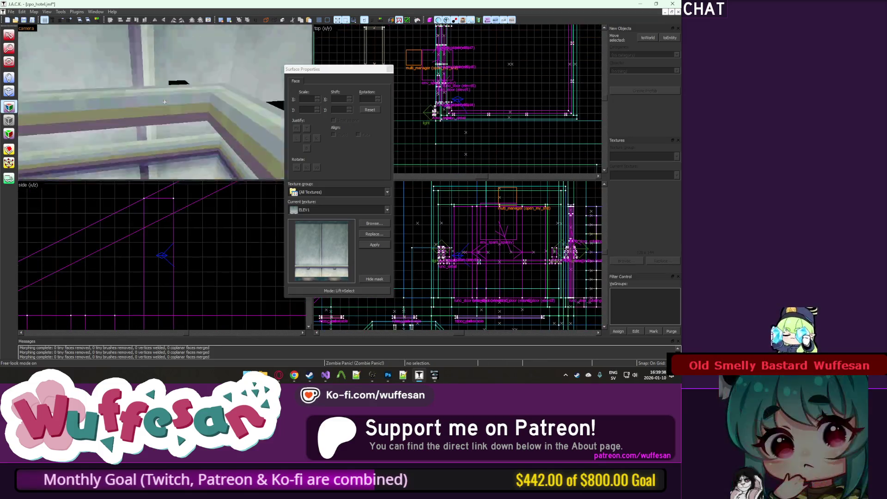
pyautogui.press('w')
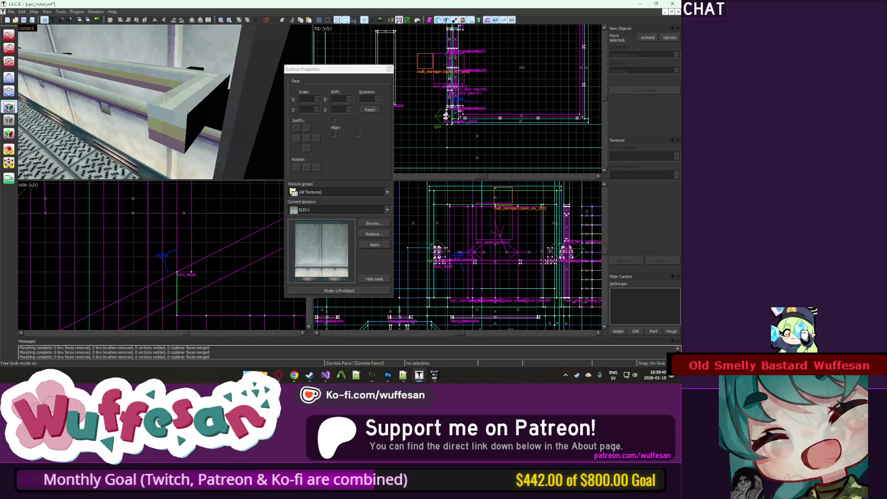
pyautogui.press('w')
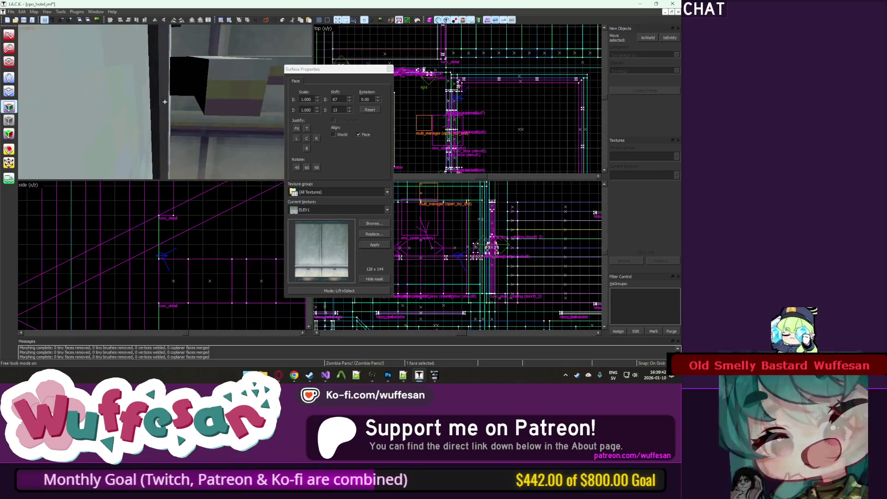
# Add a second box face to the selection and inspect the grated floor and walls.
pyautogui.keyDown('ctrl'); pyautogui.click(189, 88); pyautogui.keyUp('ctrl')
pyautogui.press('z')
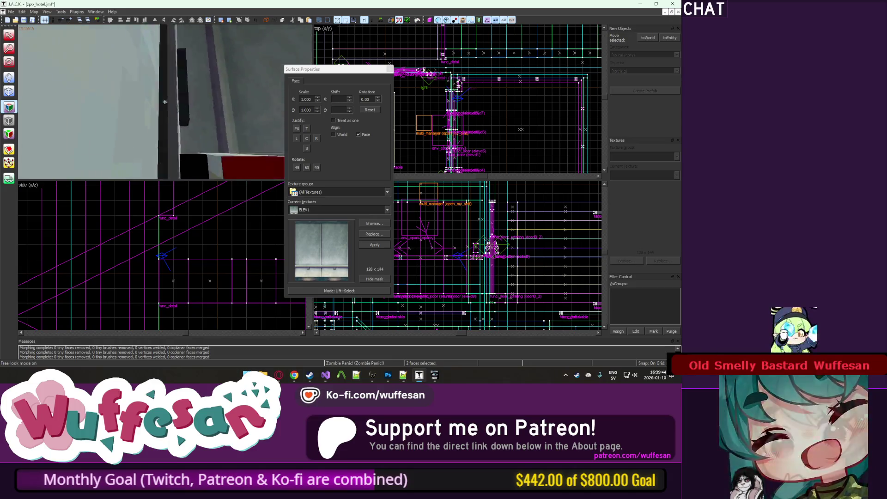
pyautogui.press('w')
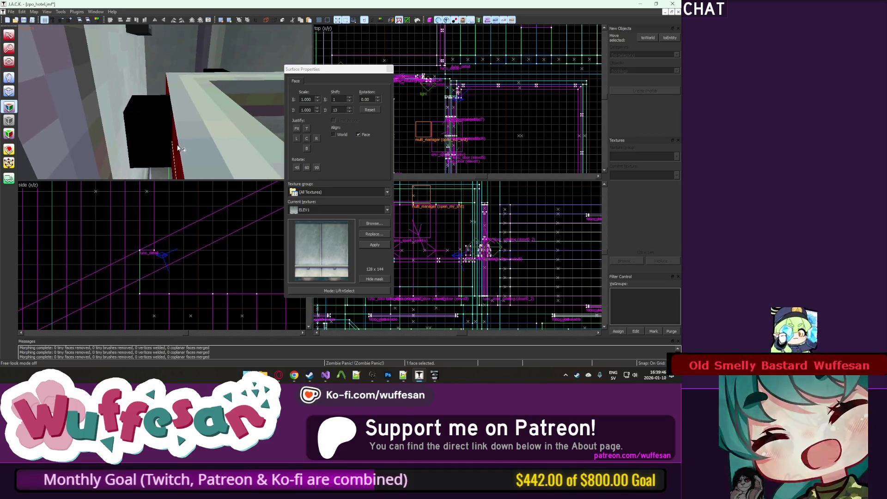
pyautogui.press('w')
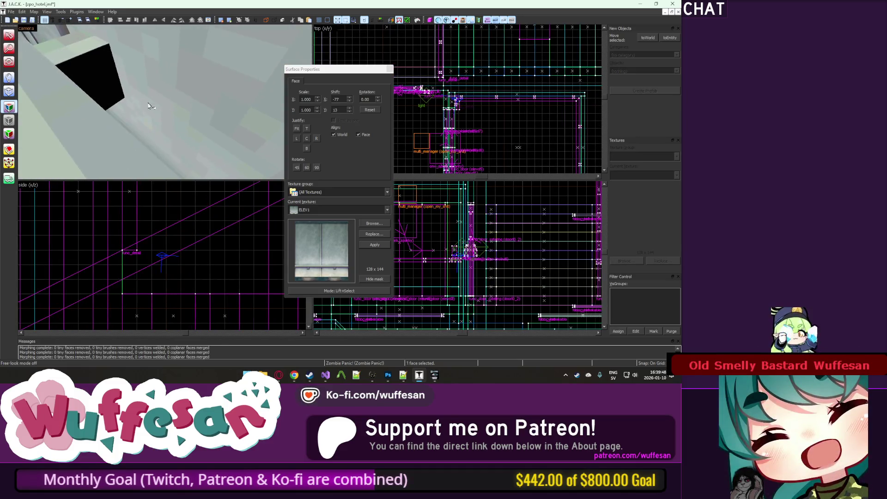
pyautogui.press('w')
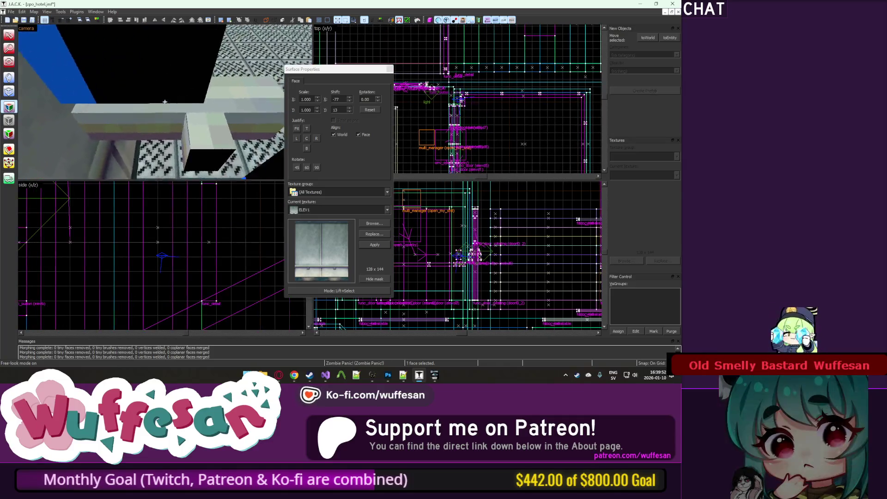
pyautogui.press('z')
pyautogui.press('w')
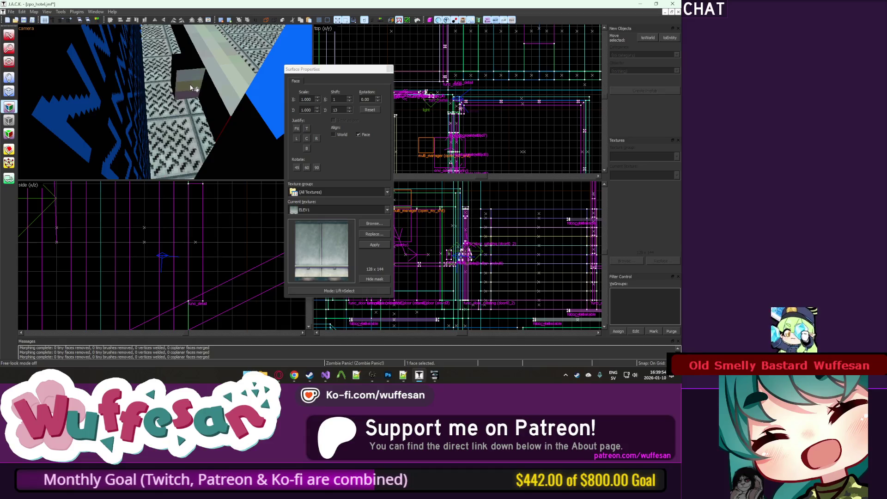
pyautogui.press('z')
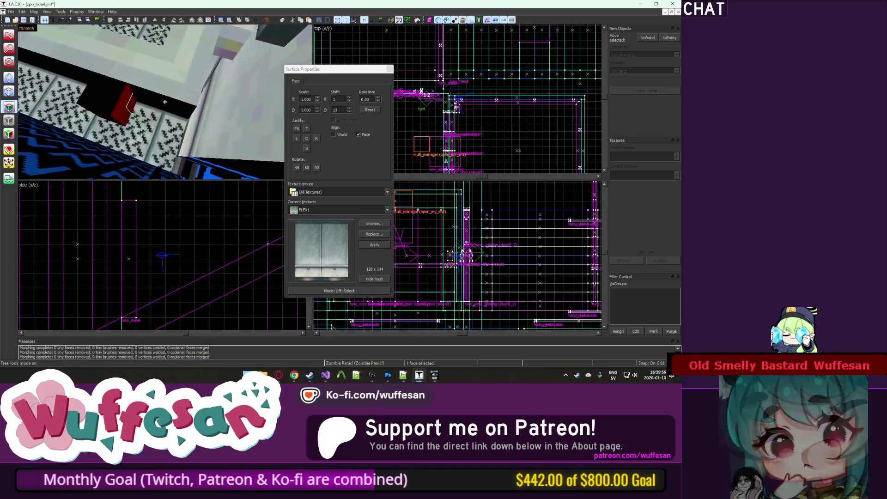
pyautogui.press('z')
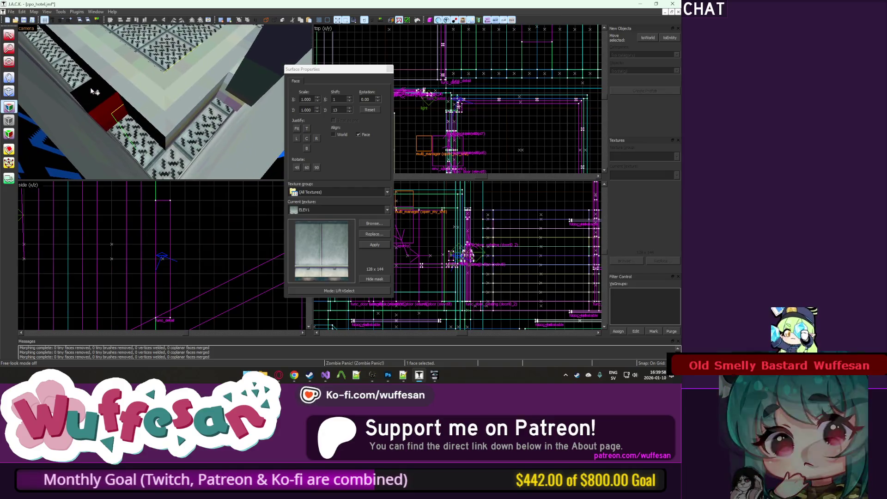
pyautogui.press('w')
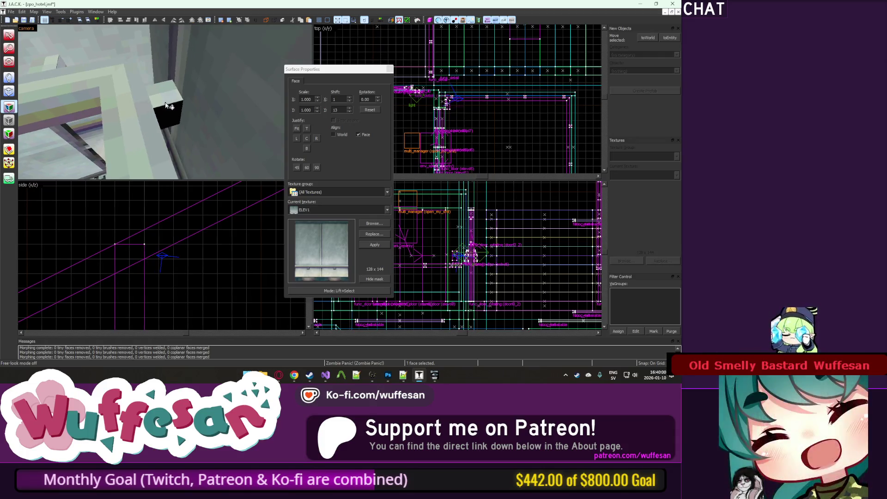
pyautogui.press('z')
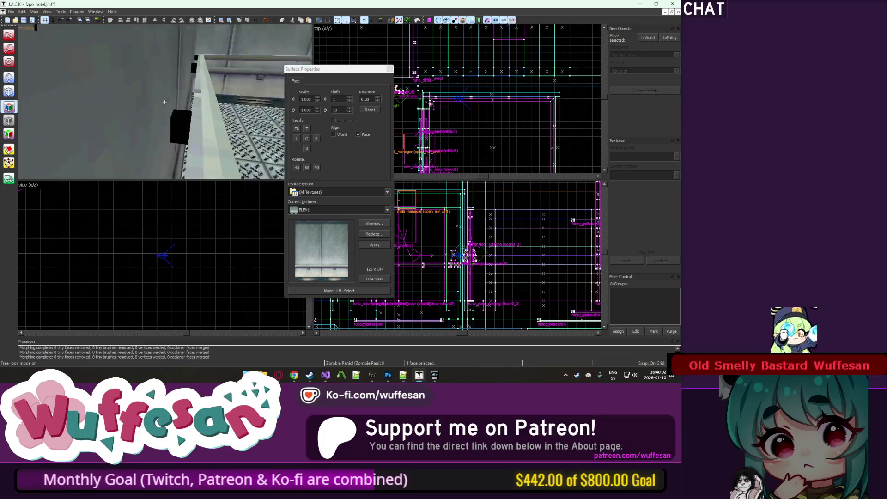
pyautogui.press('z')
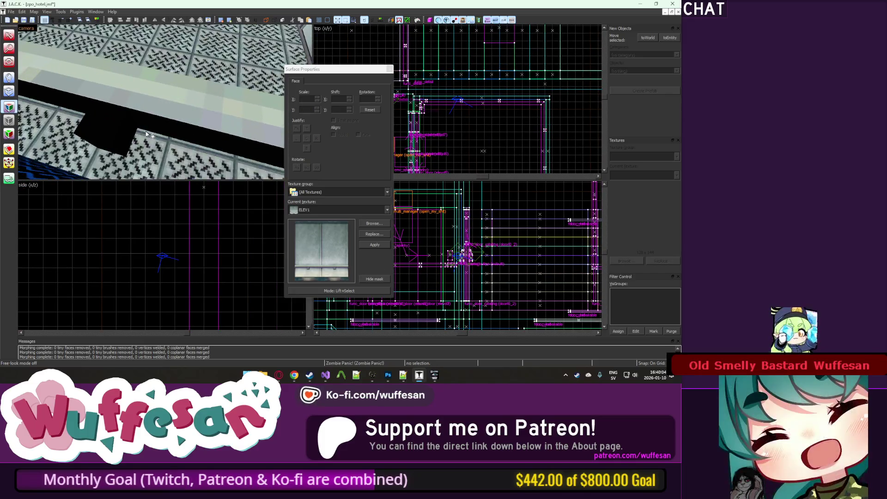
# Align ELEV1 on the floor trim, box trim and pillar edge strip, ending at shifts 124 and 13.
pyautogui.click(154, 109)
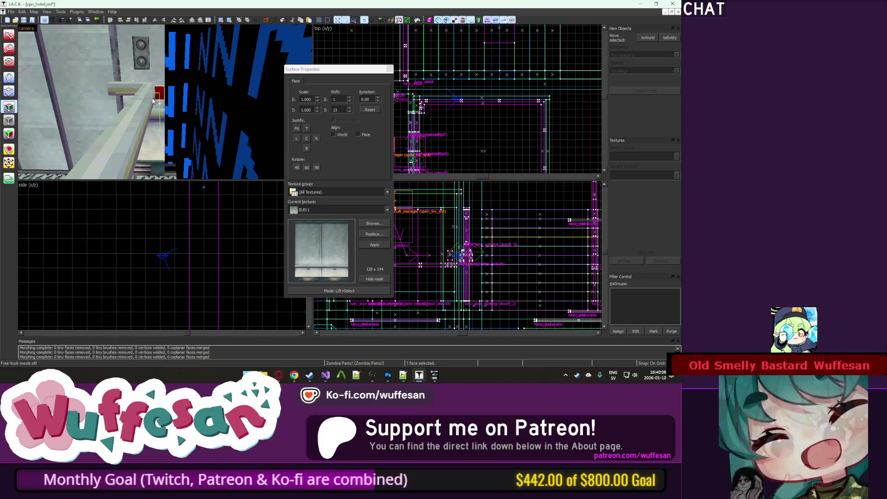
pyautogui.click(154, 101)
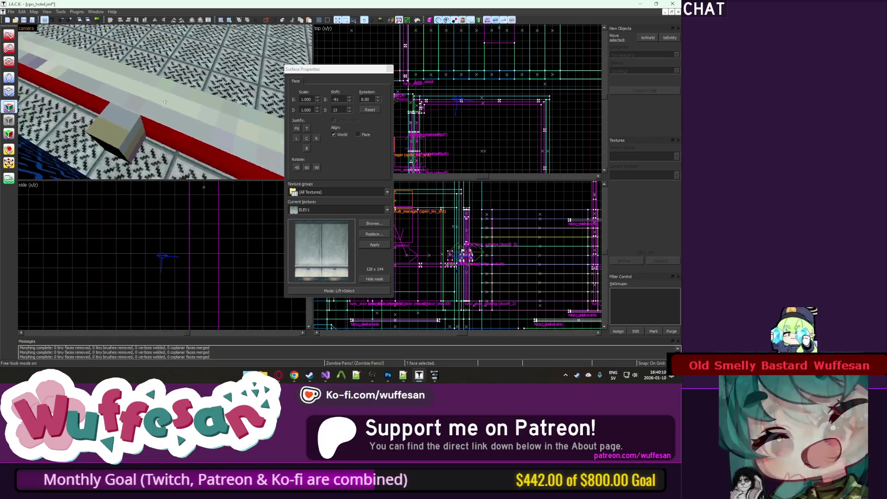
pyautogui.moveTo(149, 141)
pyautogui.mouseDown()
pyautogui.moveTo(175, 98)
pyautogui.moveTo(184, 105)
pyautogui.mouseUp()
pyautogui.click(190, 100)
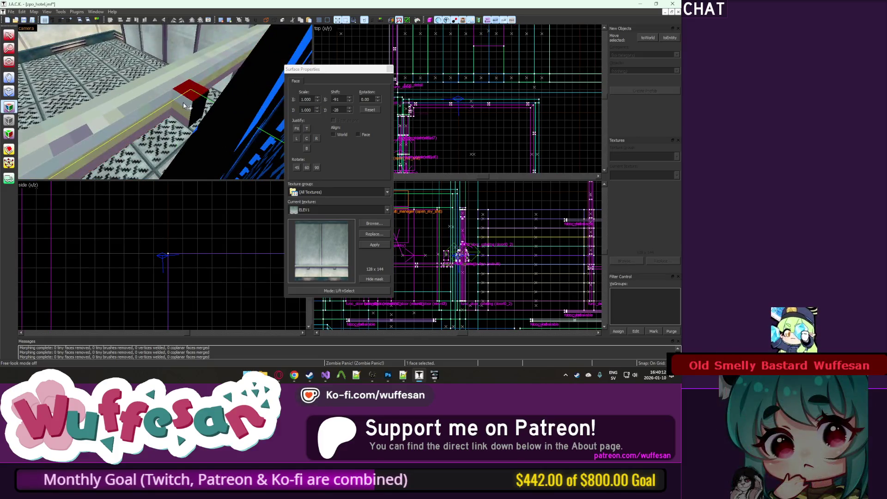
pyautogui.press('z')
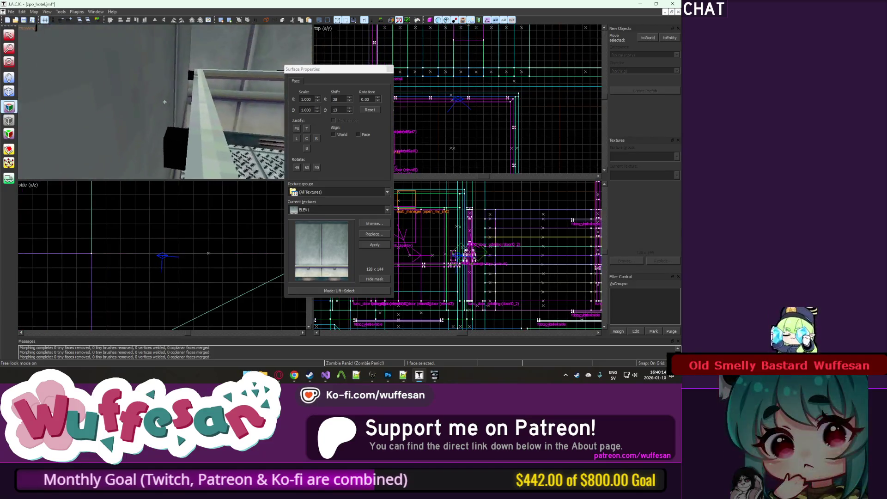
pyautogui.click(165, 102)
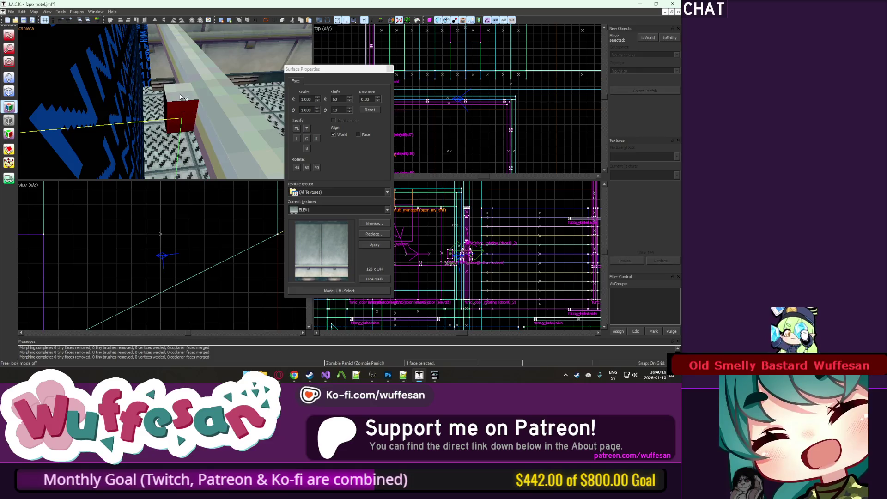
pyautogui.press('z')
pyautogui.moveTo(222, 96)
pyautogui.mouseDown()
pyautogui.moveTo(165, 121)
pyautogui.moveTo(157, 90)
pyautogui.moveTo(137, 83)
pyautogui.mouseUp()
pyautogui.press('z')
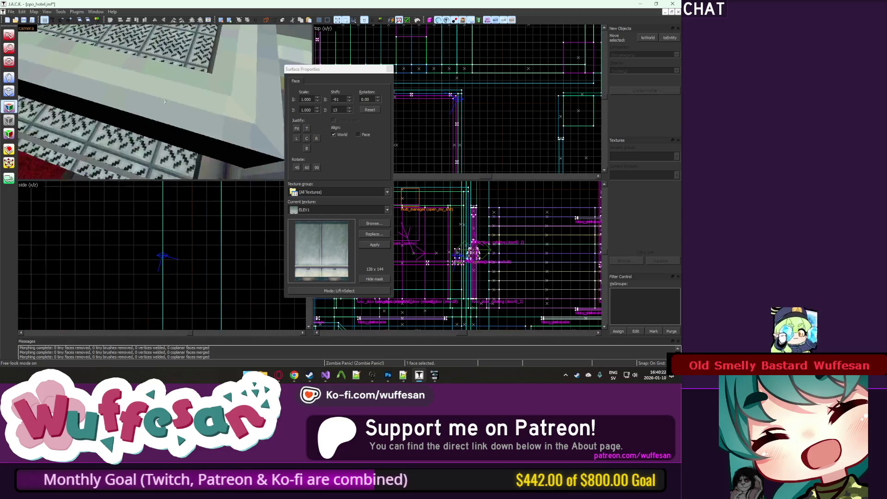
pyautogui.moveTo(194, 113); pyautogui.dragTo(182, 70)
pyautogui.click(183, 70)
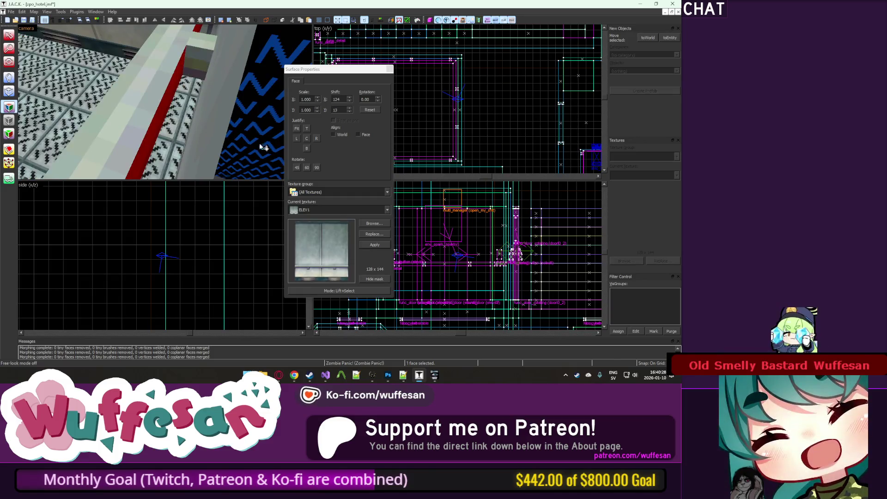
# Briefly switch to the Zombie Panic game and music player, then return to J.A.C.K.
pyautogui.click(443, 382)
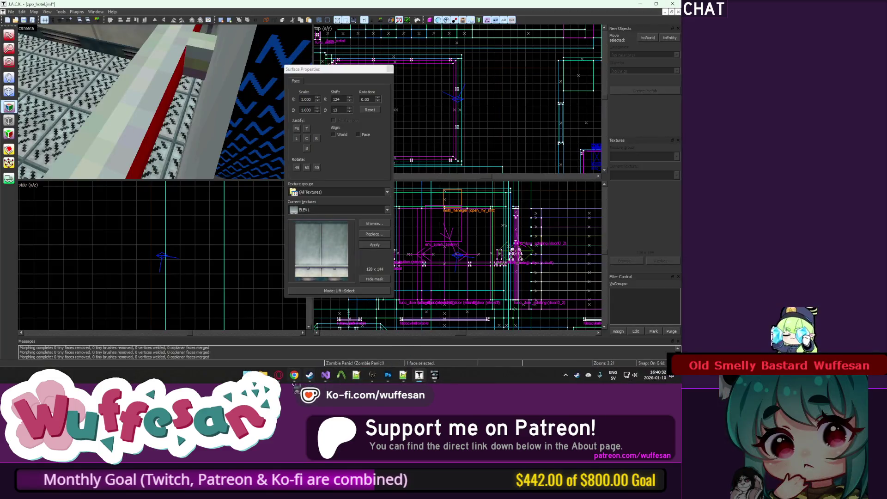
pyautogui.click(287, 375)
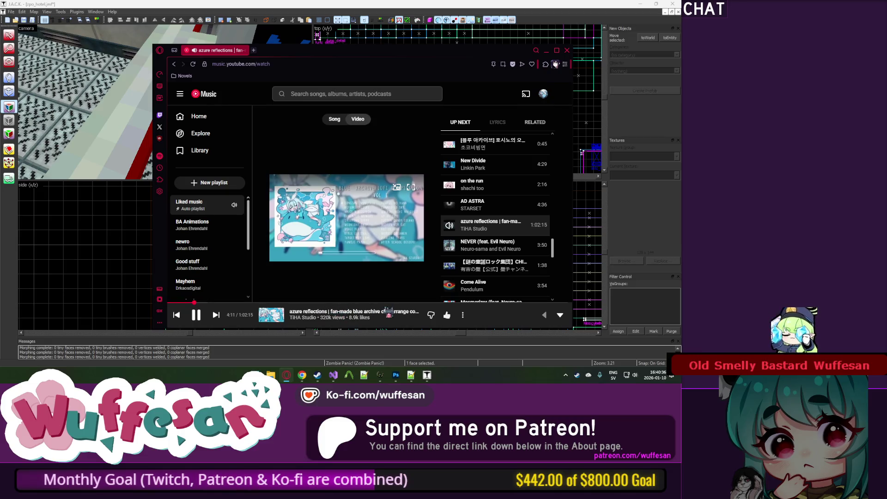
pyautogui.click(352, 4)
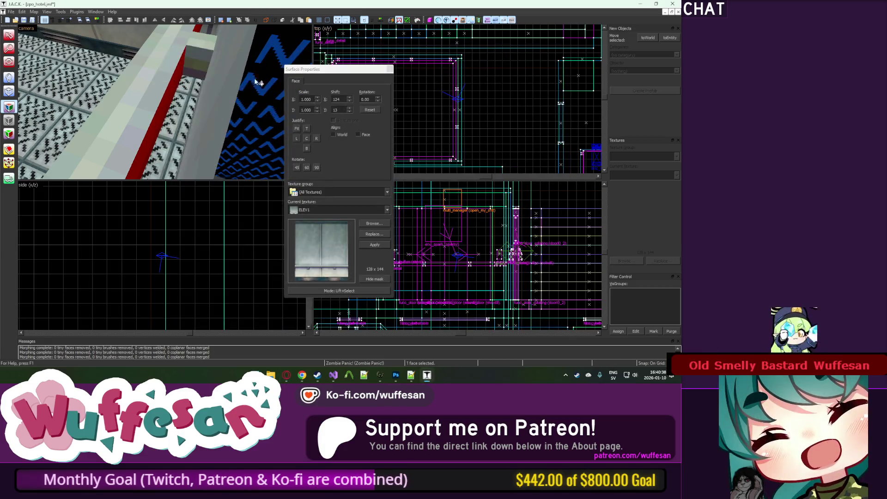
# Select the red trim and elevator wall faces and shift ELEV1 horizontally to line up.
pyautogui.press('z')
pyautogui.press('z')
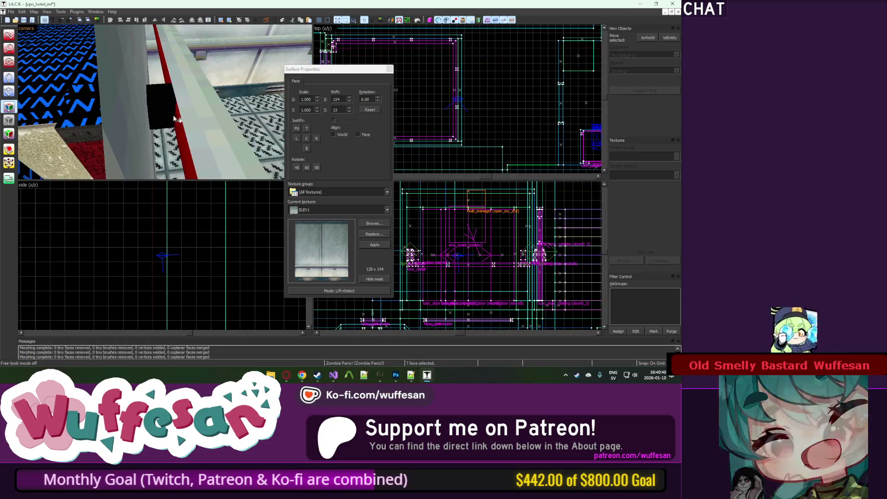
pyautogui.press('z')
pyautogui.press('z')
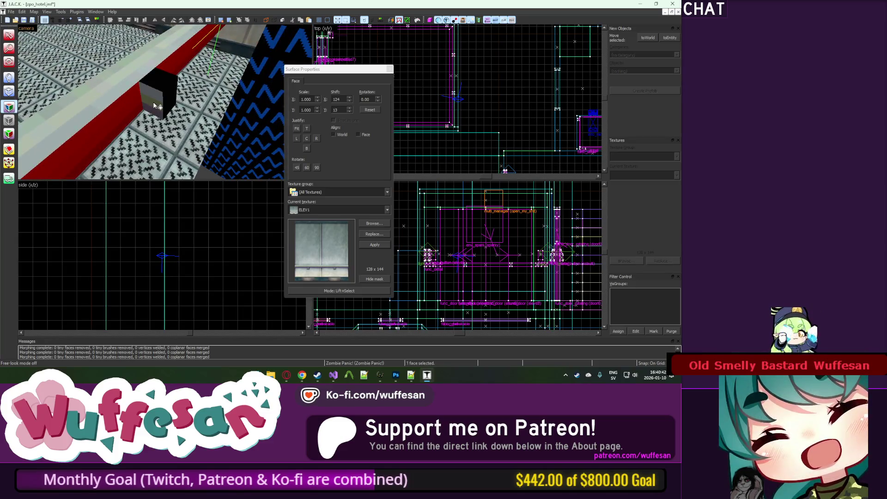
pyautogui.click(167, 105)
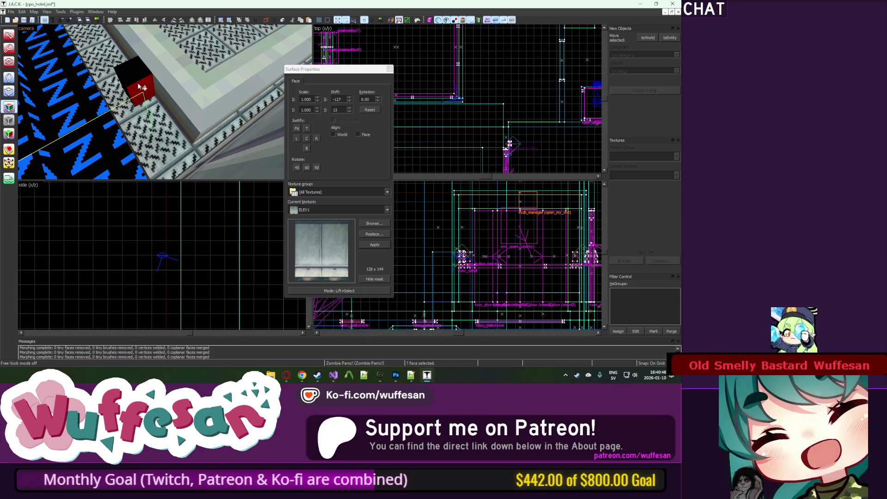
pyautogui.press('z')
pyautogui.press('z')
pyautogui.press('z')
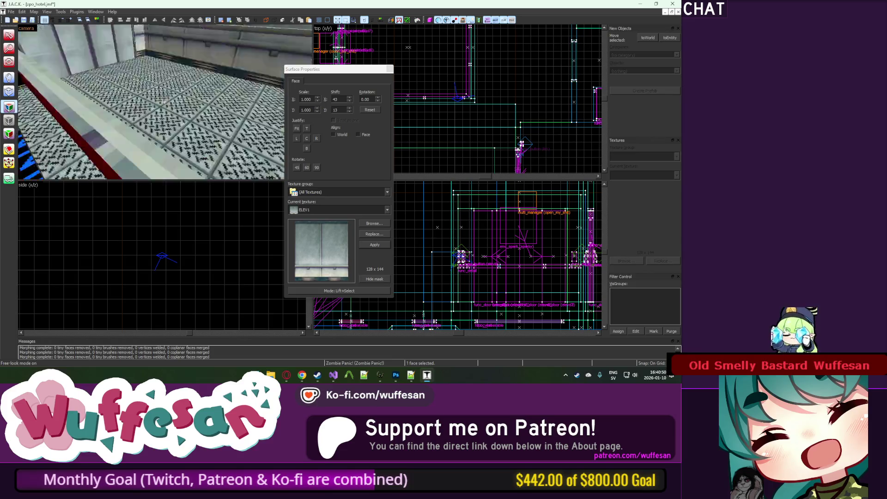
pyautogui.press('z')
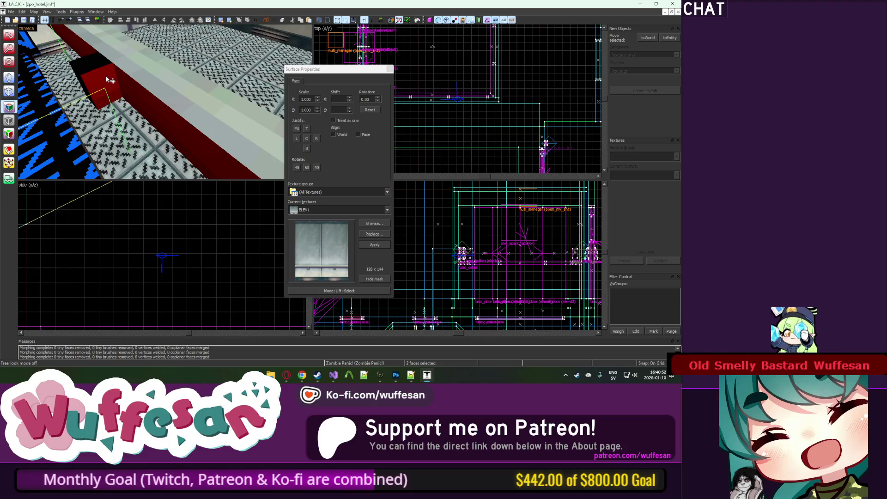
pyautogui.press('z')
pyautogui.press('z')
pyautogui.click(204, 115)
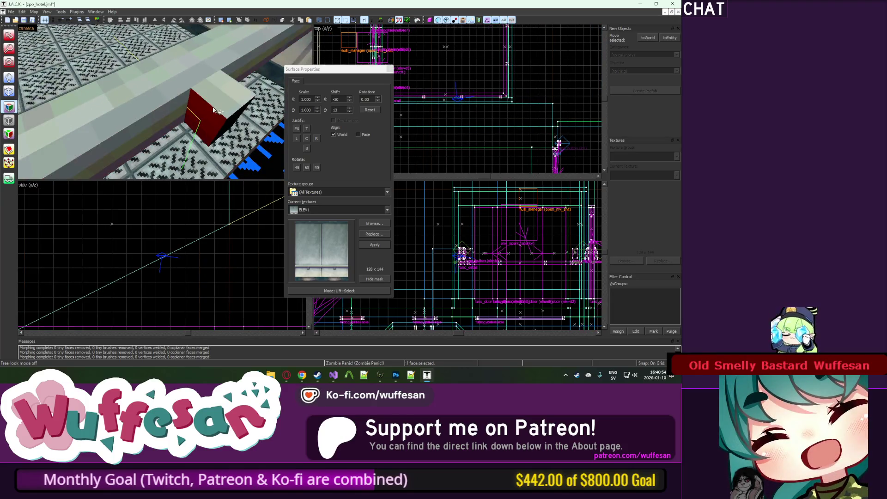
pyautogui.press('z')
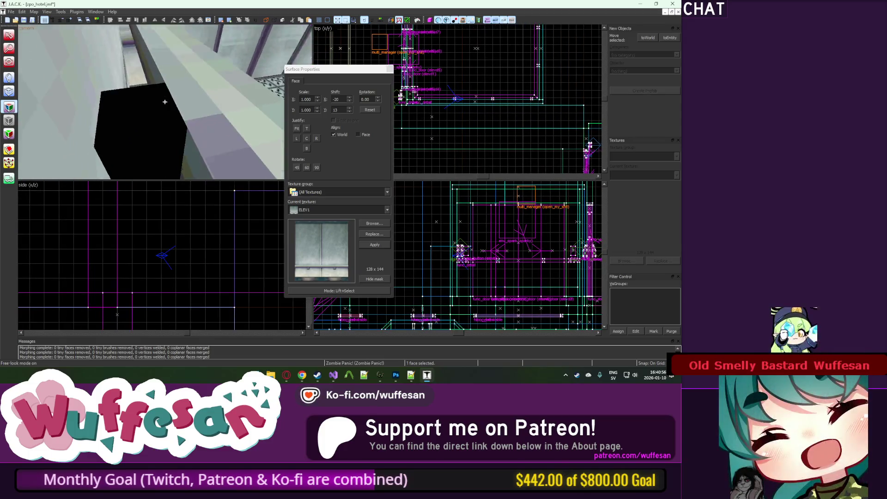
pyautogui.press('w')
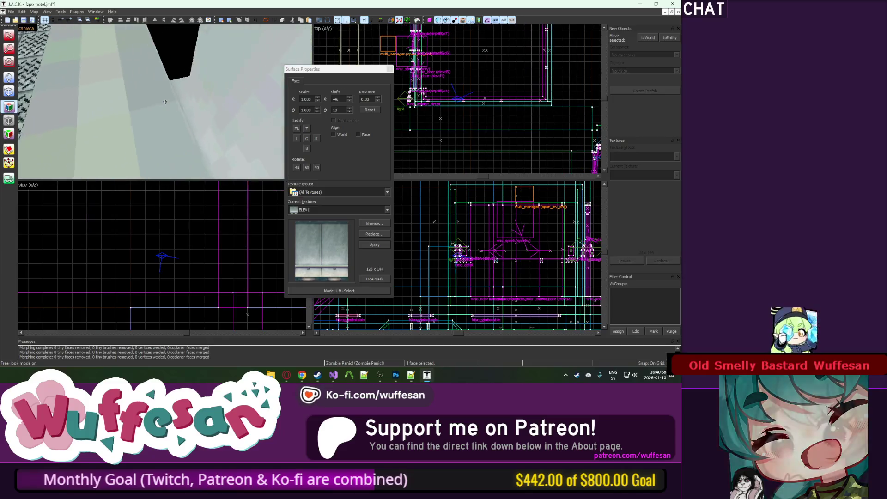
pyautogui.press('w')
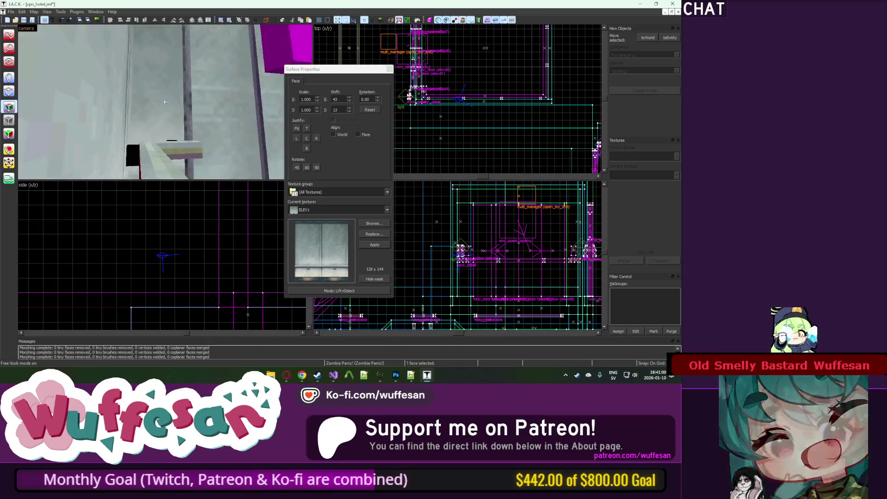
pyautogui.press('w')
pyautogui.press('z')
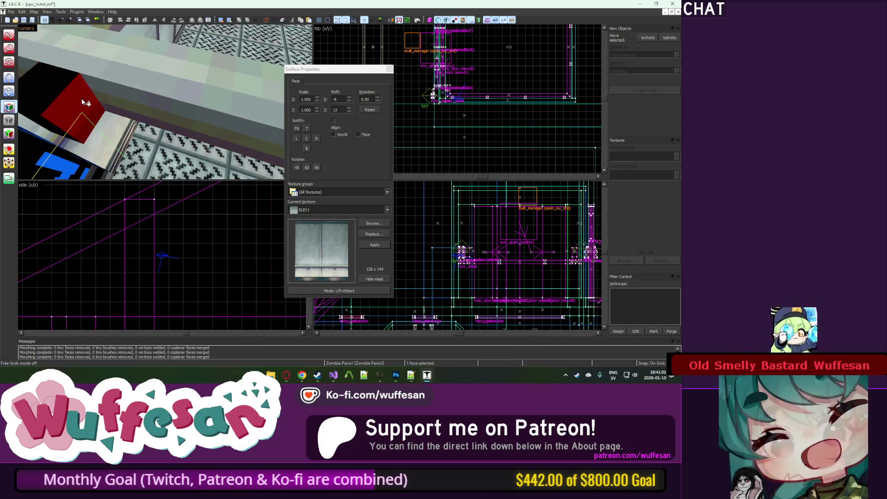
# Check the trim alignment around the speaker wall and close the face texture editor.
pyautogui.press('z')
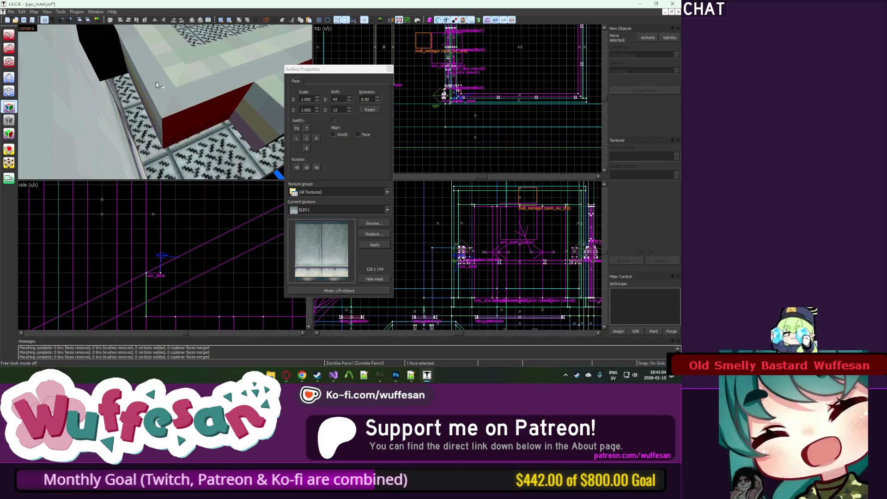
pyautogui.press('s')
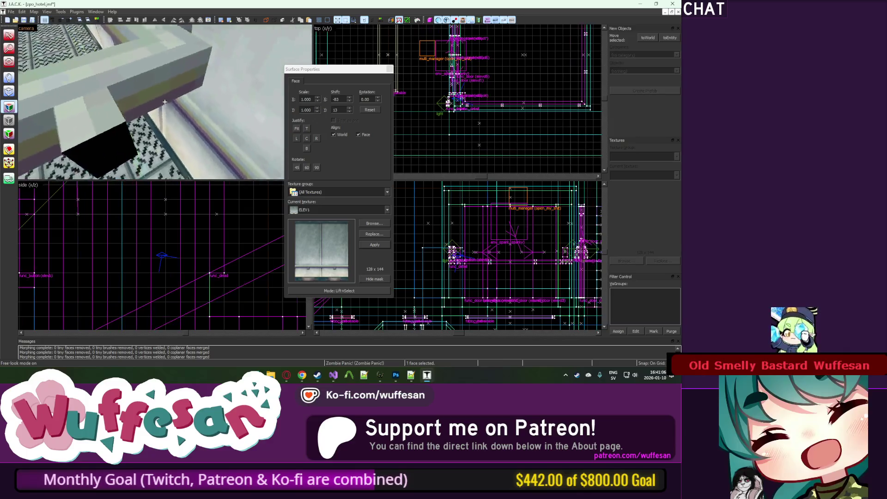
pyautogui.press('z')
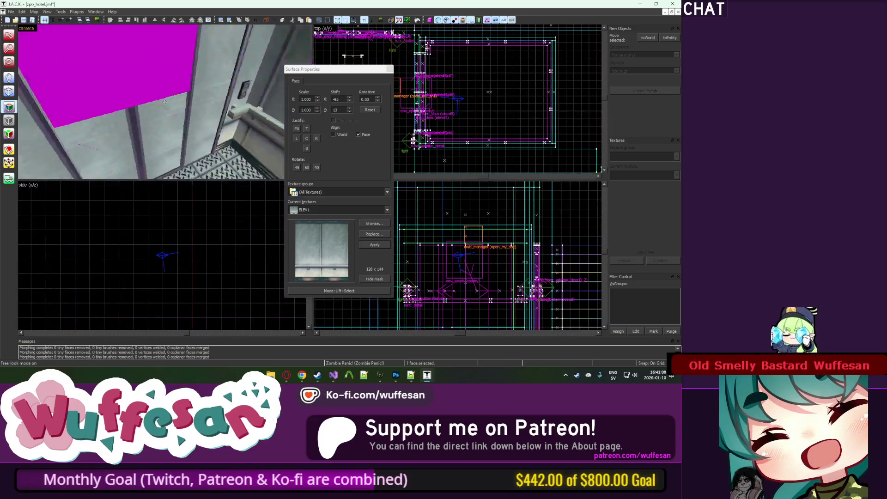
pyautogui.press('w')
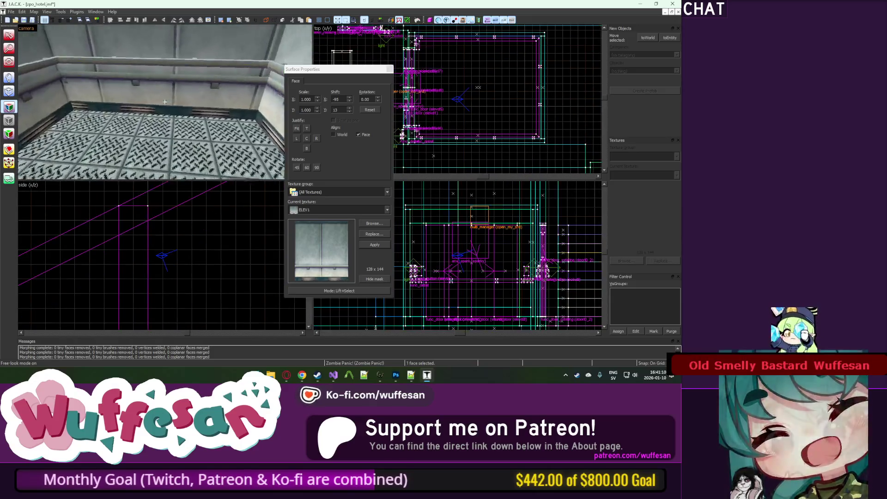
pyautogui.press('z')
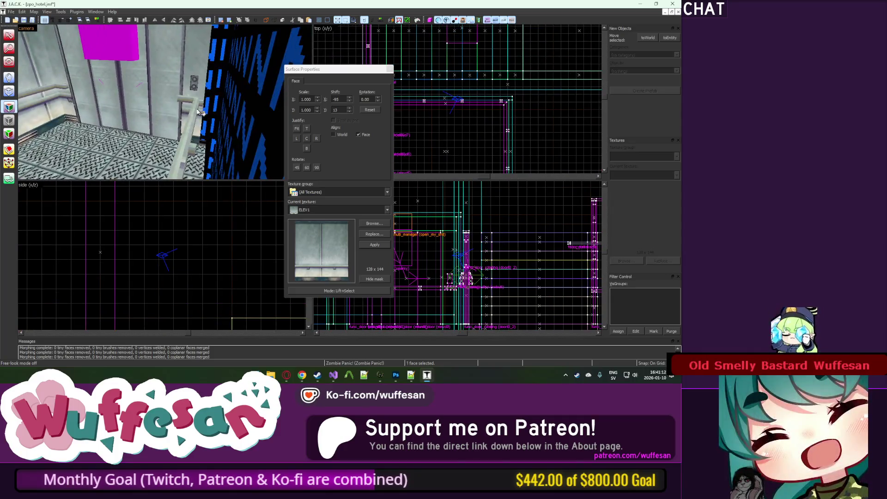
pyautogui.click(389, 68)
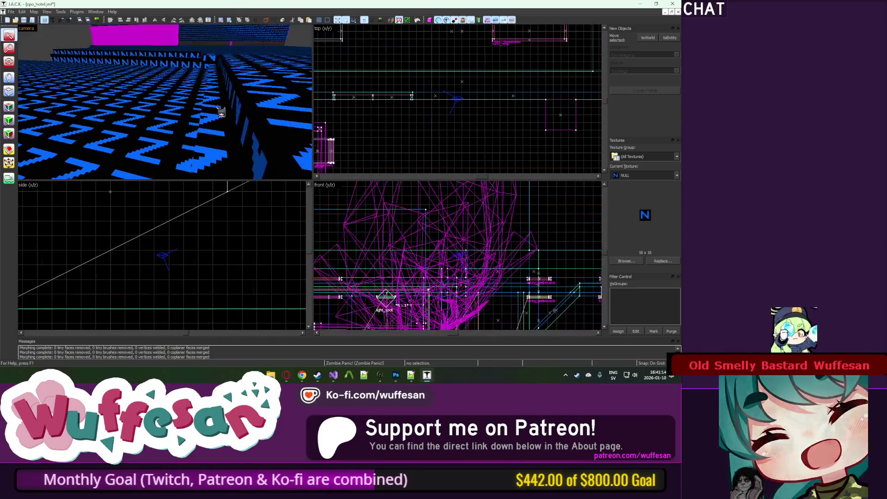
pyautogui.press('z')
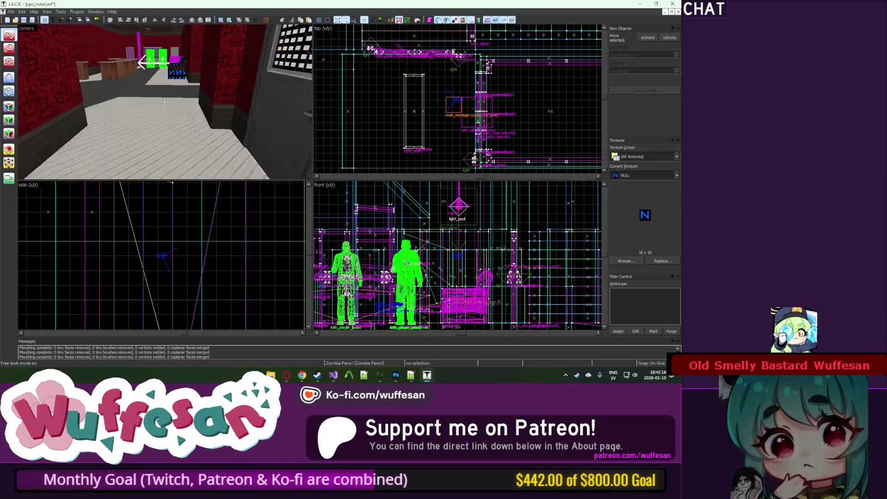
pyautogui.press('w')
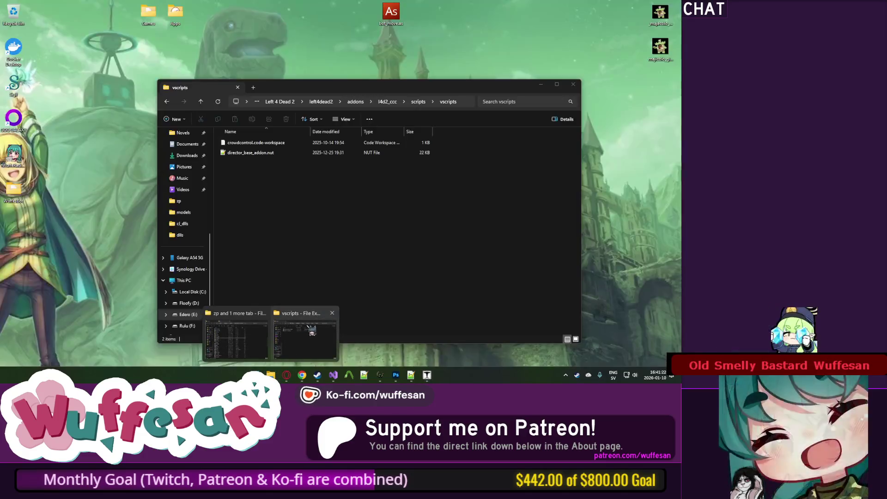
# Copy the ELEV1.png elevator texture from the materials\half-life folder.
pyautogui.click(256, 334)
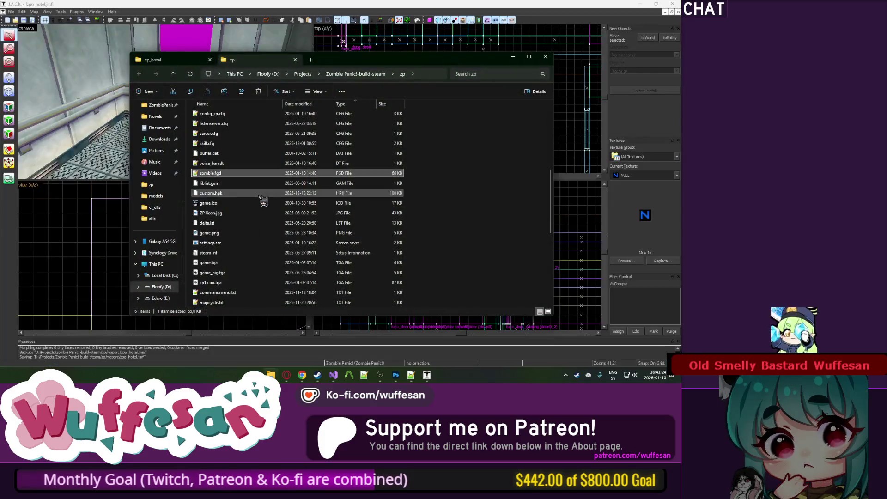
pyautogui.scroll(5, 264, 197)
pyautogui.click(183, 60)
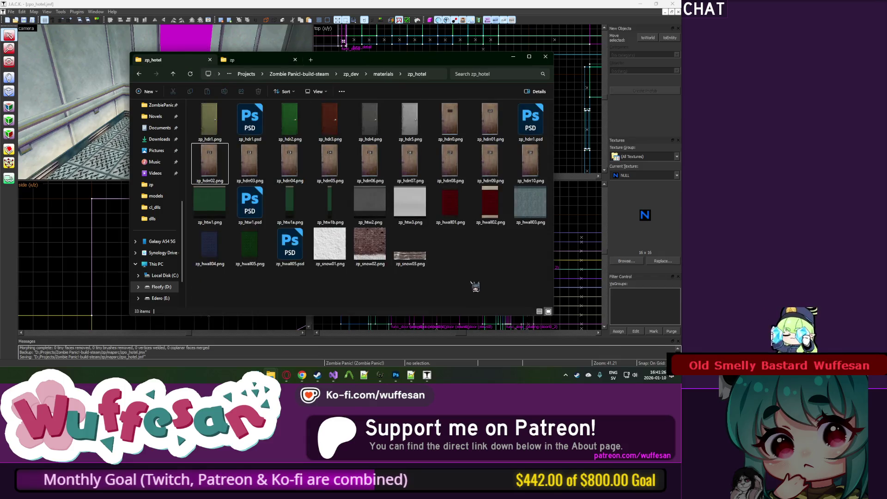
pyautogui.click(384, 75)
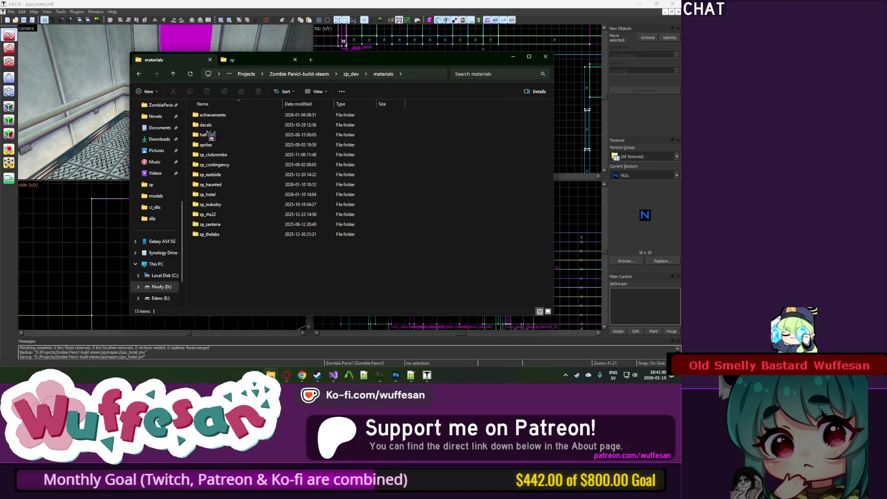
pyautogui.doubleClick(234, 159)
pyautogui.press('e')
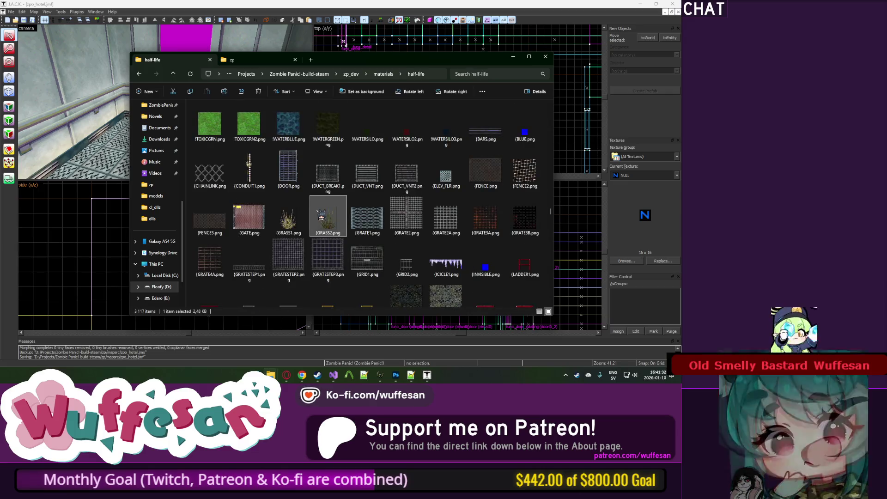
# Paste the copy into the zp_hotel folder and rename it zp_elev.png.
pyautogui.click(140, 75)
pyautogui.click(140, 75)
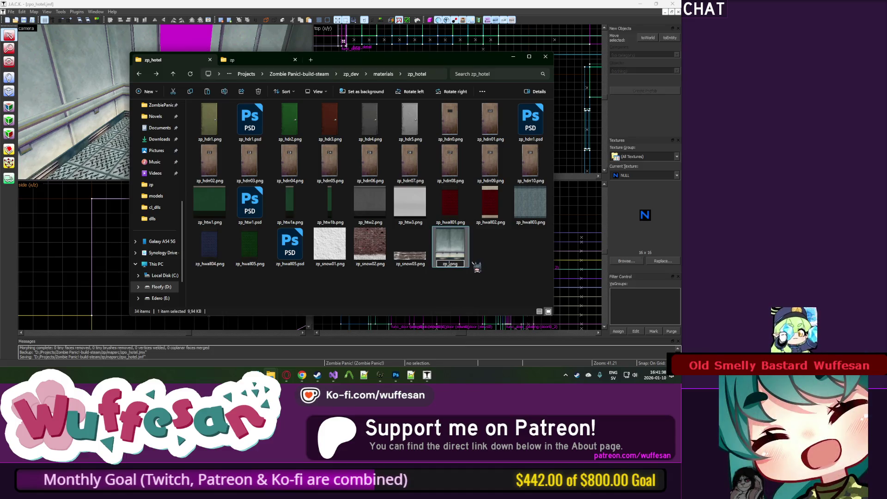
pyautogui.write('elev')
pyautogui.press('Return')
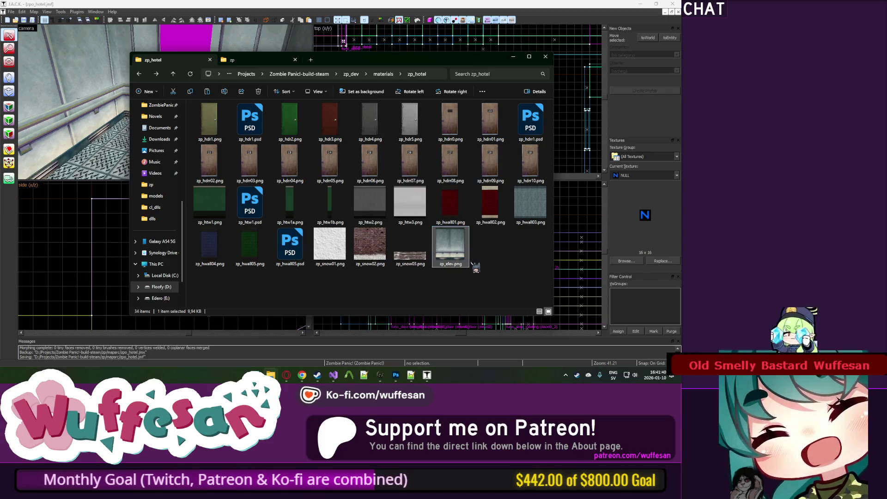
pyautogui.click(397, 374)
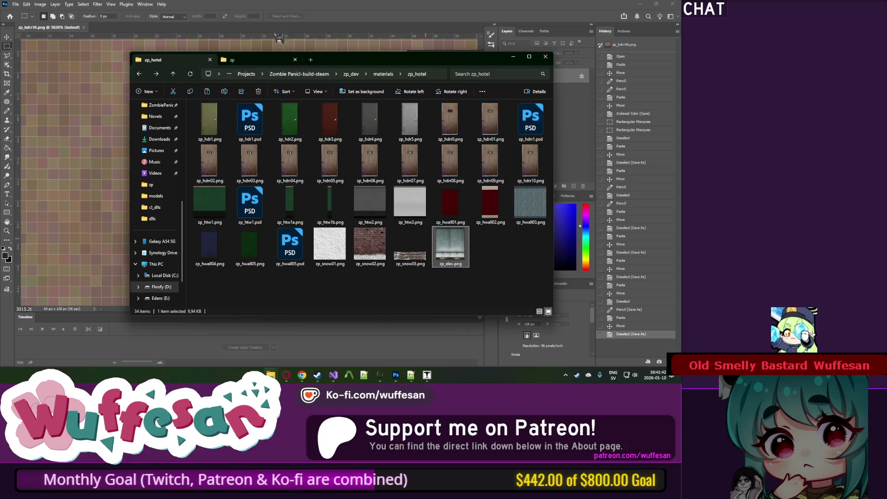
# Convert zp_elev.png from indexed colour to RGB Color mode.
pyautogui.click(198, 40)
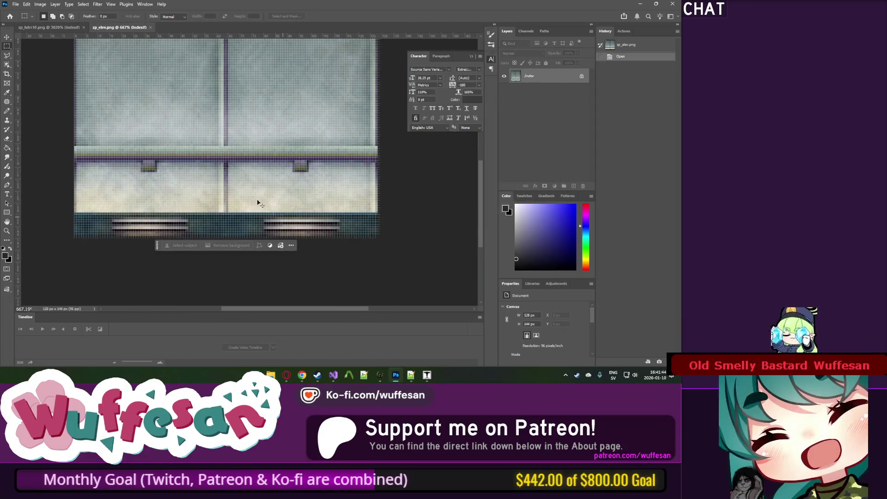
pyautogui.click(41, 4)
pyautogui.click(143, 40)
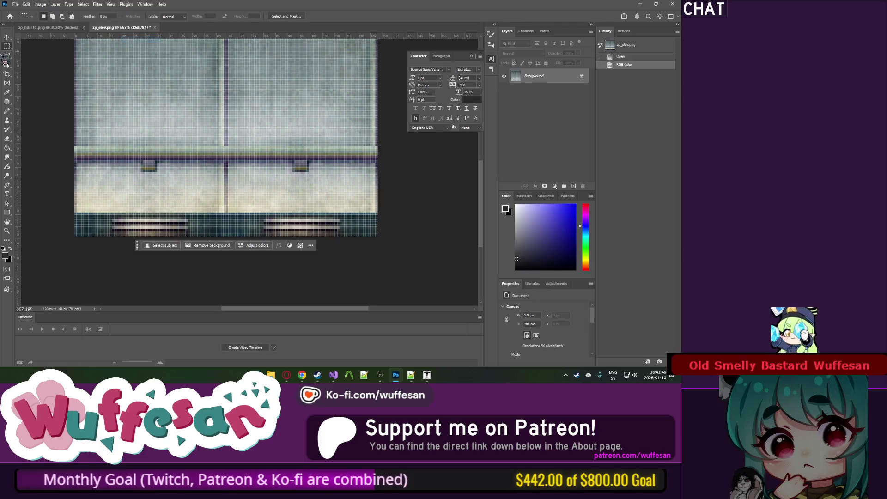
# Select the horizontal rail strip and content-aware fill it with surrounding wall texture.
pyautogui.scroll(2, 85, 157)
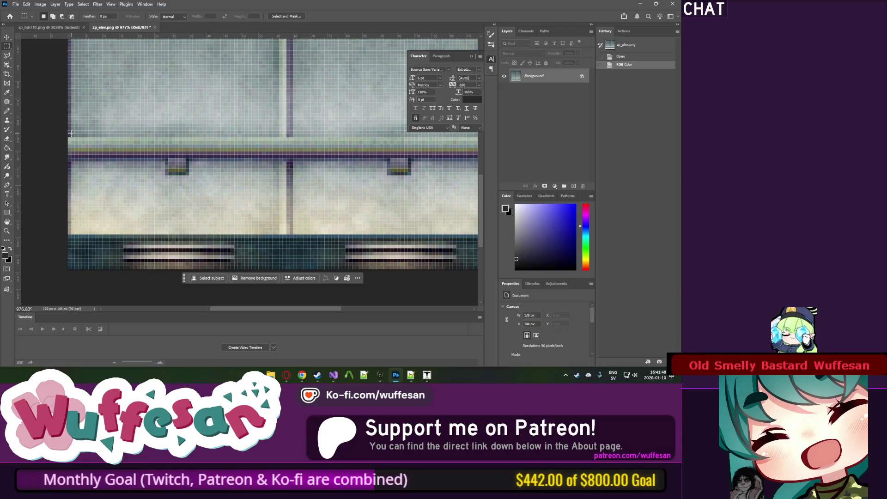
pyautogui.moveTo(69, 138)
pyautogui.mouseDown()
pyautogui.moveTo(283, 150)
pyautogui.moveTo(406, 144)
pyautogui.moveTo(379, 162)
pyautogui.mouseUp()
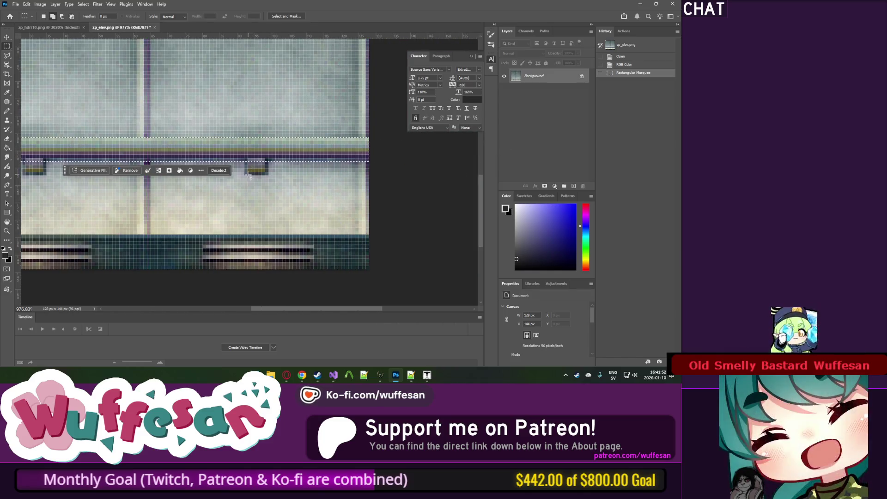
pyautogui.moveTo(242, 161); pyautogui.dragTo(269, 158)
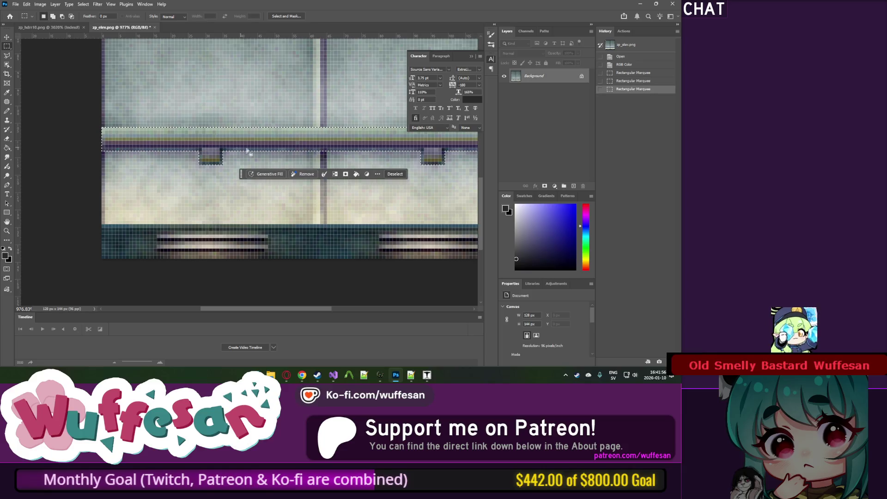
pyautogui.hotkey('shift', 'BackSpace')
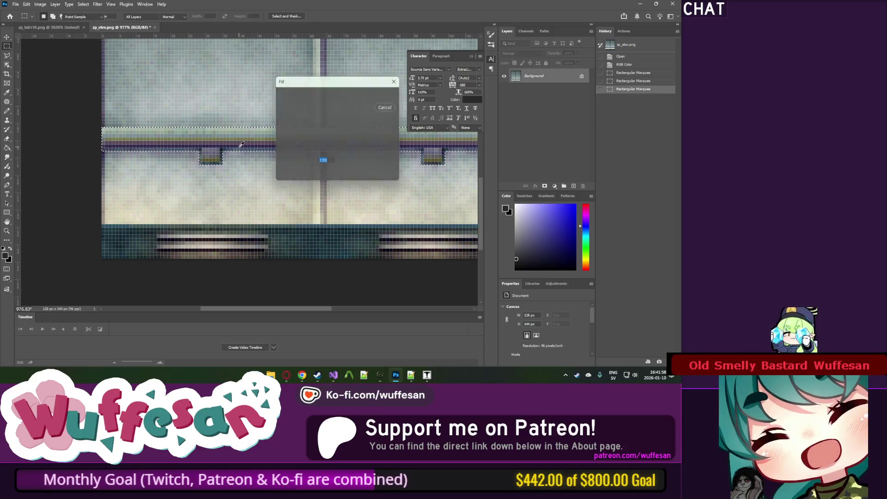
pyautogui.press('Return')
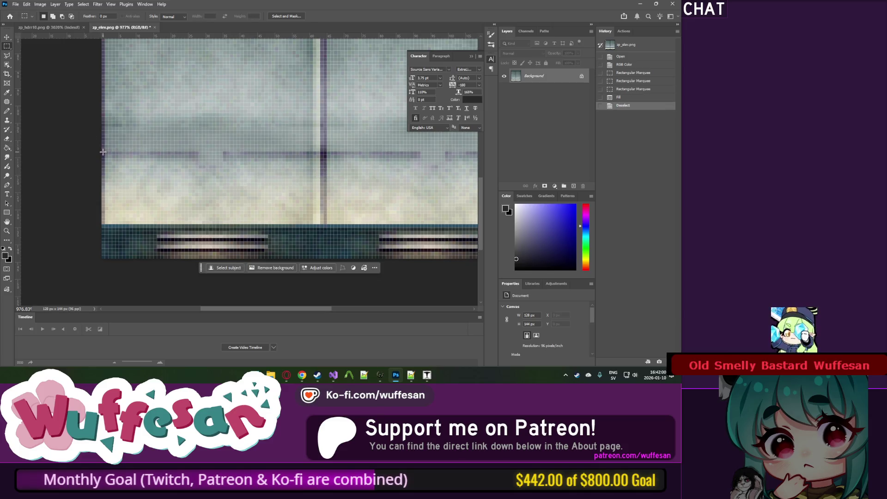
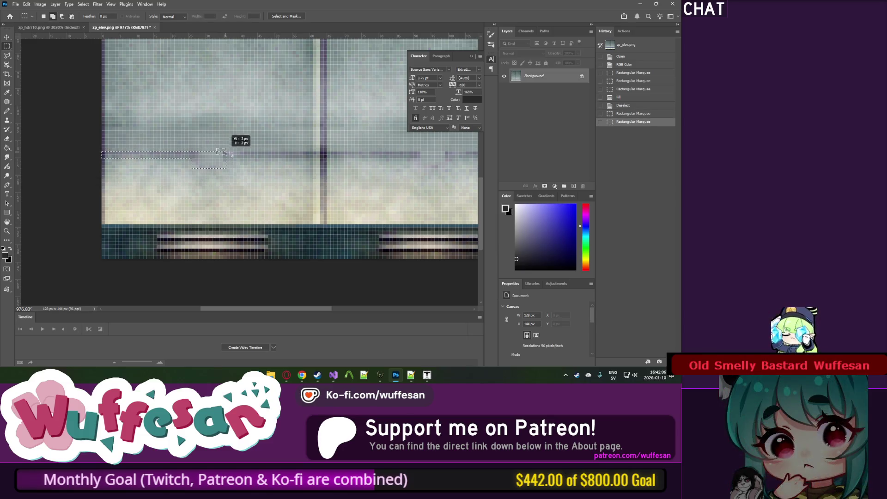
# Fill over the first two full-width streaks on the elevator door texture.
pyautogui.moveTo(223, 151); pyautogui.dragTo(475, 156)
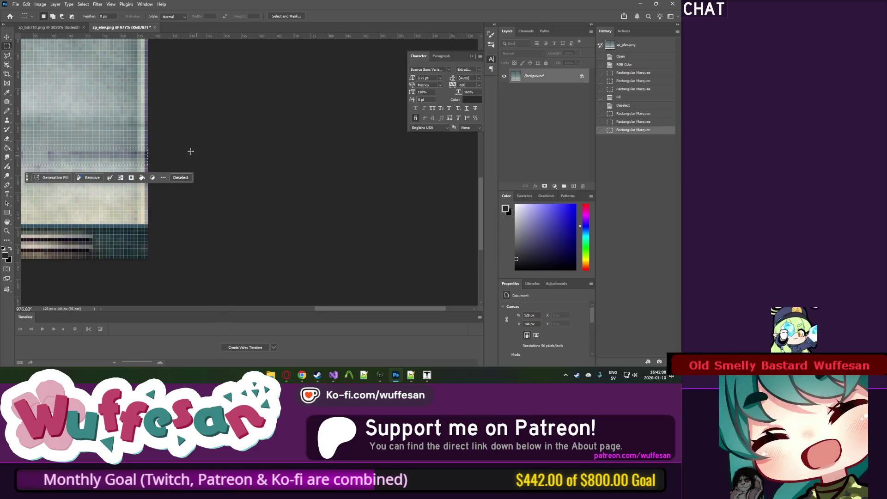
pyautogui.moveTo(163, 121)
pyautogui.mouseDown()
pyautogui.moveTo(304, 137)
pyautogui.moveTo(166, 137)
pyautogui.mouseUp()
pyautogui.hotkey('shift', 'BackSpace')
pyautogui.press('Return')
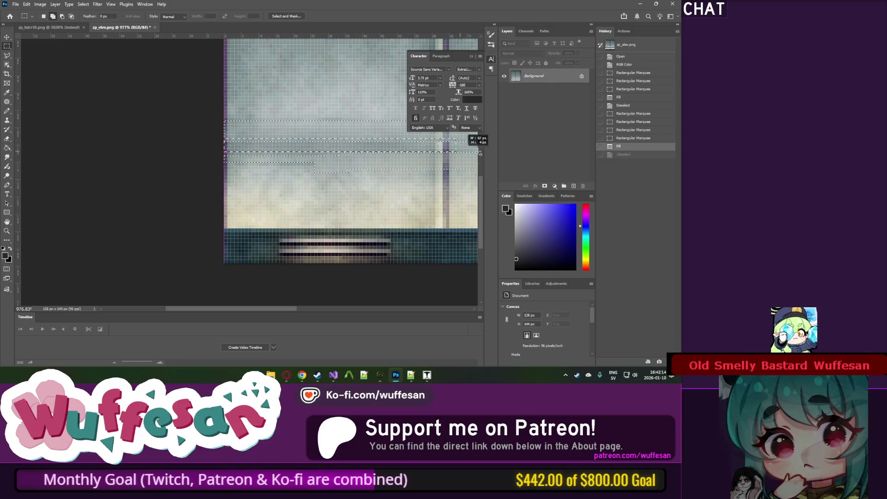
pyautogui.moveTo(480, 153); pyautogui.dragTo(292, 147)
pyautogui.hotkey('shift', 'BackSpace')
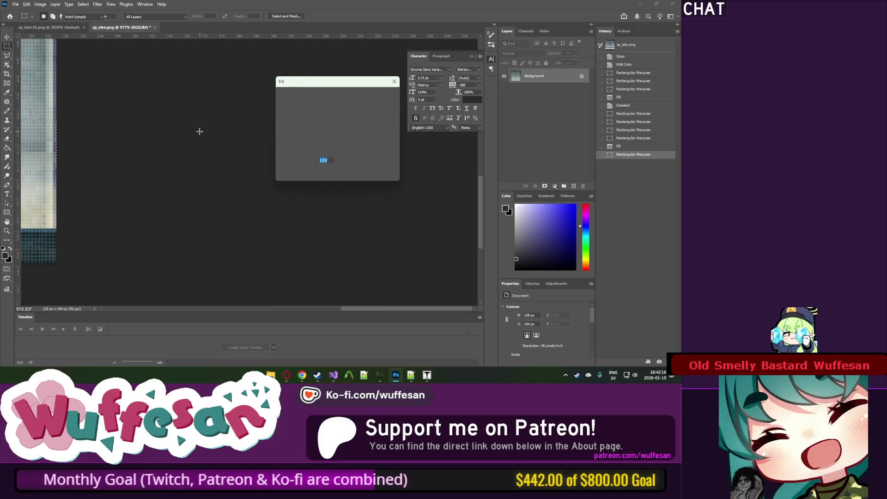
pyautogui.press('Return')
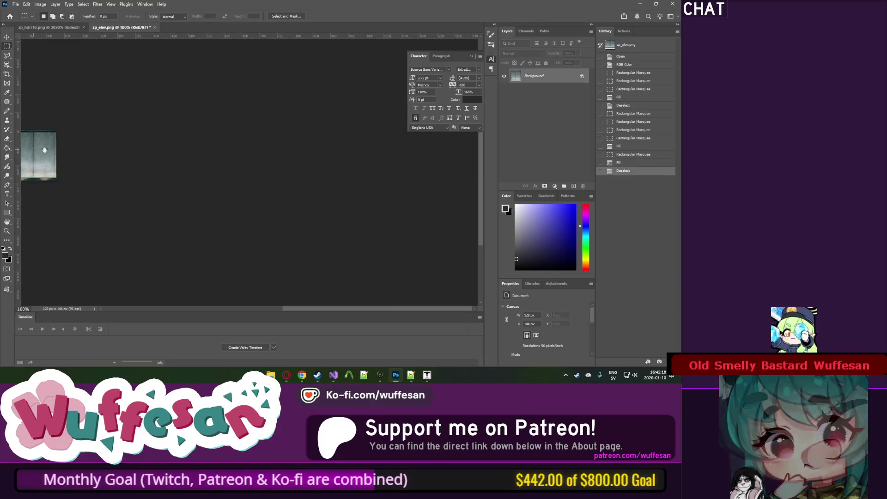
pyautogui.scroll(5, 162, 141)
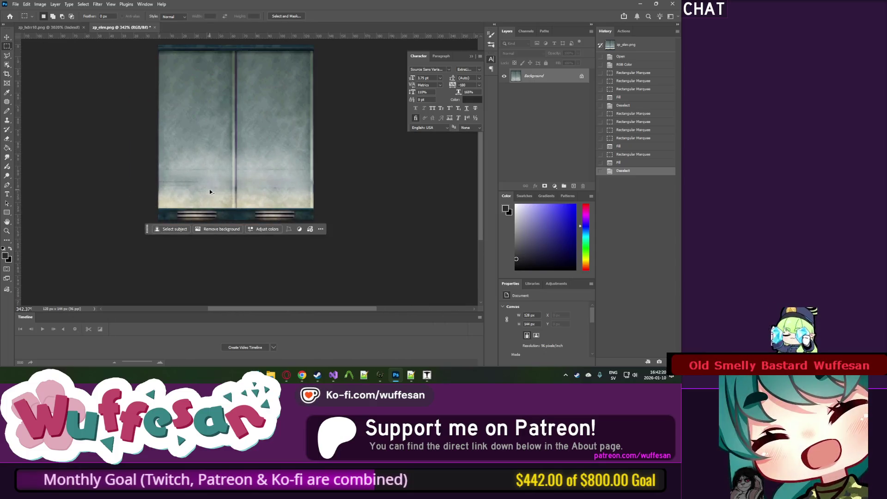
pyautogui.scroll(-1, 212, 191)
pyautogui.scroll(3, 231, 189)
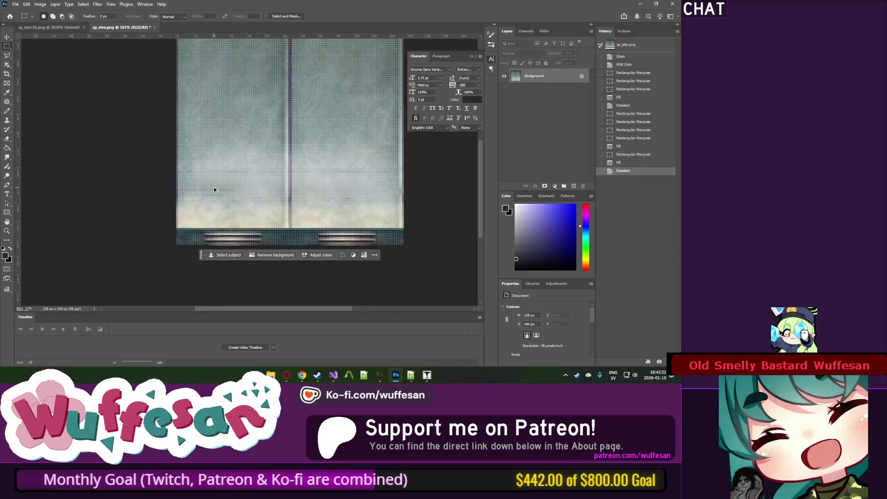
# Fill the faint bands near the door seam and on the right door panel.
pyautogui.moveTo(148, 204); pyautogui.dragTo(147, 205)
pyautogui.hotkey('shift', 'BackSpace')
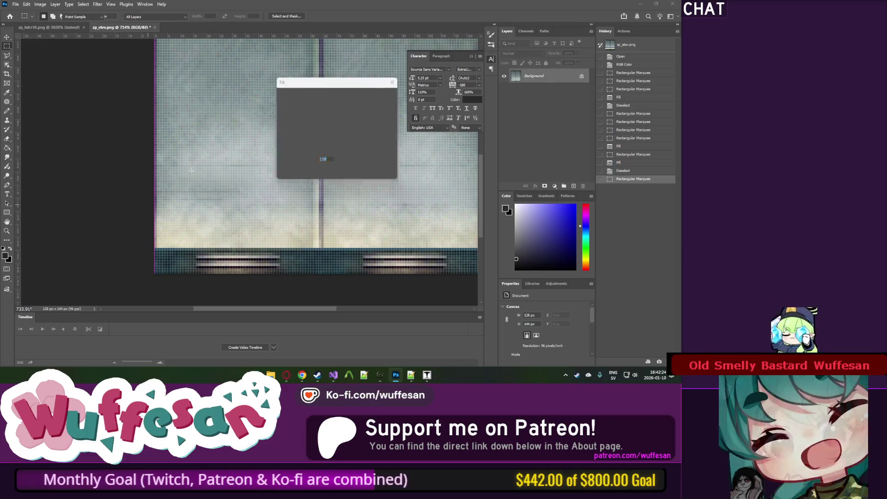
pyautogui.press('Return')
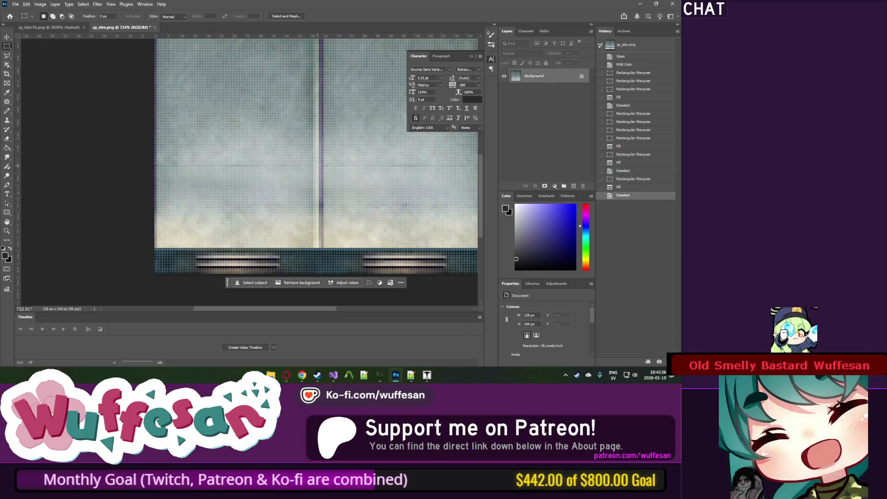
pyautogui.moveTo(148, 174); pyautogui.dragTo(317, 192)
pyautogui.hotkey('shift', 'BackSpace')
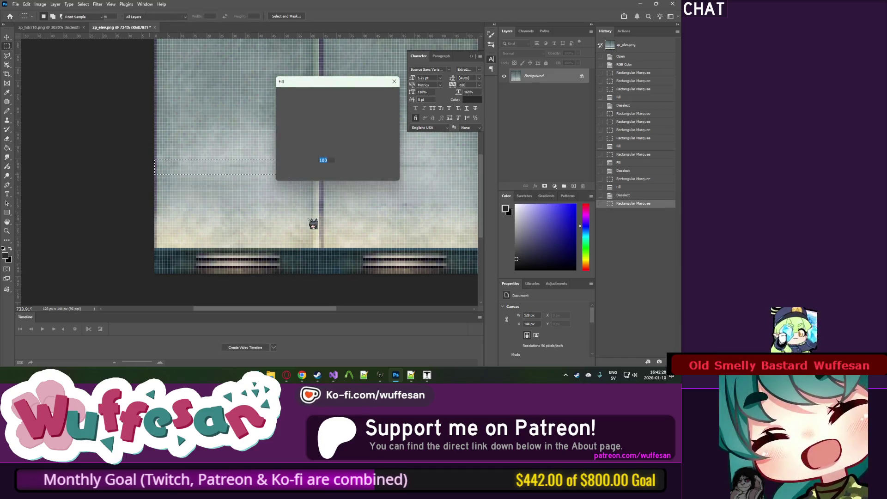
pyautogui.press('Return')
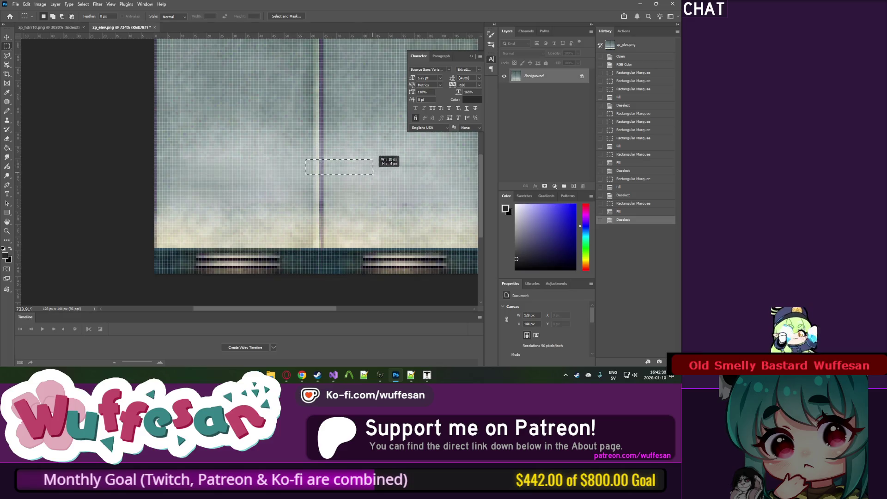
pyautogui.moveTo(306, 160); pyautogui.dragTo(420, 167)
pyautogui.hotkey('shift', 'BackSpace')
pyautogui.press('Return')
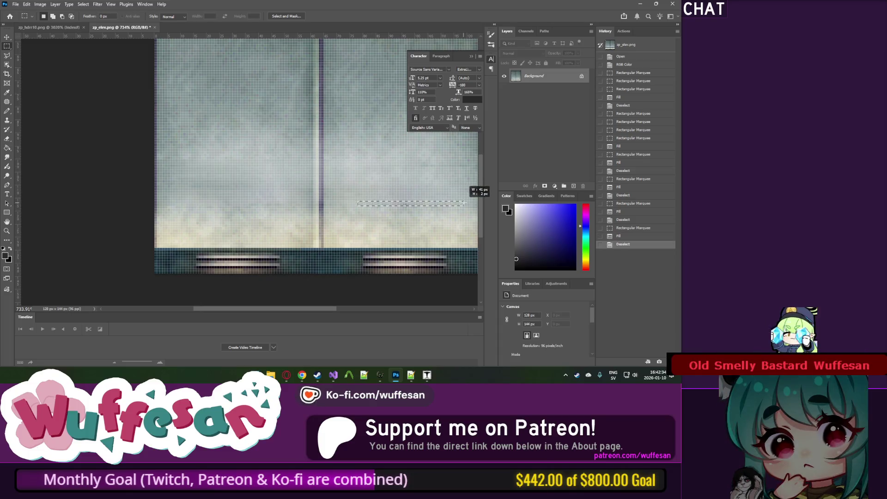
pyautogui.moveTo(465, 204); pyautogui.dragTo(465, 203)
pyautogui.hotkey('shift', 'BackSpace')
pyautogui.press('Return')
# Fill one last faint streak and deselect.
pyautogui.hotkey('ctrl', 'd')
pyautogui.hscroll(5, 278, 185)
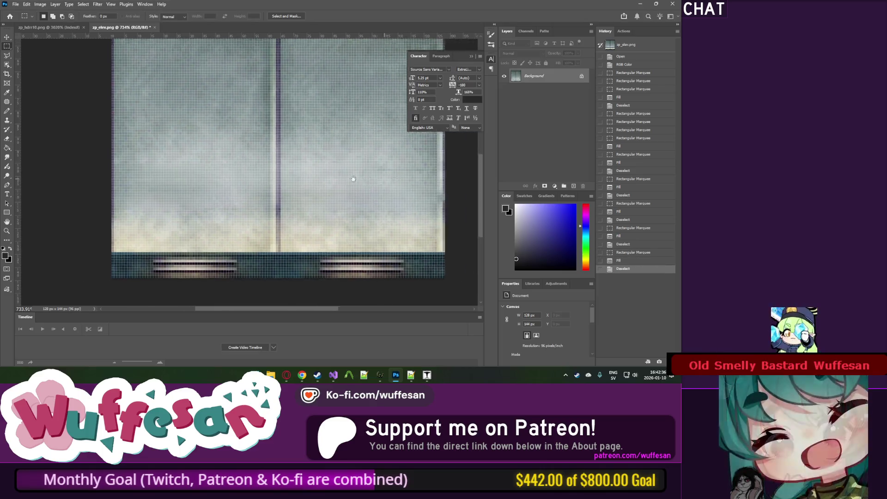
pyautogui.moveTo(335, 190); pyautogui.dragTo(336, 187)
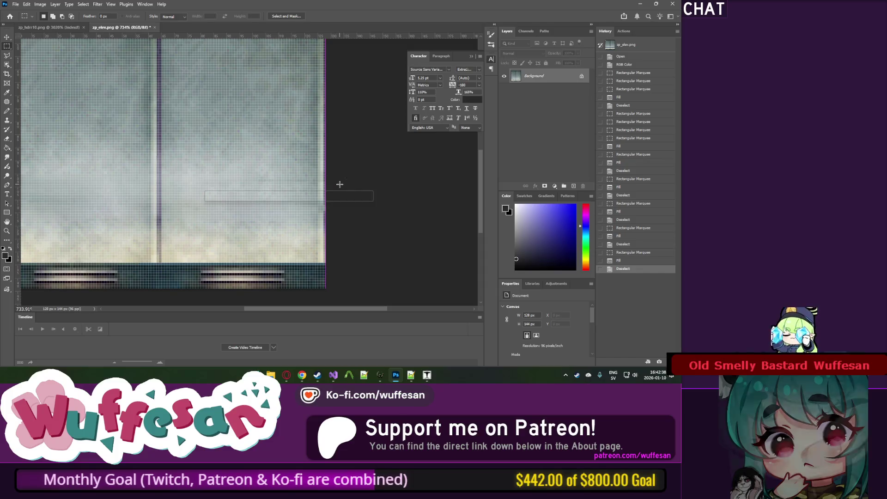
pyautogui.hotkey('shift', 'F5')
pyautogui.press('Return')
pyautogui.hotkey('ctrl', 'd')
# Save zp_elev.png, convert it to Indexed Color, and close it.
pyautogui.hotkey('ctrl', 's')
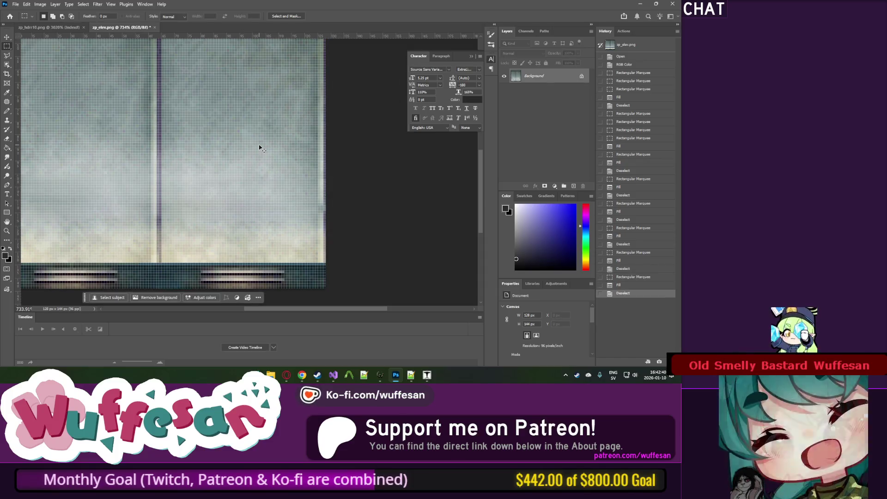
pyautogui.hotkey('ctrl', '1')
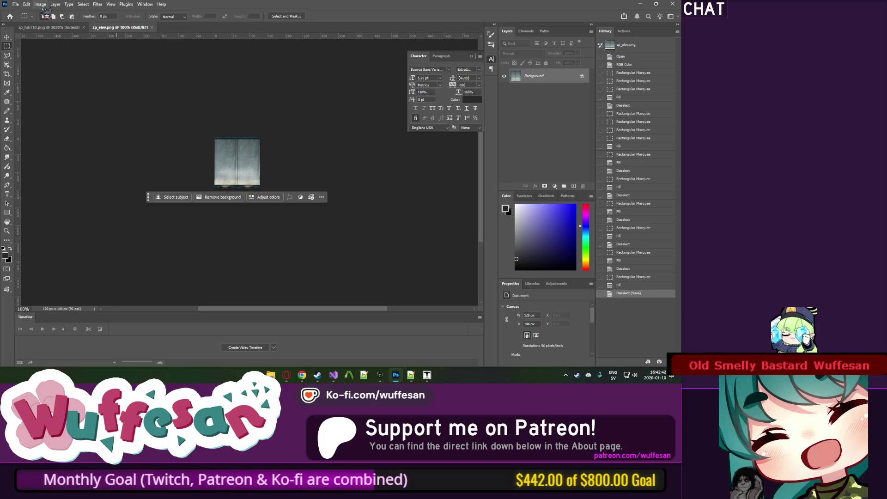
pyautogui.click(43, 5)
pyautogui.click(141, 33)
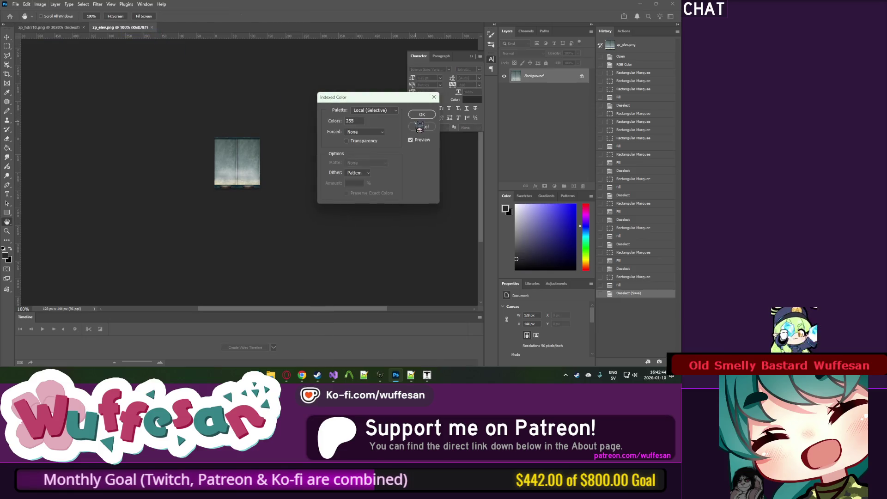
pyautogui.press('Escape')
pyautogui.hotkey('ctrl', 'w')
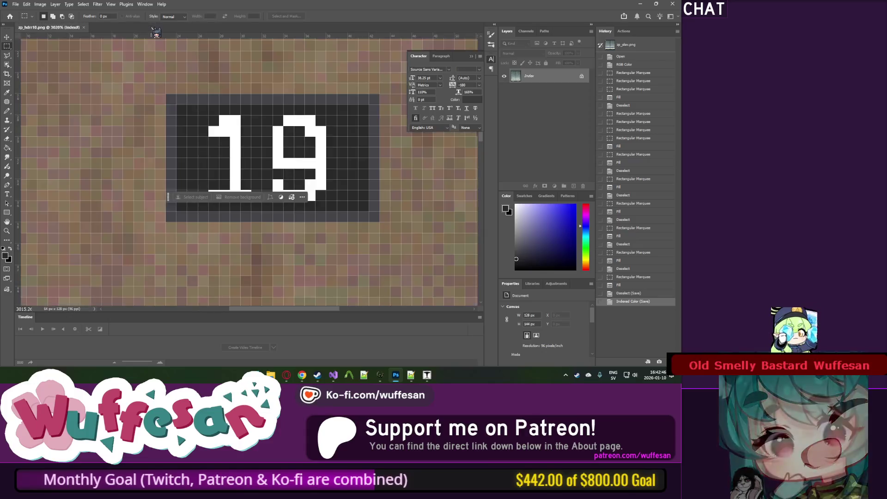
# Drag zp_elev.png from the hotel textures folder into Wally's zp_hotel.wad.
pyautogui.click(642, 6)
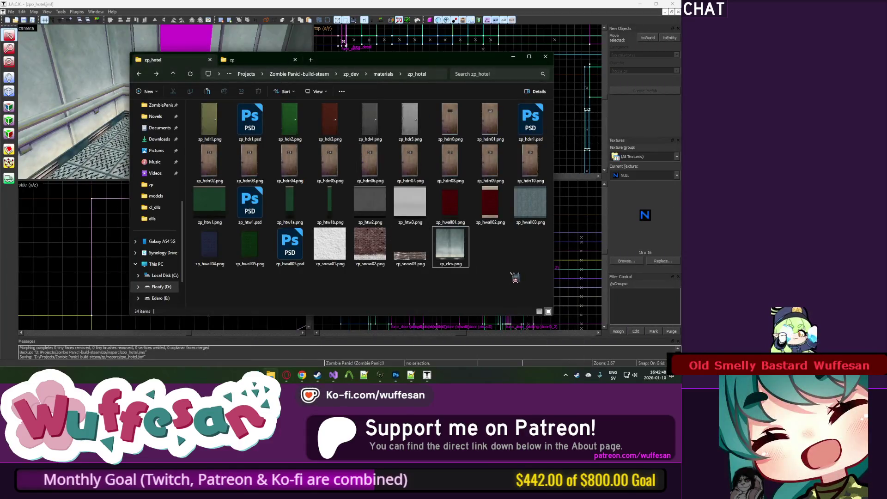
pyautogui.click(382, 378)
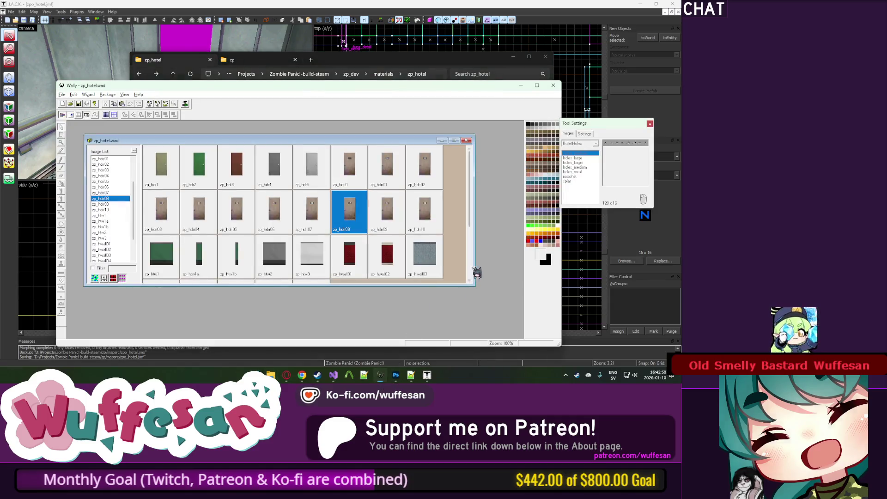
pyautogui.hotkey('alt', 'Tab')
pyautogui.moveTo(130, 261); pyautogui.dragTo(130, 260)
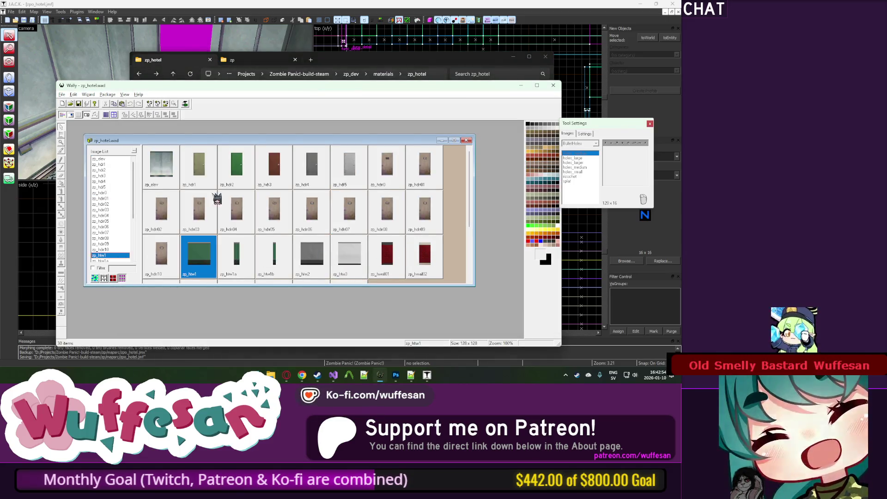
pyautogui.click(199, 164)
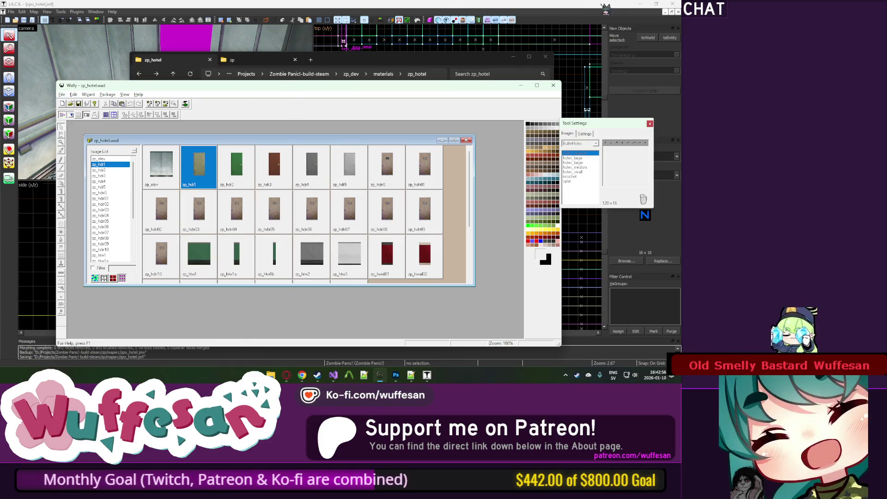
# Close J.A.C.K., relaunch it from the Steam tray, and reopen the zpo_hotel map.
pyautogui.click(672, 5)
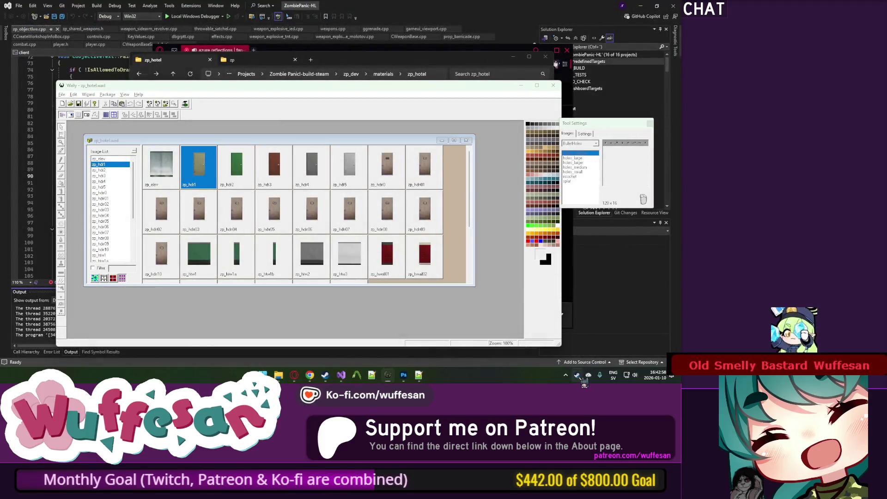
pyautogui.rightClick(579, 377)
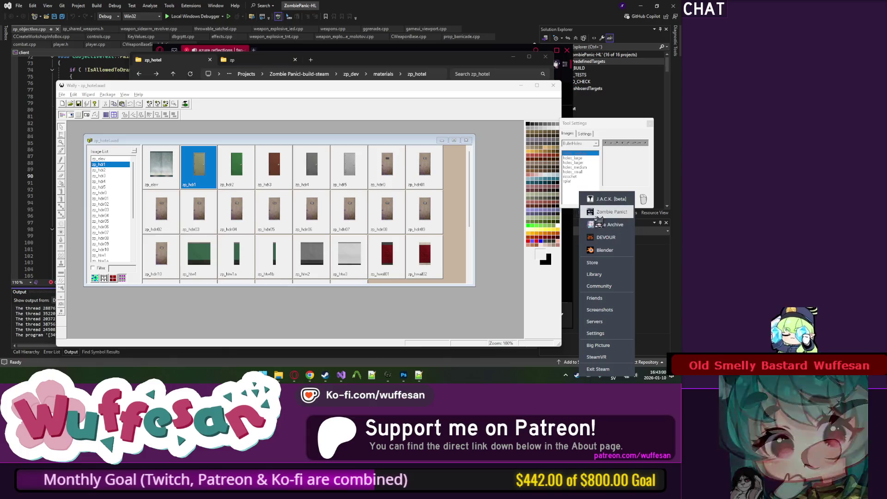
pyautogui.click(603, 211)
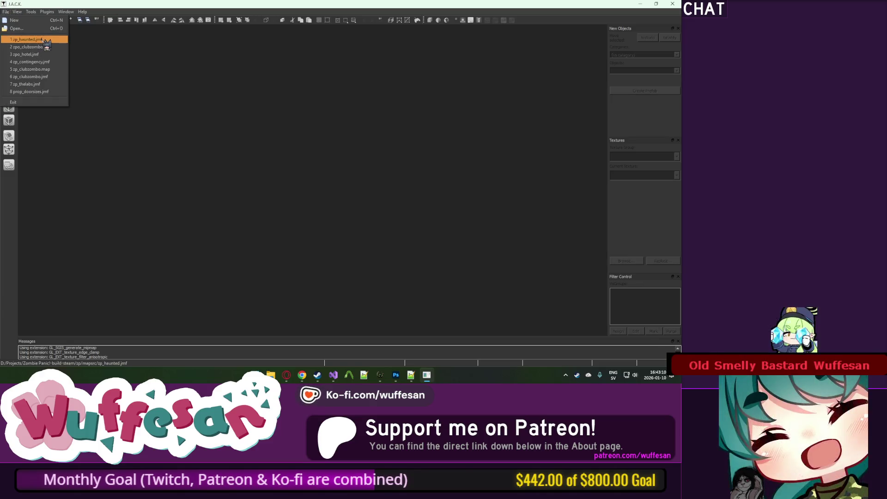
pyautogui.click(56, 55)
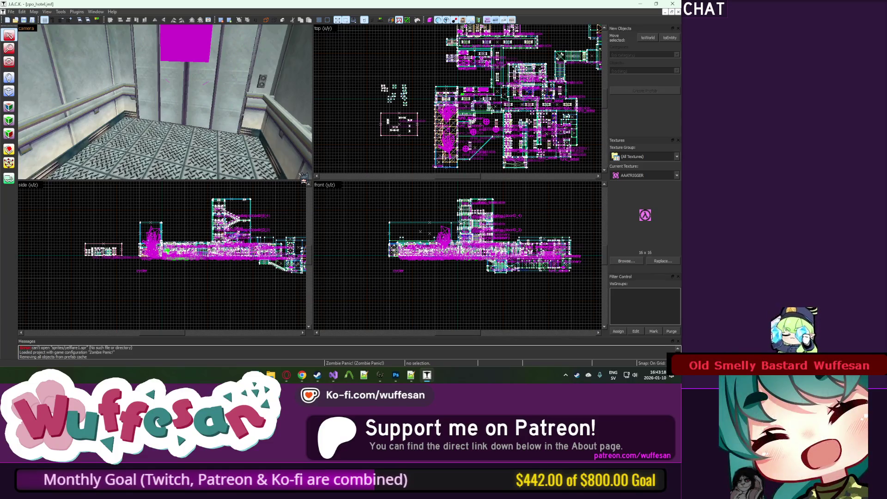
# Apply the ZP_ELEV texture from the hotel wad to the elevator wall faces.
pyautogui.click(17, 113)
pyautogui.click(61, 78)
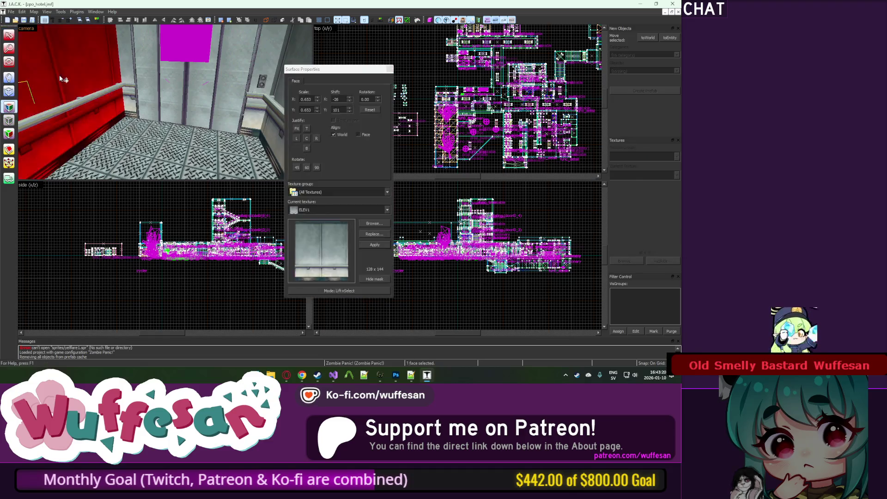
pyautogui.click(374, 224)
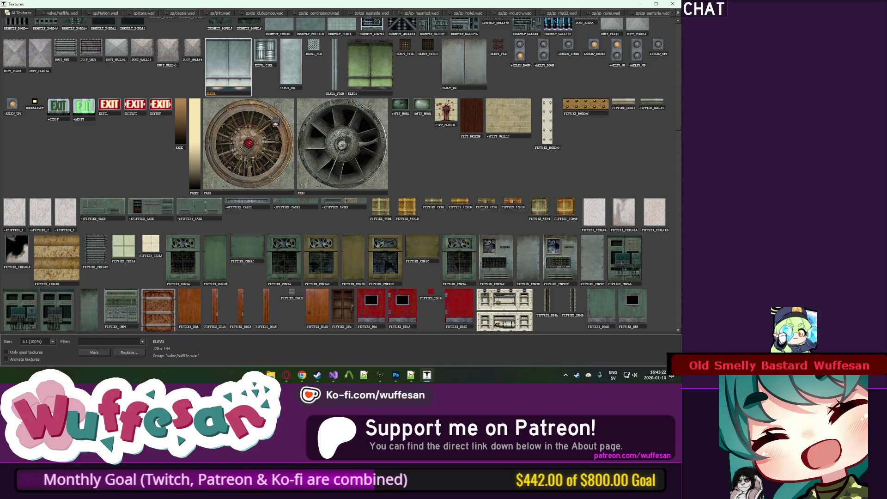
pyautogui.write('zp')
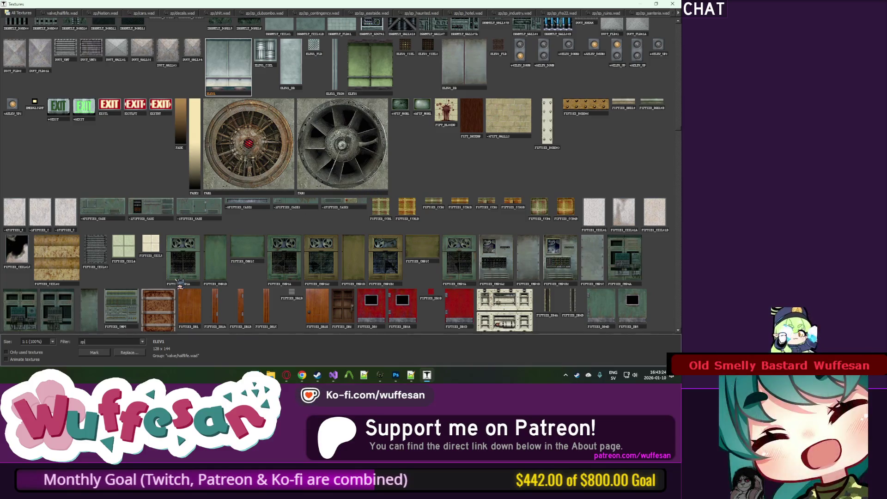
pyautogui.press('BackSpace')
pyautogui.press('BackSpace')
pyautogui.press('BackSpace')
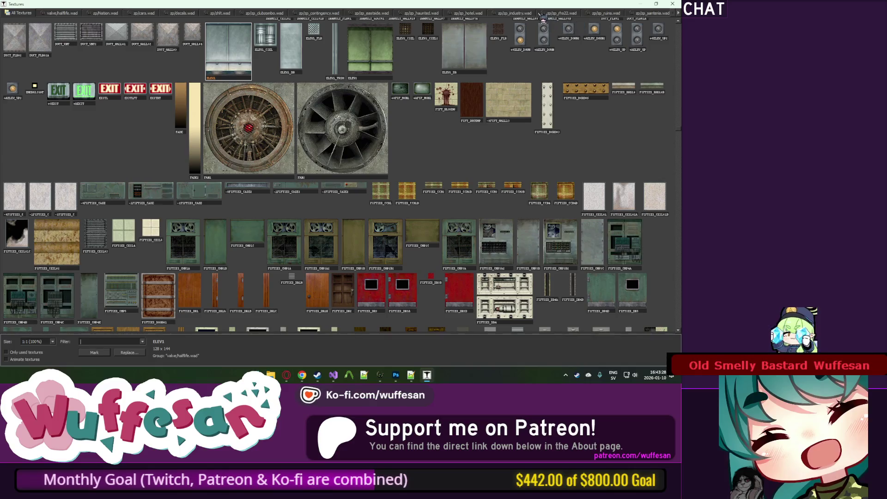
pyautogui.click(481, 11)
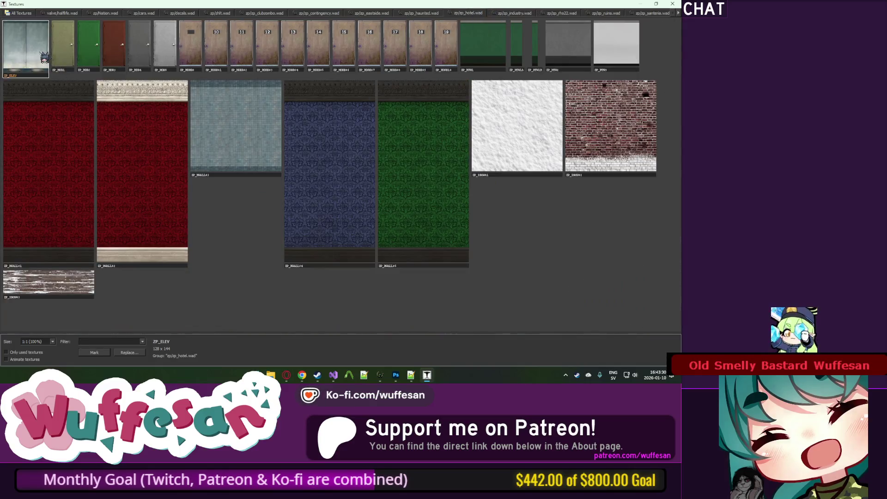
pyautogui.doubleClick(44, 58)
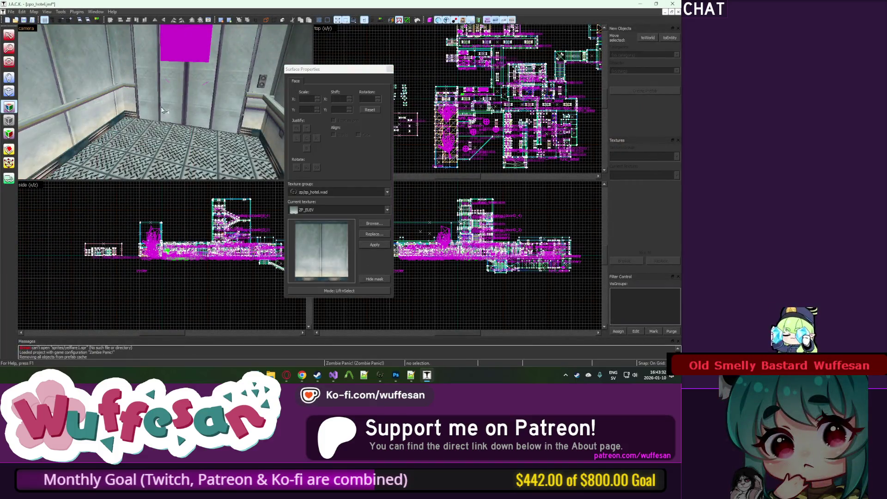
# Fly around the elevator in 3D to check the ZP_ELEV walls, then save zpo_hotel.jmf.
pyautogui.press('z')
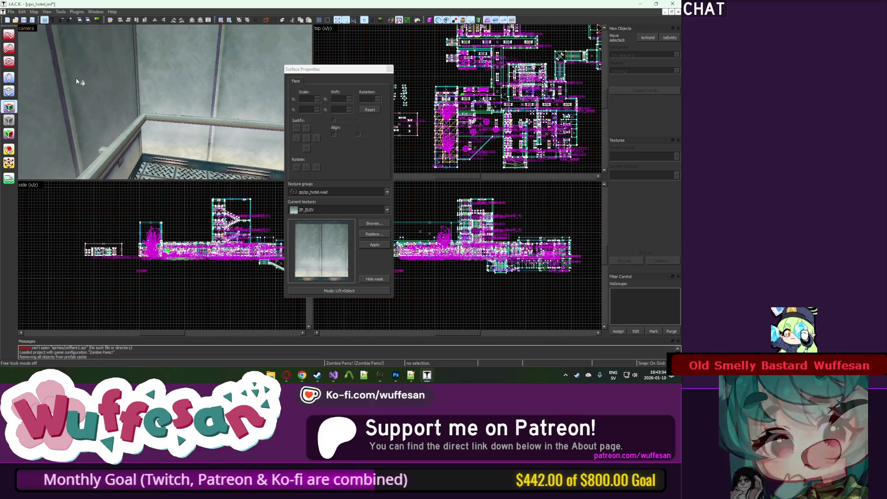
pyautogui.press('w')
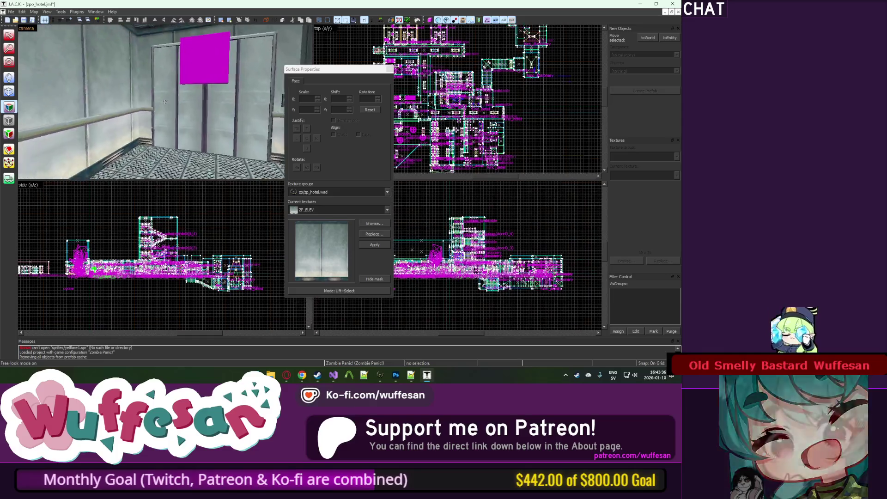
pyautogui.press('w')
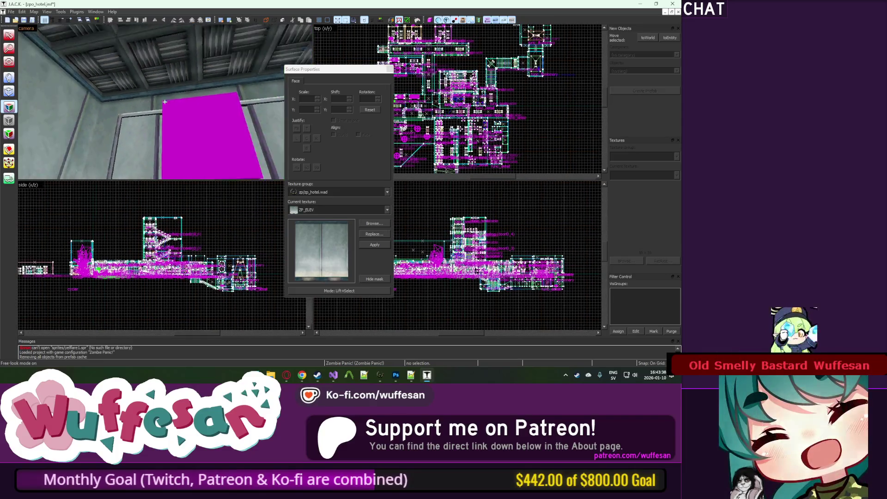
pyautogui.press('w')
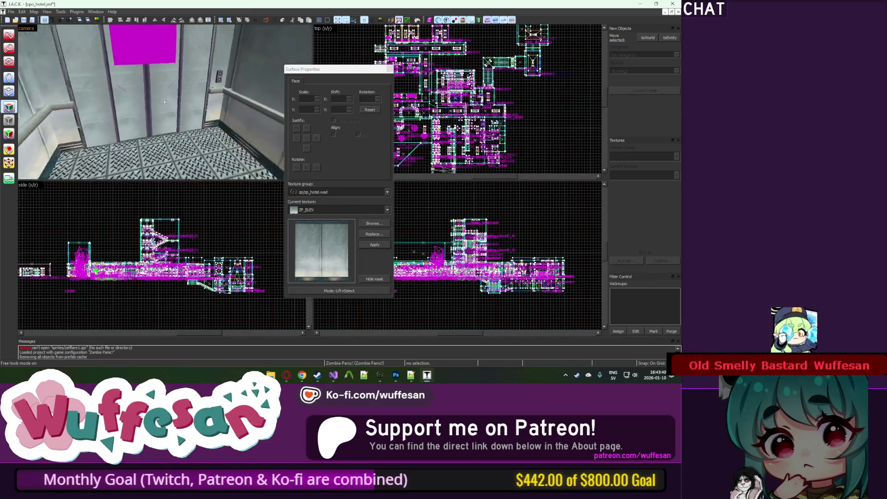
pyautogui.press('s')
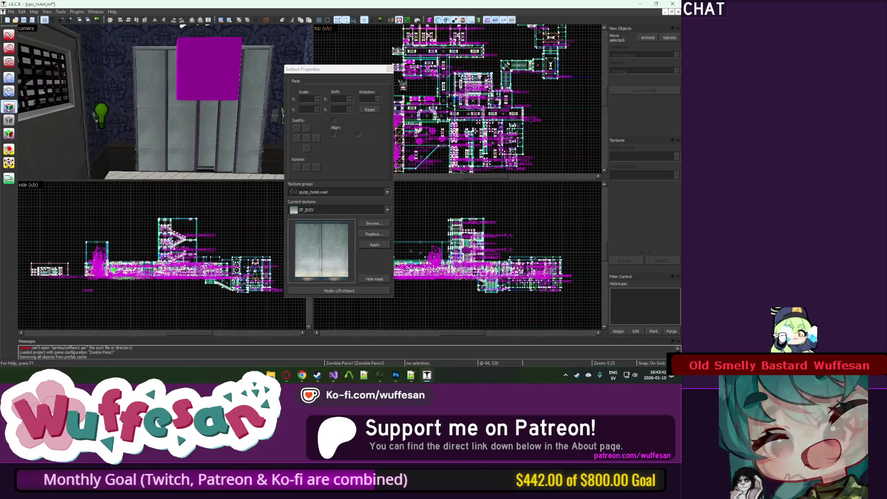
pyautogui.hotkey('shift', 's')
pyautogui.press('z')
pyautogui.press('w')
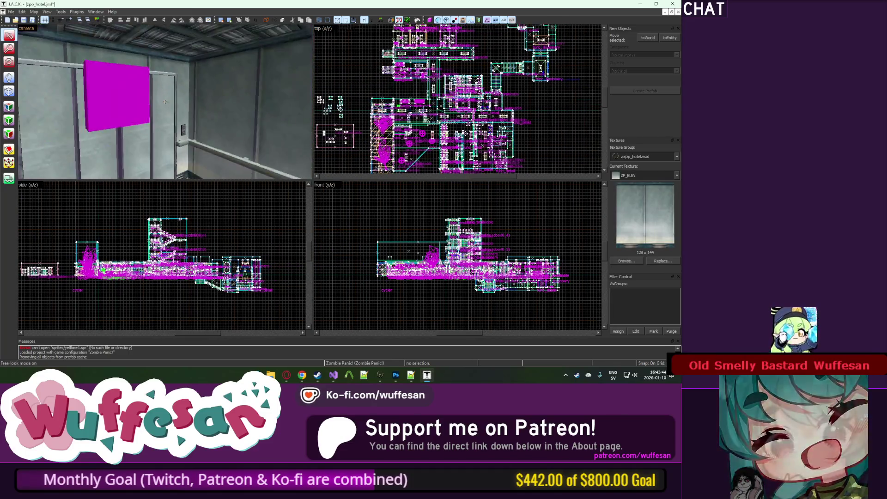
pyautogui.press('z')
pyautogui.hotkey('ctrl', 's')
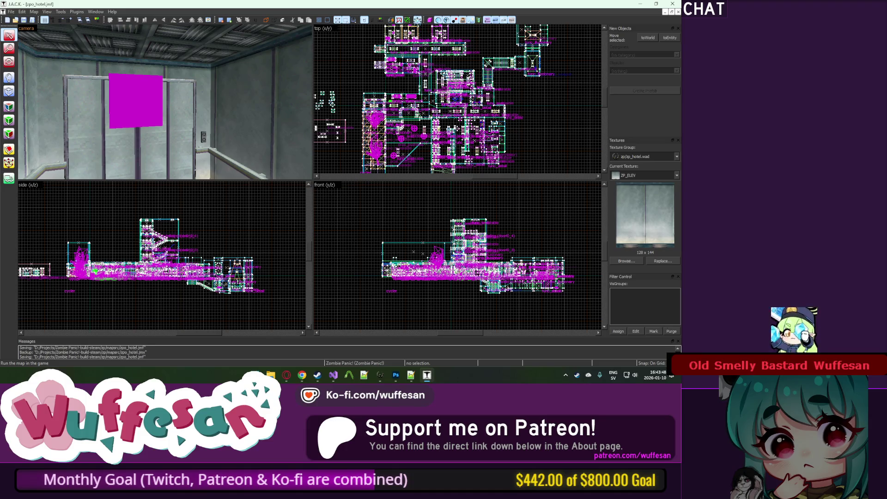
pyautogui.click(417, 20)
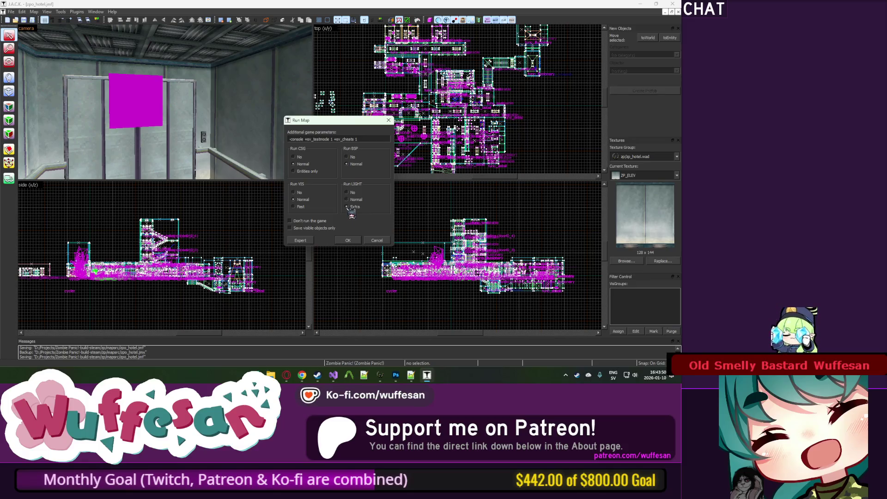
# Compile the map with the current settings and enter sv_cheats 1 in the console.
pyautogui.click(353, 241)
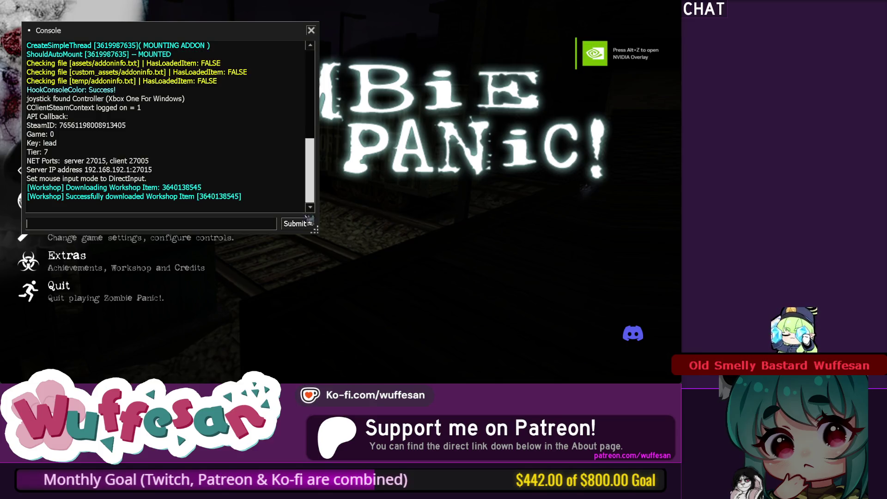
pyautogui.write('sv')
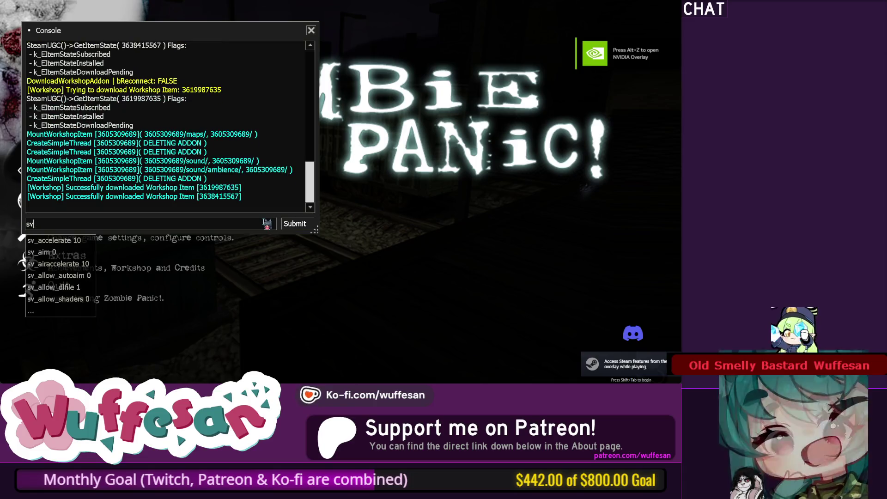
pyautogui.write('_cheats 1')
pyautogui.press('Return')
pyautogui.press('`')
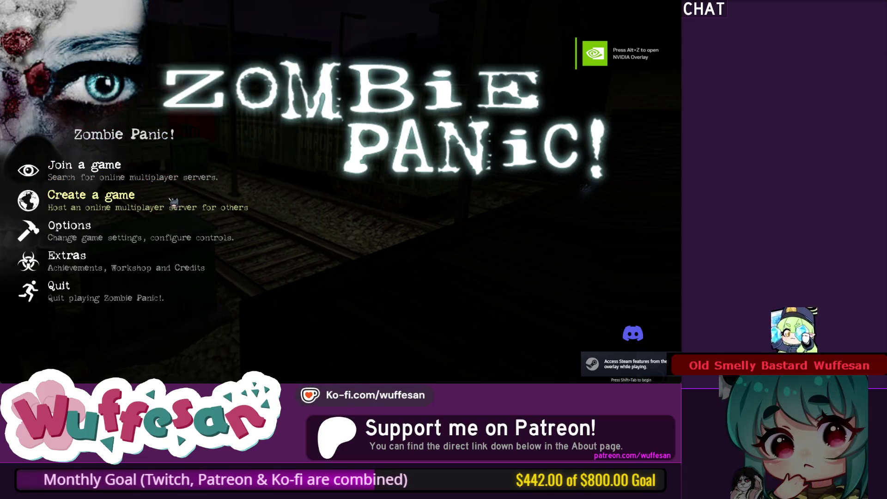
# Create a local game on zpo_hotel with Steam networking off and start it.
pyautogui.click(173, 202)
pyautogui.click(287, 148)
pyautogui.click(330, 121)
pyautogui.click(330, 132)
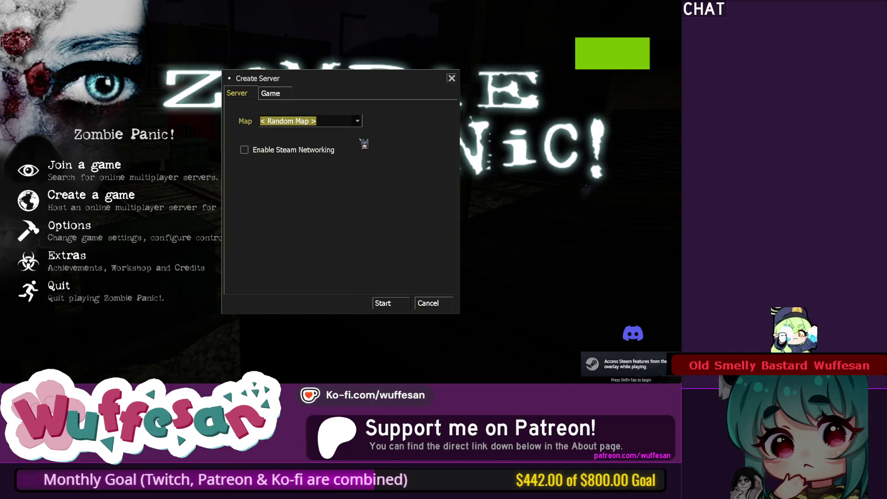
pyautogui.click(357, 121)
pyautogui.moveTo(360, 144); pyautogui.dragTo(366, 191)
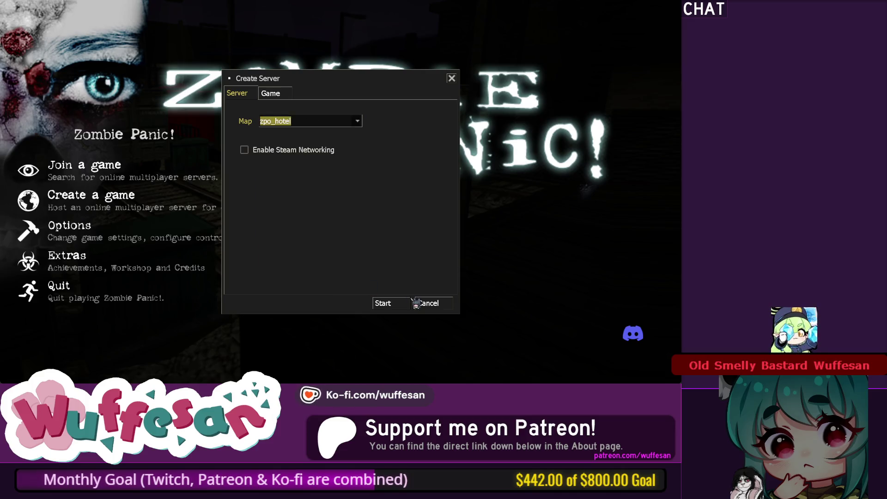
pyautogui.click(403, 303)
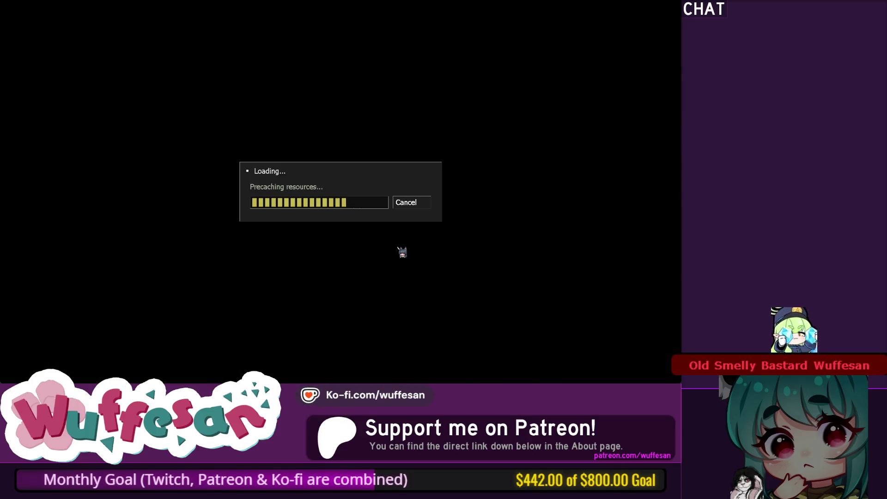
pyautogui.press('Return')
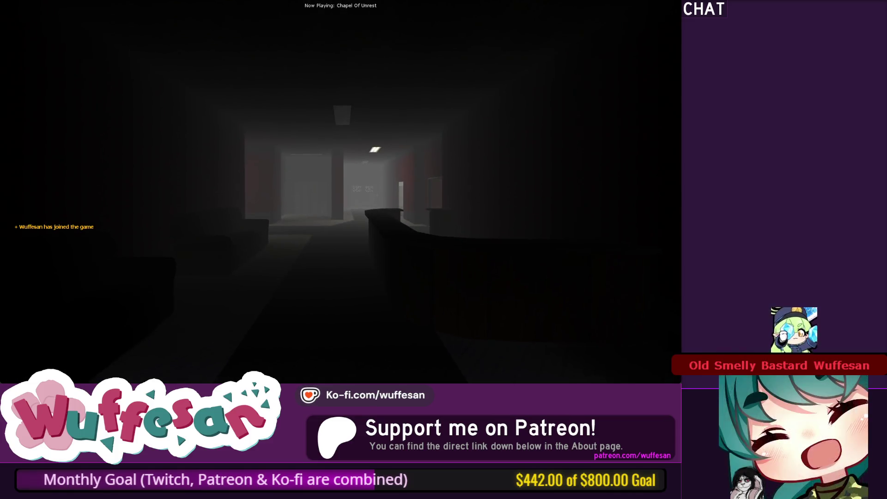
# Walk from the hallway into the cafeteria and around the booths and serving counter.
pyautogui.press('w')
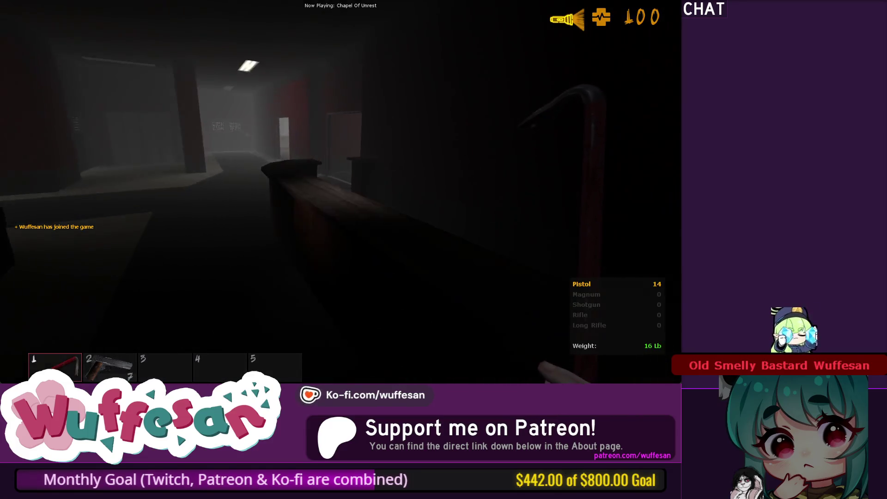
pyautogui.press('w')
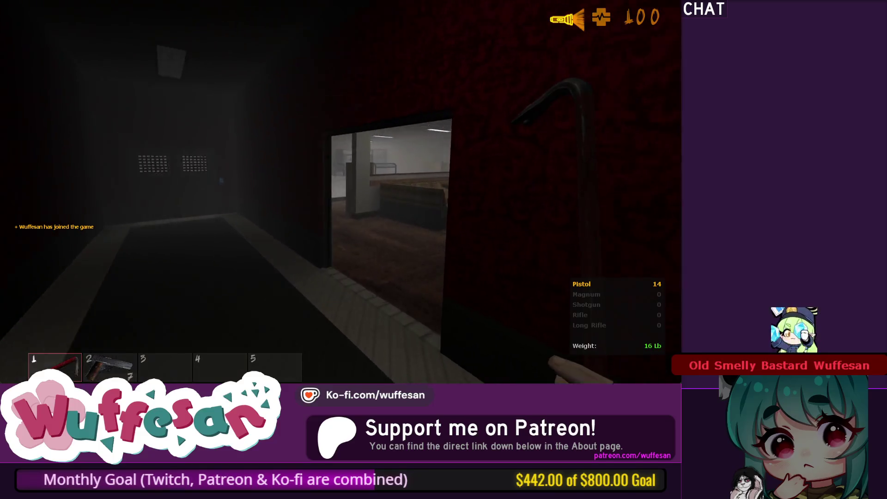
pyautogui.press('w')
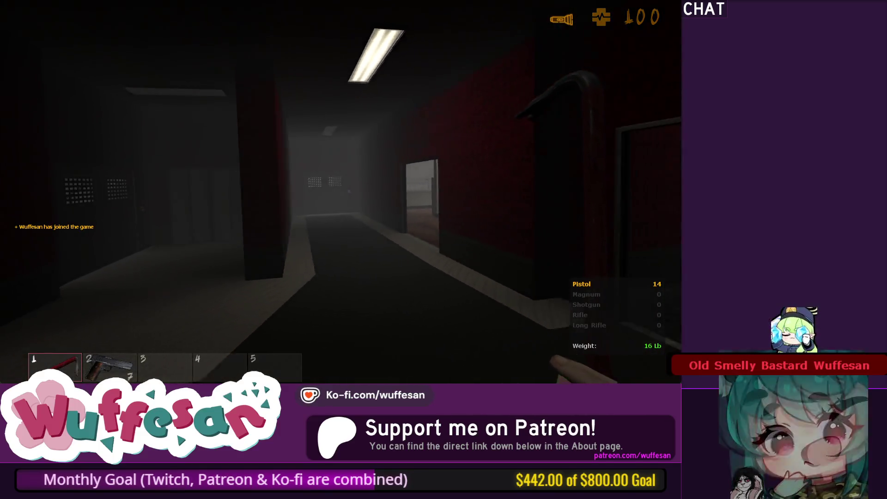
pyautogui.press('w')
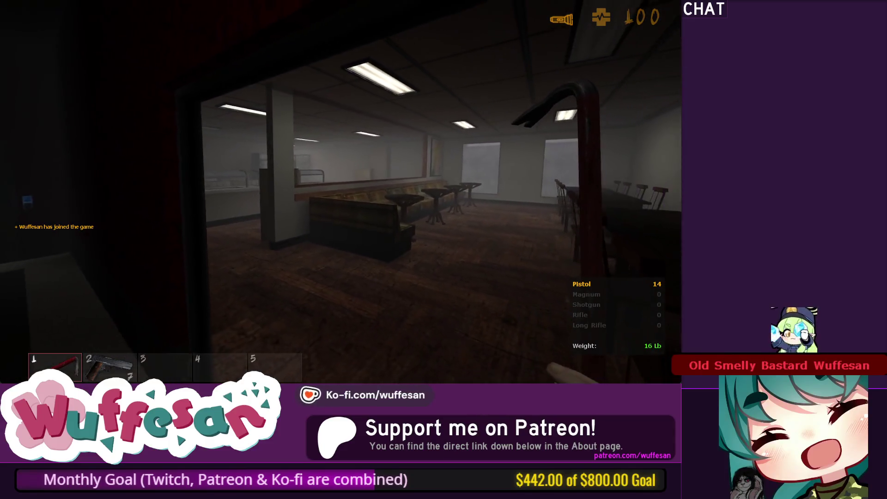
pyautogui.press('w')
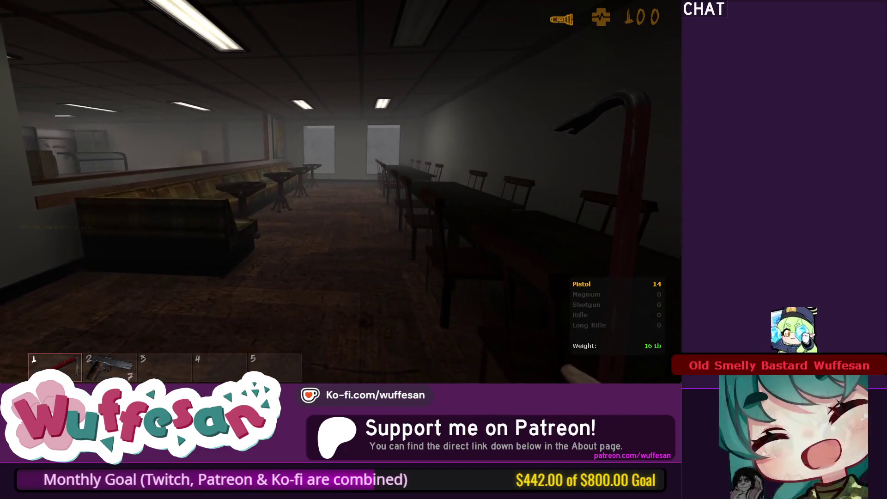
pyautogui.press('s')
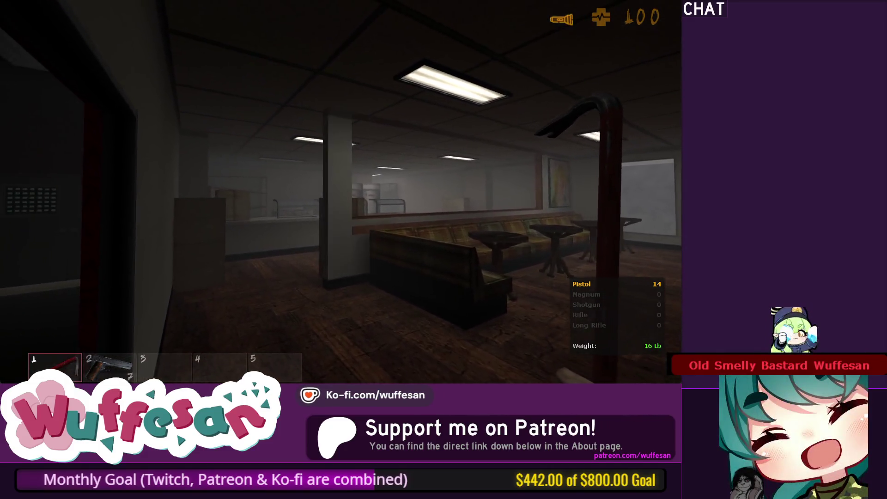
pyautogui.press('w')
pyautogui.press('w')
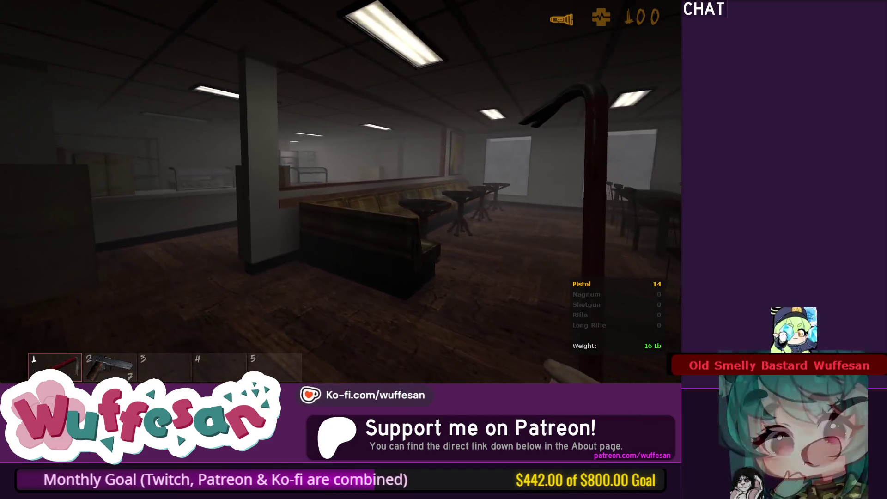
pyautogui.press('s')
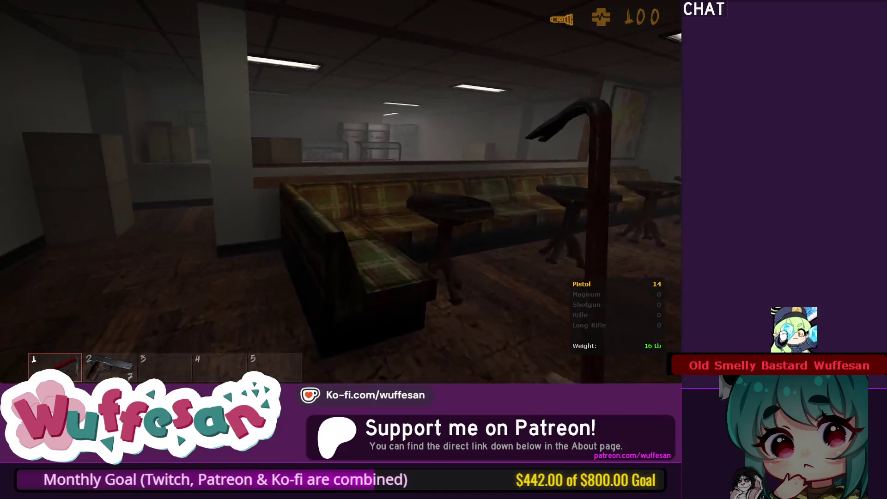
pyautogui.press('w')
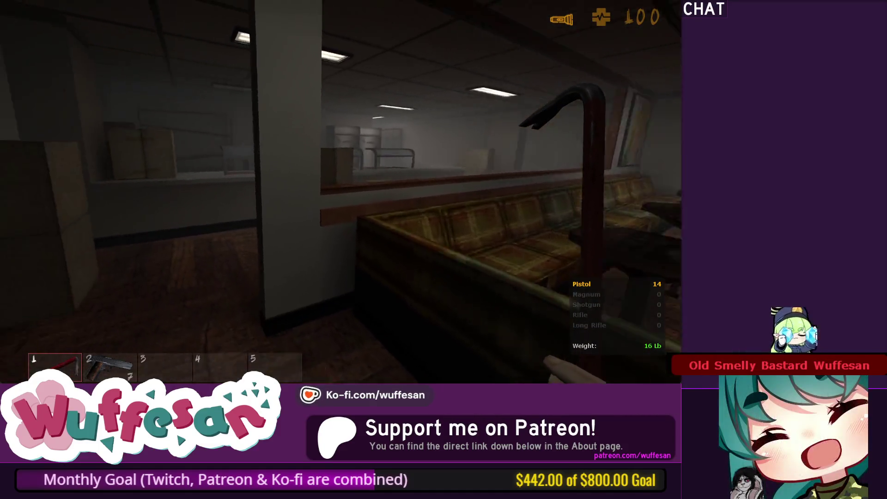
pyautogui.press('w')
pyautogui.press('w')
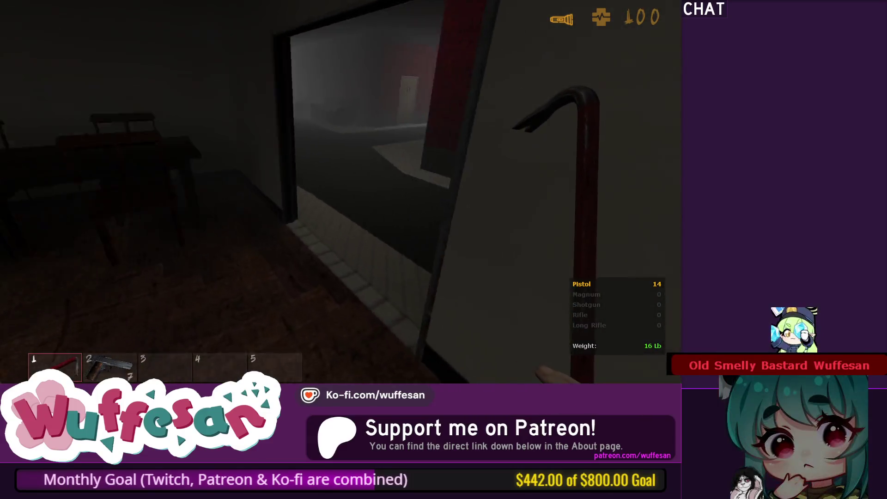
pyautogui.press('w')
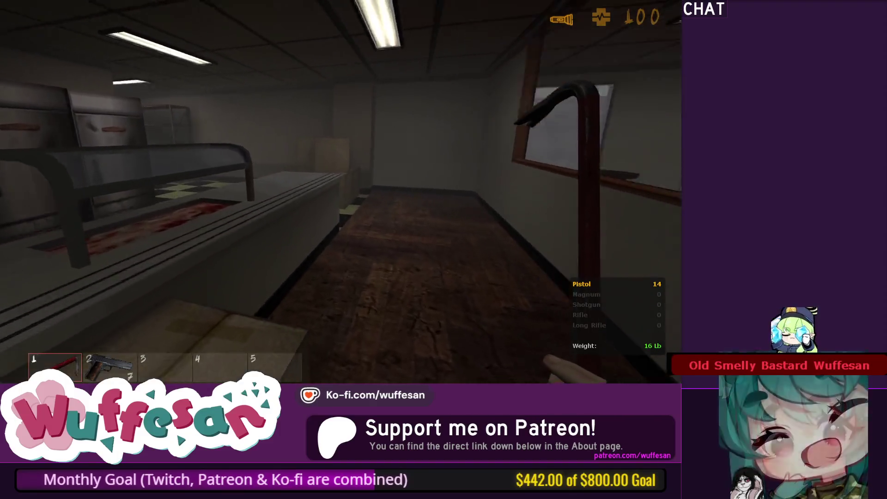
pyautogui.press('w')
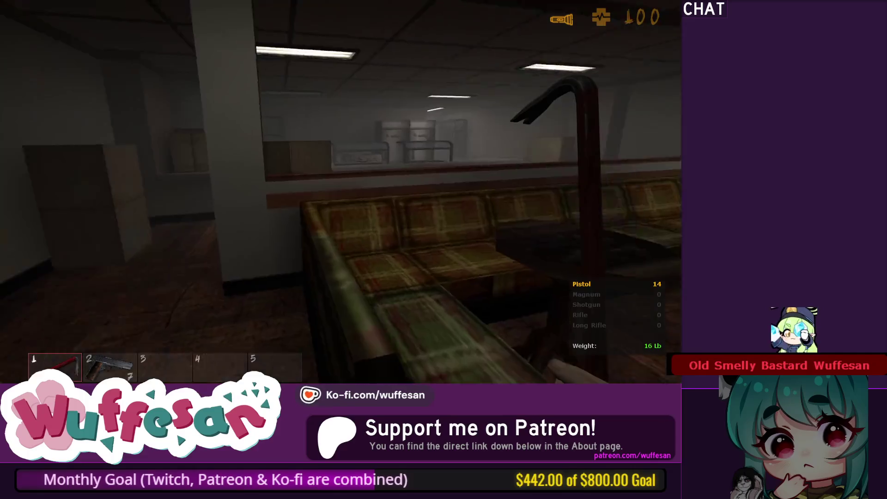
pyautogui.press('w')
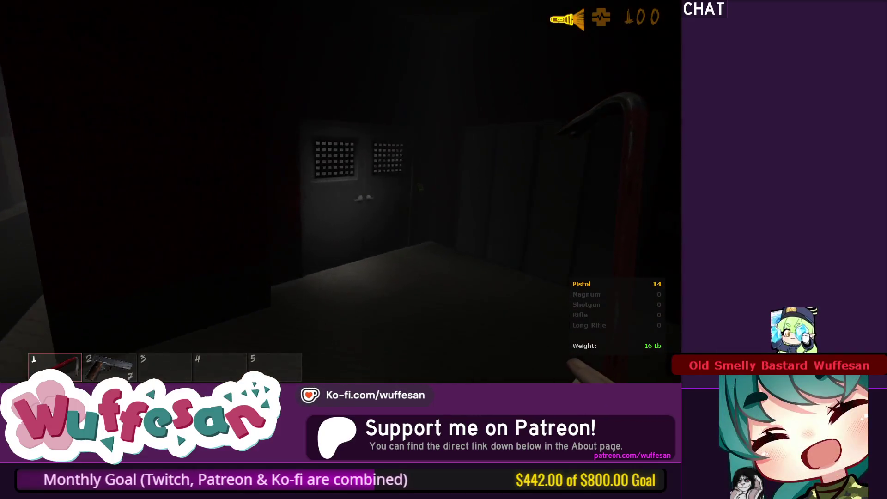
# Climb the stairs, open the landing's double door, and bring up the console.
pyautogui.press('w')
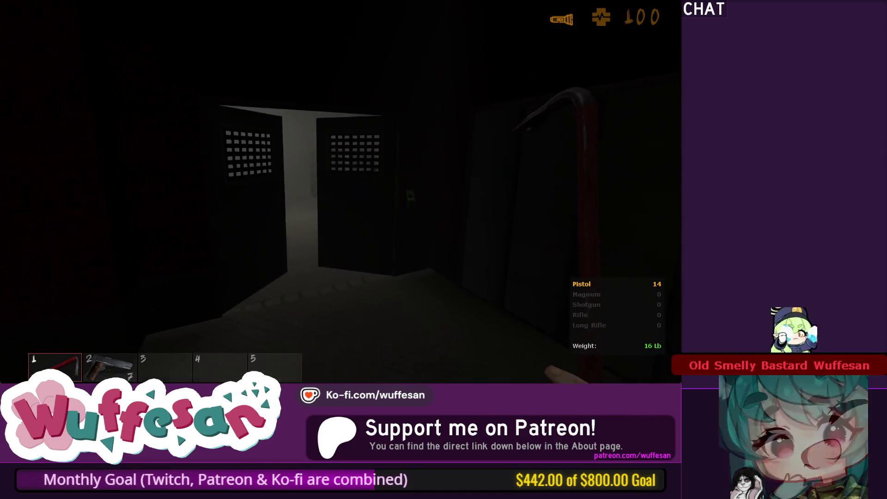
pyautogui.press('w')
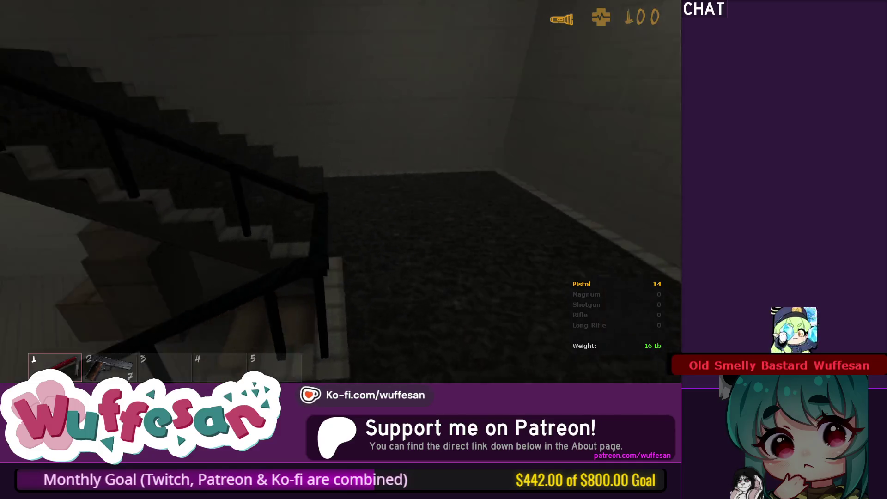
pyautogui.press('w')
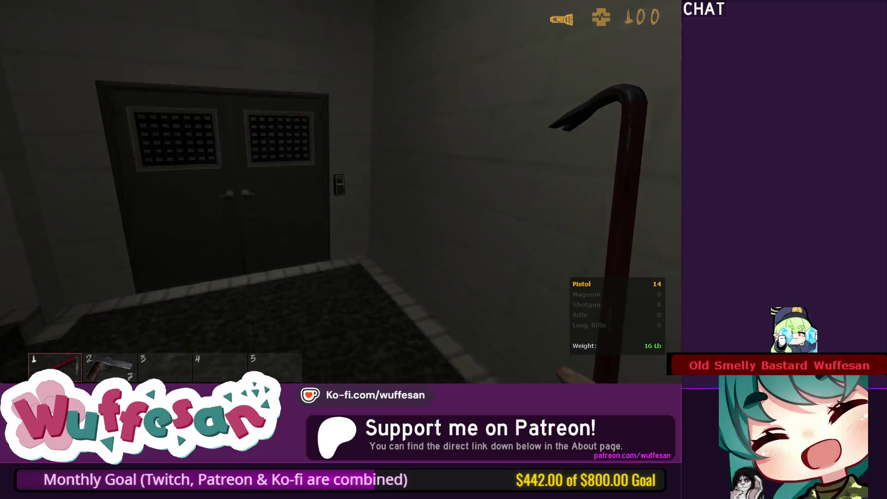
pyautogui.press('e')
pyautogui.press('`')
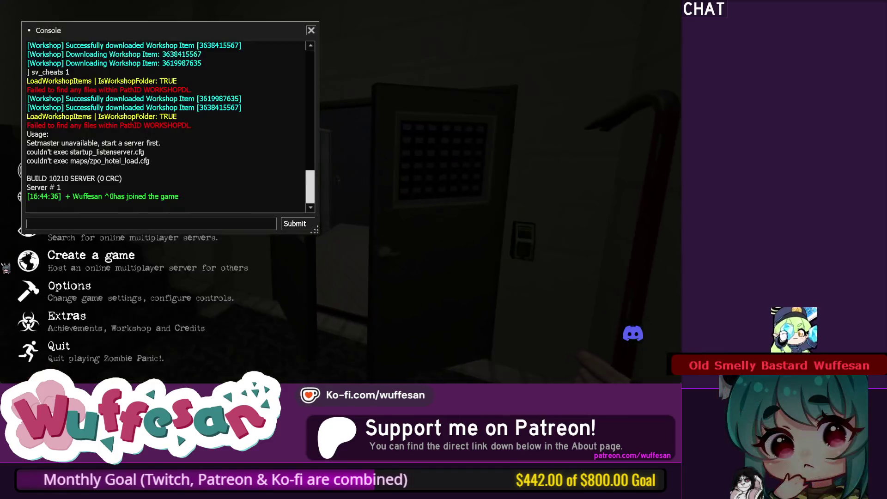
# Run the ent_fire open_my_shit console command to open the elevator doors.
pyautogui.write('ent_fire open_my_shit')
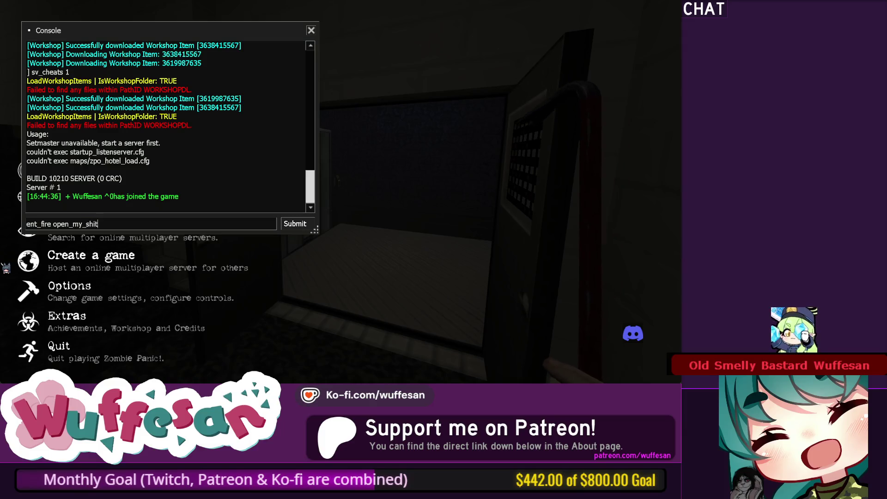
pyautogui.press('Return')
pyautogui.press('Escape')
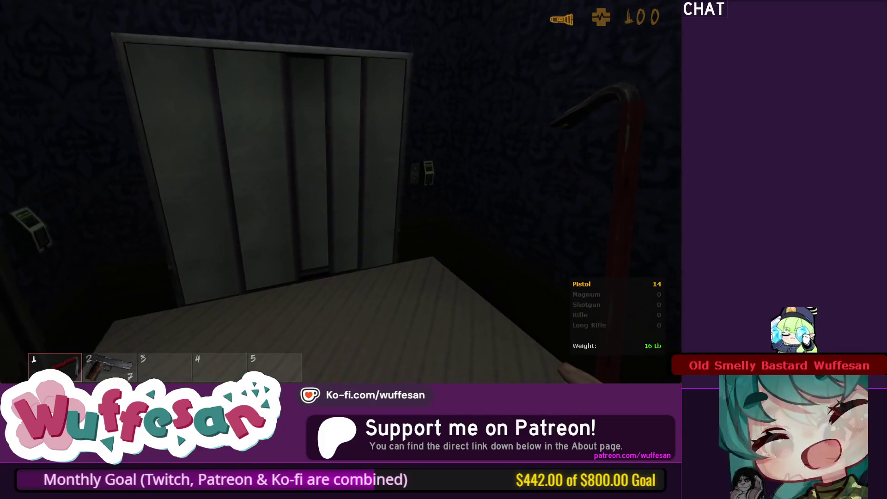
# Walk into and back out of the elevator, toggling the flashlight to inspect the retextured walls.
pyautogui.press('s')
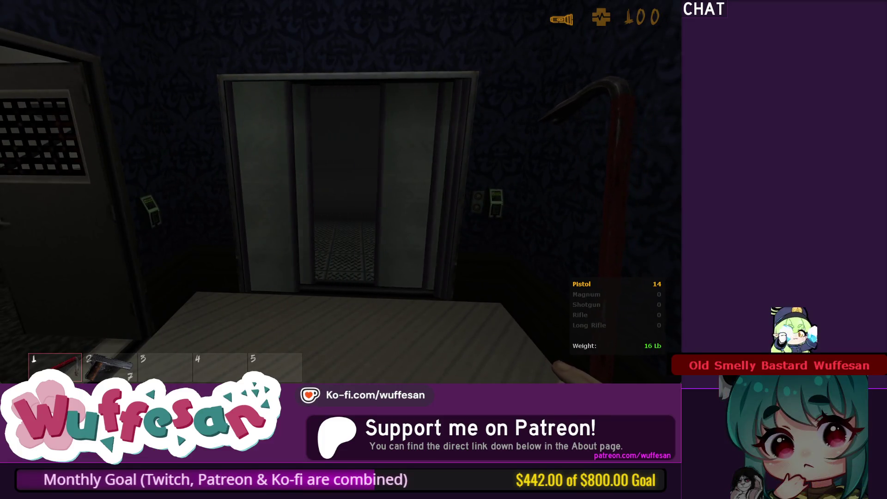
pyautogui.press('w')
pyautogui.press('f')
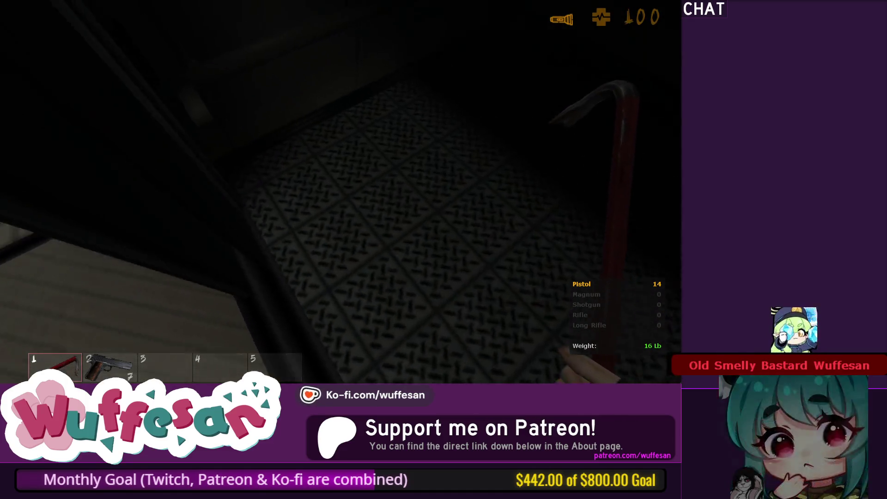
pyautogui.press('w')
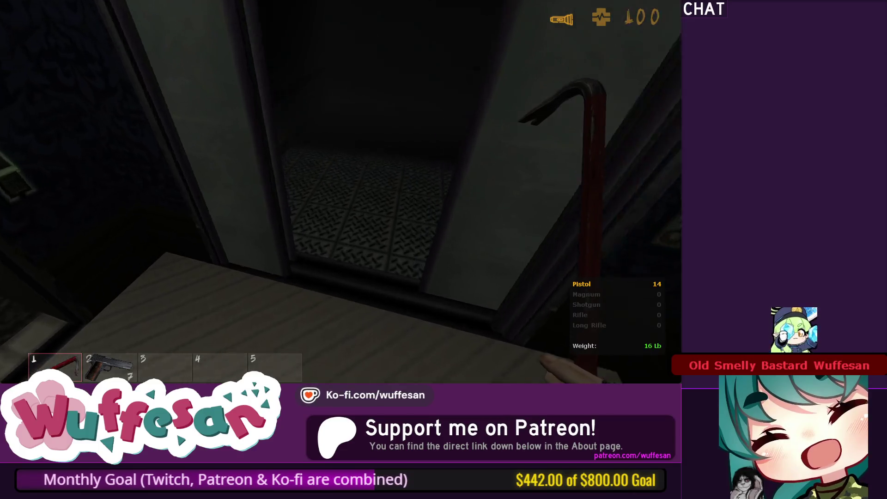
pyautogui.press('f')
pyautogui.press('s')
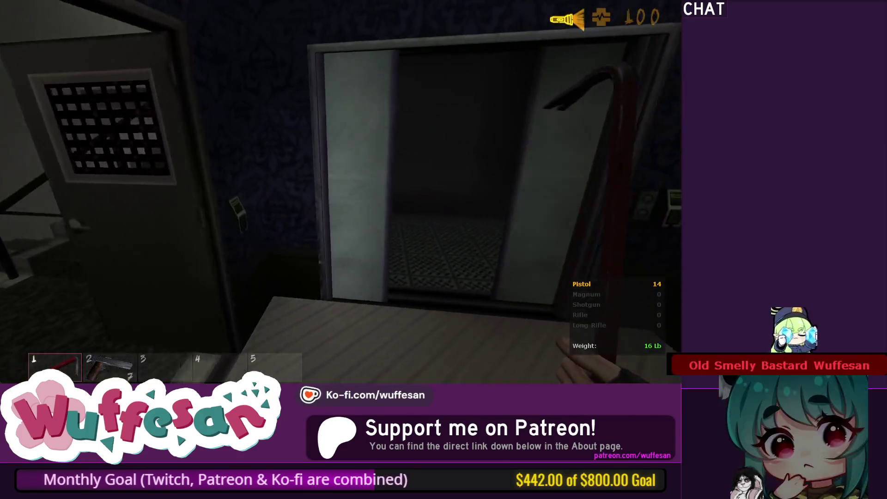
pyautogui.press('w')
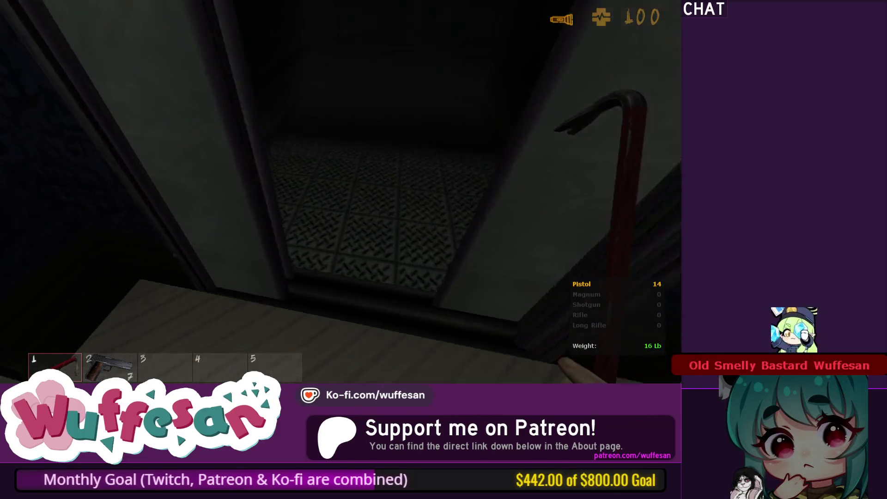
pyautogui.press('s')
pyautogui.press('f')
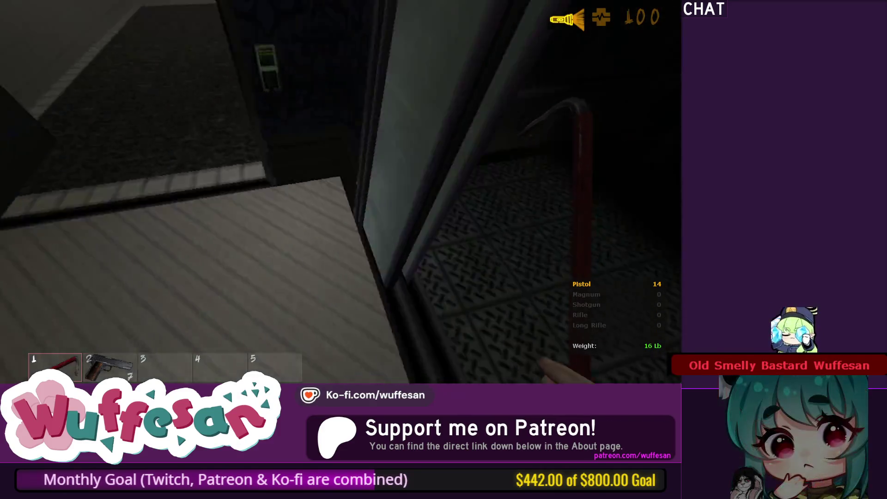
pyautogui.press('s')
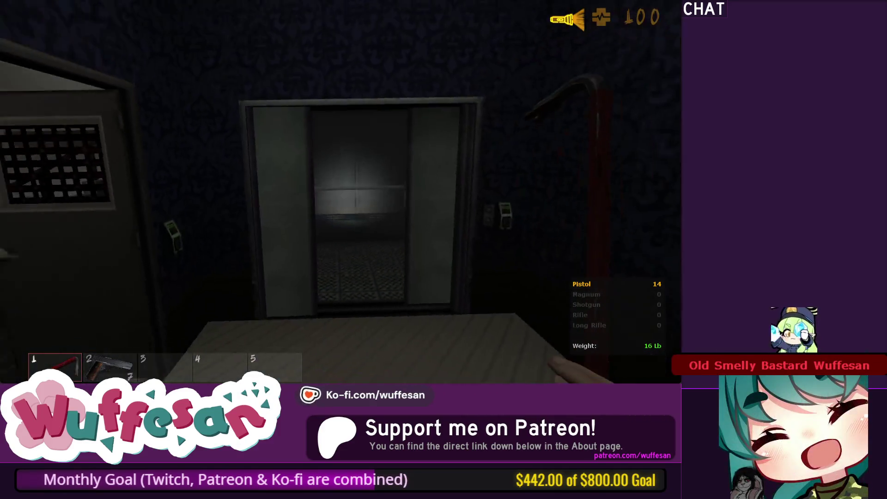
pyautogui.hotkey('alt', 'Tab')
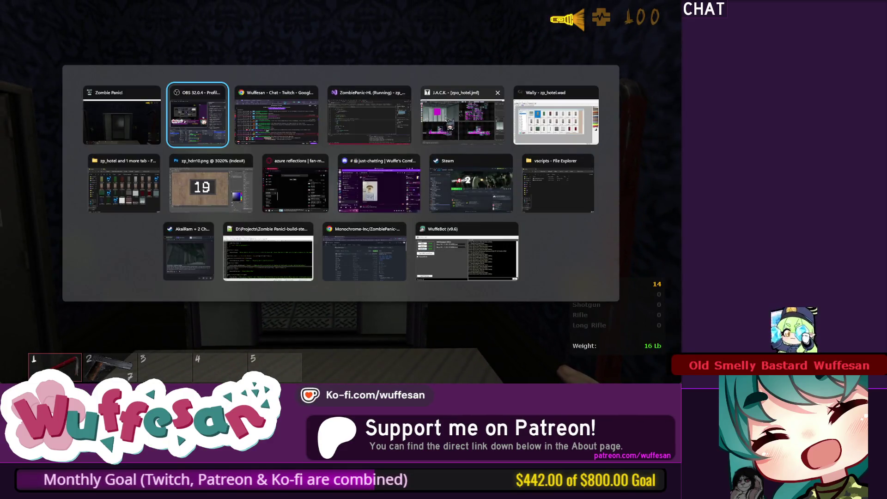
# Close the compile window and set the elevator func_button's Target to open_my_shit.
pyautogui.click(462, 117)
pyautogui.click(448, 113)
pyautogui.press('z')
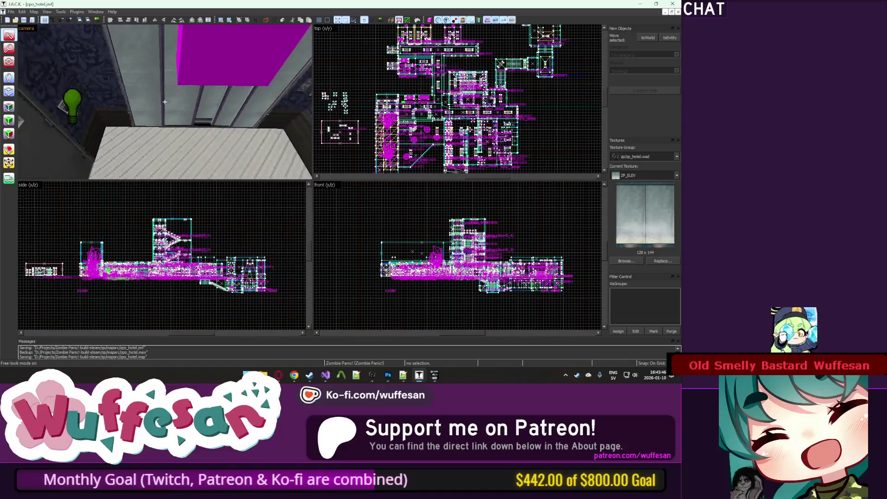
pyautogui.click(165, 102)
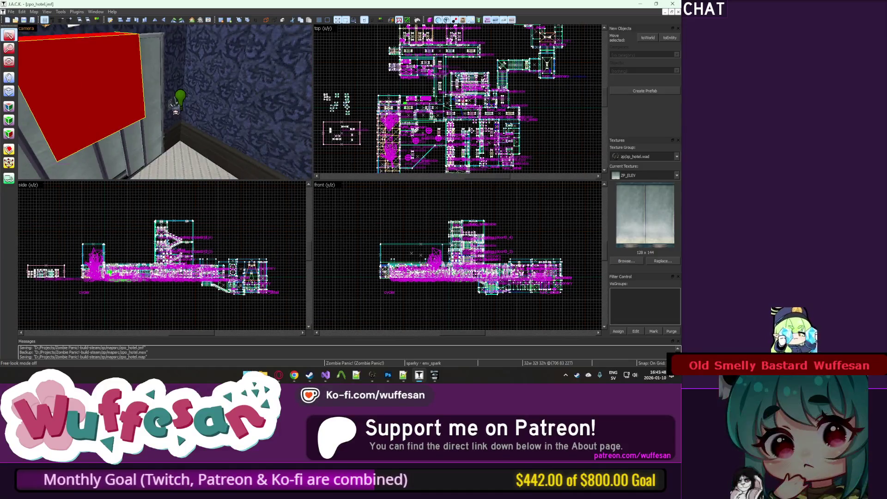
pyautogui.click(165, 101)
pyautogui.press('z')
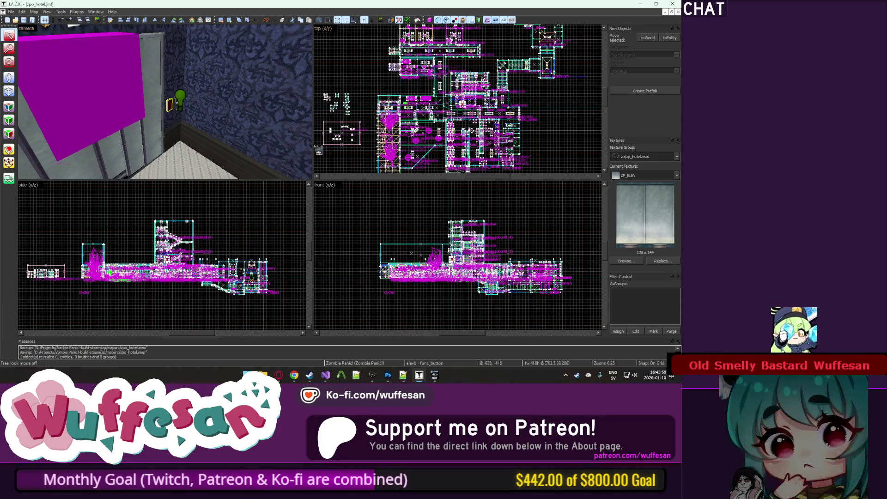
pyautogui.doubleClick(169, 105)
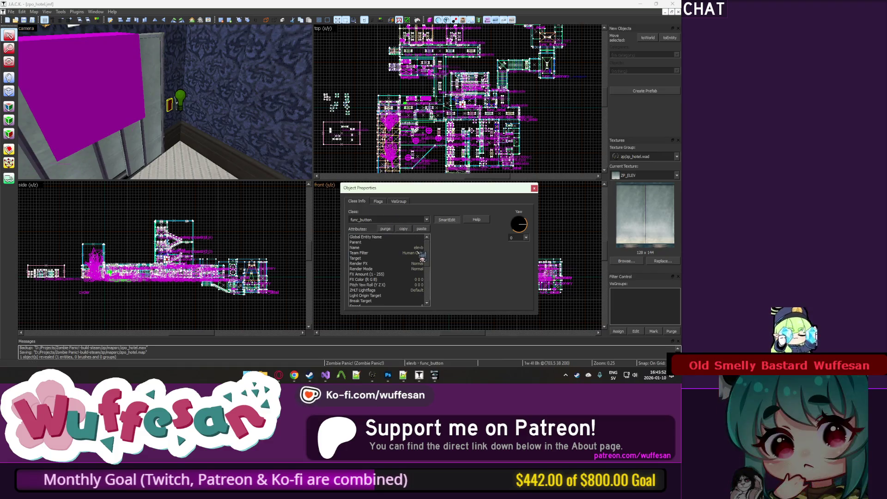
pyautogui.click(411, 258)
pyautogui.click(481, 238)
pyautogui.write('open_my_shit')
# Stagger the elevd door delays in the open_my_shit multi_manager (elevd5 7.7, elevd7 7.8).
pyautogui.click(376, 69)
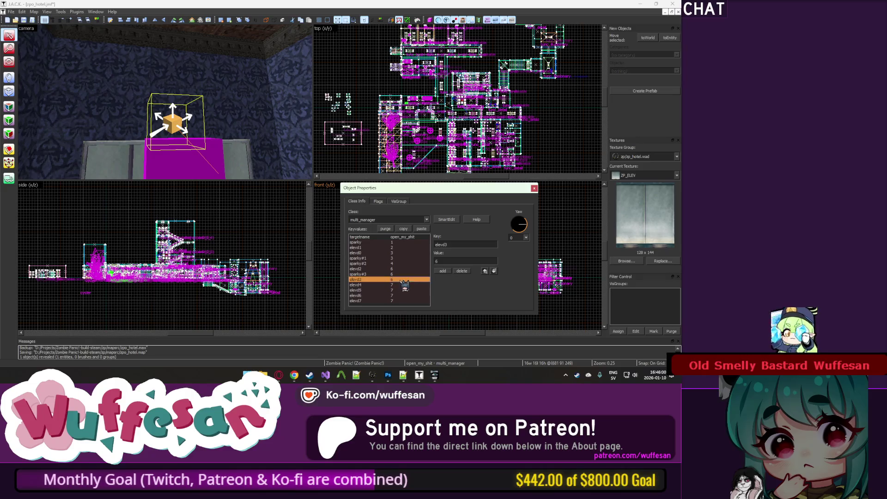
pyautogui.click(134, 163)
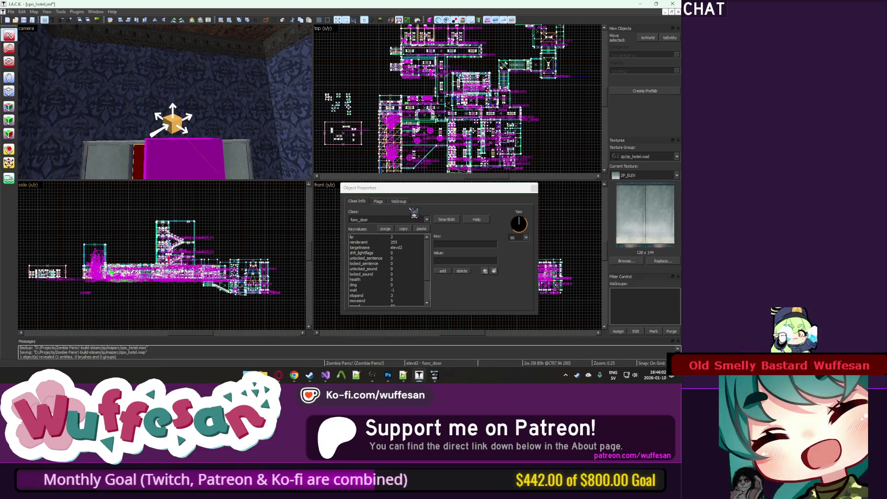
pyautogui.click(112, 170)
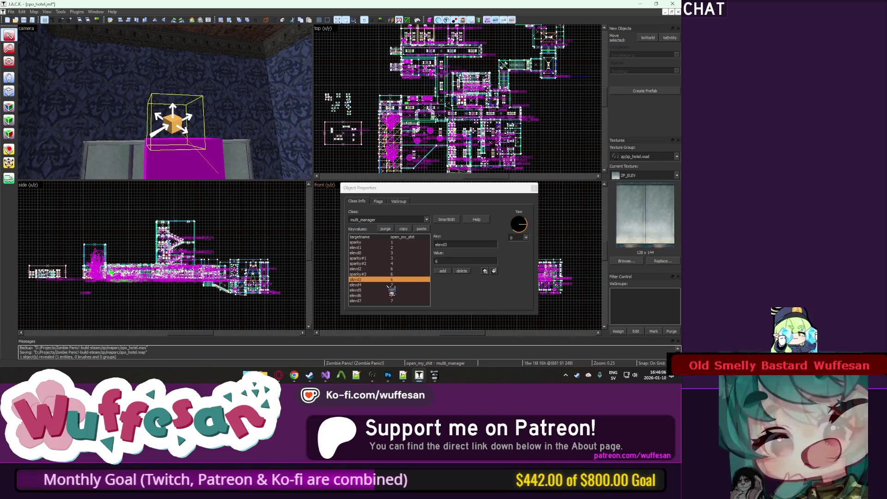
pyautogui.click(400, 270)
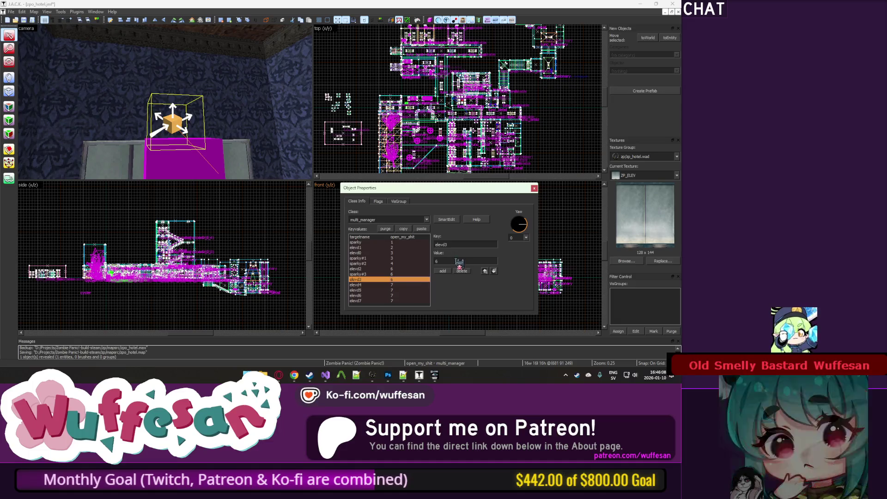
pyautogui.write('7')
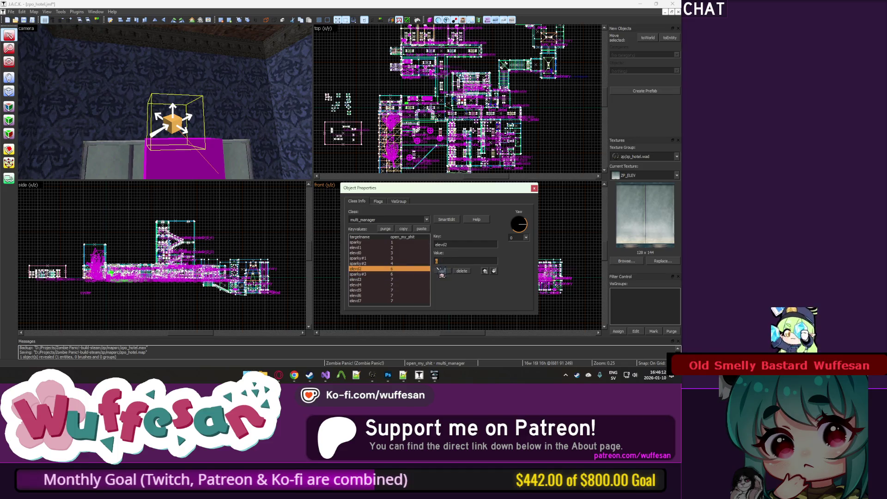
pyautogui.write('.5')
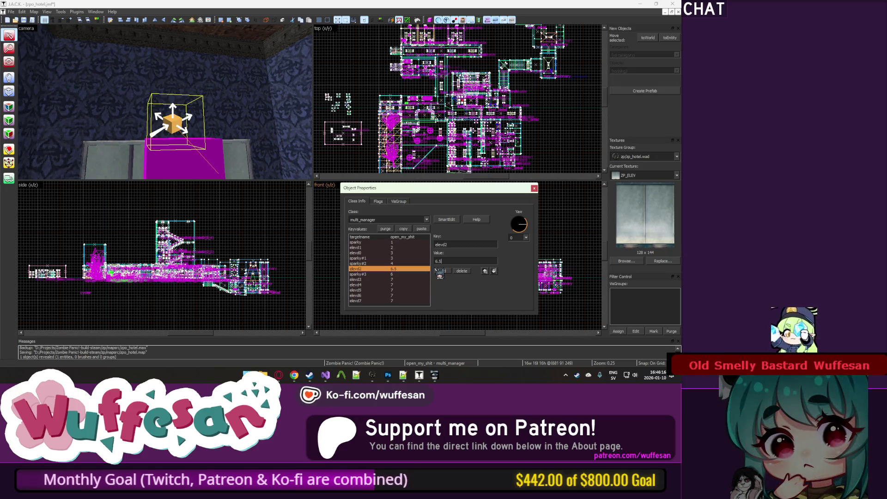
pyautogui.press('BackSpace')
pyautogui.press('BackSpace')
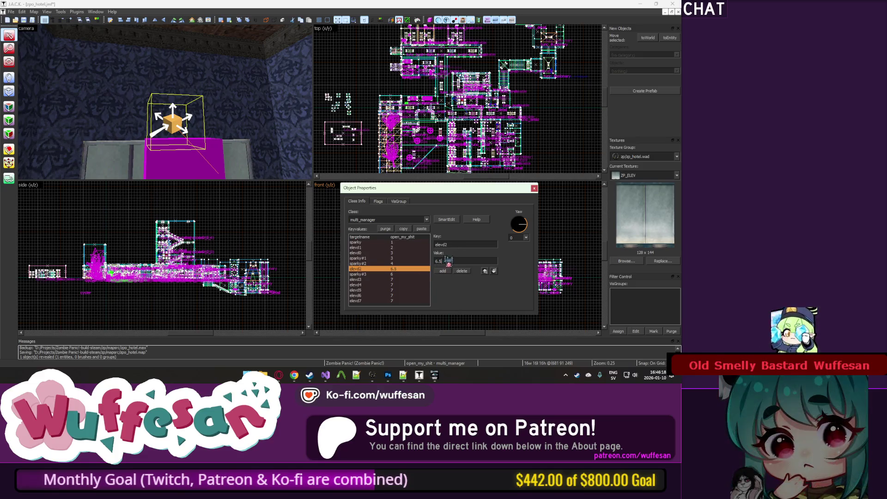
pyautogui.click(407, 280)
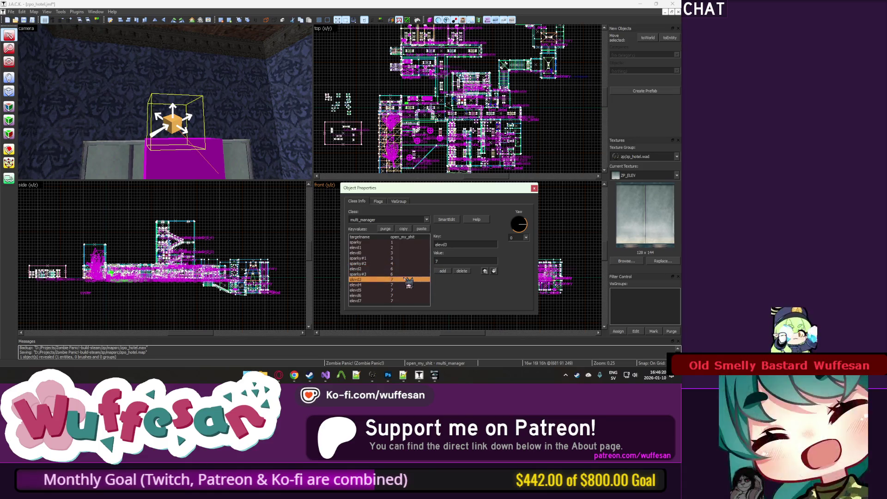
pyautogui.moveTo(443, 260); pyautogui.dragTo(433, 268)
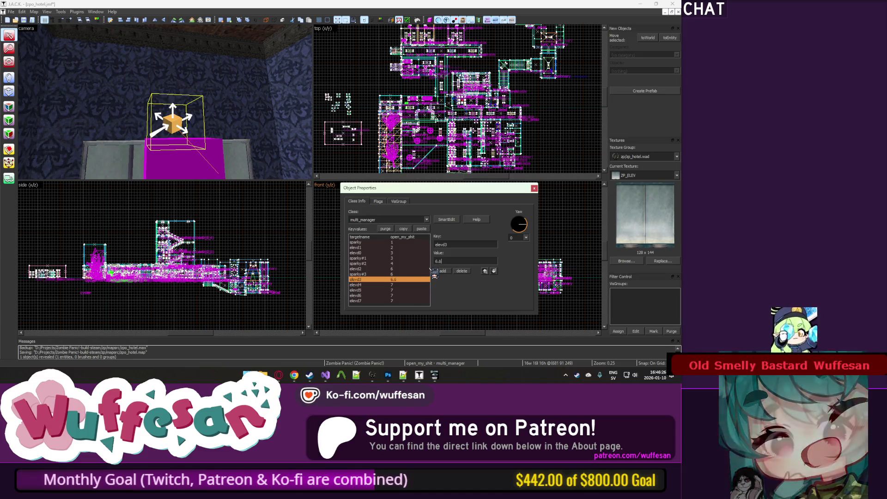
pyautogui.write('.6')
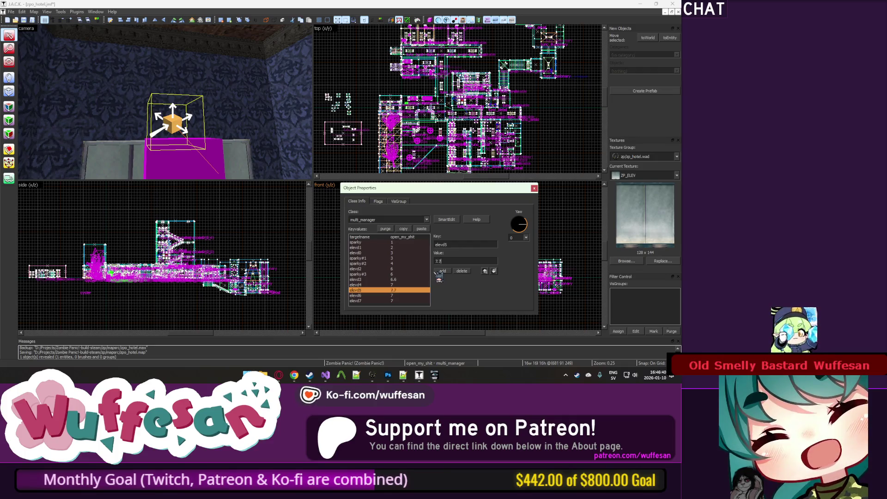
pyautogui.write('.5')
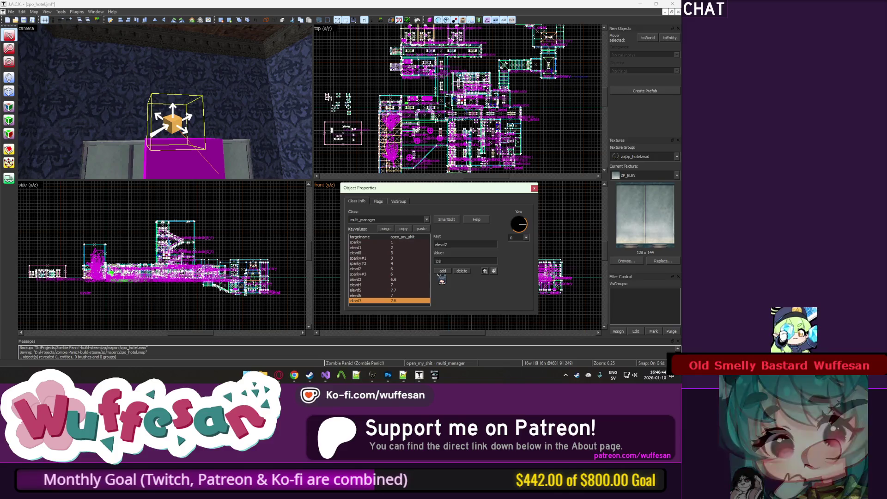
pyautogui.click(542, 198)
# Close the object properties, save the map, and fly the 3D camera through the elevator.
pyautogui.hotkey('alt', 'Return')
pyautogui.hotkey('ctrl', 's')
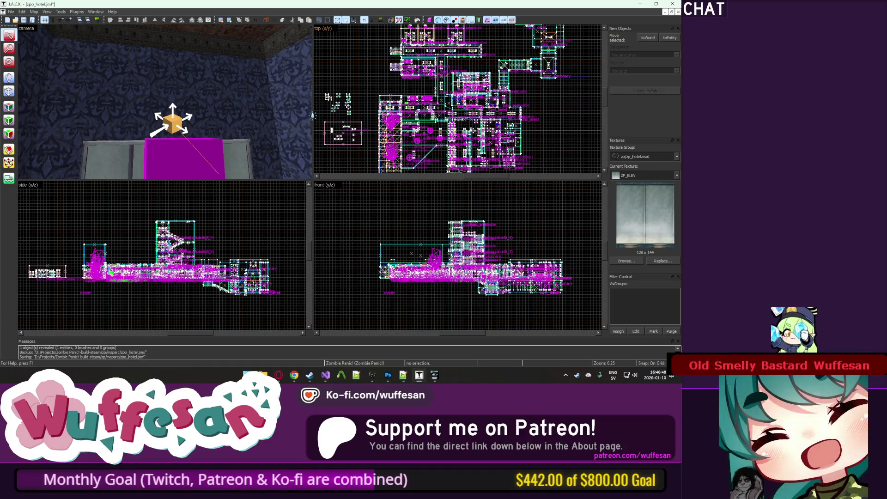
pyautogui.press('z')
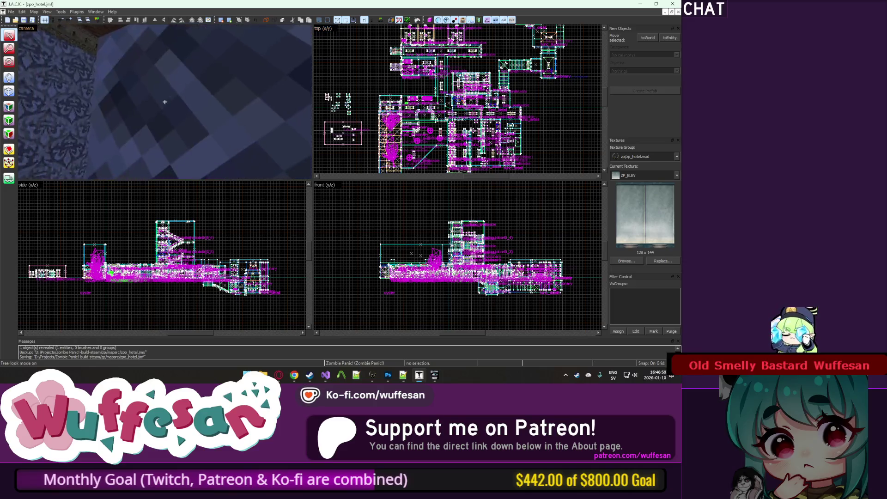
pyautogui.press('w')
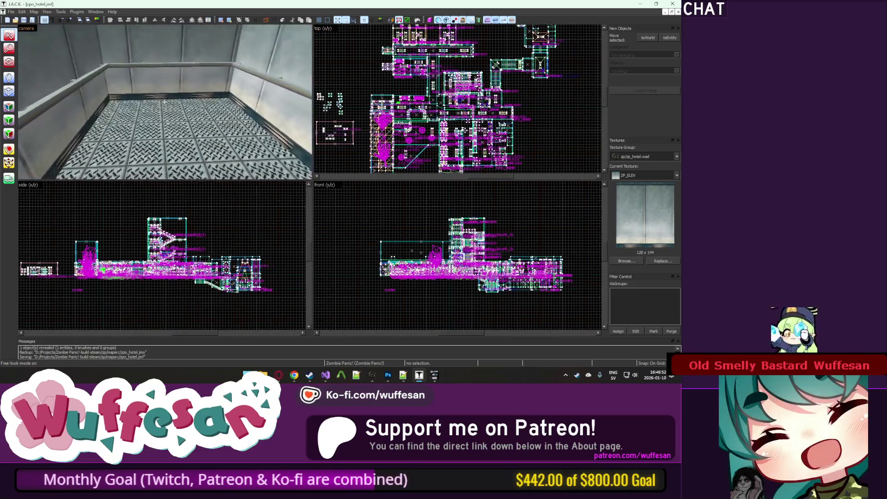
pyautogui.press('s')
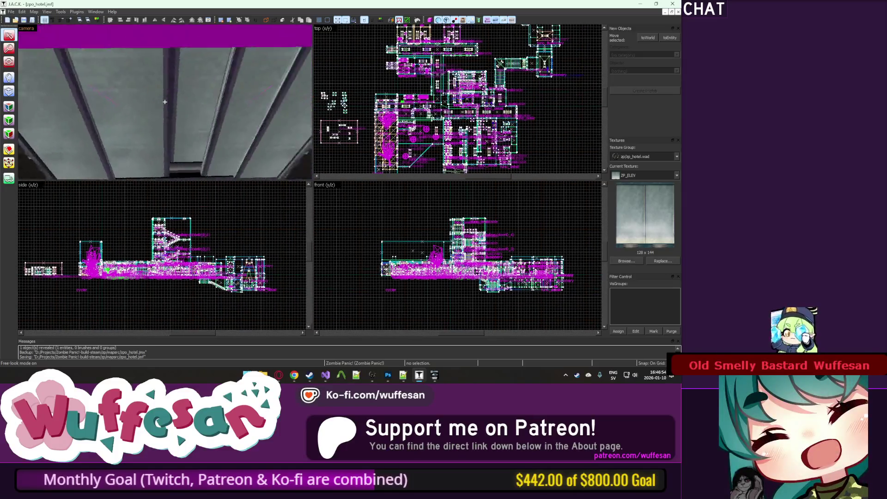
pyautogui.press('z')
# Select the elevd2 door, then pick an elevator wall face in texture mode and exit.
pyautogui.click(163, 108)
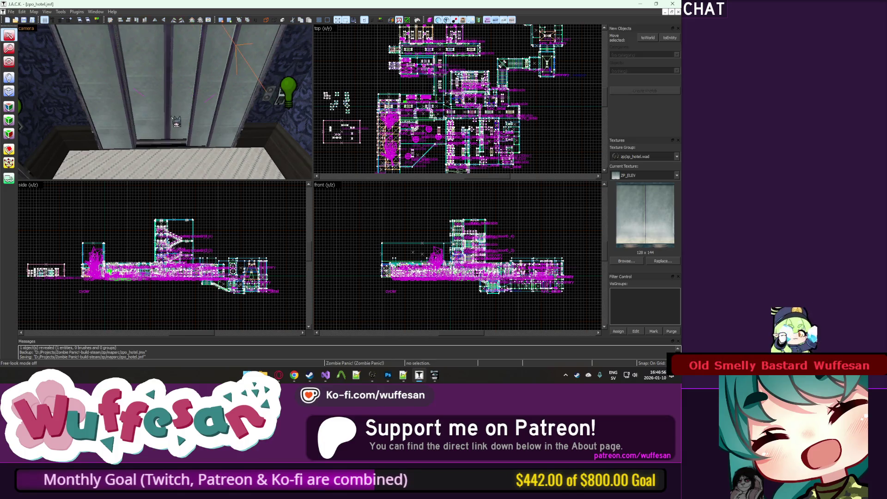
pyautogui.press('Escape')
pyautogui.press('w')
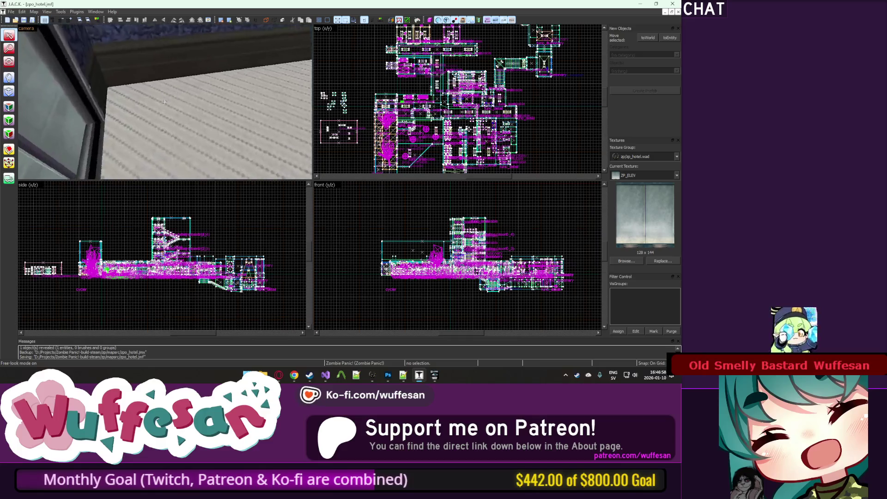
pyautogui.hotkey('shift', 'a')
pyautogui.click(170, 107)
pyautogui.press('z')
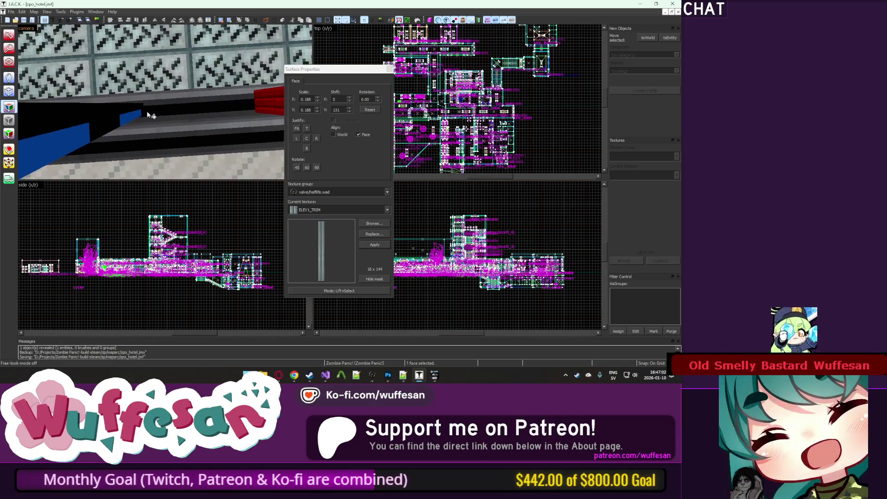
pyautogui.press('z')
pyautogui.press('z')
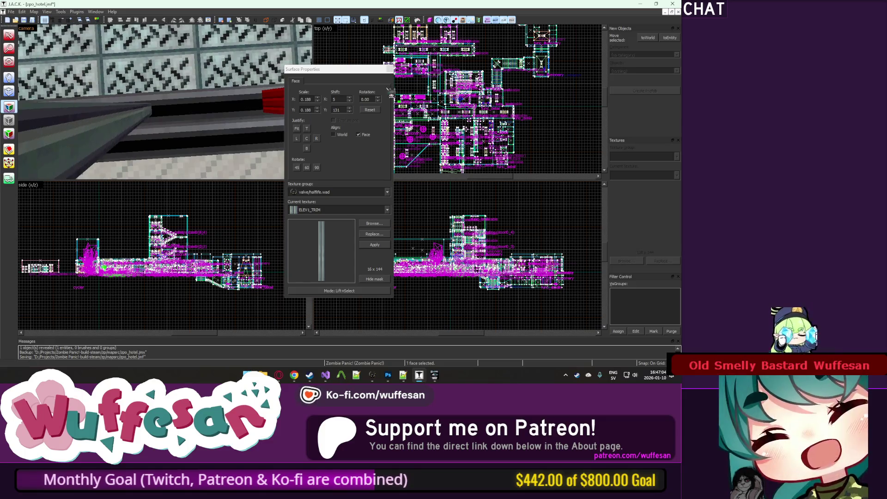
pyautogui.press('Escape')
pyautogui.press('z')
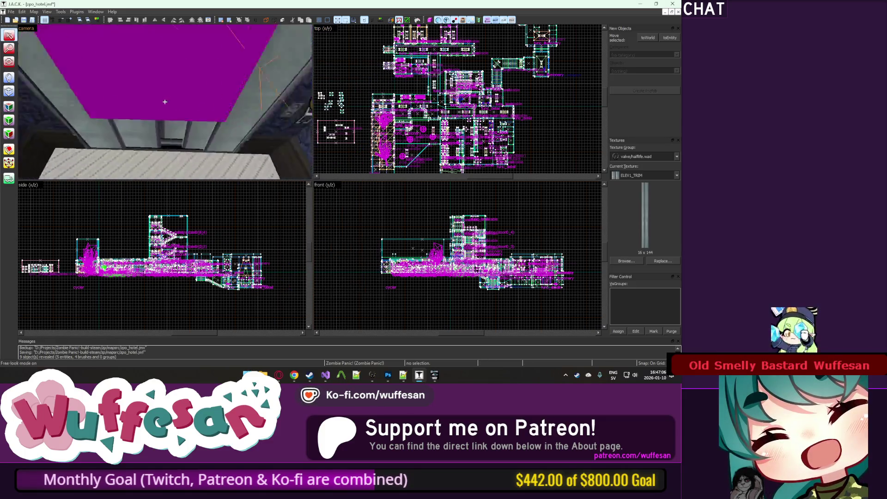
# Fly the camera up to the grey wall by the vent and hide all unselected objects.
pyautogui.press('w')
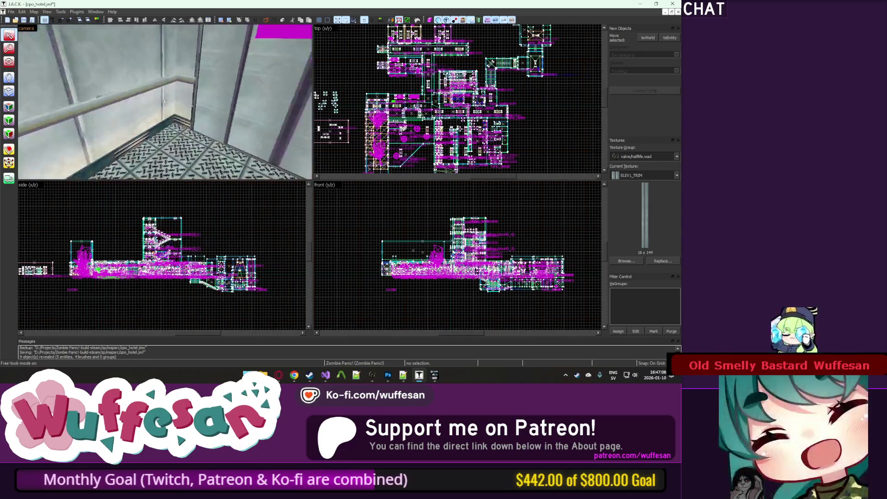
pyautogui.press('w')
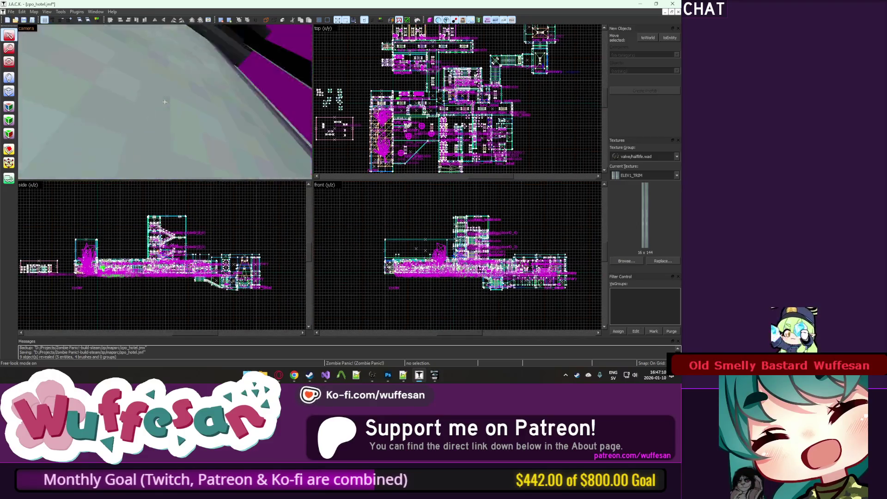
pyautogui.press('w')
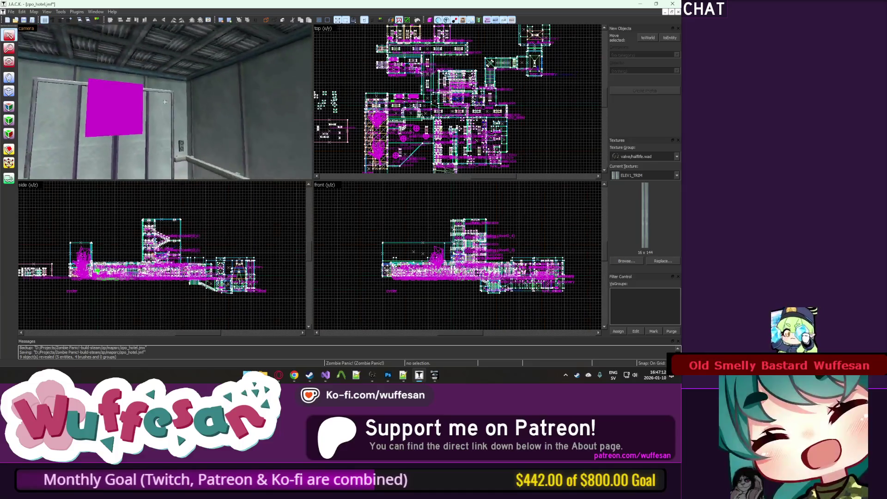
pyautogui.press('w')
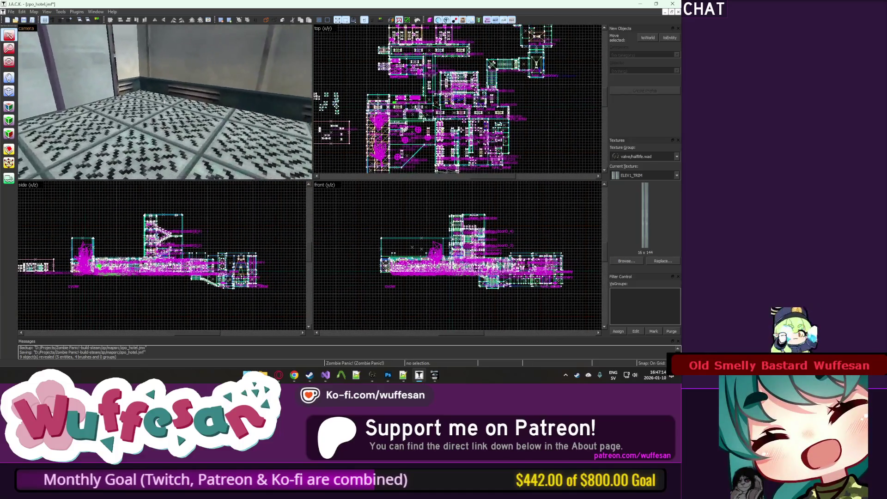
pyautogui.press('w')
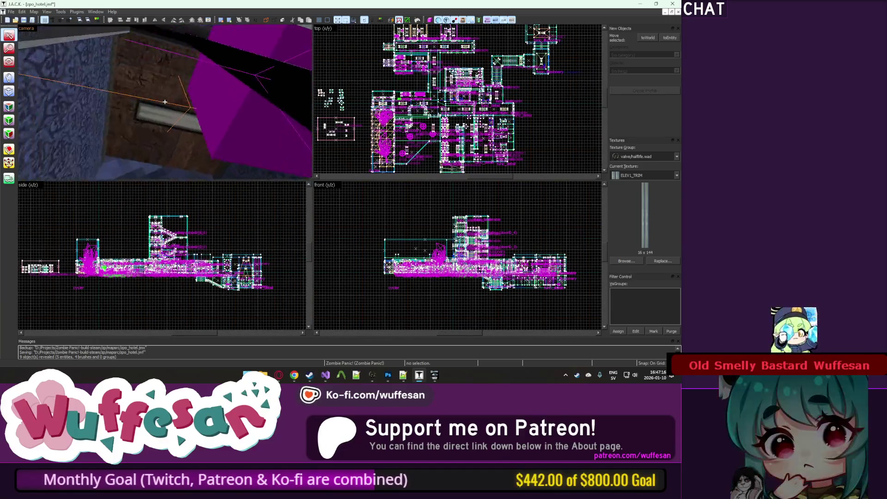
pyautogui.press('w')
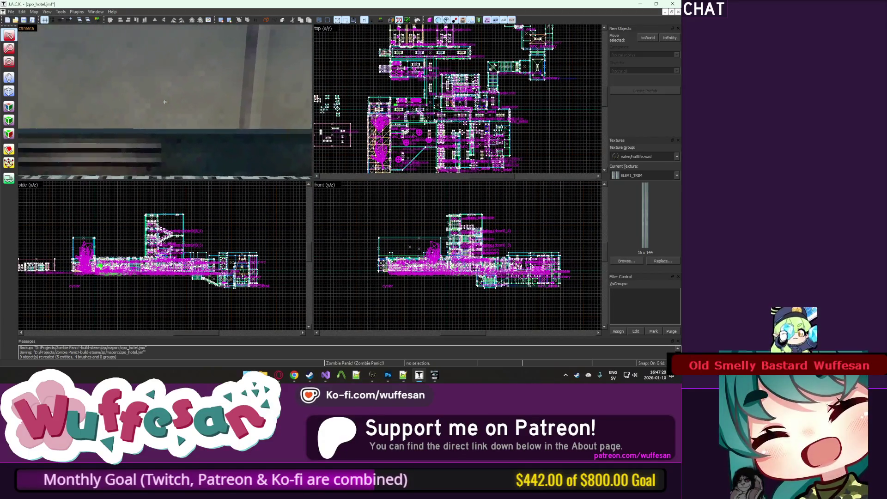
pyautogui.press('w')
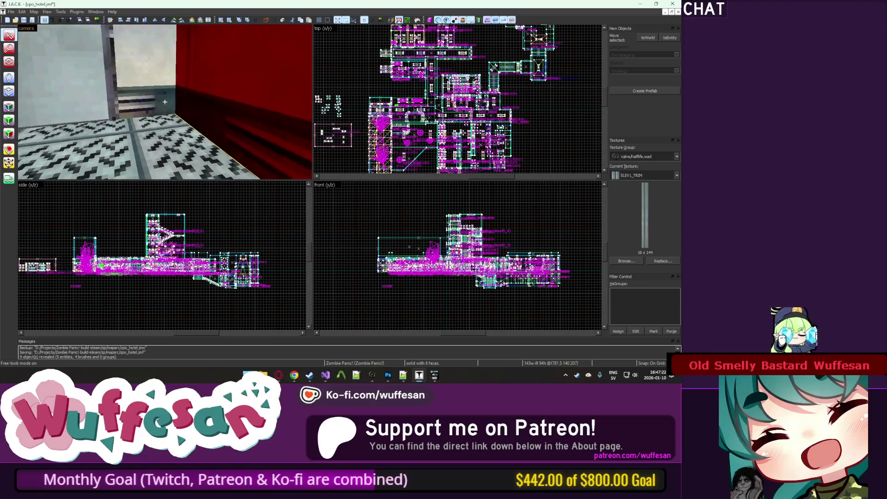
pyautogui.press('z')
pyautogui.scroll(2, 458, 95)
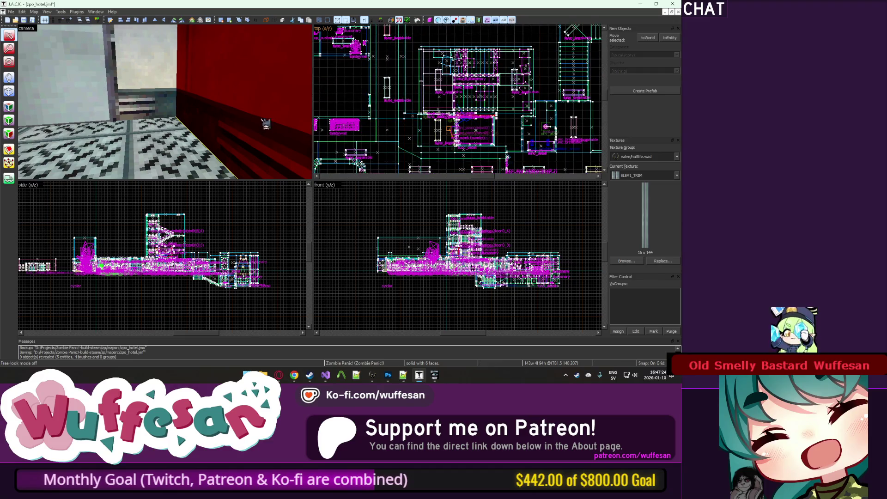
pyautogui.press('w')
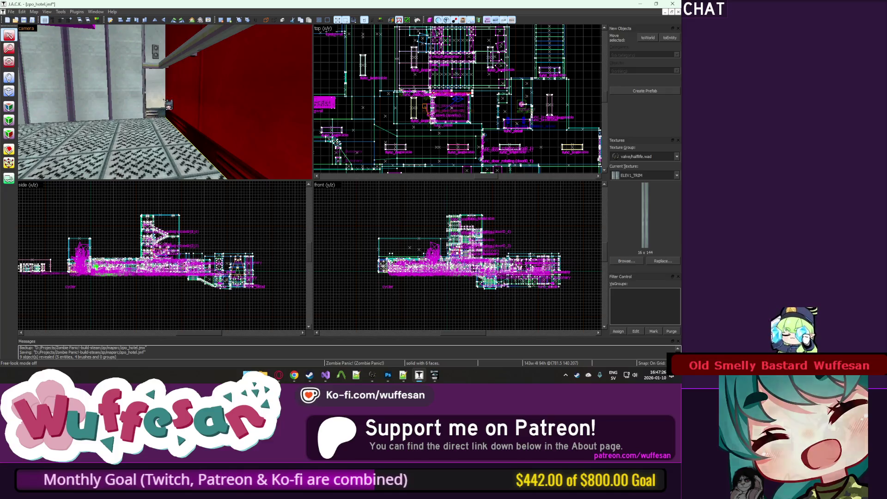
pyautogui.press('Right')
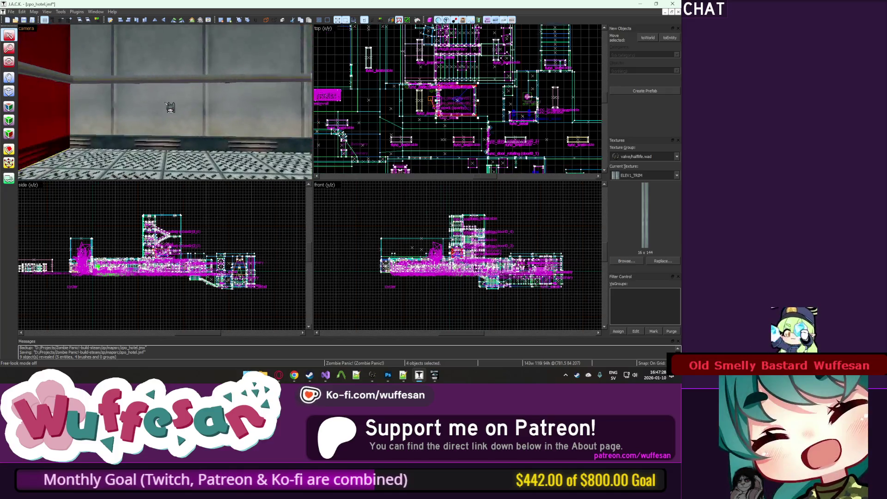
pyautogui.hotkey('ctrl', 'h')
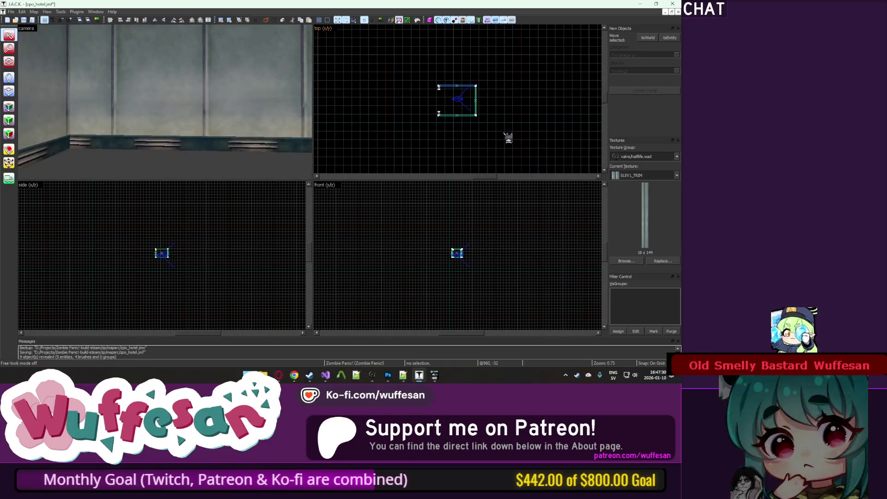
# Browse the texture list without changing it, then select the small block.
pyautogui.click(663, 176)
pyautogui.click(663, 175)
pyautogui.click(9, 107)
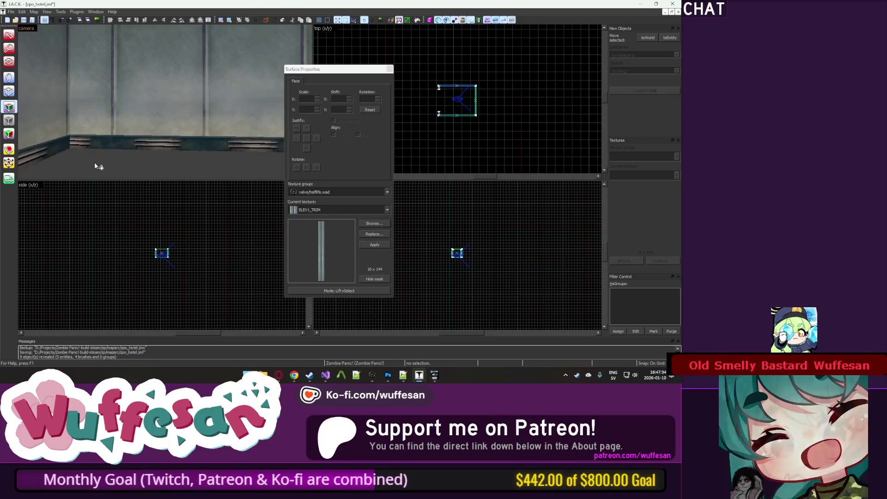
pyautogui.press('z')
pyautogui.press('z')
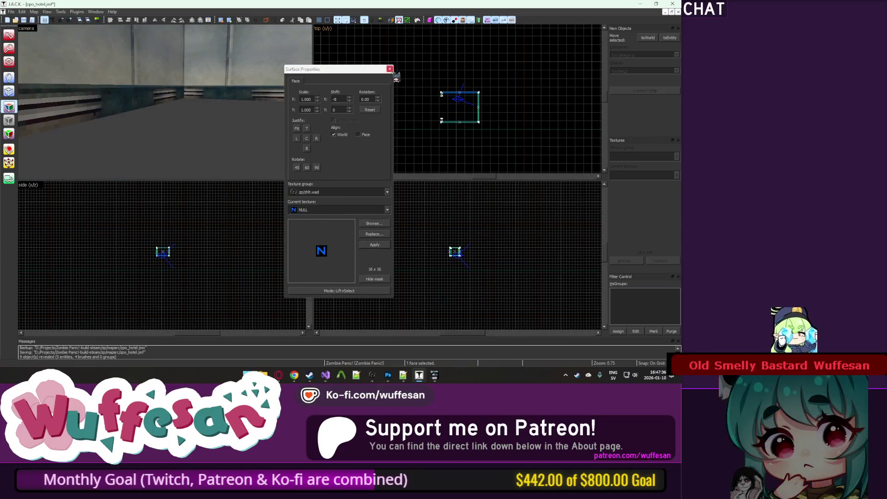
pyautogui.click(389, 69)
pyautogui.scroll(6, 419, 97)
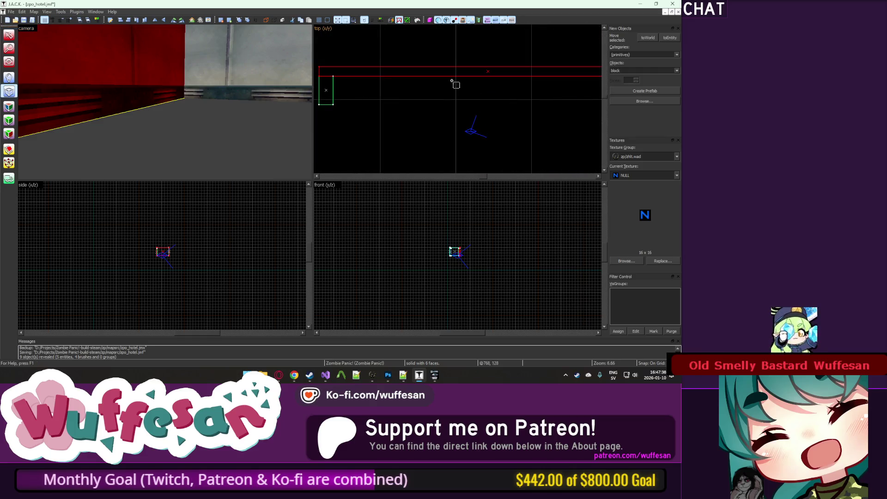
# Coarsen the grid twice and outline a long thin block beside the red wall.
pyautogui.click(65, 22)
pyautogui.click(65, 21)
pyautogui.scroll(2, 446, 79)
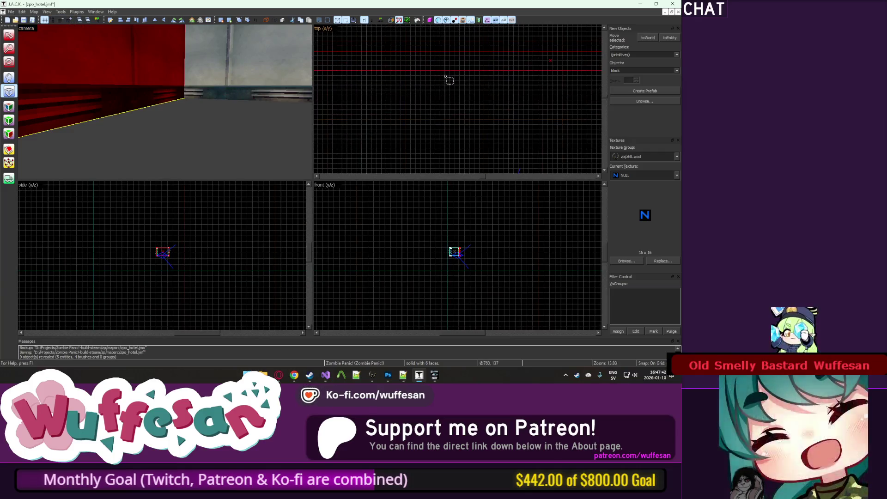
pyautogui.scroll(3, 165, 238)
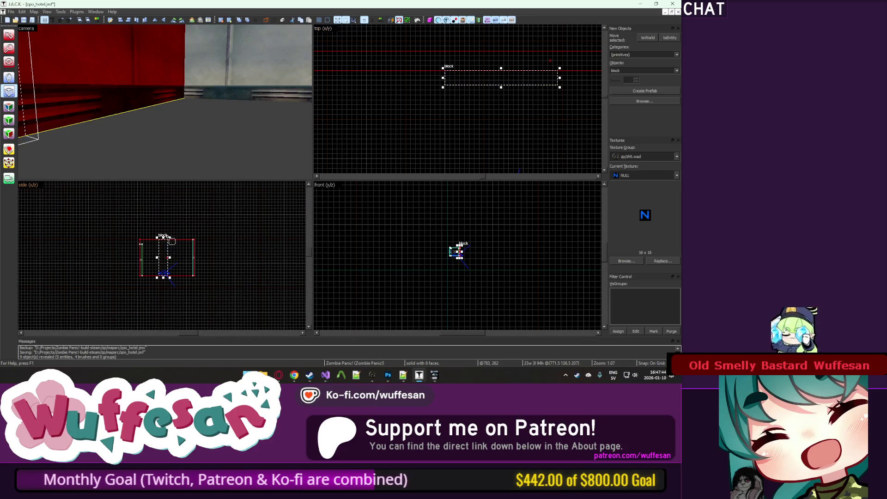
pyautogui.moveTo(165, 240); pyautogui.dragTo(174, 277)
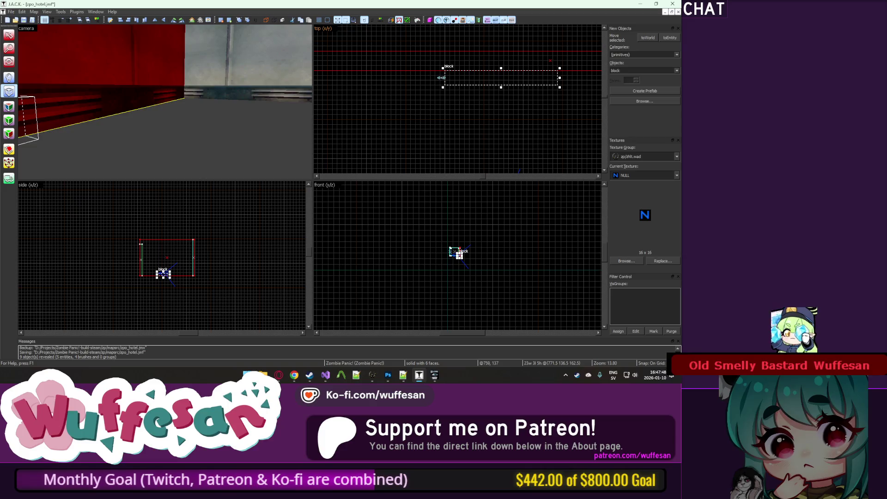
pyautogui.moveTo(442, 77); pyautogui.dragTo(456, 77)
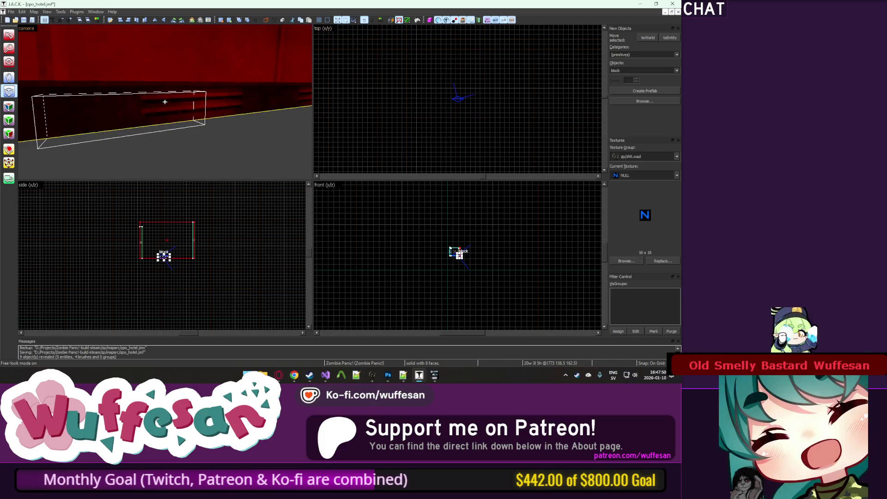
# Shorten the new block's right end and create it as an object.
pyautogui.press('z')
pyautogui.scroll(2, 420, 90)
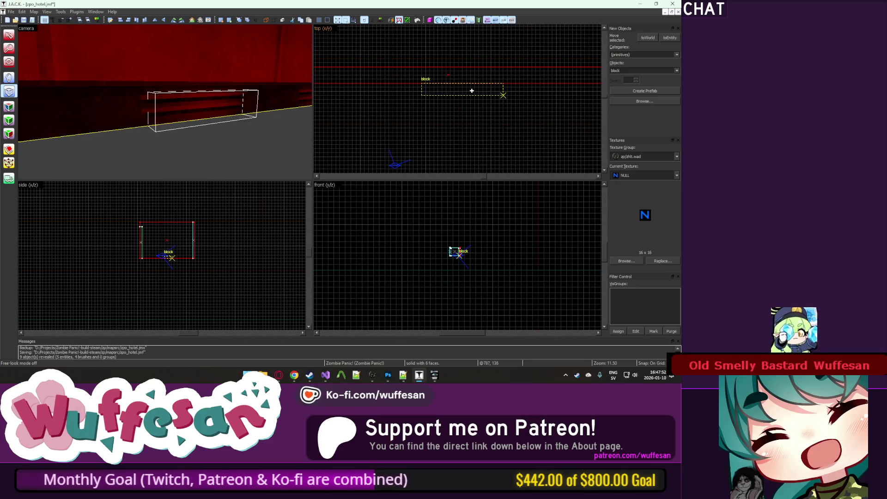
pyautogui.press('Return')
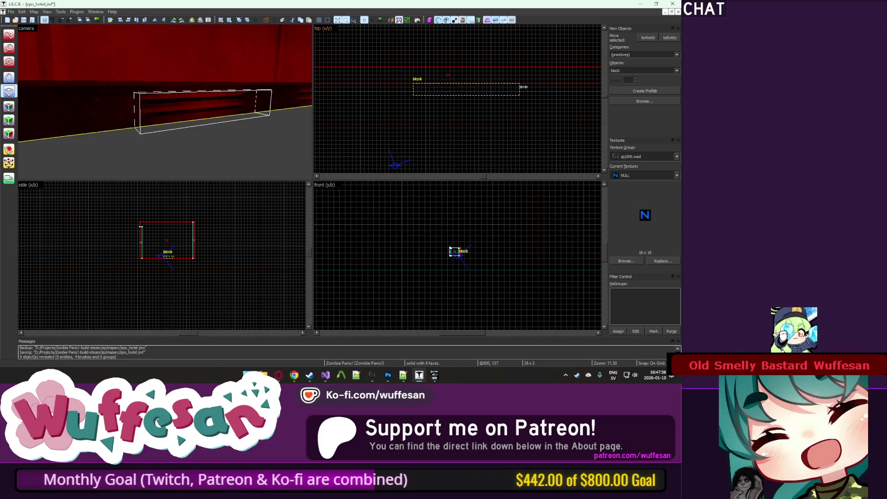
pyautogui.moveTo(524, 87); pyautogui.dragTo(512, 87)
pyautogui.press('Return')
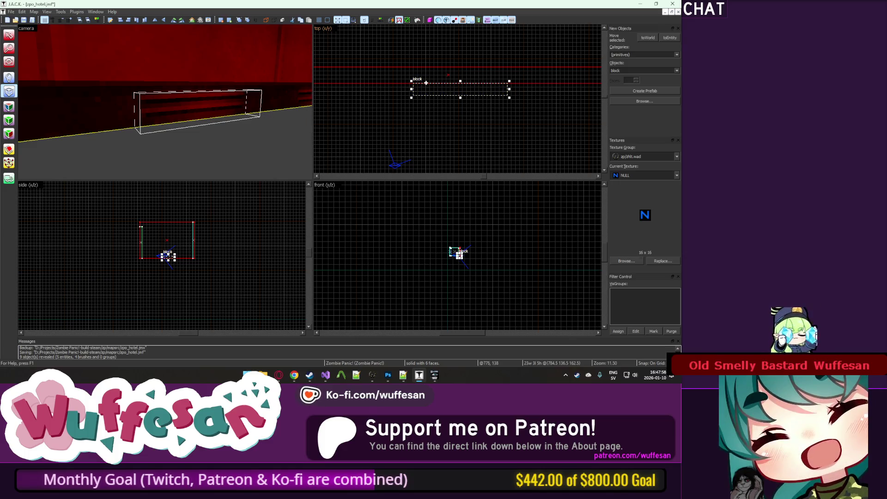
pyautogui.rightClick(438, 91)
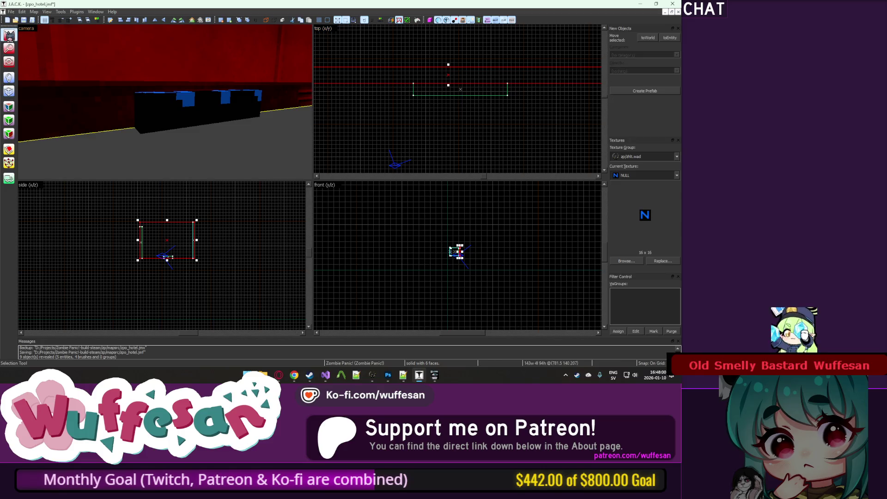
# Split the new block along a slanted cut line.
pyautogui.hotkey('shift', 'a')
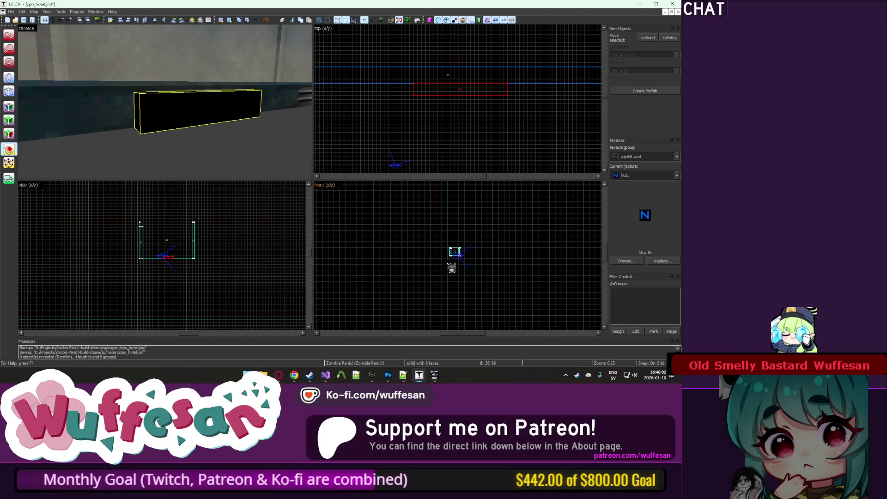
pyautogui.scroll(15, 451, 266)
pyautogui.moveTo(460, 213)
pyautogui.mouseDown()
pyautogui.moveTo(477, 297)
pyautogui.moveTo(478, 284)
pyautogui.mouseUp()
pyautogui.press('Return')
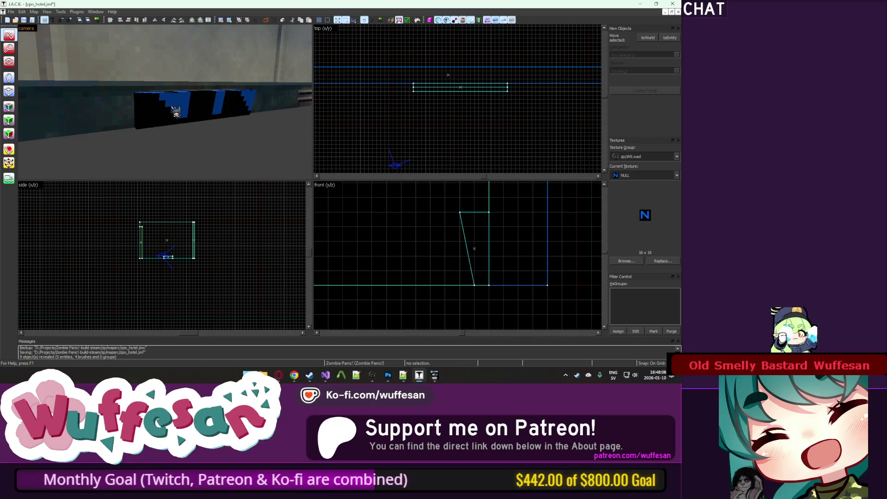
pyautogui.press('z')
pyautogui.press('w')
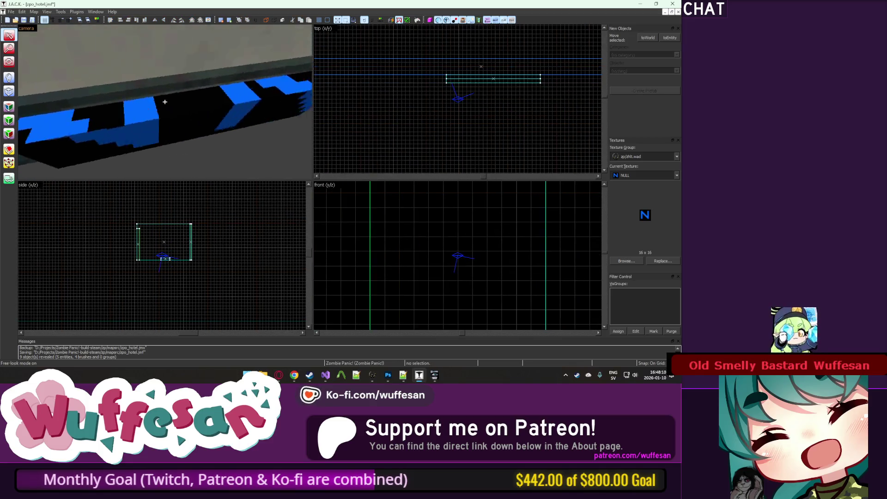
# Reveal the hidden geometry and inspect the ceiling light's ZP_LIGHT1 face.
pyautogui.hotkey('shift', 'a')
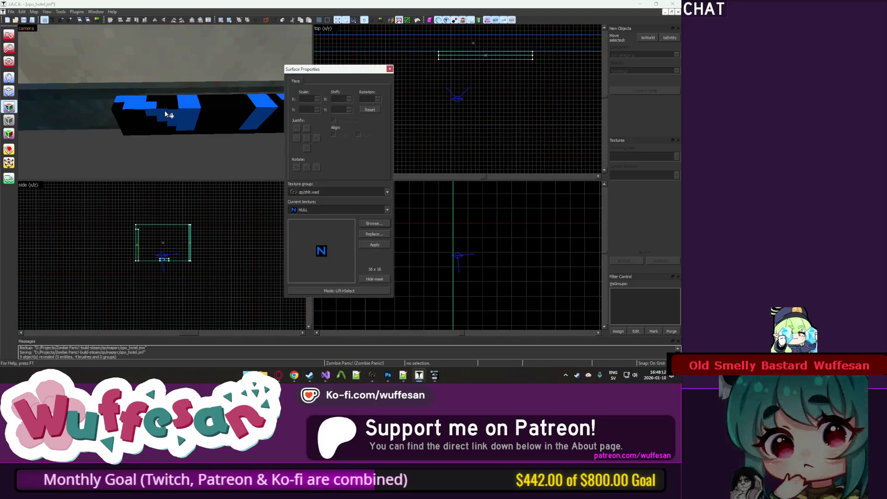
pyautogui.click(8, 107)
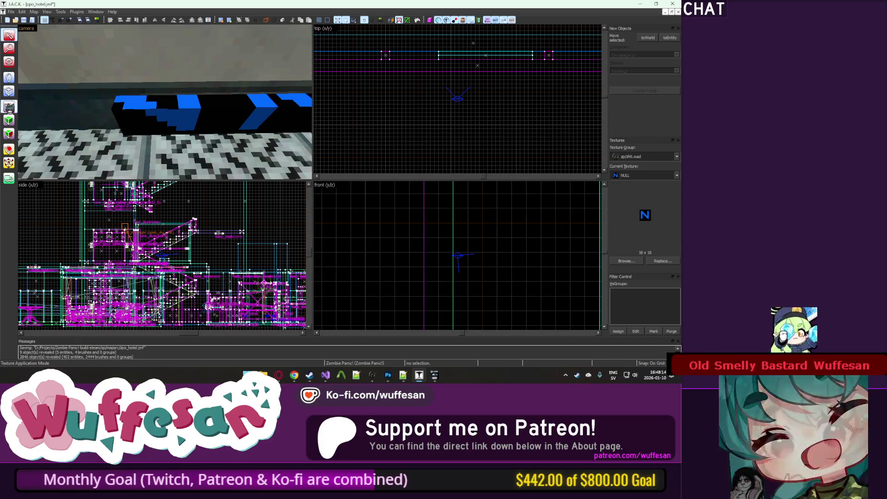
pyautogui.click(9, 108)
pyautogui.press('z')
pyautogui.click(165, 102)
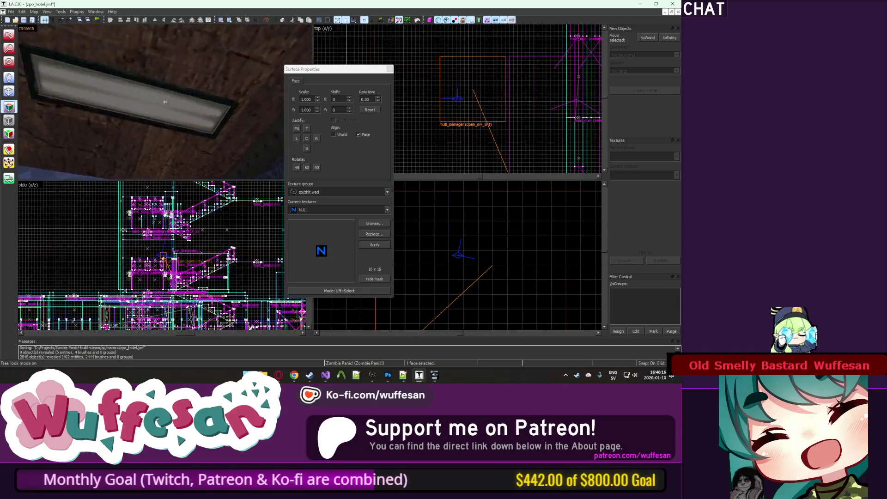
pyautogui.press('w')
pyautogui.click(167, 99)
pyautogui.press('z')
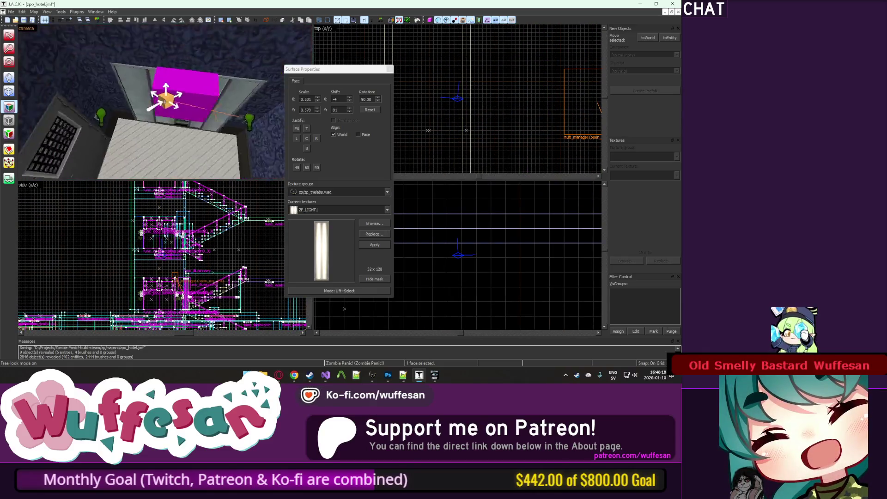
pyautogui.press('z')
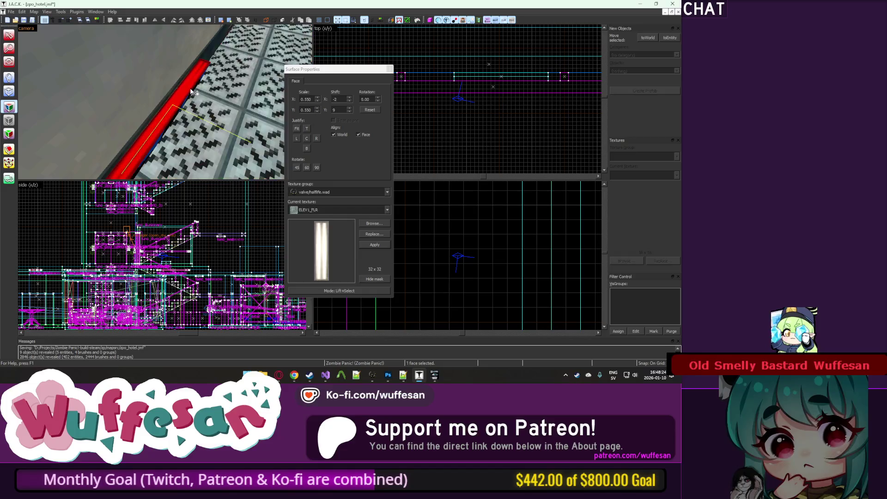
pyautogui.press('z')
pyautogui.press('z')
# Texture the bench face with ZP_ELEV, aligned to the face at scale 1.000.
pyautogui.click(117, 121)
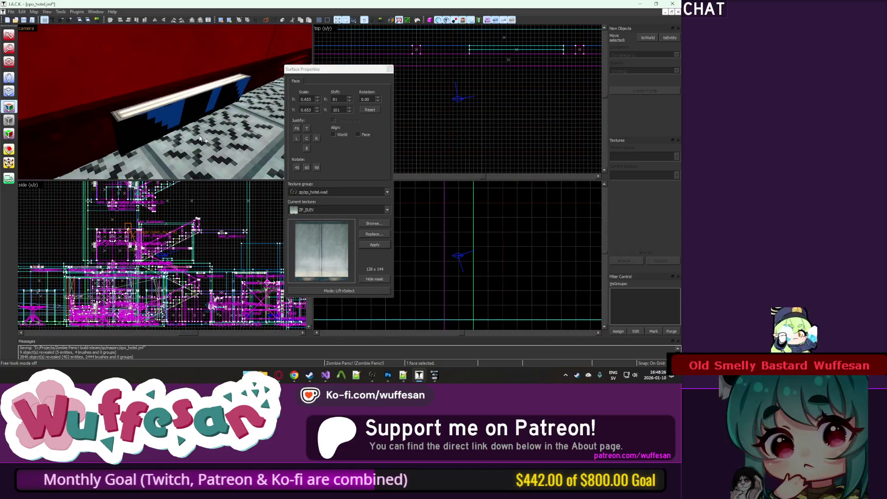
pyautogui.click(178, 120)
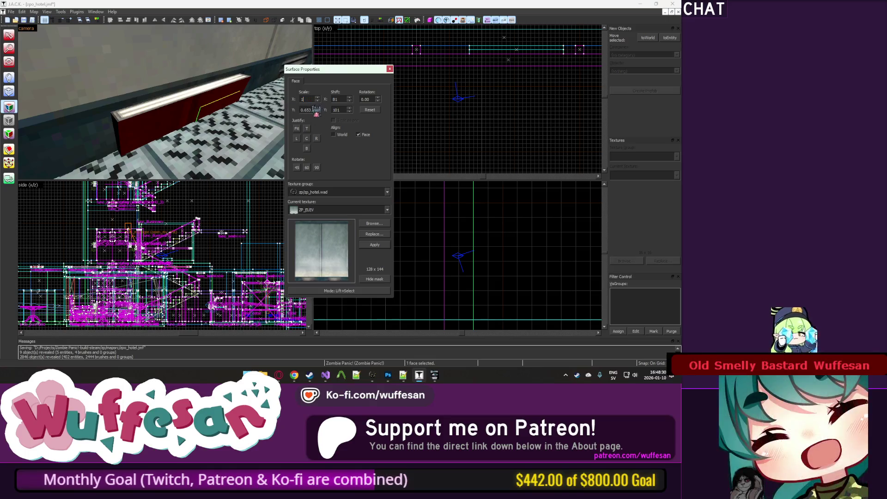
pyautogui.press('z')
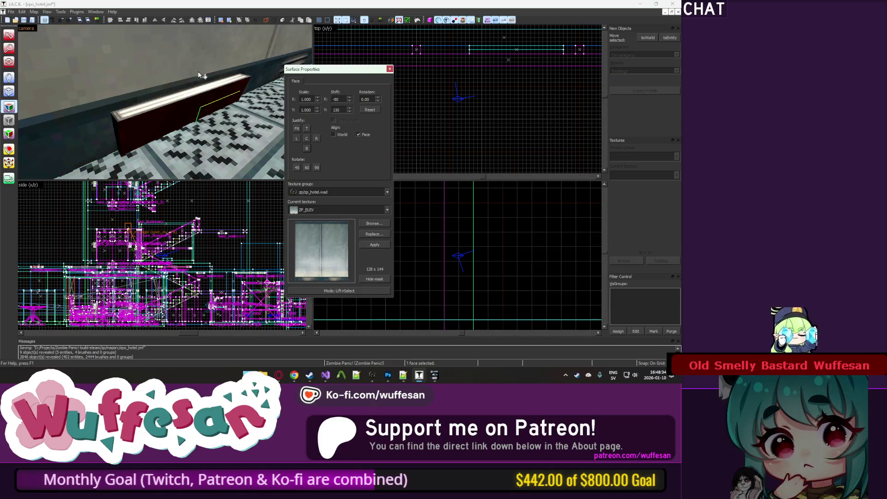
pyautogui.press('w')
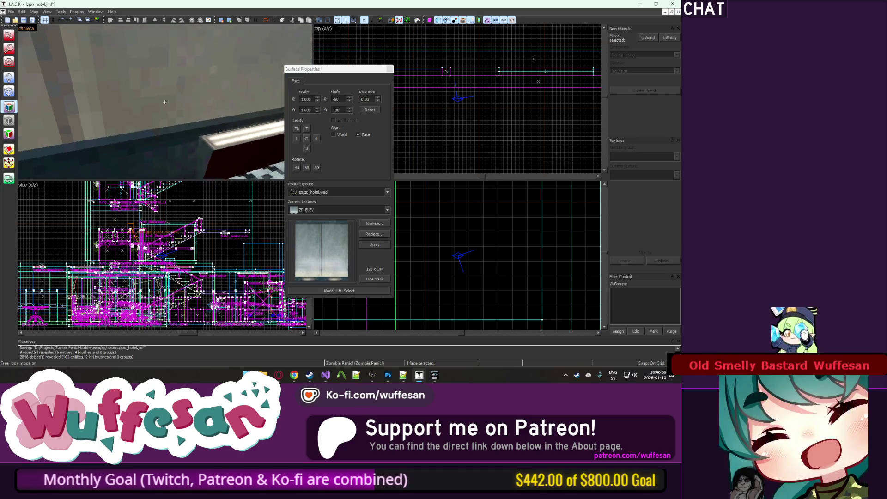
pyautogui.press('z')
pyautogui.click(390, 70)
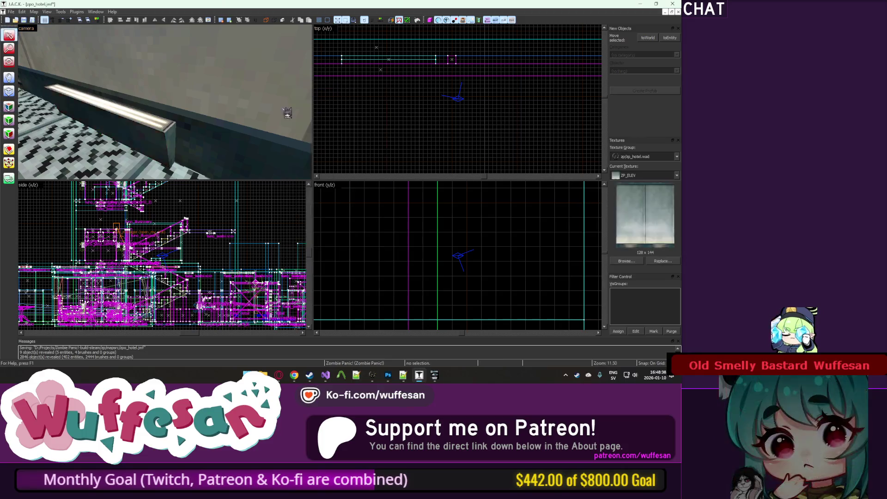
# Slide the bench left along the wall, then move the other bench brush right.
pyautogui.scroll(-2, 422, 72)
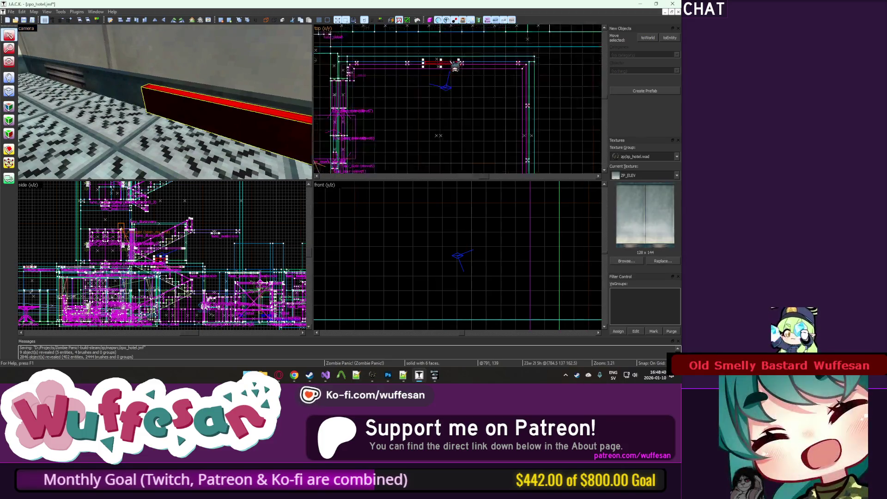
pyautogui.press('z')
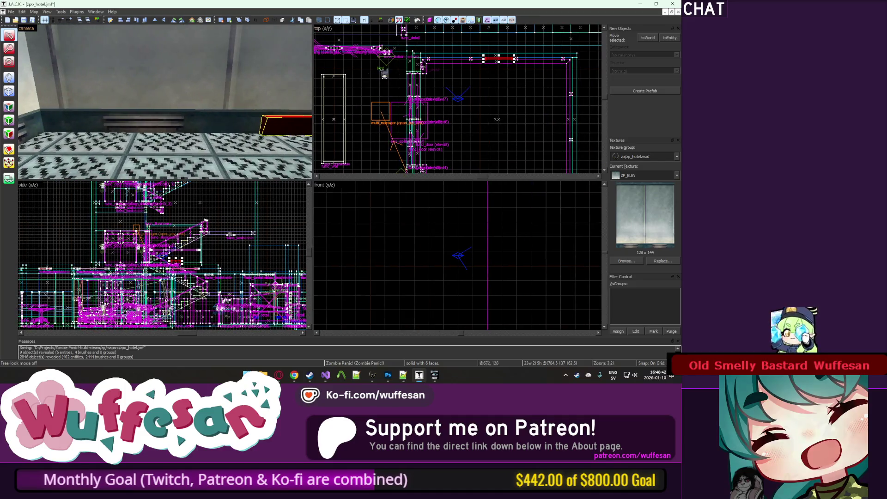
pyautogui.scroll(3, 503, 48)
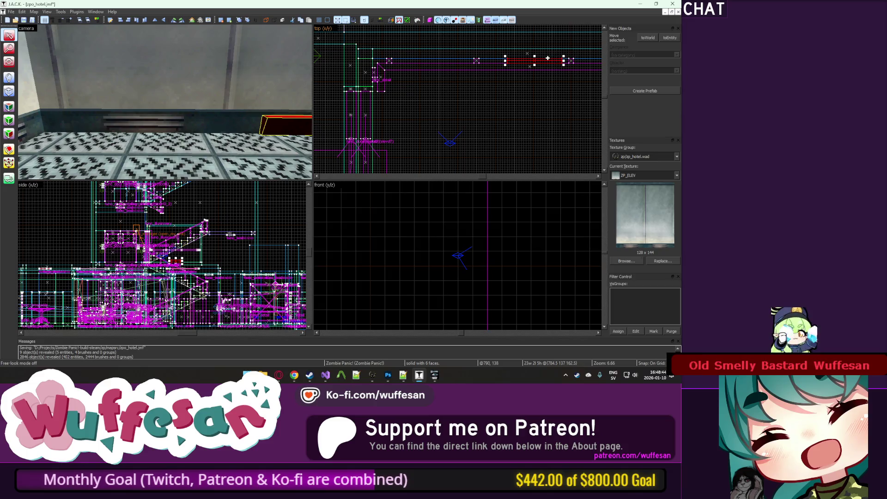
pyautogui.moveTo(469, 61); pyautogui.dragTo(449, 61)
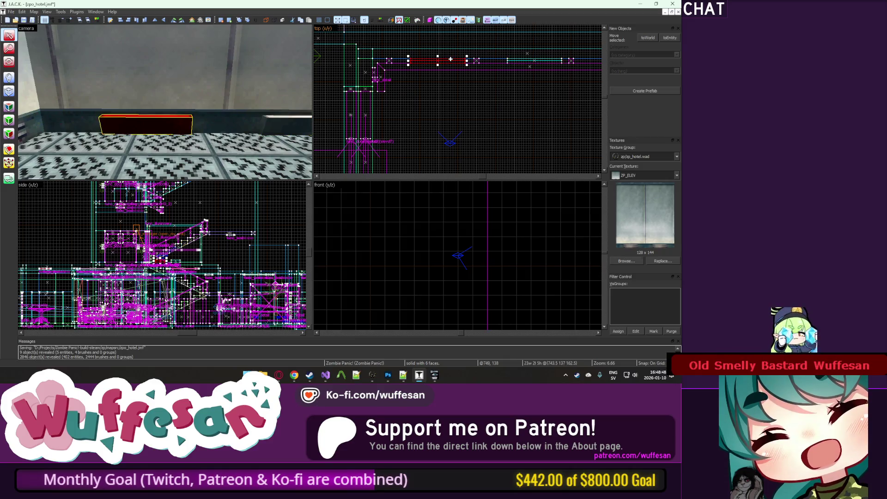
pyautogui.scroll(-1, 354, 65)
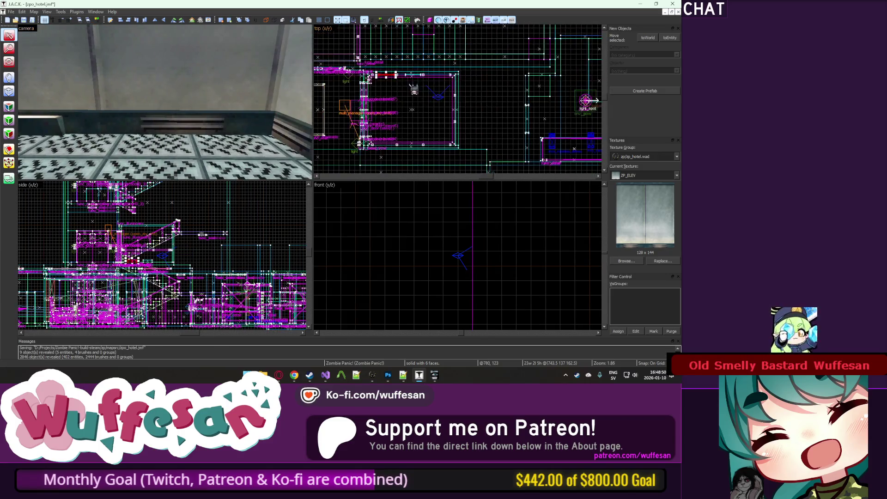
pyautogui.press('Escape')
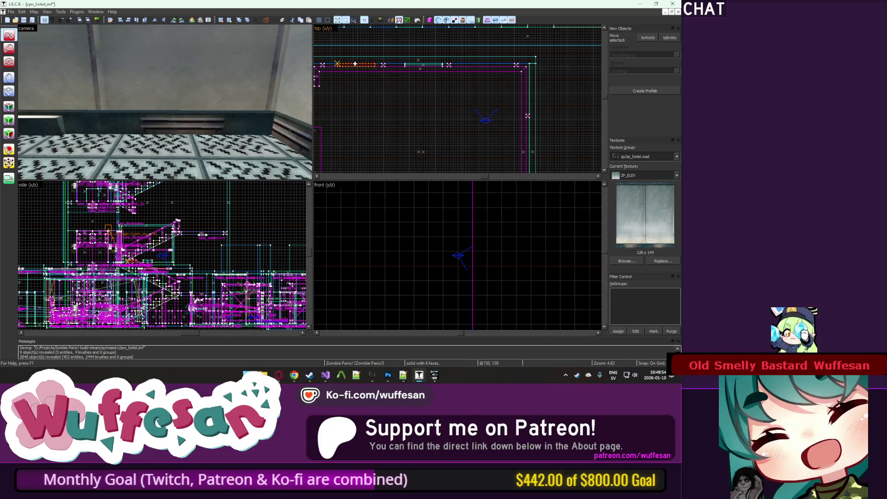
pyautogui.moveTo(475, 63); pyautogui.dragTo(485, 64)
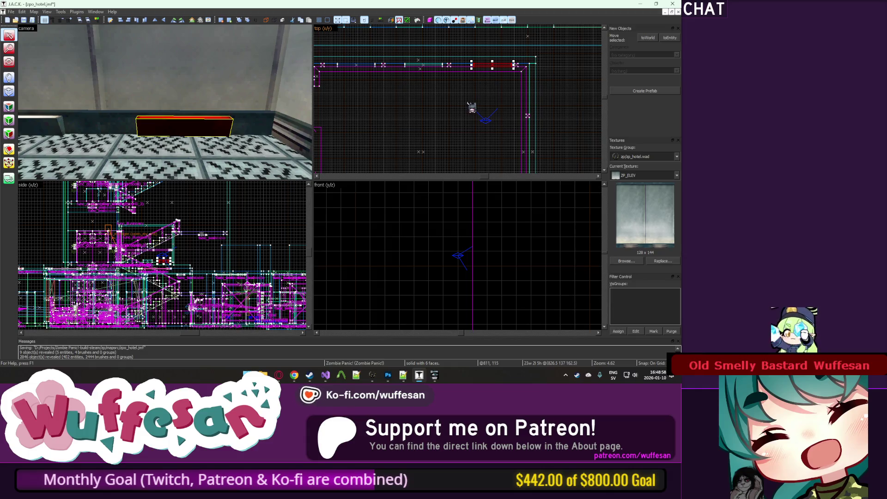
# Rotate the selected bench brushes to 165 degrees along the elevator walls.
pyautogui.press('a')
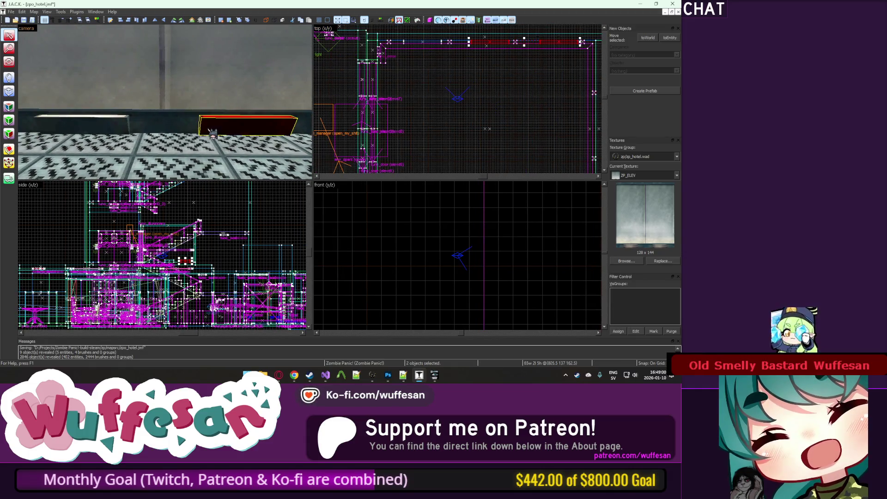
pyautogui.scroll(-2, 433, 56)
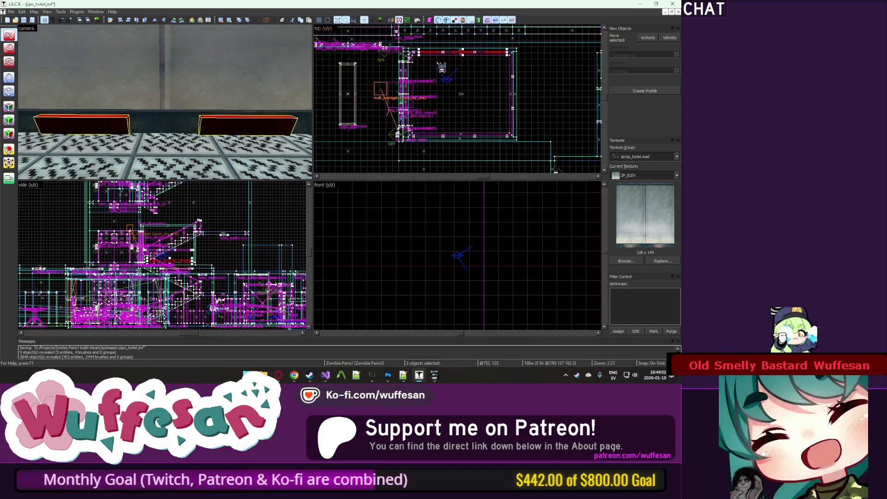
pyautogui.scroll(3, 428, 147)
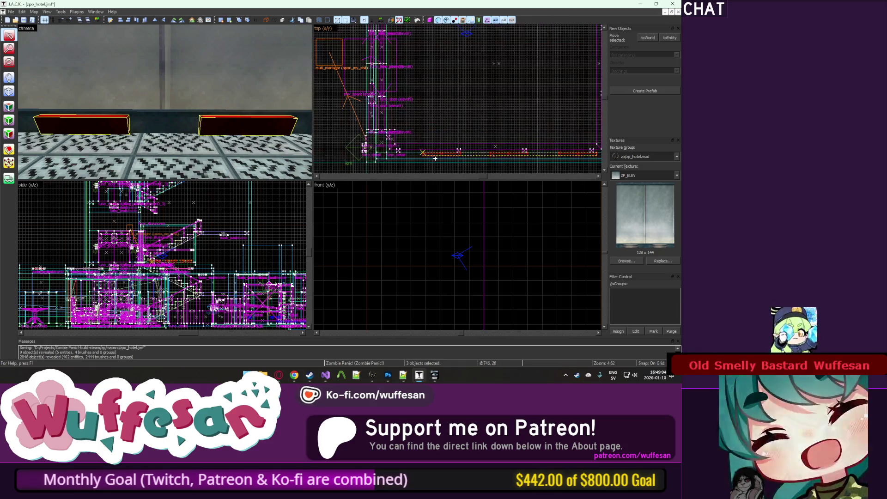
pyautogui.moveTo(404, 145)
pyautogui.mouseDown()
pyautogui.moveTo(411, 153)
pyautogui.moveTo(587, 151)
pyautogui.mouseUp()
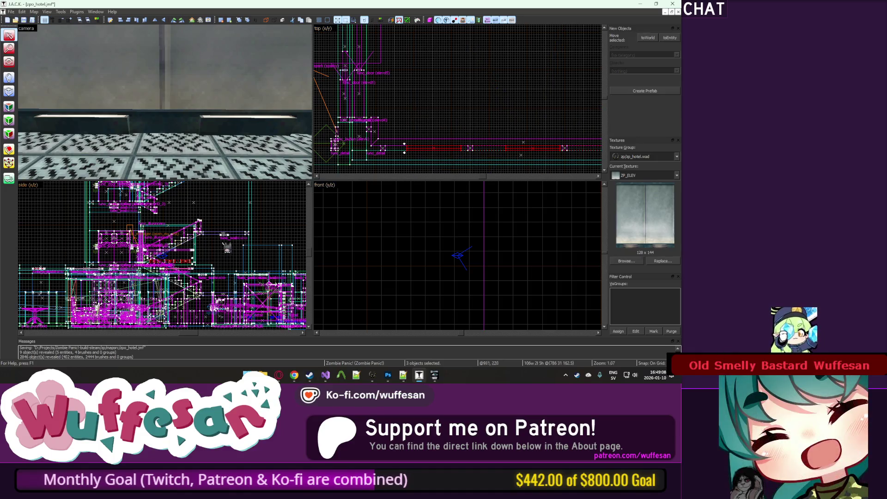
pyautogui.scroll(5, 227, 248)
pyautogui.press('z')
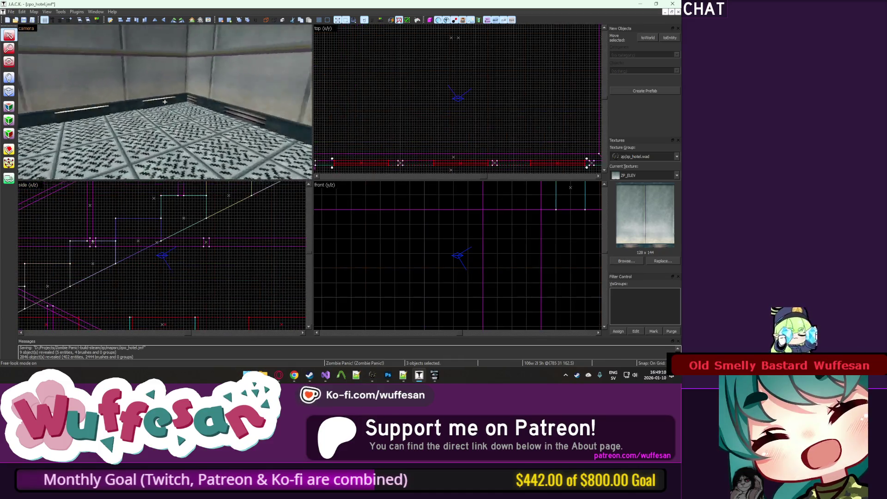
pyautogui.press('z')
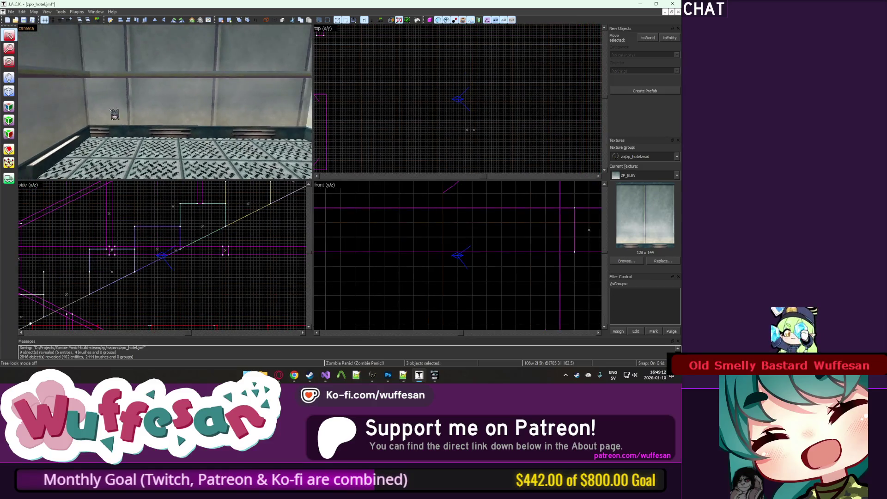
pyautogui.click(9, 107)
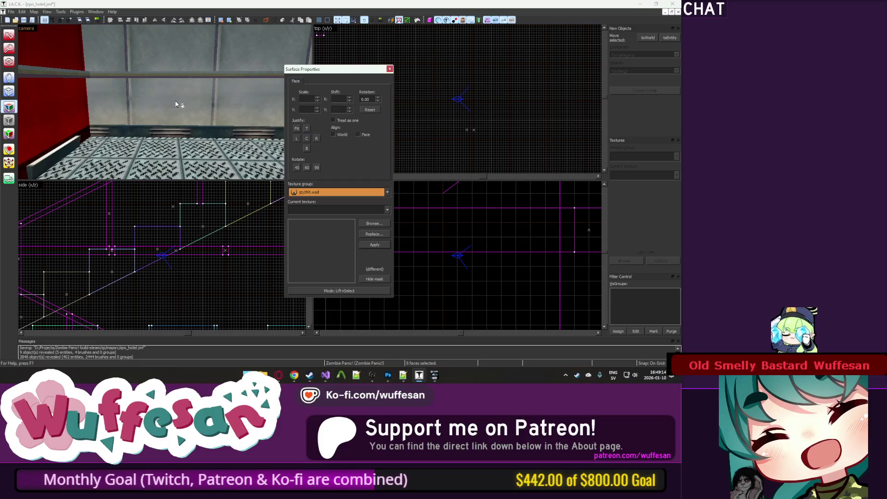
# Select an elevator wall face to check its texture, then clear the selection.
pyautogui.click(206, 110)
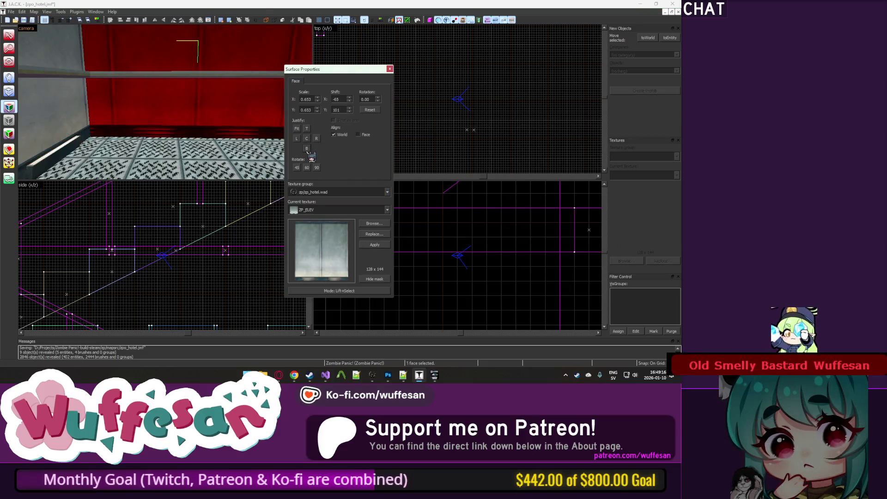
pyautogui.click(202, 110)
pyautogui.press('Down')
pyautogui.press('z')
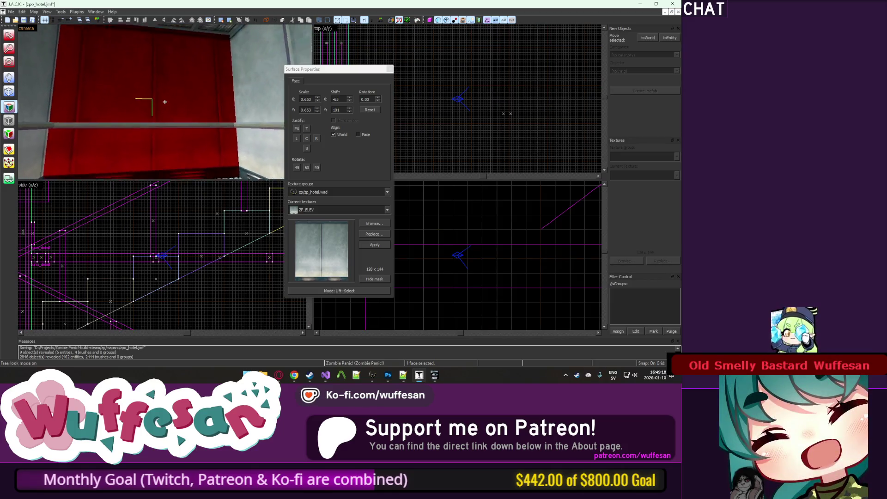
pyautogui.click(391, 69)
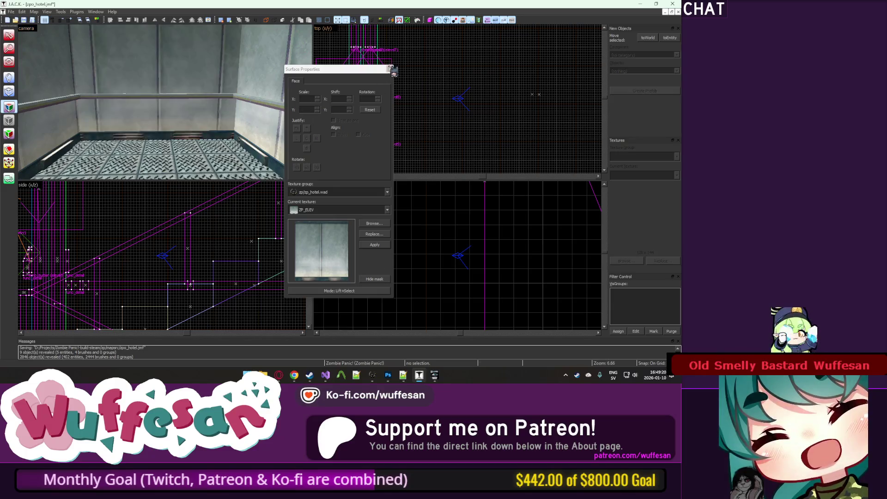
pyautogui.click(390, 69)
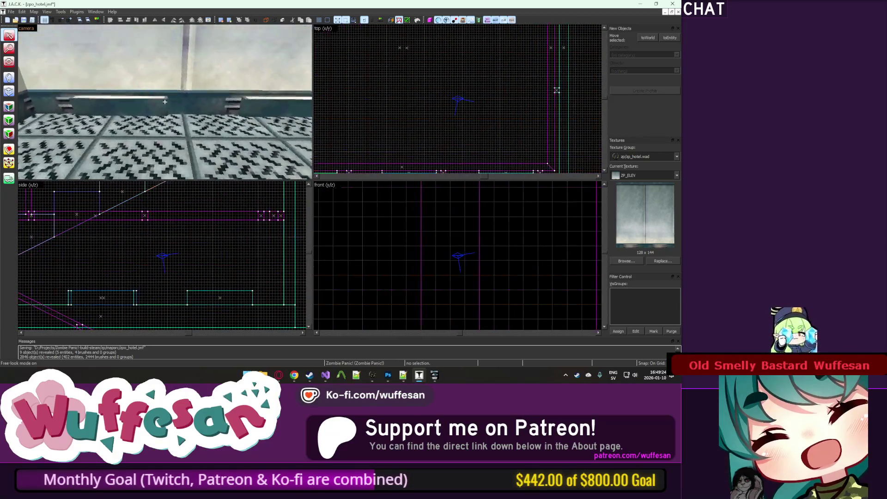
# Inspect another elevator wall face's texture from inside, then switch to Photoshop.
pyautogui.press('z')
pyautogui.hotkey('shift', 'a')
pyautogui.press('z')
pyautogui.click(165, 101)
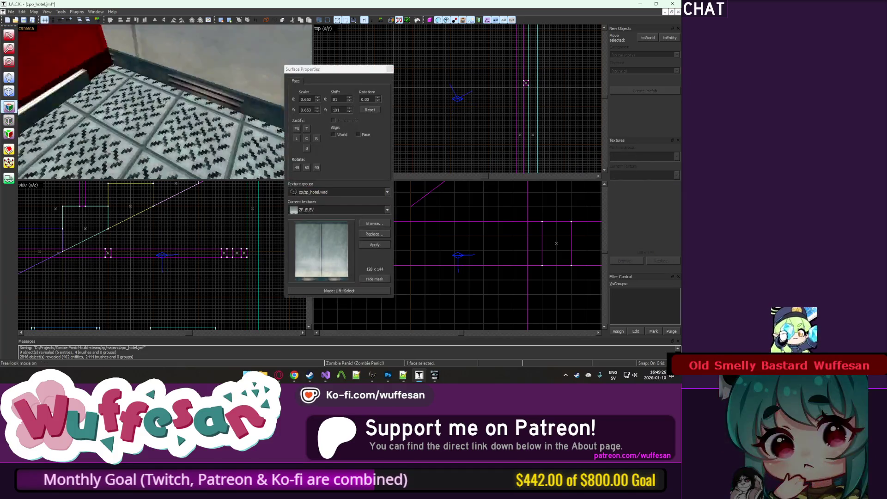
pyautogui.press('z')
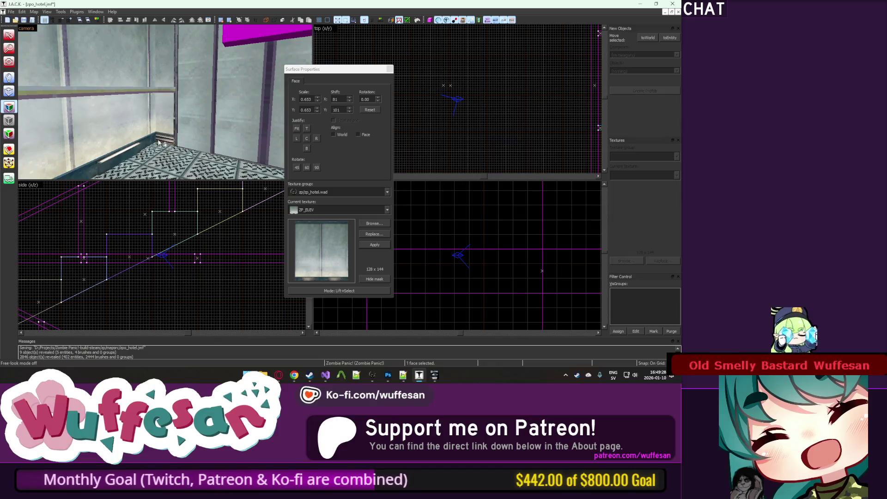
pyautogui.hotkey('shift', 'a')
pyautogui.press('z')
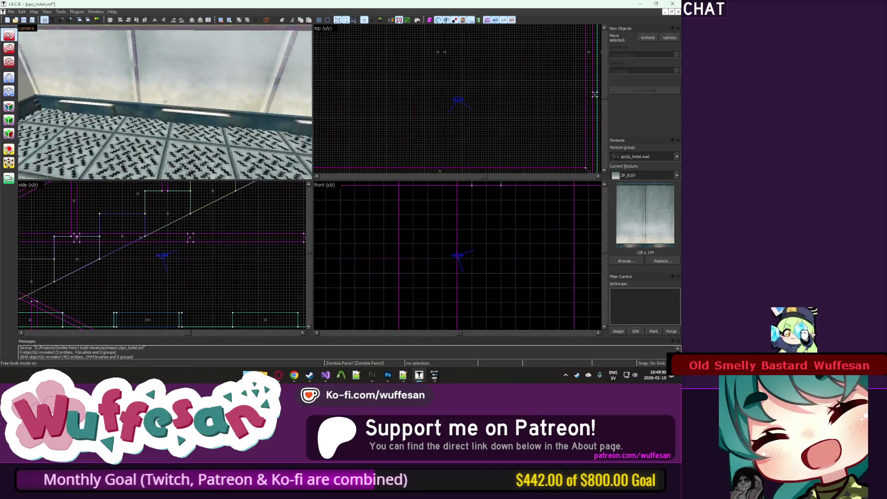
pyautogui.press('z')
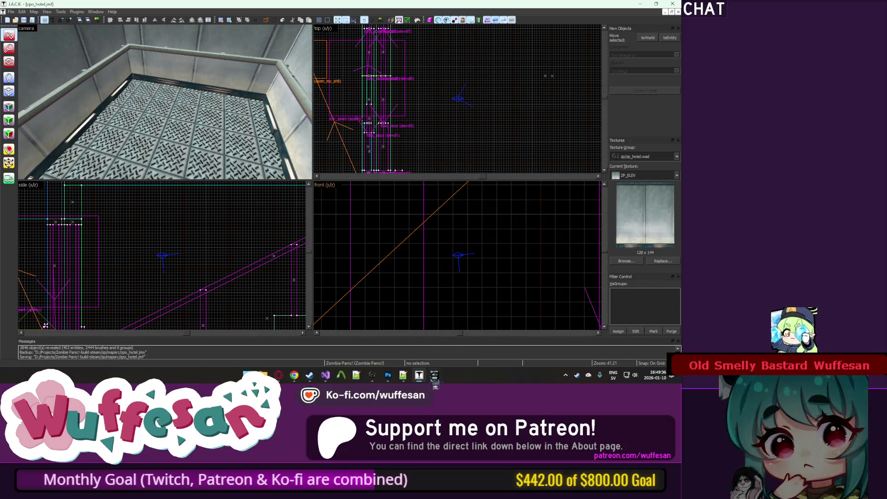
pyautogui.click(388, 374)
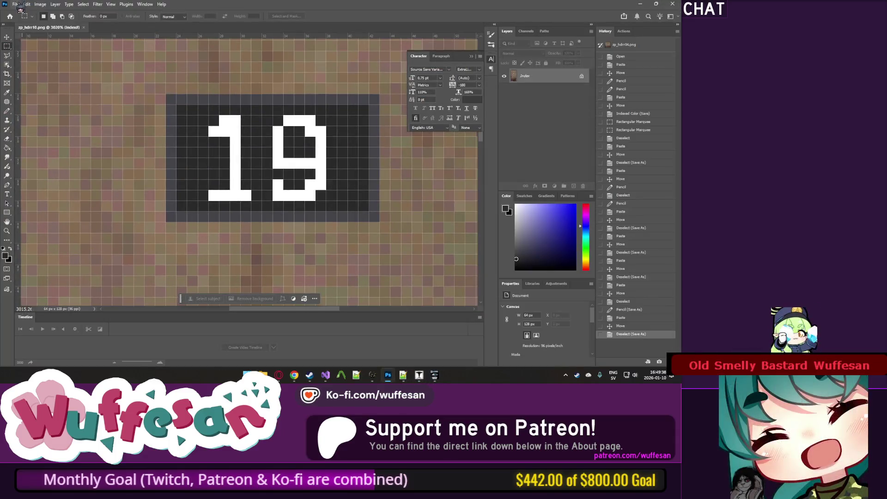
# Reopen the recent elevator texture, save it as zp_elev2.png, and select the left vent grille.
pyautogui.click(15, 4)
pyautogui.moveTo(83, 47)
pyautogui.click(122, 47)
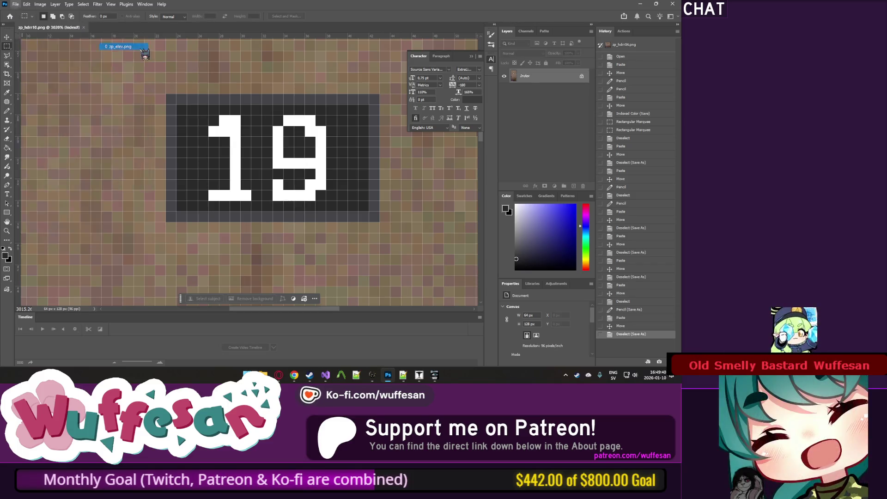
pyautogui.click(15, 5)
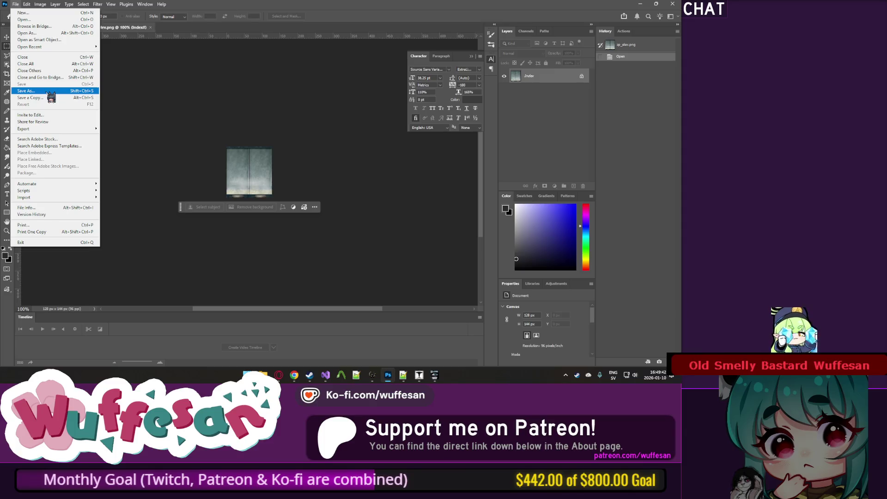
pyautogui.click(48, 91)
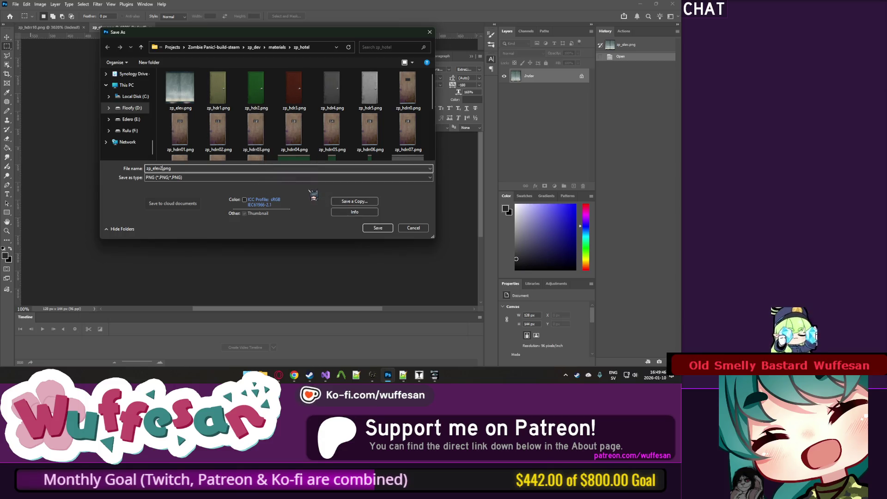
pyautogui.click(378, 227)
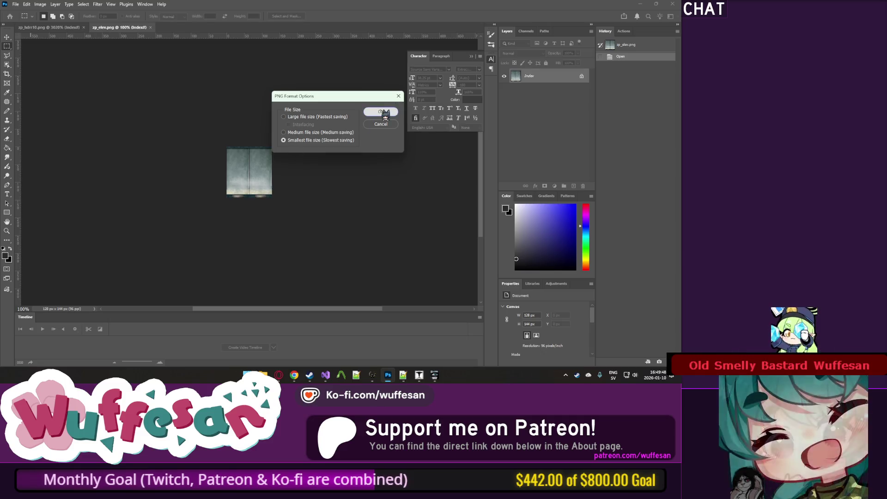
pyautogui.click(384, 113)
pyautogui.scroll(6, 250, 193)
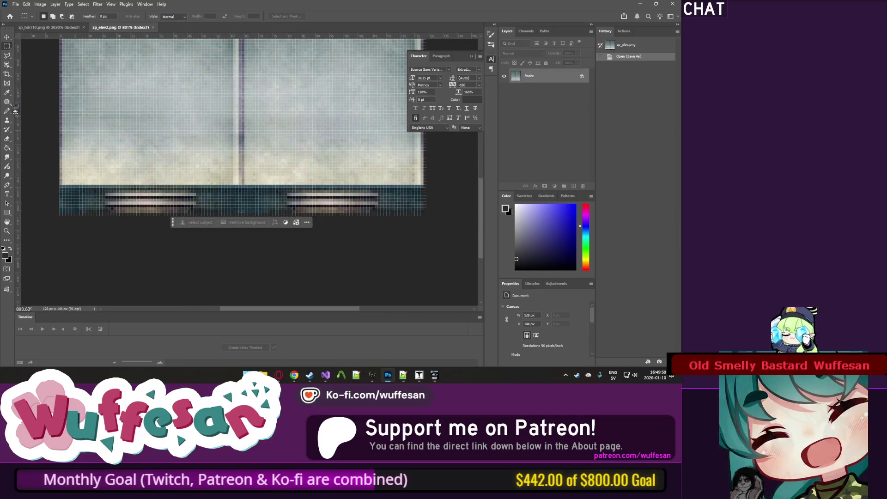
pyautogui.moveTo(96, 189)
pyautogui.mouseDown()
pyautogui.moveTo(199, 199)
pyautogui.moveTo(213, 213)
pyautogui.mouseUp()
# Convert the elevator texture to RGB and content-aware fill the selected vent.
pyautogui.press('Delete')
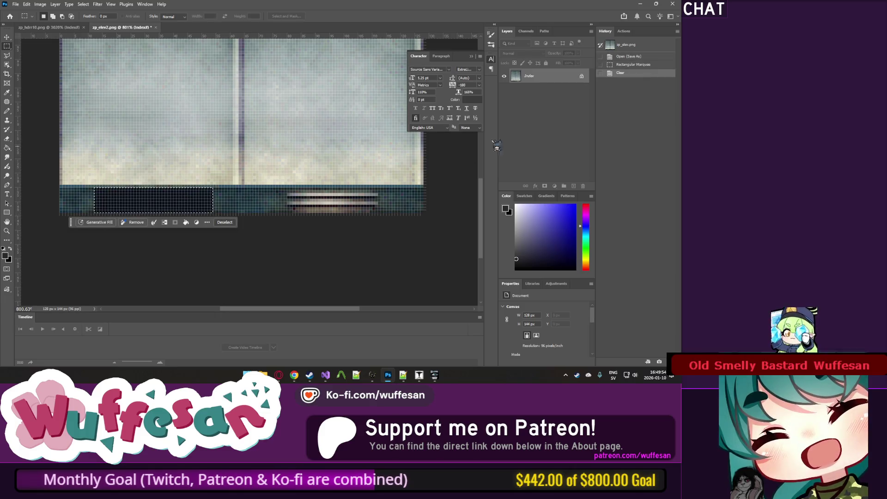
pyautogui.hotkey('ctrl', 'z')
pyautogui.click(41, 4)
pyautogui.moveTo(49, 14)
pyautogui.click(139, 42)
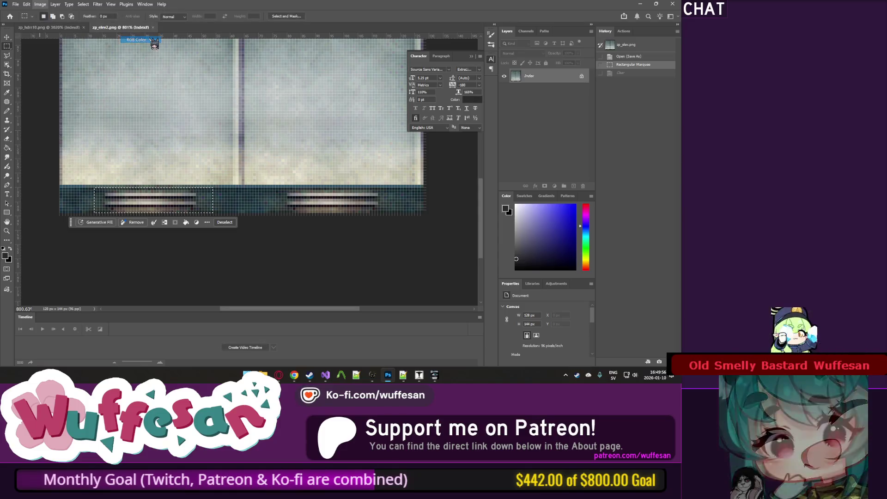
pyautogui.press('Delete')
pyautogui.press('Return')
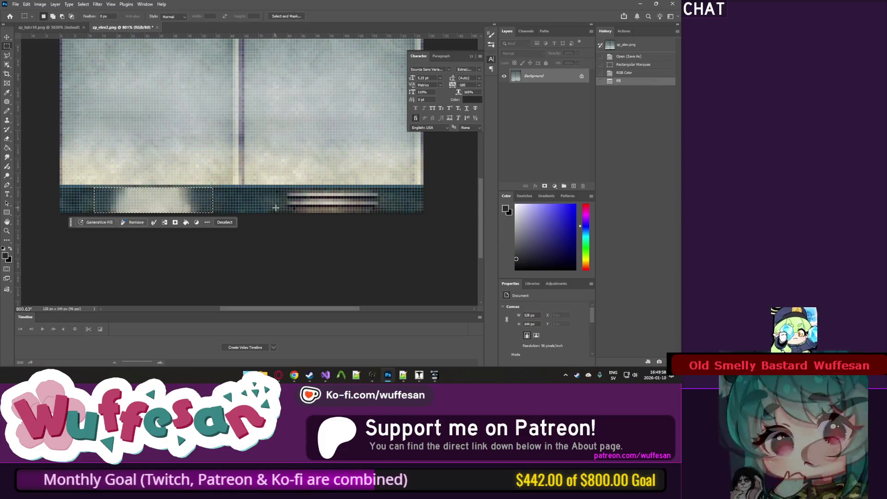
pyautogui.hotkey('ctrl', 'd')
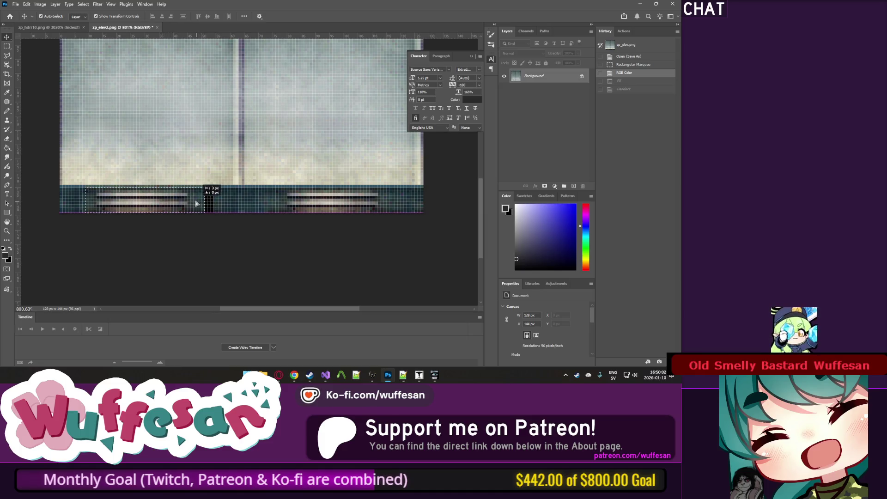
# Stamp copies of the band strip leftward over the first vent.
pyautogui.moveTo(196, 203); pyautogui.dragTo(190, 205)
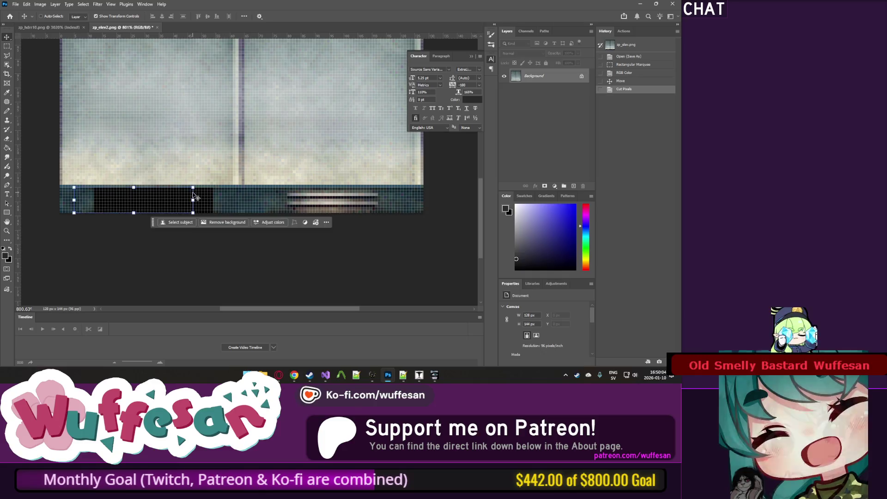
pyautogui.hotkey('ctrl', 'z')
pyautogui.hotkey('ctrl', 'z')
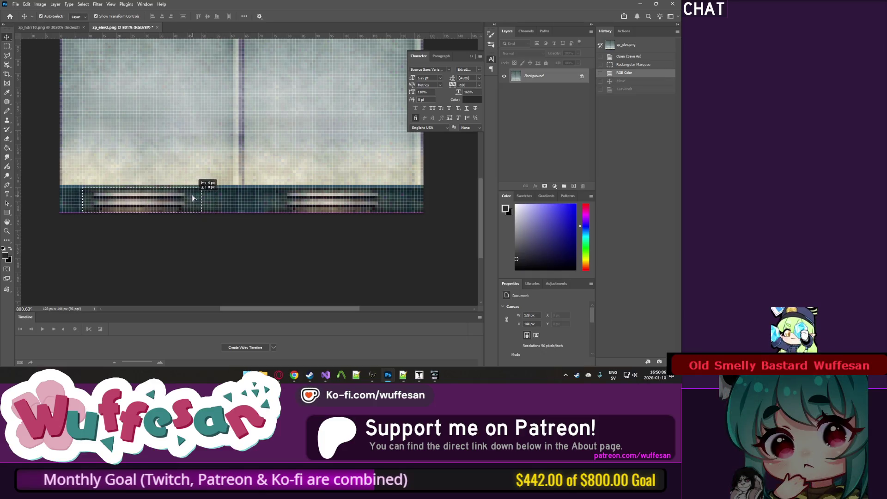
pyautogui.moveTo(196, 200); pyautogui.dragTo(137, 204)
pyautogui.moveTo(137, 203); pyautogui.dragTo(122, 203)
pyautogui.moveTo(122, 204); pyautogui.dragTo(66, 205)
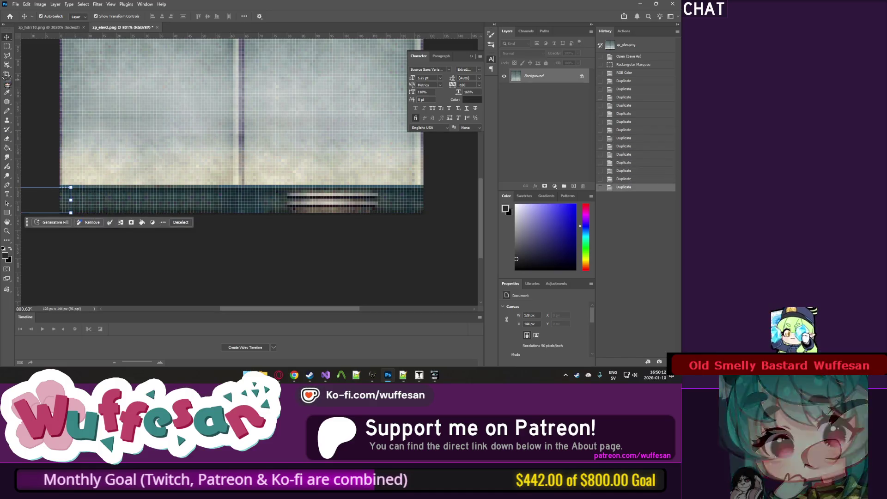
# Content-aware fill the bottom strip of the lower band.
pyautogui.click(7, 47)
pyautogui.click(119, 213)
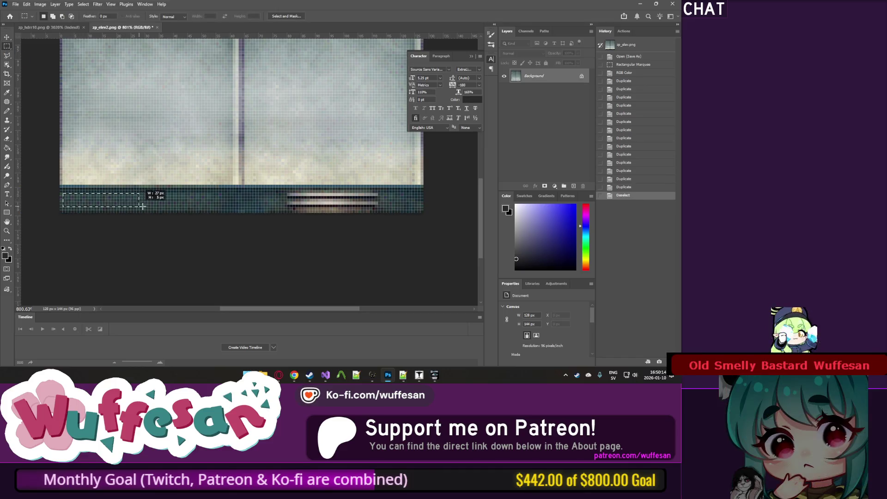
pyautogui.moveTo(241, 219); pyautogui.dragTo(64, 193)
pyautogui.hotkey('shift', 'F5')
pyautogui.press('Return')
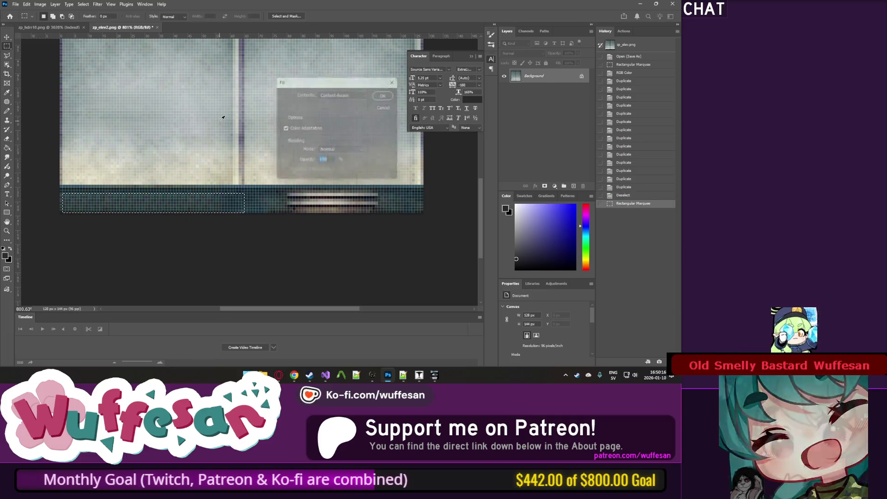
pyautogui.scroll(-7, 219, 122)
pyautogui.hotkey('ctrl', 'd')
pyautogui.hotkey('ctrl', 'z')
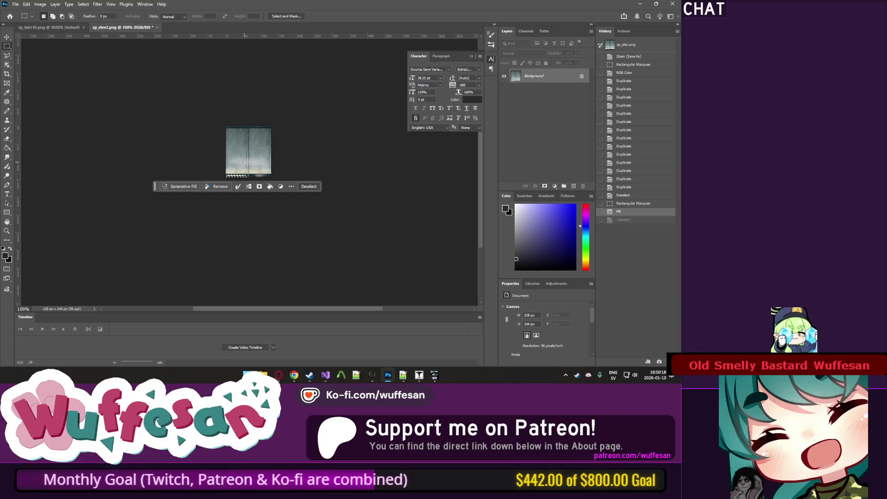
pyautogui.hotkey('ctrl', 'd')
# Try a fill on the left stretch of the lower band, then undo it.
pyautogui.scroll(8, 251, 182)
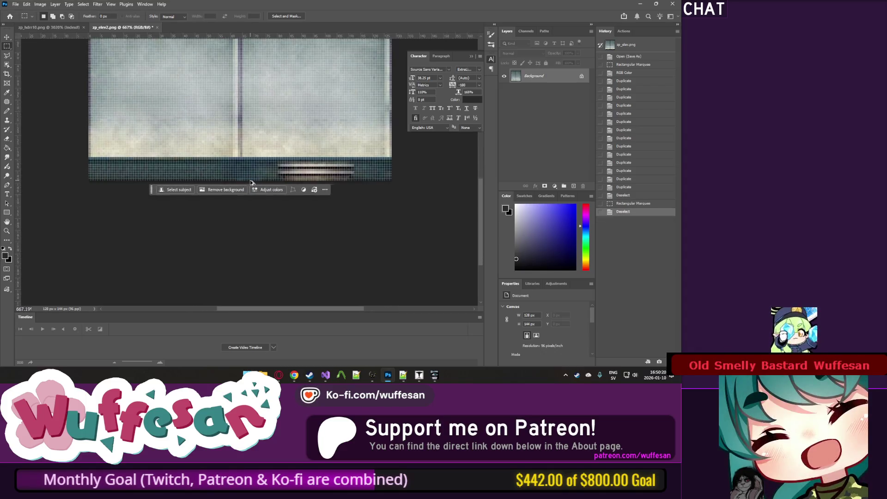
pyautogui.scroll(-1, 251, 182)
pyautogui.scroll(2, 251, 183)
pyautogui.scroll(-2, 251, 182)
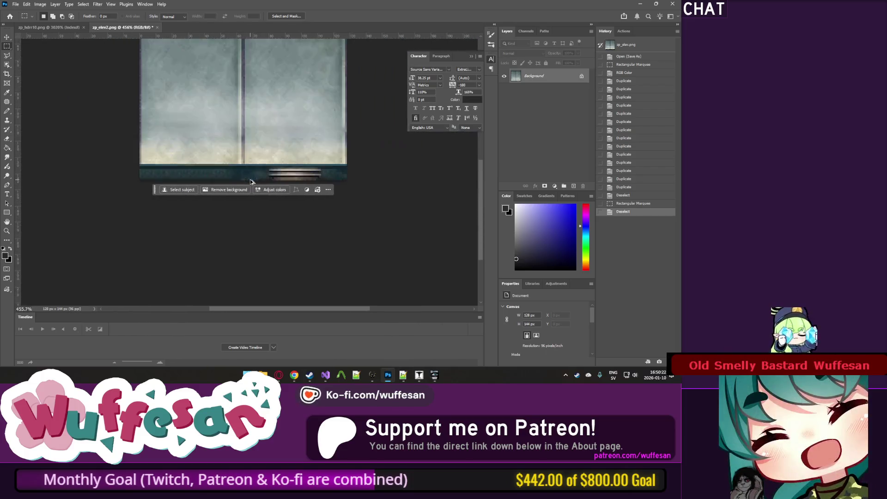
pyautogui.scroll(3, 250, 179)
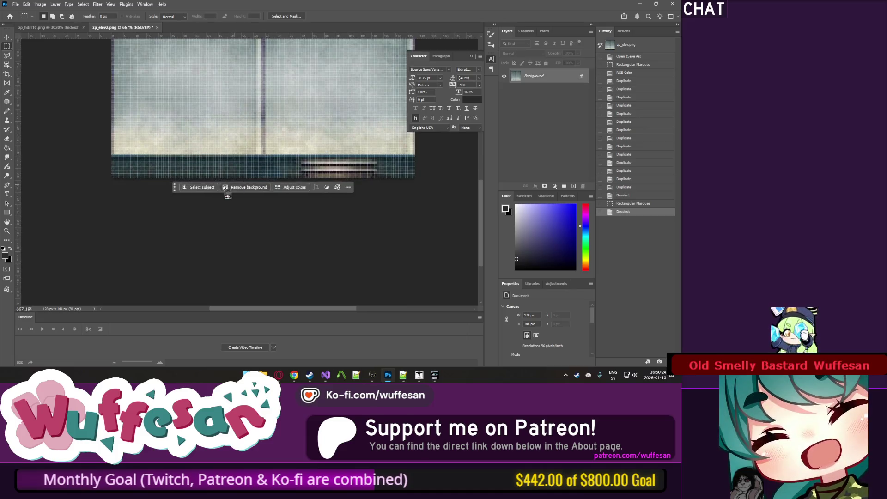
pyautogui.moveTo(174, 188); pyautogui.dragTo(181, 217)
pyautogui.moveTo(251, 165); pyautogui.dragTo(113, 173)
pyautogui.hotkey('shift', 'BackSpace')
pyautogui.press('Return')
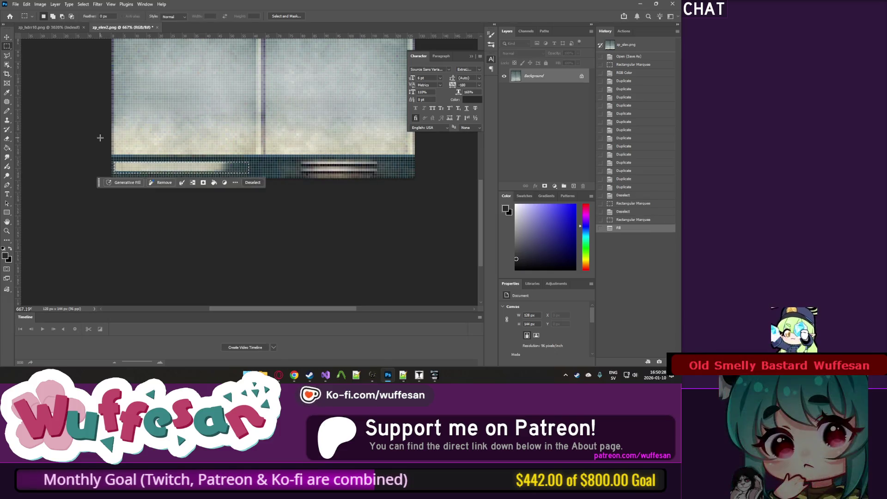
pyautogui.hotkey('ctrl', 'd')
pyautogui.hotkey('ctrl', 'z')
pyautogui.hotkey('ctrl', 'z')
pyautogui.hotkey('ctrl', 'd')
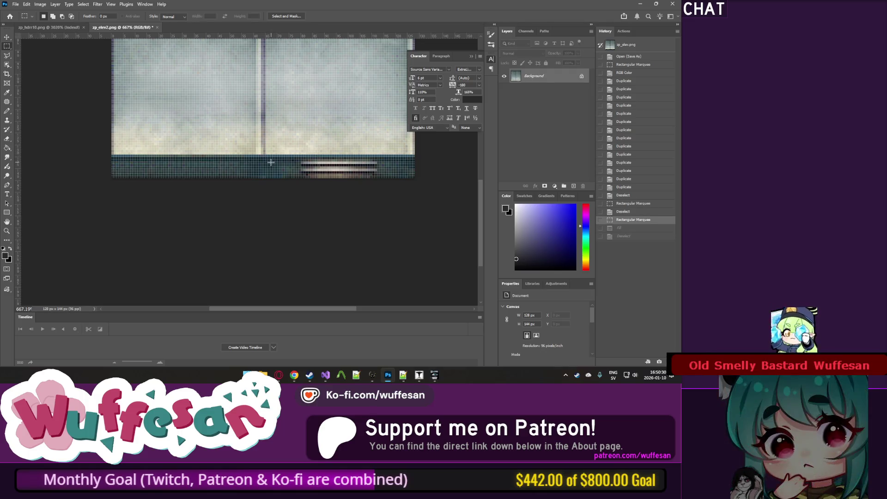
# Copy the left band section over the second vent and flip it horizontally.
pyautogui.moveTo(267, 157); pyautogui.dragTo(88, 190)
pyautogui.click(8, 36)
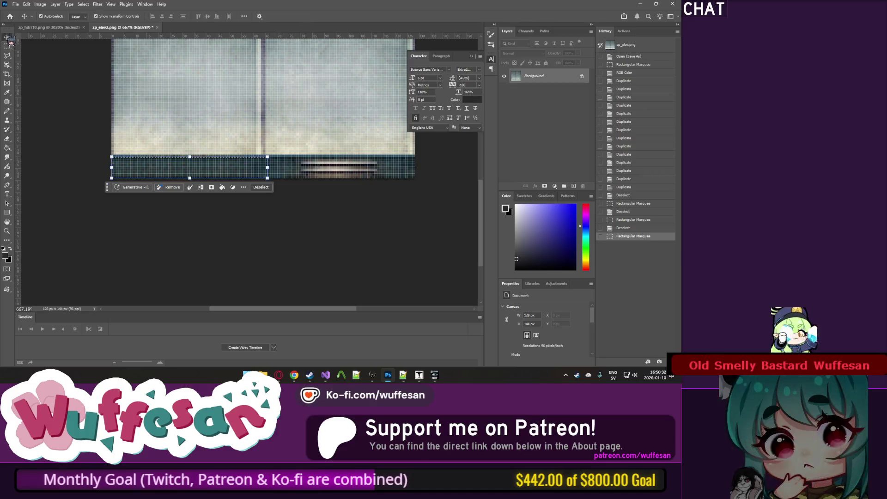
pyautogui.moveTo(159, 170); pyautogui.dragTo(327, 171)
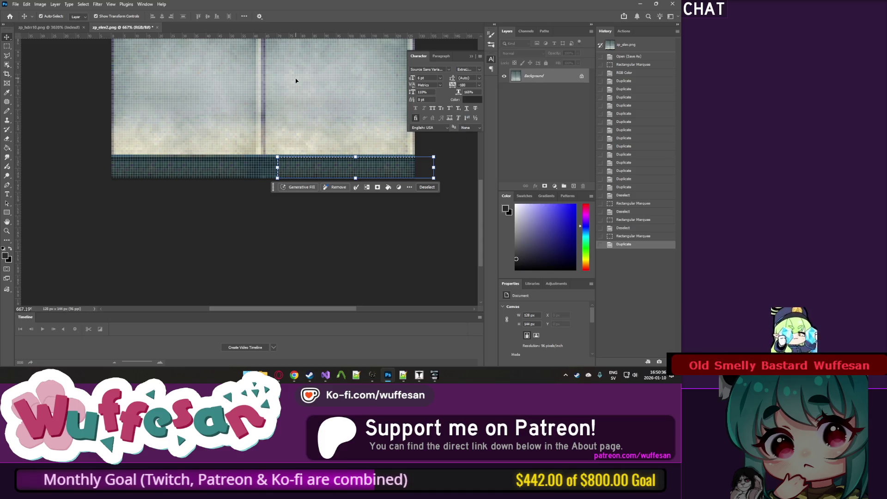
pyautogui.moveTo(277, 167); pyautogui.dragTo(277, 167)
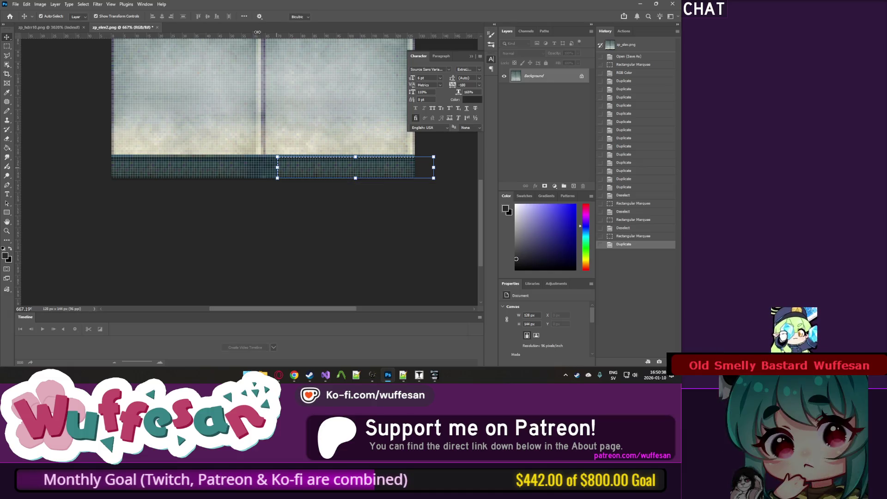
pyautogui.hotkey('ctrl', 't')
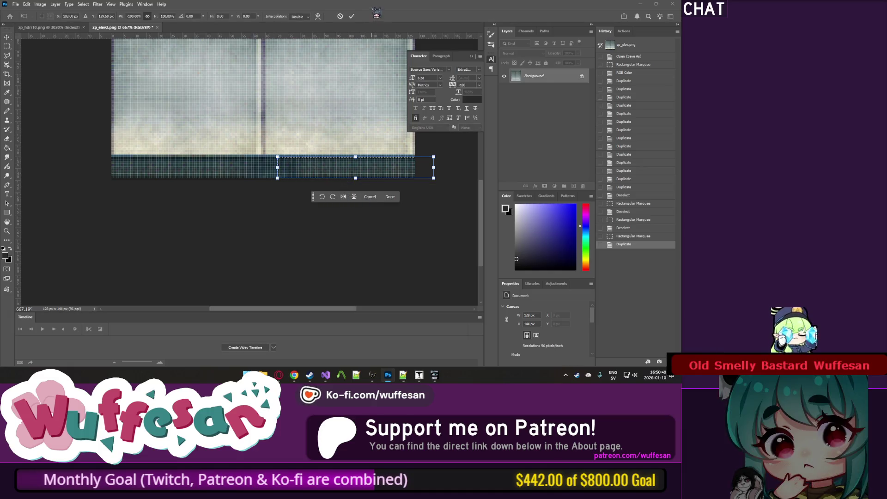
pyautogui.press('Return')
pyautogui.moveTo(304, 170); pyautogui.dragTo(344, 170)
# Deselect, view zp_elev2.png at actual size, and close the texture.
pyautogui.click(7, 46)
pyautogui.hotkey('ctrl', 'd')
pyautogui.hotkey('ctrl', '1')
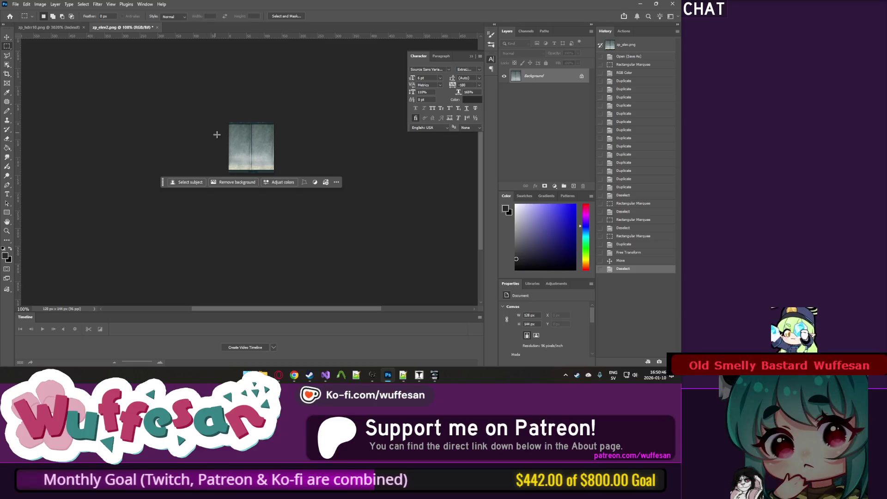
pyautogui.scroll(5, 256, 167)
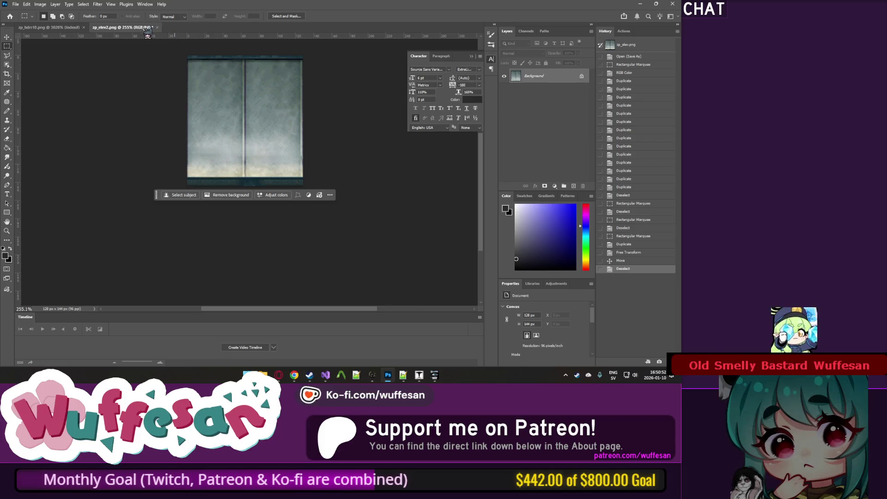
pyautogui.click(156, 28)
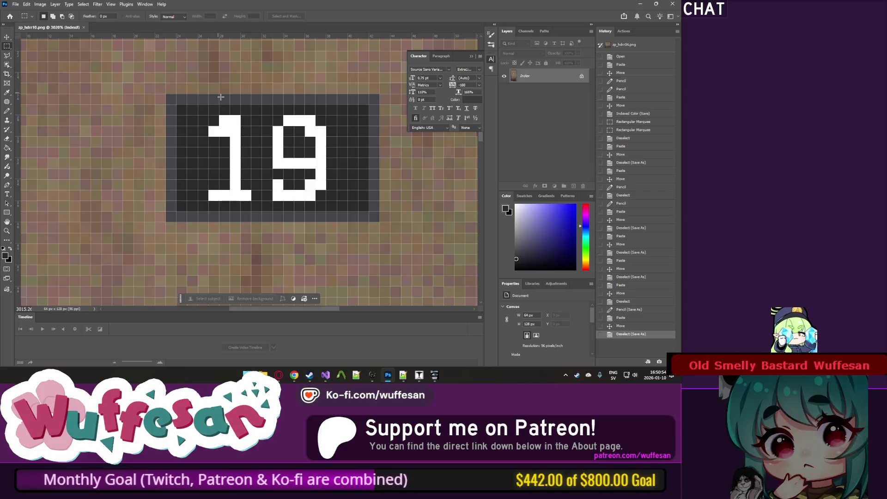
# Free-look around the elevator in J.A.C.K., then bring Wally's zp_hotel.wad list forward.
pyautogui.hotkey('alt', 'Tab')
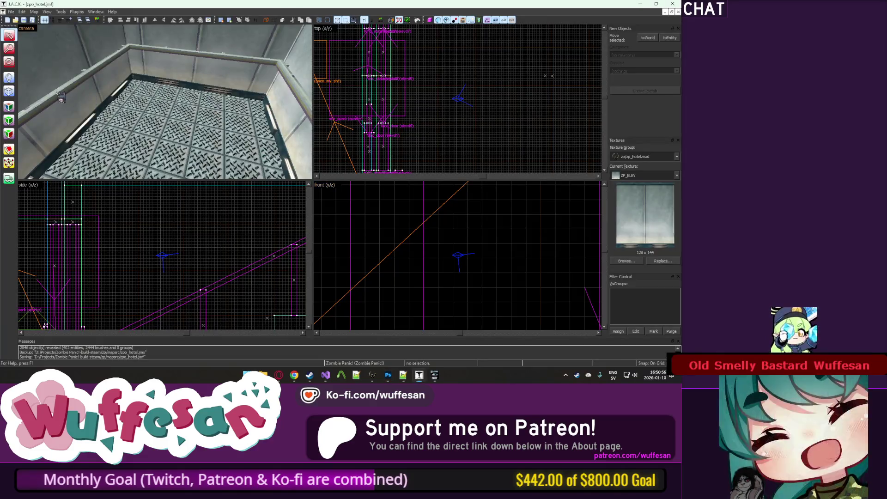
pyautogui.press('z')
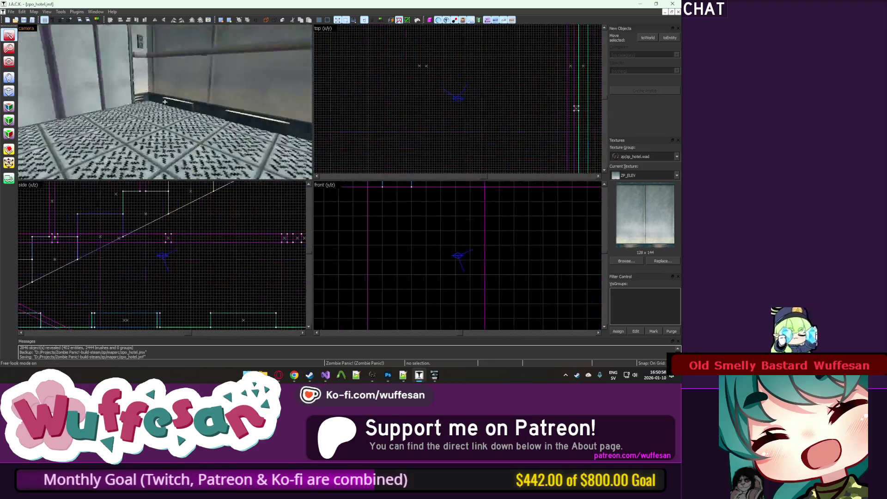
pyautogui.press('z')
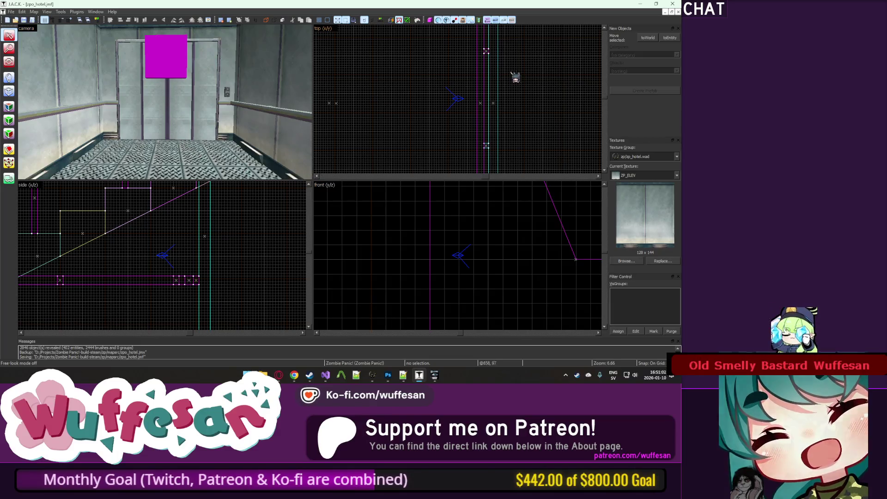
pyautogui.hotkey('alt', 'Tab')
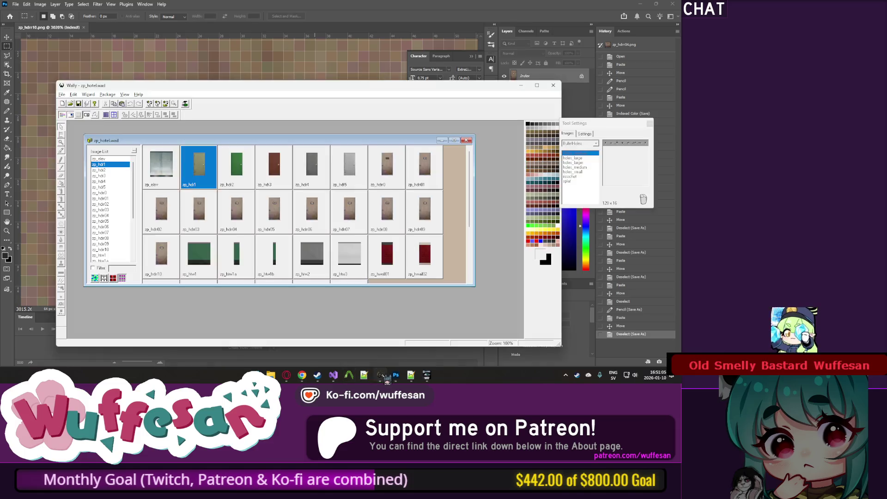
pyautogui.click(380, 376)
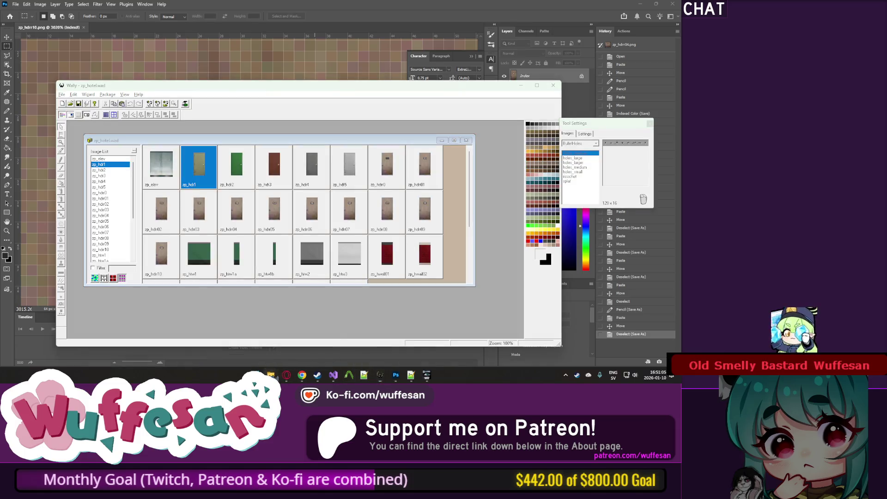
# Rename the zp_elev texture in zp_hotel.wad to zp_elev1.
pyautogui.moveTo(271, 375)
pyautogui.click(289, 345)
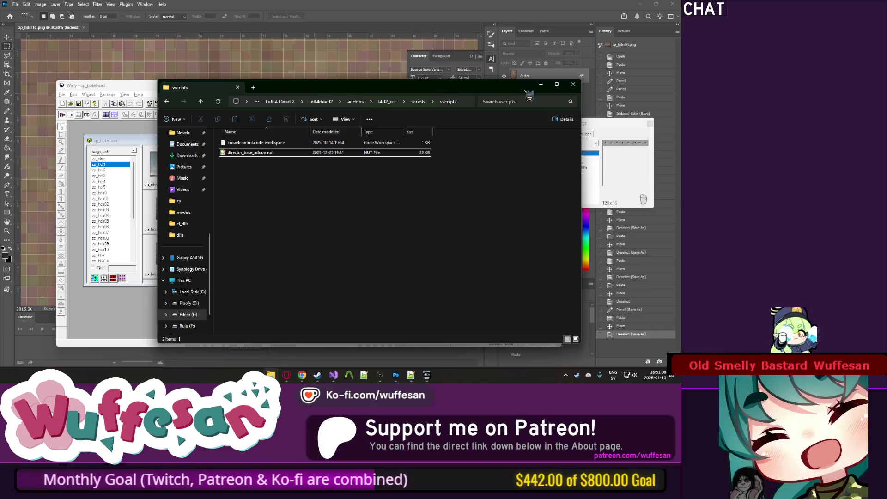
pyautogui.click(541, 84)
pyautogui.moveTo(271, 375)
pyautogui.click(293, 321)
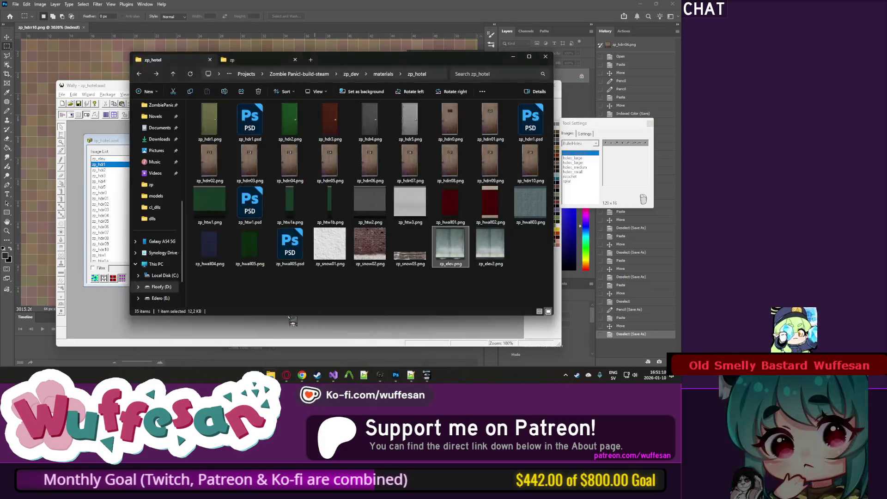
pyautogui.click(121, 256)
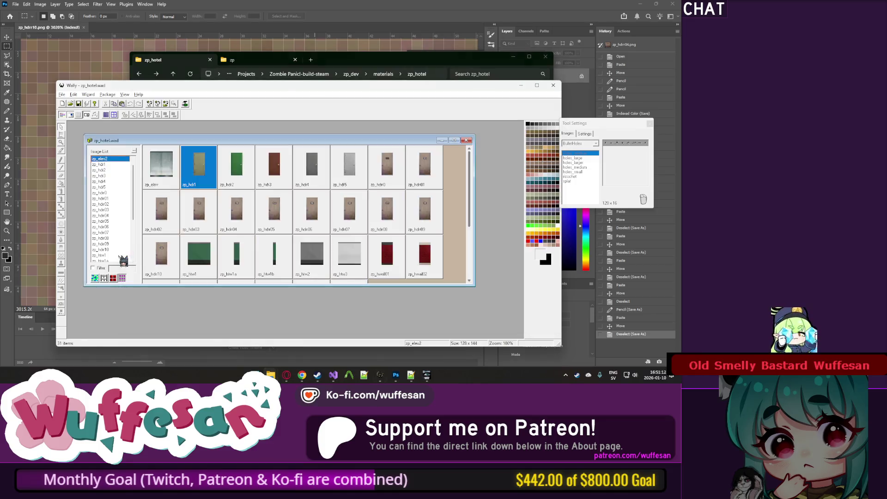
pyautogui.click(163, 185)
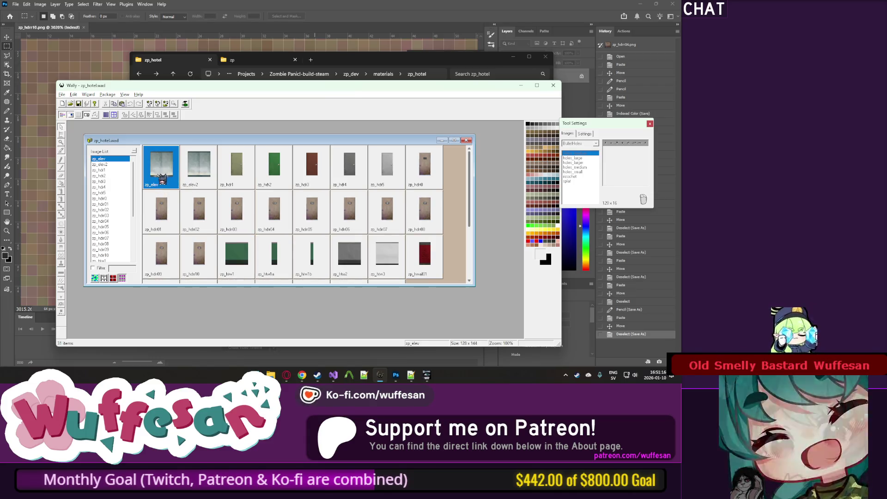
pyautogui.rightClick(165, 187)
pyautogui.click(185, 203)
pyautogui.write('1')
pyautogui.press('Return')
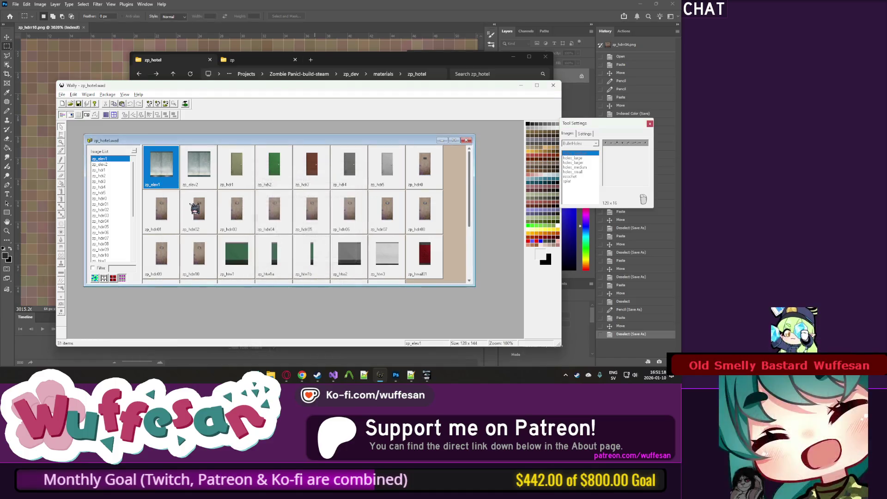
# Launch J.A.C.K. from the Steam tray menu.
pyautogui.hotkey('alt', 'Tab')
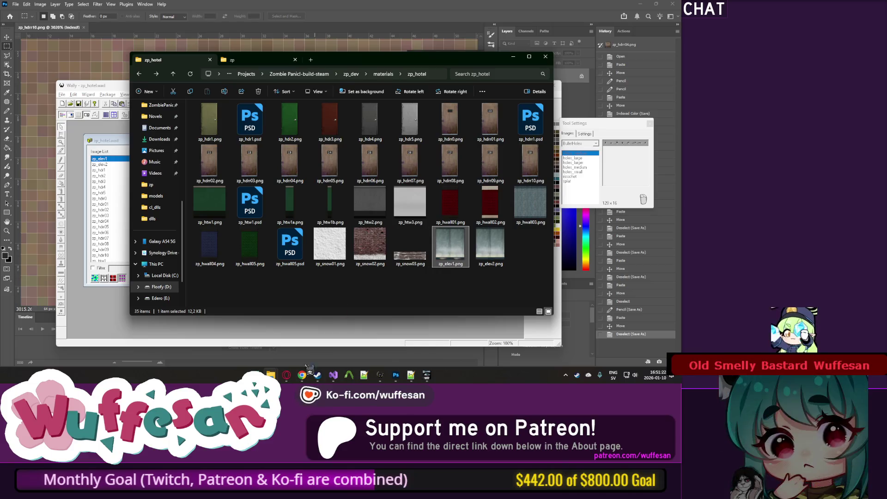
pyautogui.rightClick(578, 376)
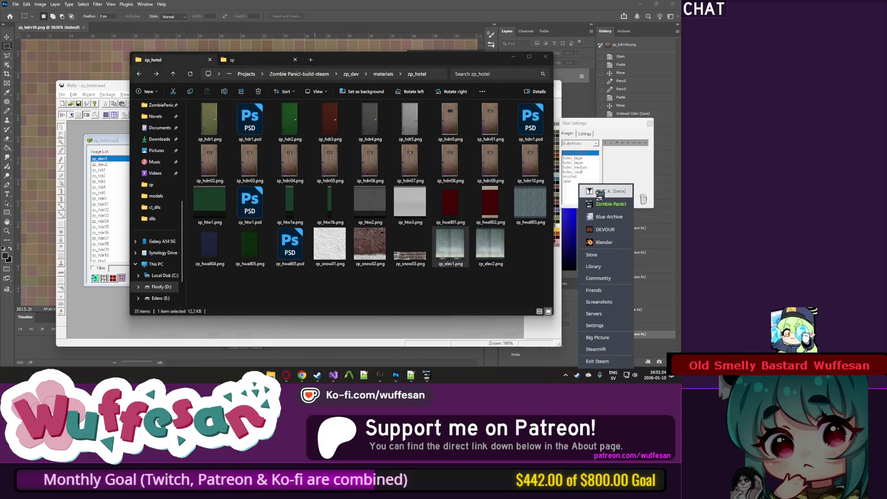
pyautogui.click(600, 191)
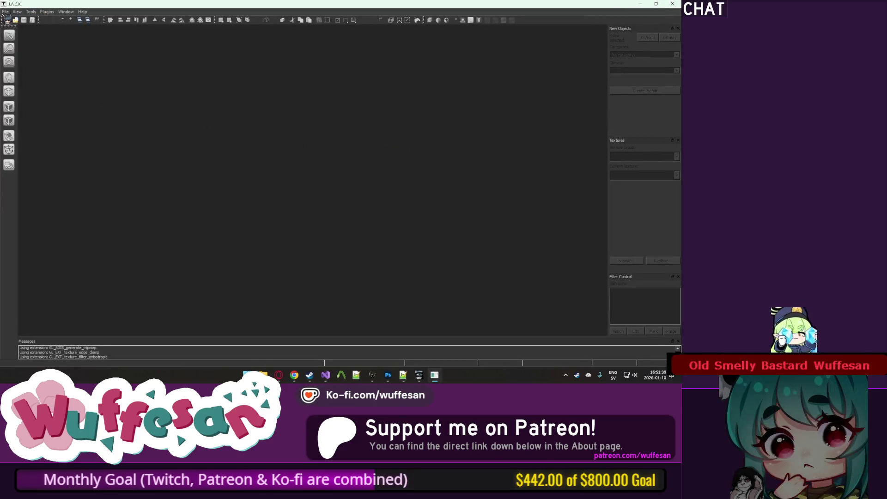
# Reopen zpo_hotel.jmf from recent files and pick an elevator wall face for texturing.
pyautogui.click(5, 11)
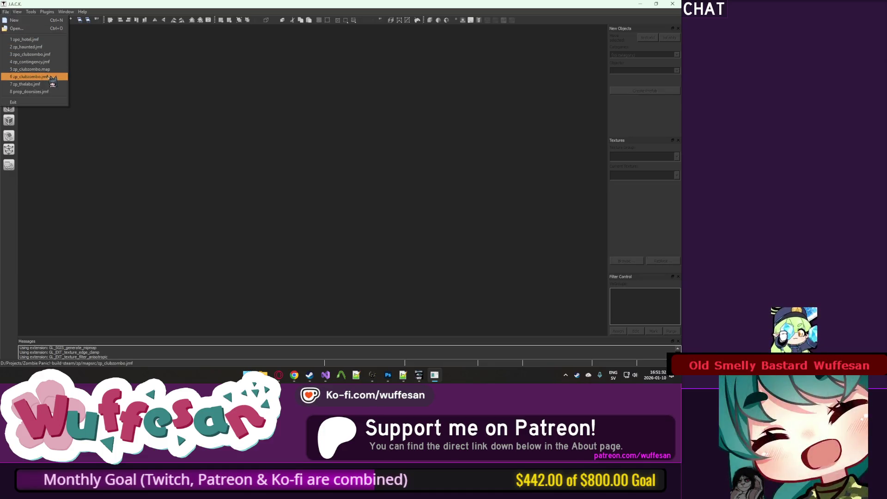
pyautogui.click(51, 46)
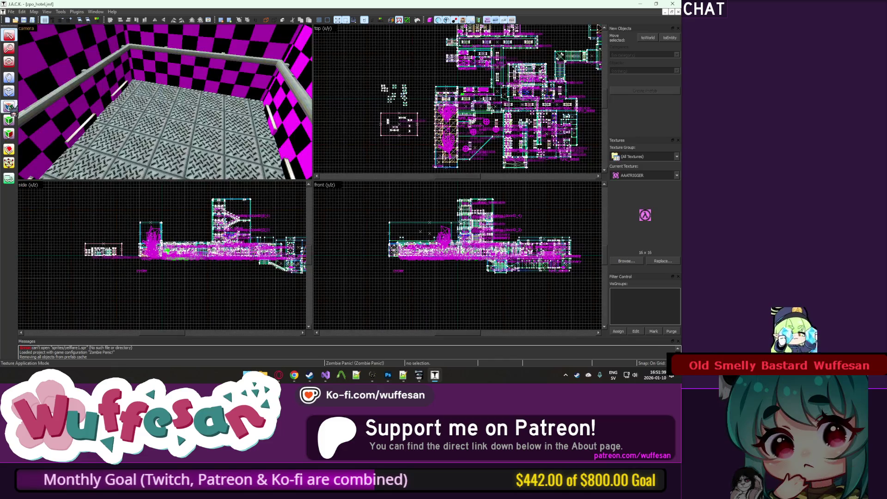
pyautogui.click(9, 107)
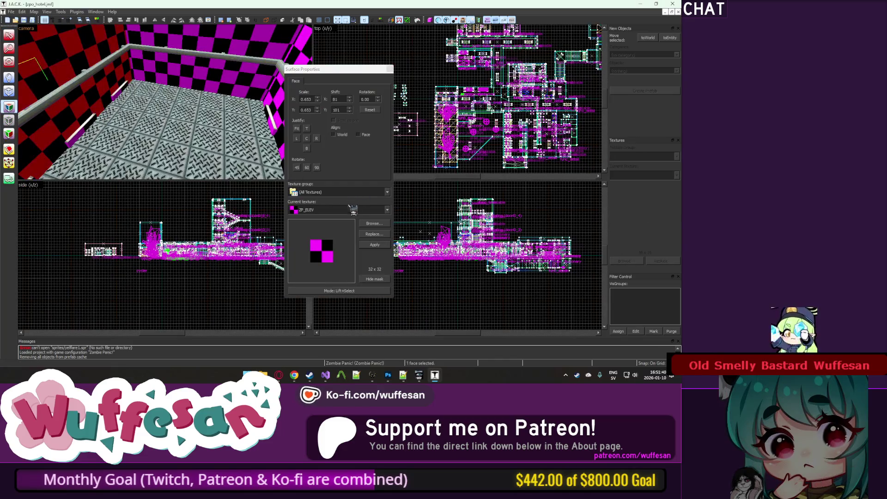
# Make ZP_ELEV2 the current texture and apply it to the blue-patterned wall face.
pyautogui.click(375, 223)
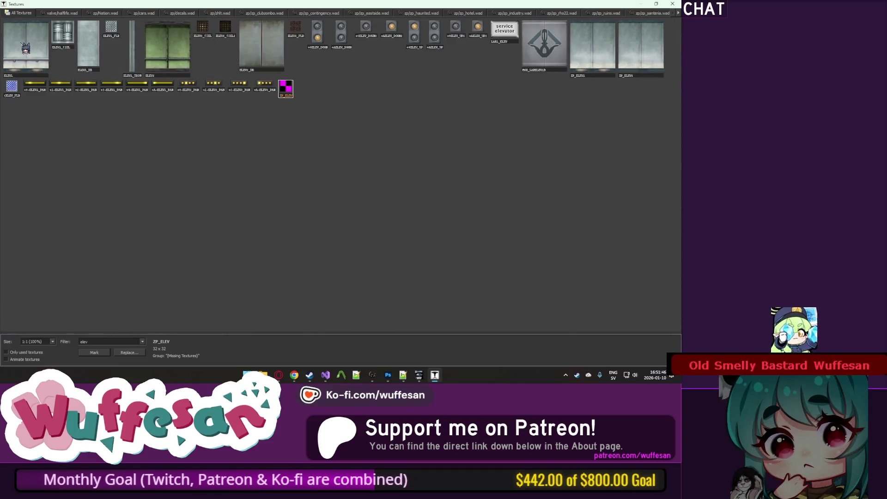
pyautogui.doubleClick(648, 56)
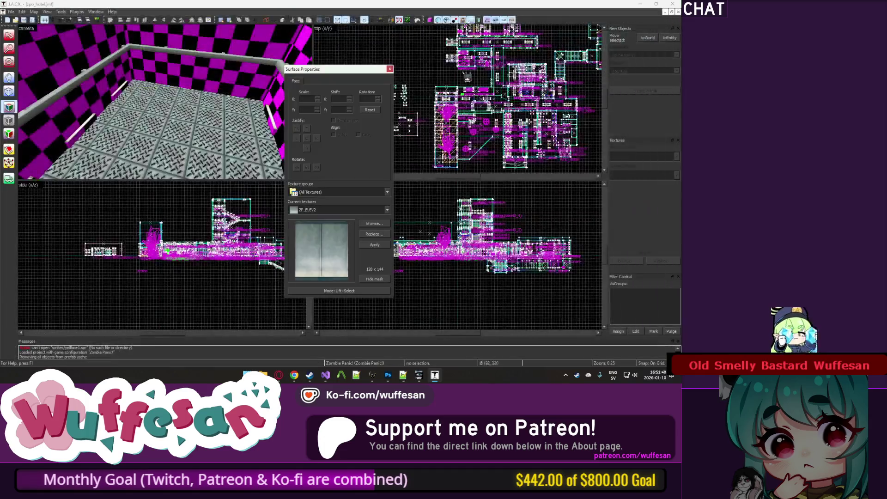
pyautogui.press('z')
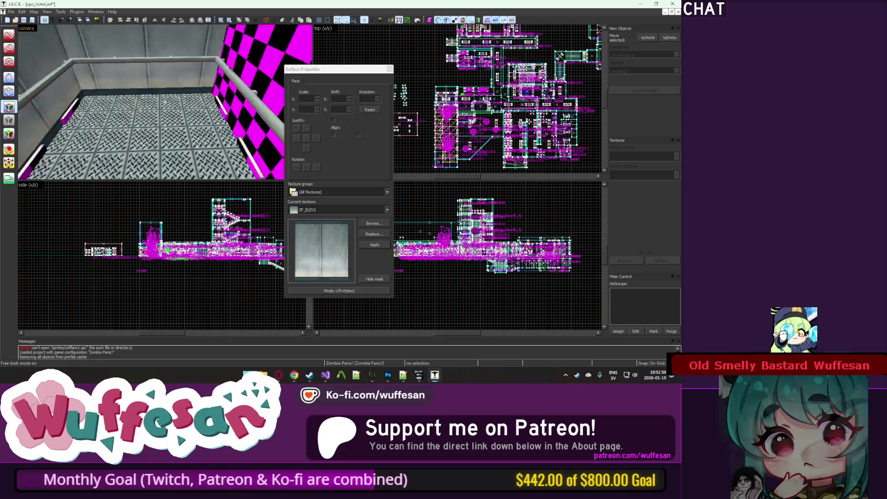
pyautogui.press('z')
pyautogui.moveTo(166, 106); pyautogui.dragTo(250, 133)
pyautogui.scroll(5, 250, 133)
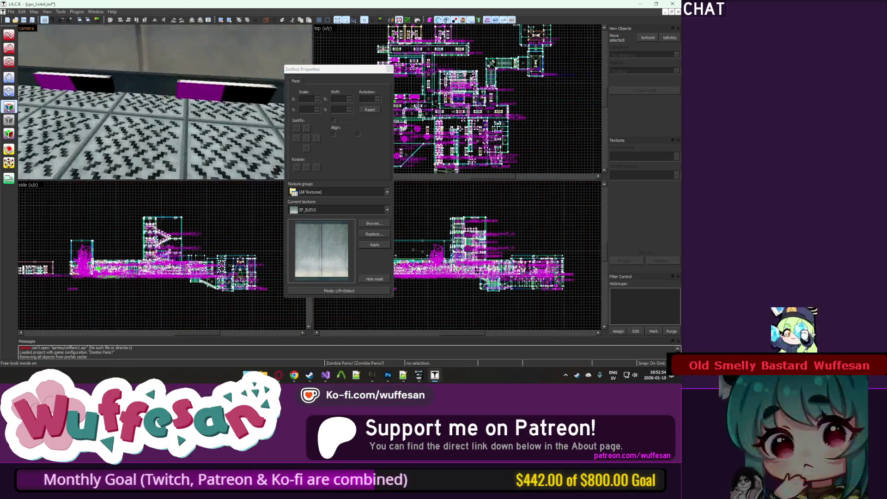
pyautogui.click(187, 135)
pyautogui.scroll(-5, 187, 135)
pyautogui.press('Escape')
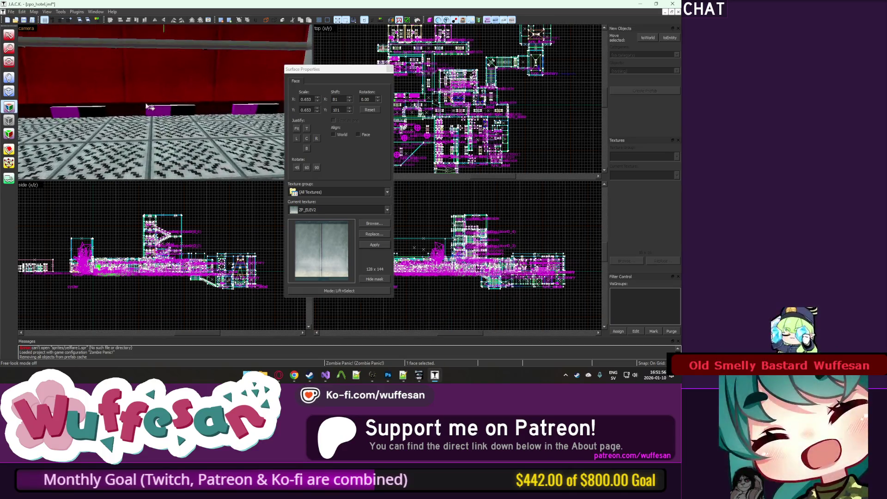
# Select the red-curtain and small magenta faces and make ZP_ELEV1 current.
pyautogui.moveTo(126, 79)
pyautogui.mouseDown()
pyautogui.moveTo(194, 121)
pyautogui.moveTo(234, 111)
pyautogui.mouseUp()
pyautogui.click(194, 121)
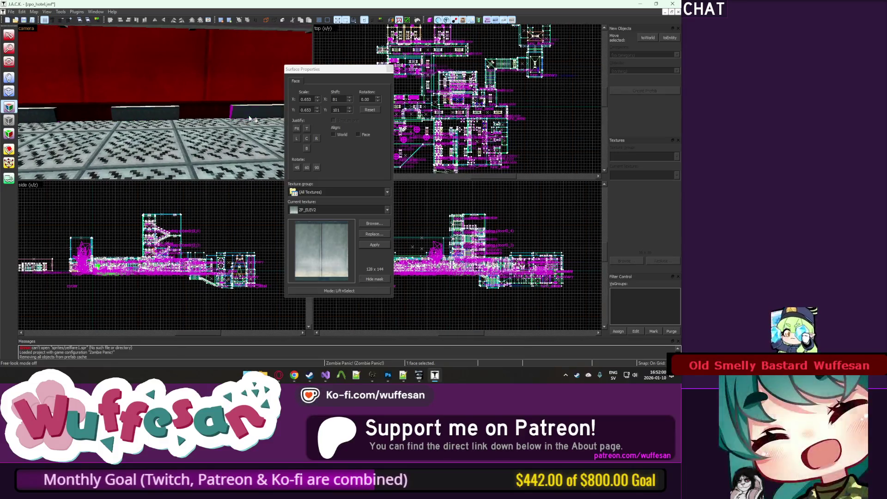
pyautogui.click(234, 111)
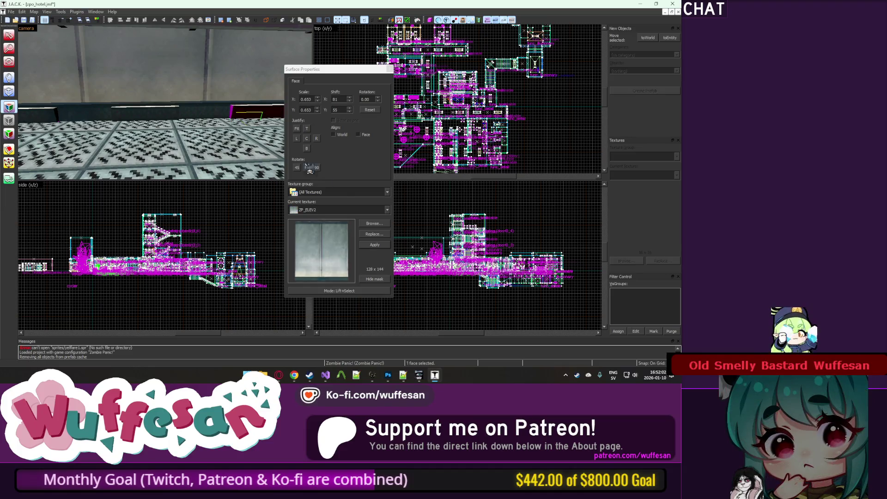
pyautogui.click(373, 223)
pyautogui.doubleClick(594, 41)
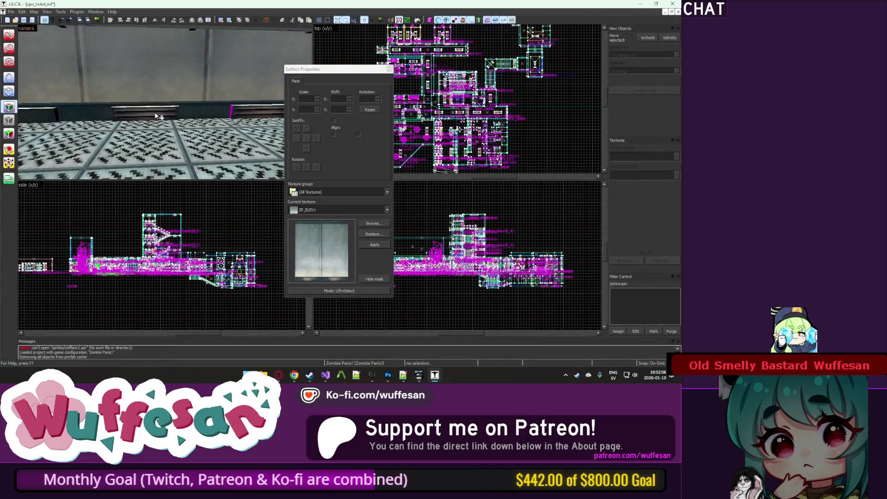
# Free-look around and select the elevator wall solid, then return to face editing.
pyautogui.press('a')
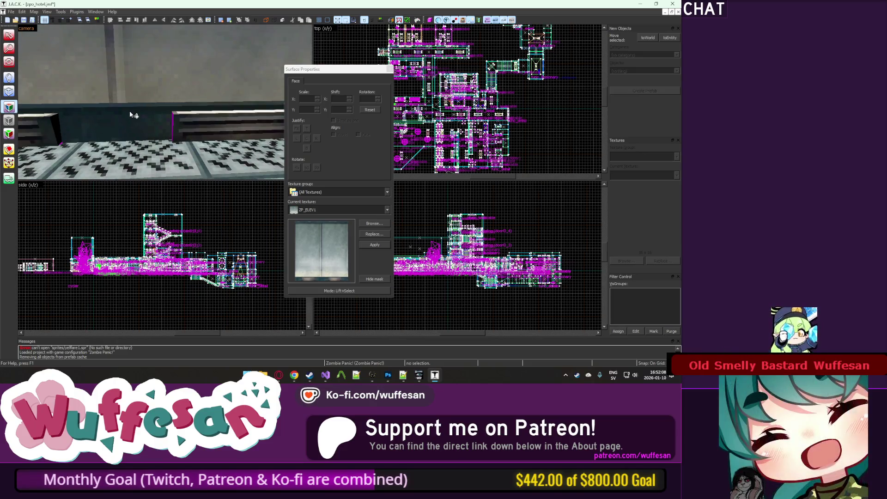
pyautogui.press('z')
pyautogui.press('z')
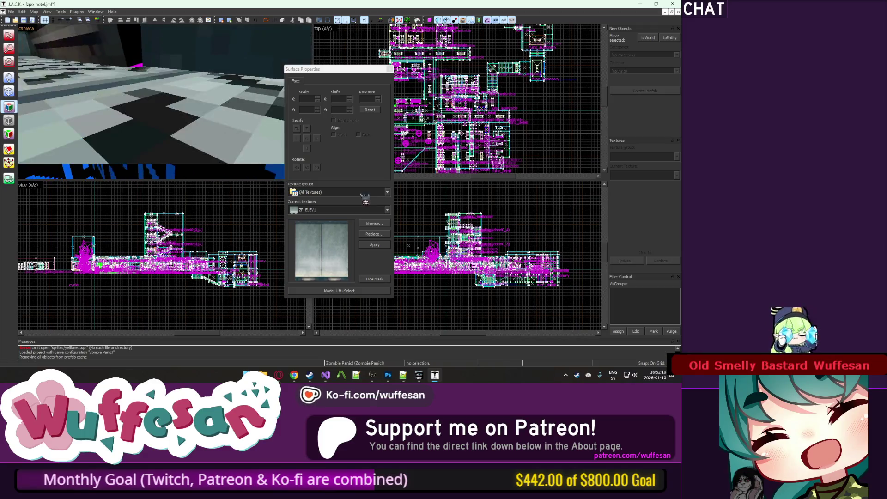
pyautogui.press('Escape')
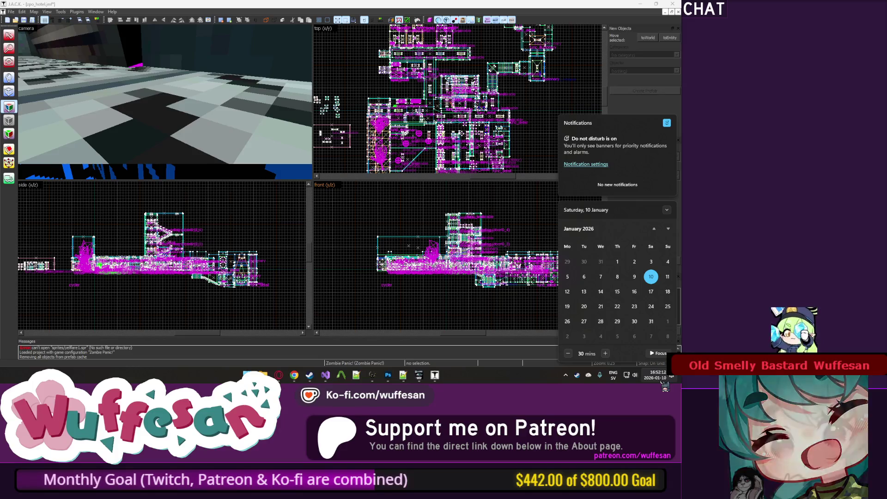
pyautogui.hotkey('shift', 'a')
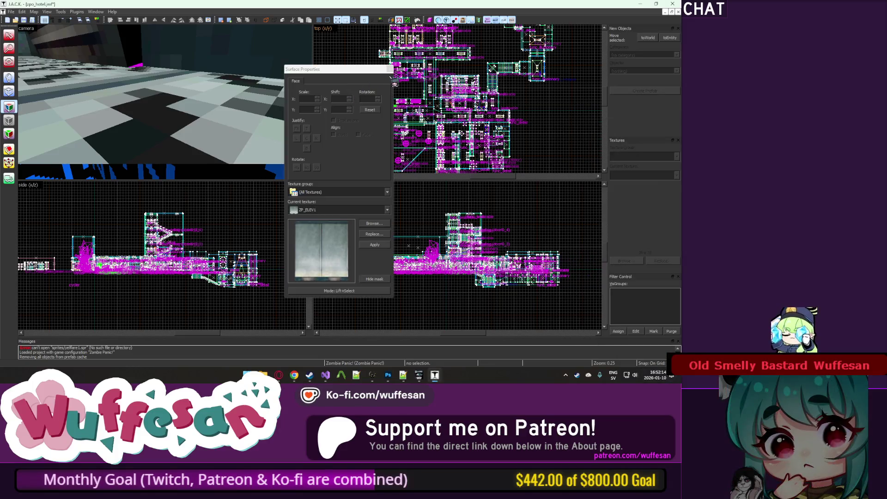
pyautogui.press('Escape')
pyautogui.press('z')
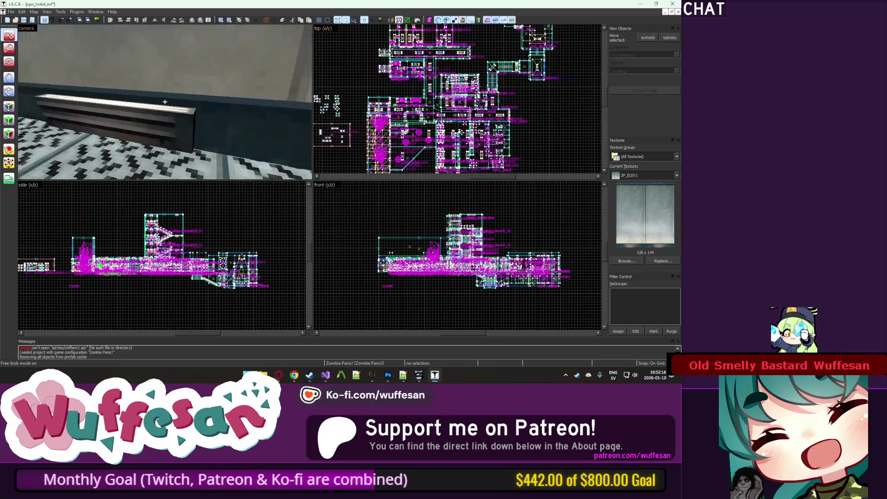
pyautogui.click(165, 101)
pyautogui.press('z')
pyautogui.rightClick(178, 98)
pyautogui.press('Escape')
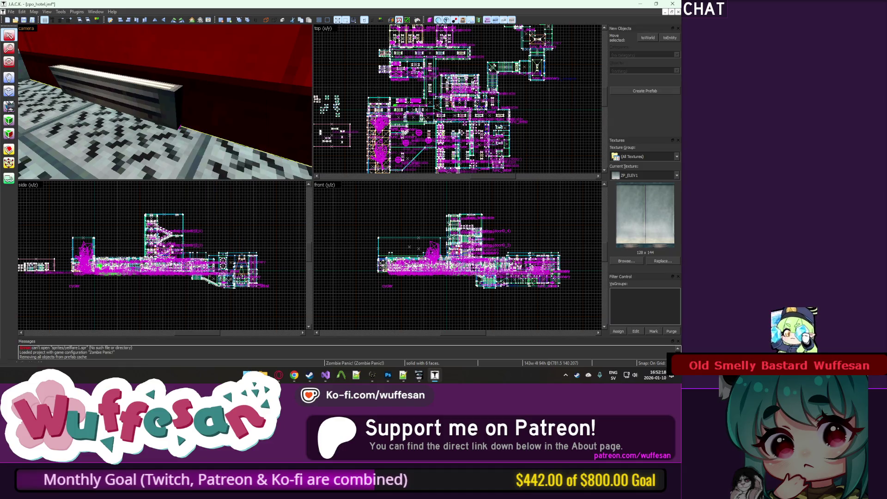
pyautogui.hotkey('shift', 'a')
pyautogui.press('z')
pyautogui.press('z')
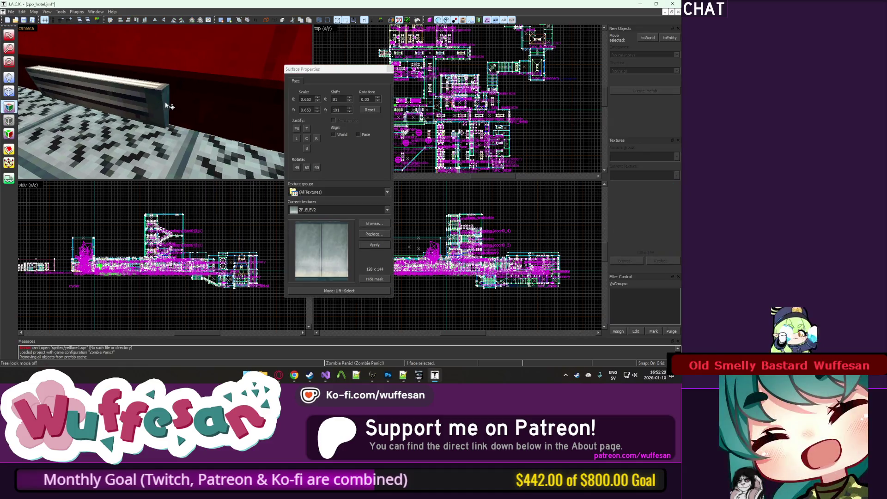
# Move toward the tiled wall and check the elevator and corridor faces using ZP_ELEV1.
pyautogui.press('z')
pyautogui.press('w')
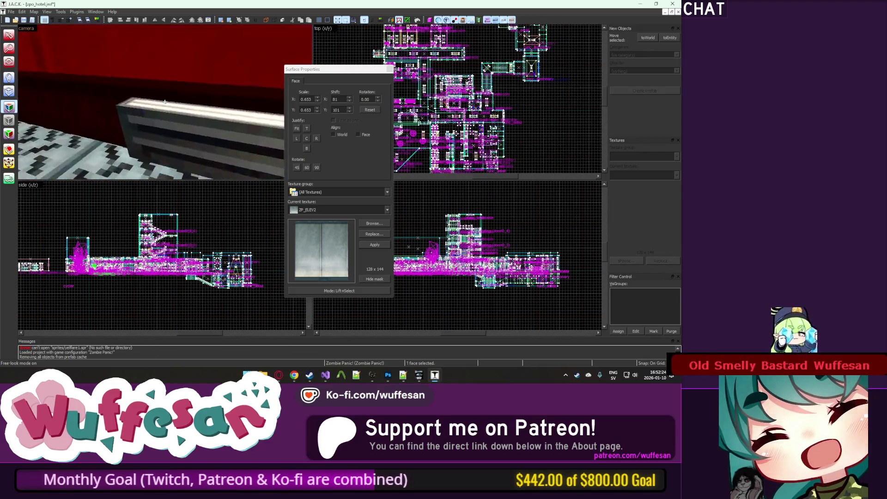
pyautogui.press('d')
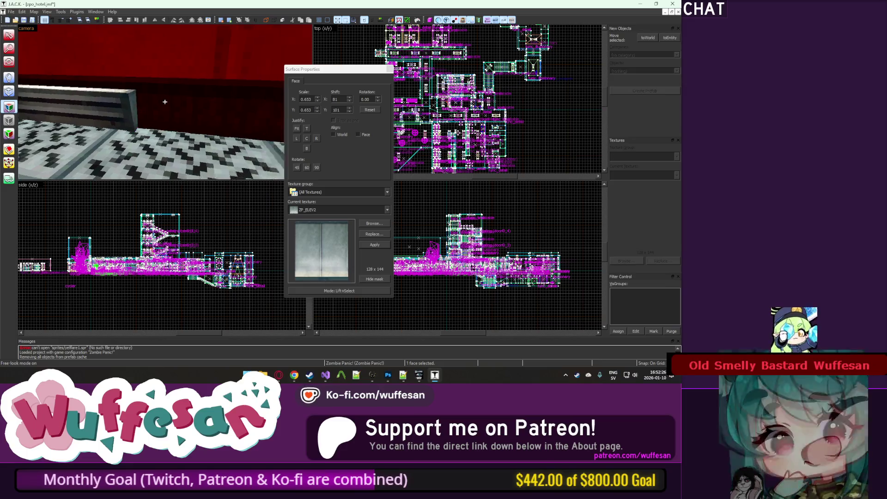
pyautogui.press('w')
pyautogui.press('w')
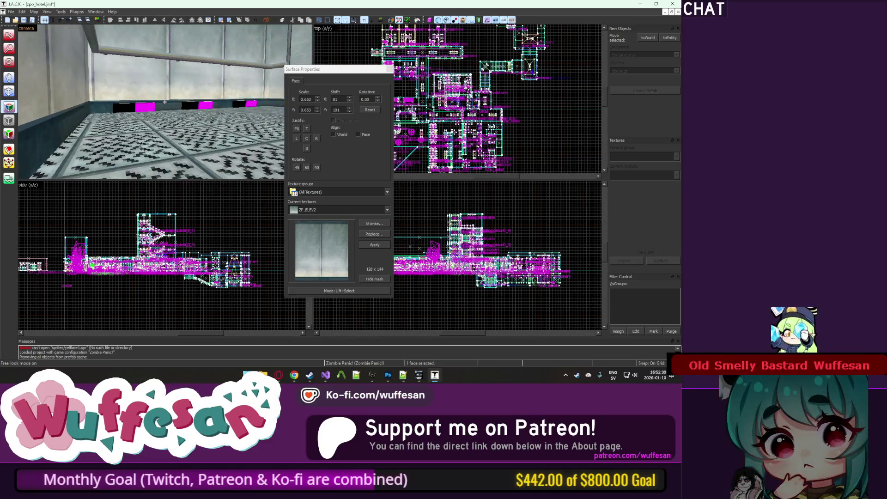
pyautogui.press('w')
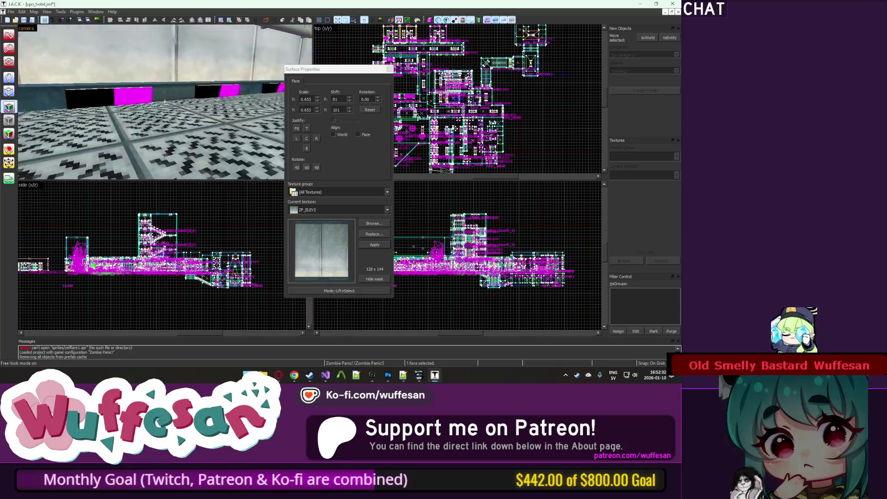
pyautogui.press('w')
pyautogui.press('z')
pyautogui.click(169, 110)
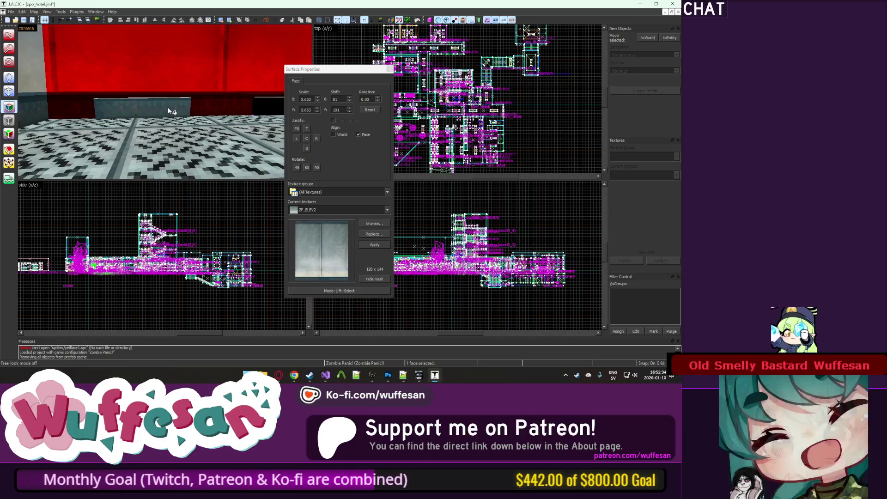
pyautogui.press('z')
pyautogui.press('z')
pyautogui.click(100, 113)
pyautogui.press('Escape')
# Check the red wall faces using ZP_ELEV2 and centre the view on one.
pyautogui.press('z')
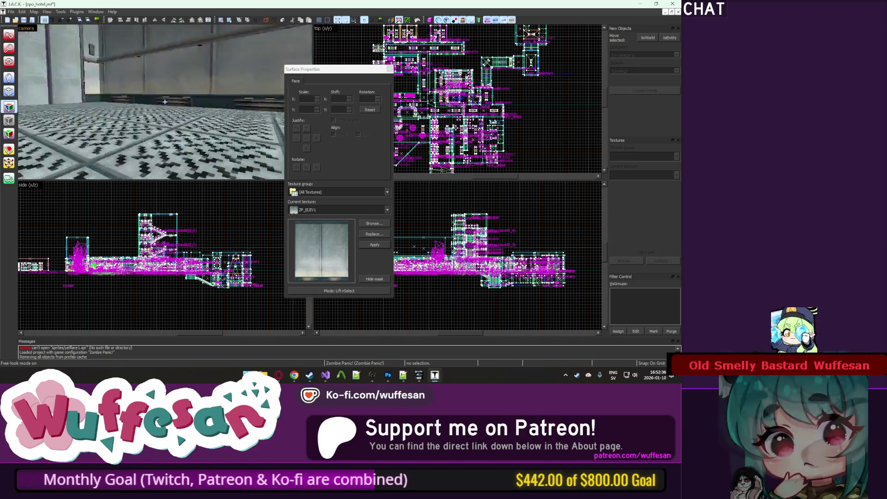
pyautogui.press('z')
pyautogui.press('z')
pyautogui.press('z')
pyautogui.click(119, 112)
pyautogui.press('z')
pyautogui.press('z')
pyautogui.click(137, 103)
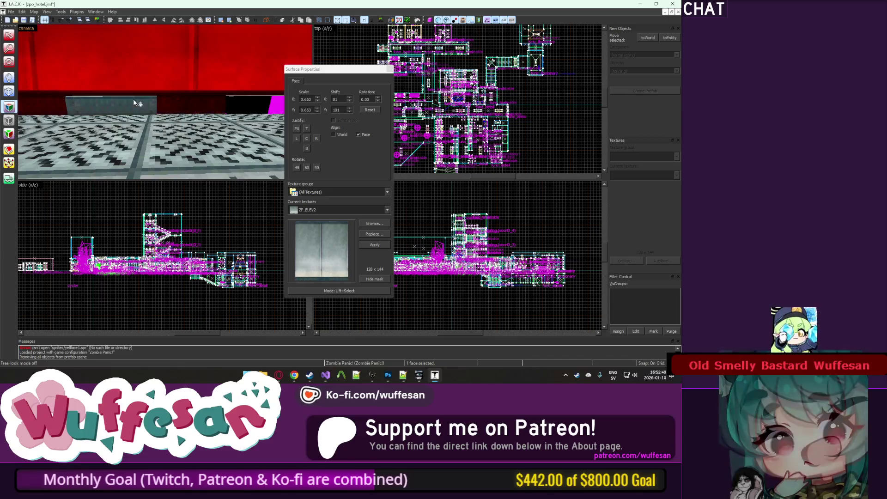
pyautogui.press('Escape')
pyautogui.press('z')
pyautogui.press('z')
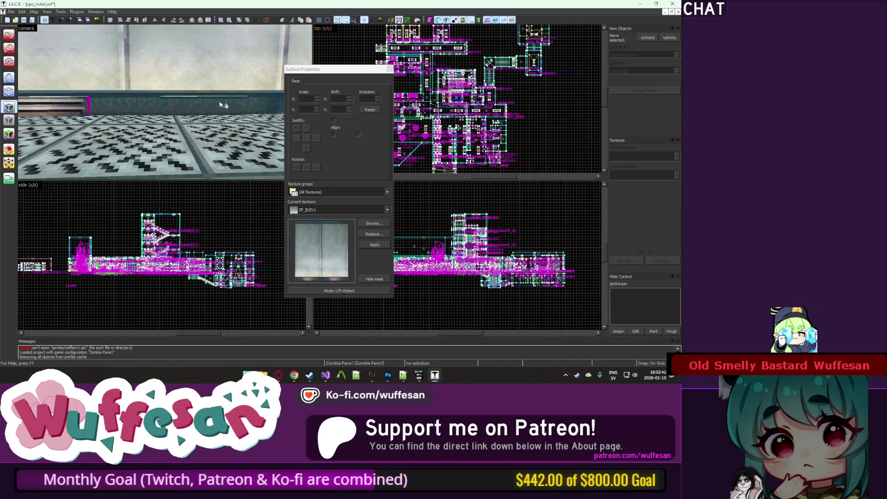
pyautogui.press('z')
pyautogui.press('z')
pyautogui.click(93, 106)
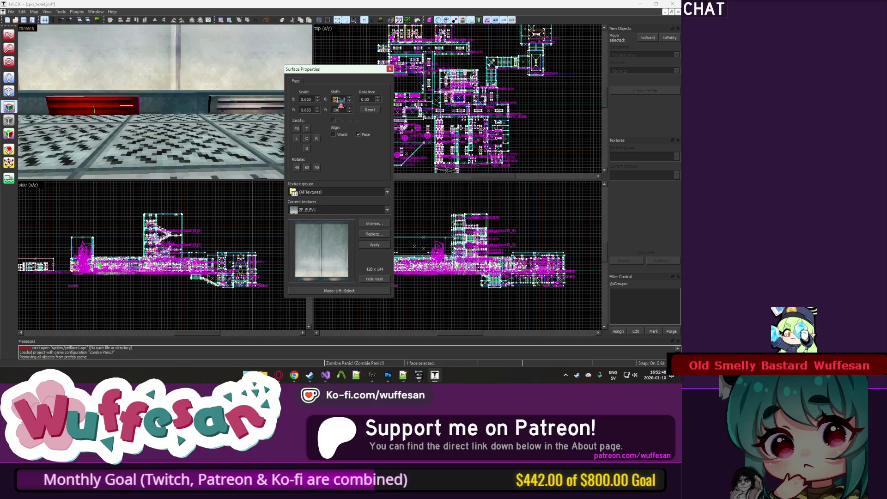
pyautogui.scroll(-2, 342, 100)
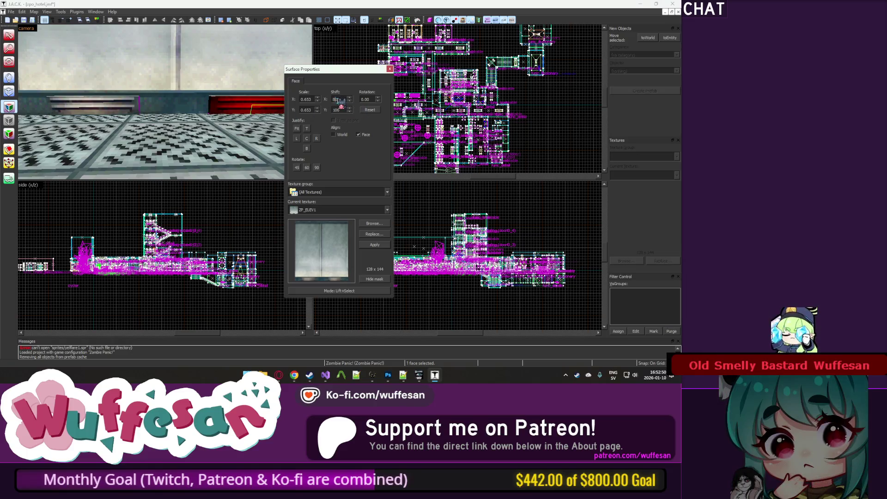
pyautogui.hotkey('ctrl', 'shift', 'e')
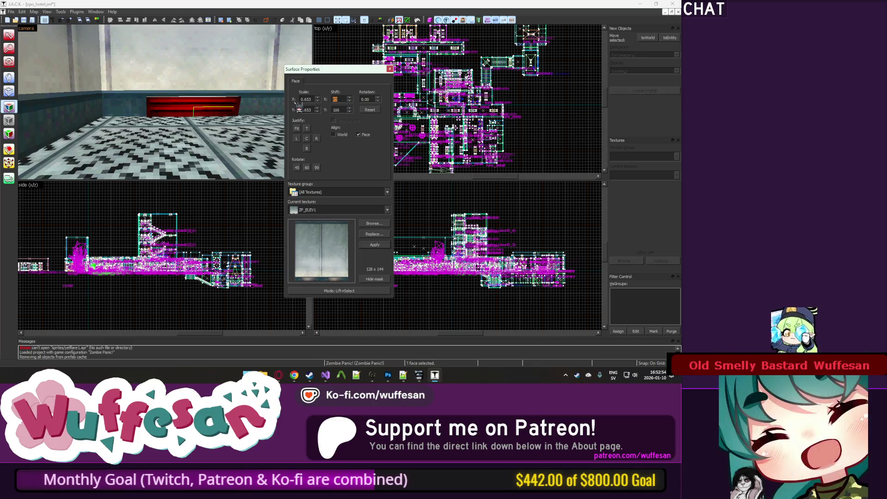
# Inspect the elevator faces near the bench, including a NULL face, then close face editing.
pyautogui.press('z')
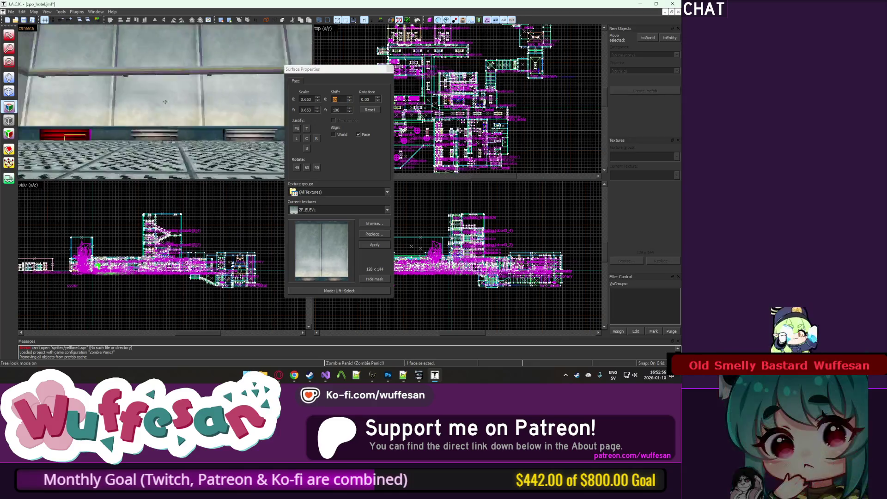
pyautogui.press('z')
pyautogui.click(170, 106)
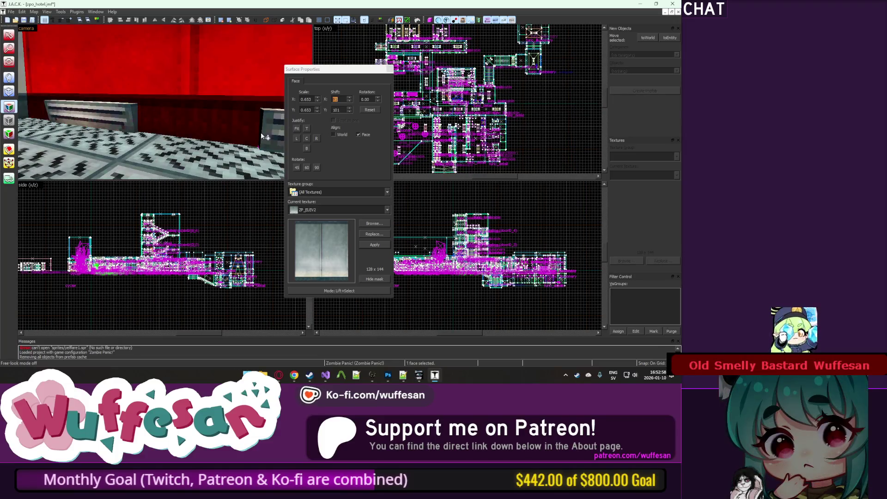
pyautogui.moveTo(261, 120)
pyautogui.mouseDown()
pyautogui.moveTo(143, 95)
pyautogui.moveTo(168, 106)
pyautogui.mouseUp()
pyautogui.moveTo(203, 109)
pyautogui.mouseDown()
pyautogui.moveTo(147, 104)
pyautogui.moveTo(170, 102)
pyautogui.moveTo(165, 118)
pyautogui.mouseUp()
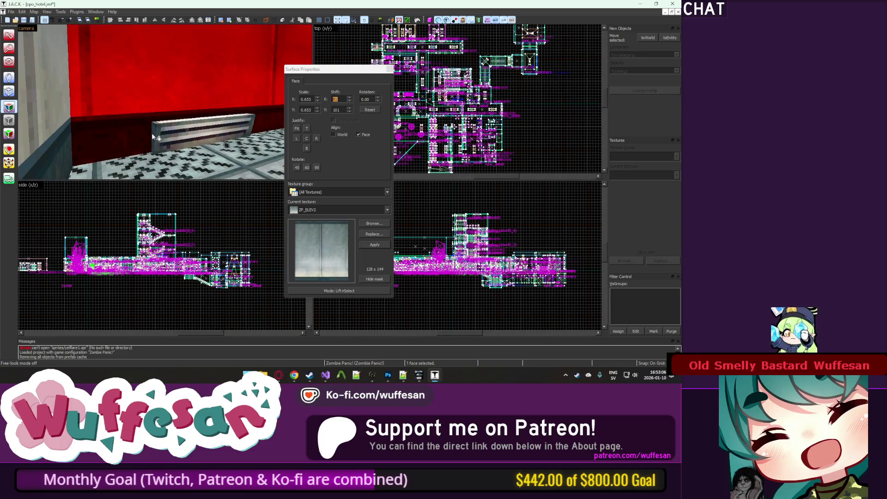
pyautogui.press('z')
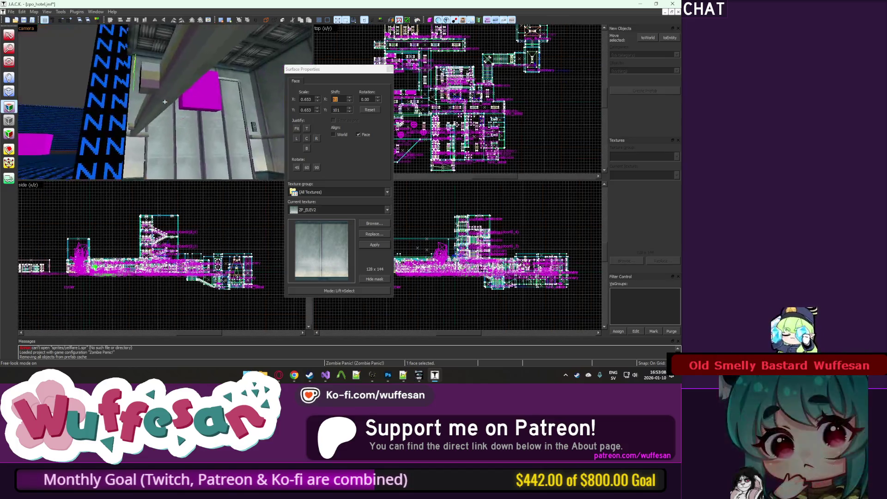
pyautogui.click(165, 102)
pyautogui.press('z')
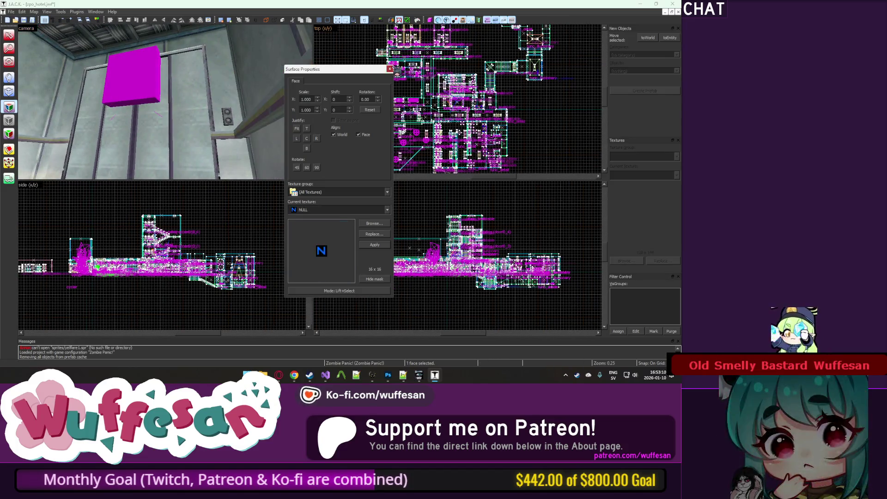
pyautogui.press('Escape')
pyautogui.press('z')
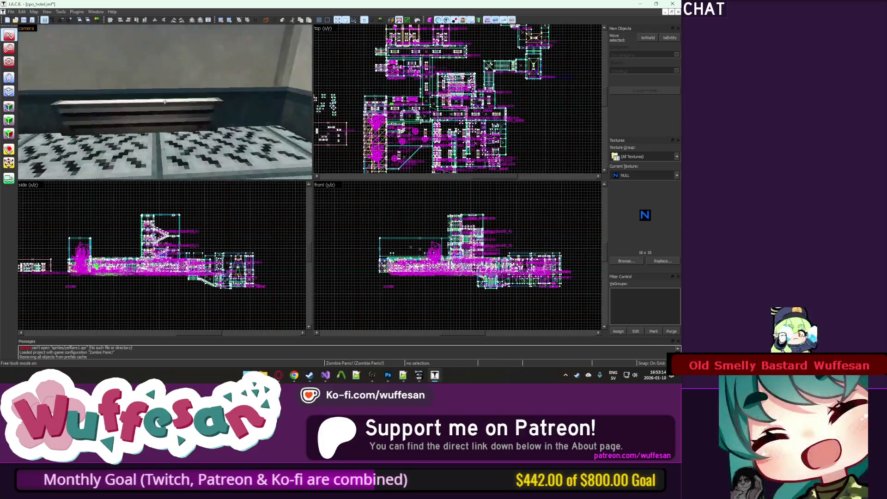
# Unhide all objects, then run the map compile and re-export over the existing file.
pyautogui.press('u')
pyautogui.press('Return')
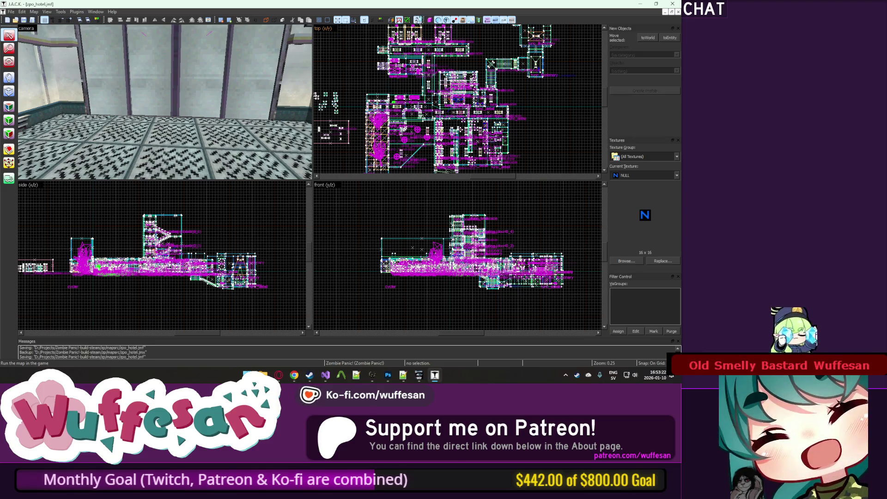
pyautogui.click(418, 20)
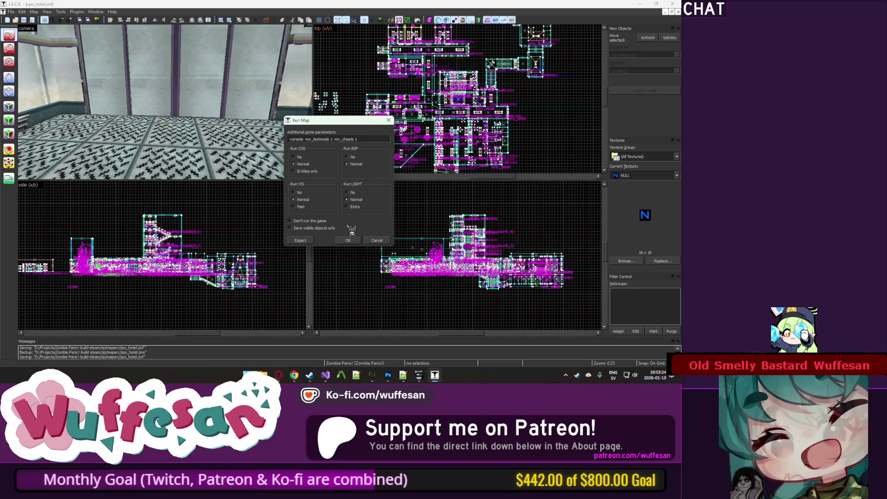
pyautogui.click(348, 240)
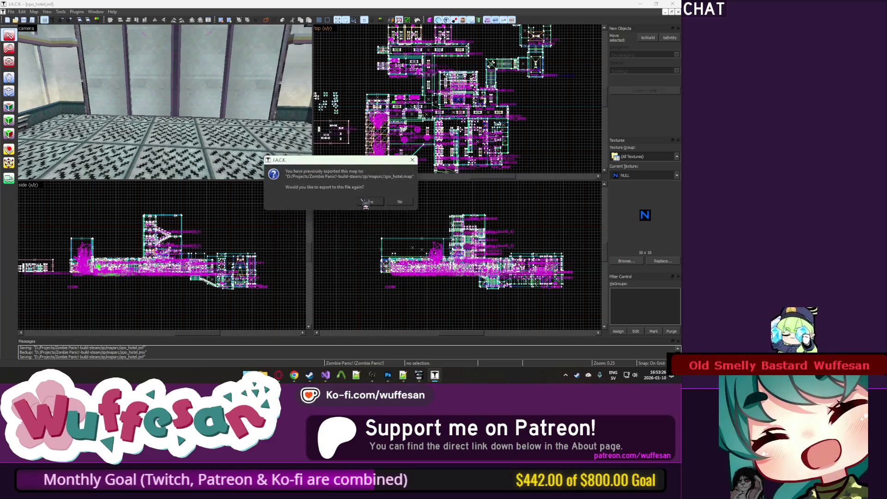
pyautogui.click(370, 201)
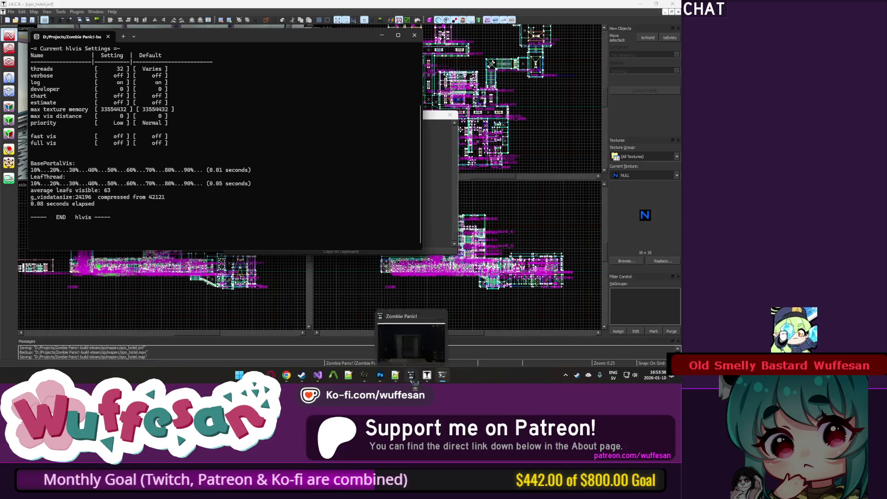
# Load the rebuilt map in the game console with 'changelevel zpo_hotel'.
pyautogui.hotkey('alt', 'Tab')
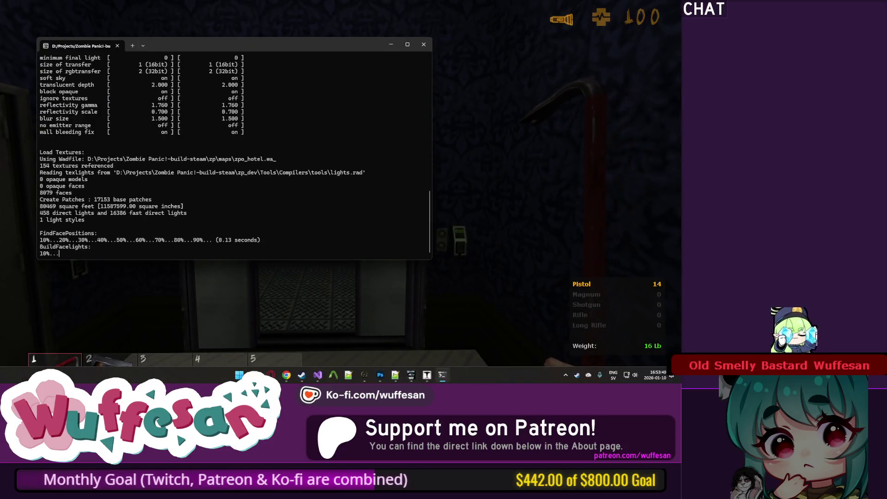
pyautogui.hotkey('alt', 'Tab')
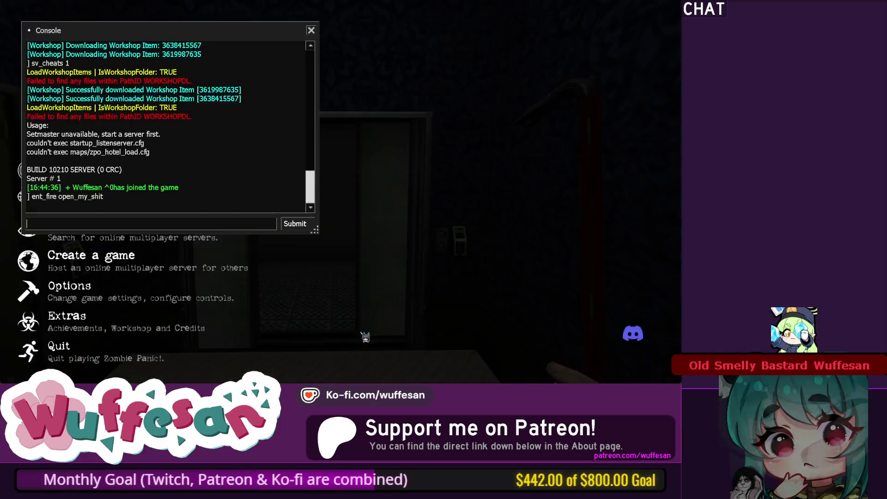
pyautogui.press('Up')
pyautogui.hotkey('ctrl', 'a')
pyautogui.write('ch')
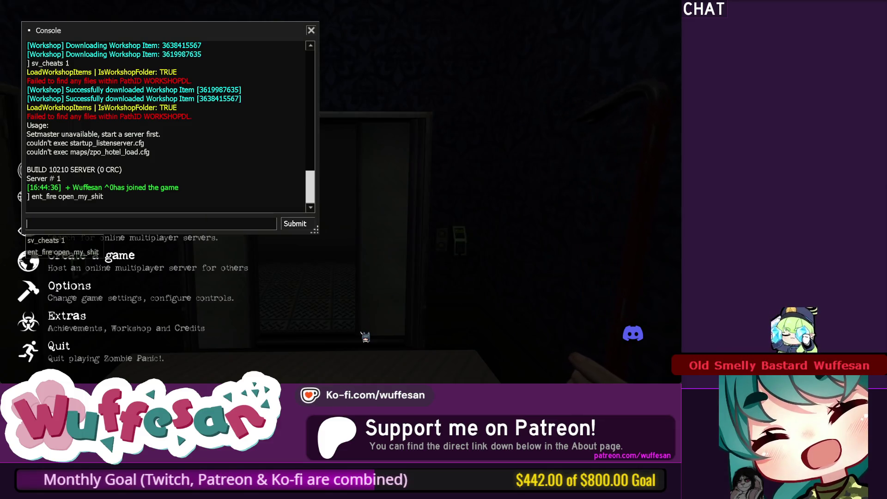
pyautogui.write('angelevel zpo_hotel')
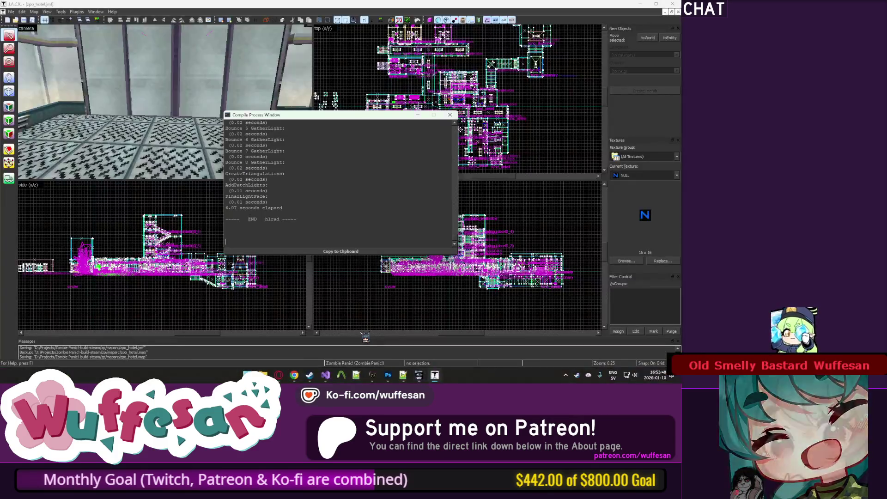
pyautogui.press('Return')
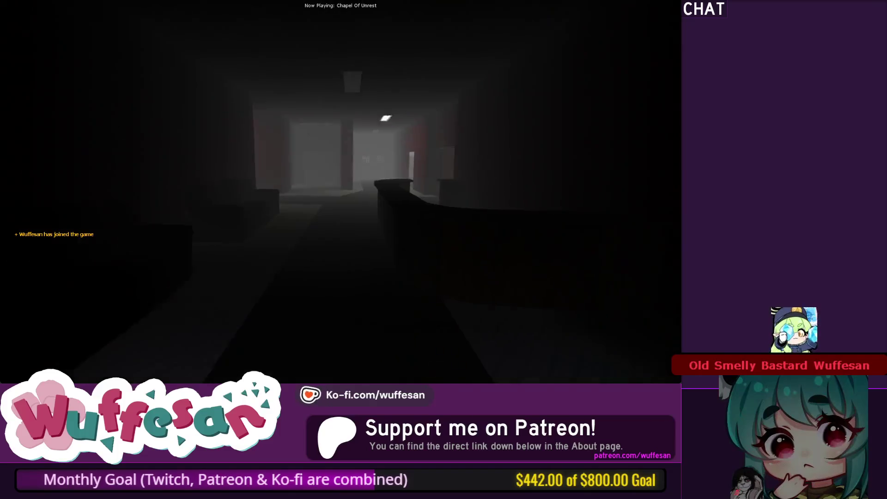
# Walk past the vent grates and down the stairs, then open the double doors by the keypad.
pyautogui.press('w')
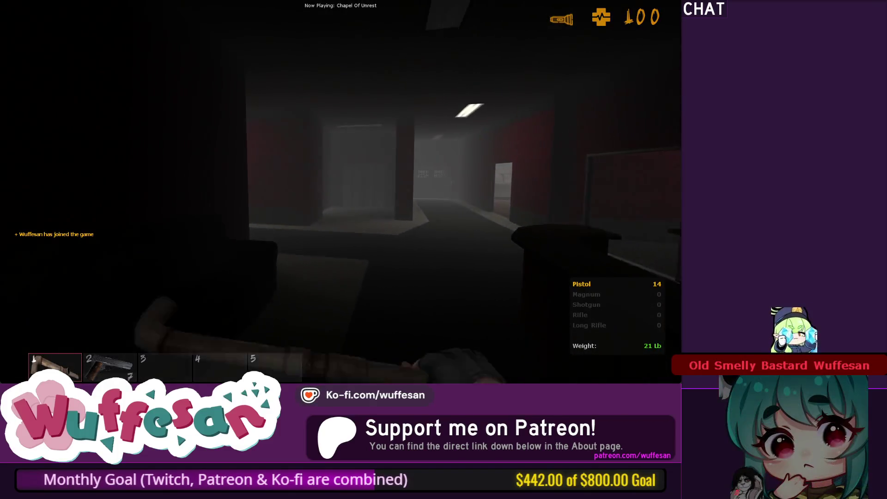
pyautogui.press('w')
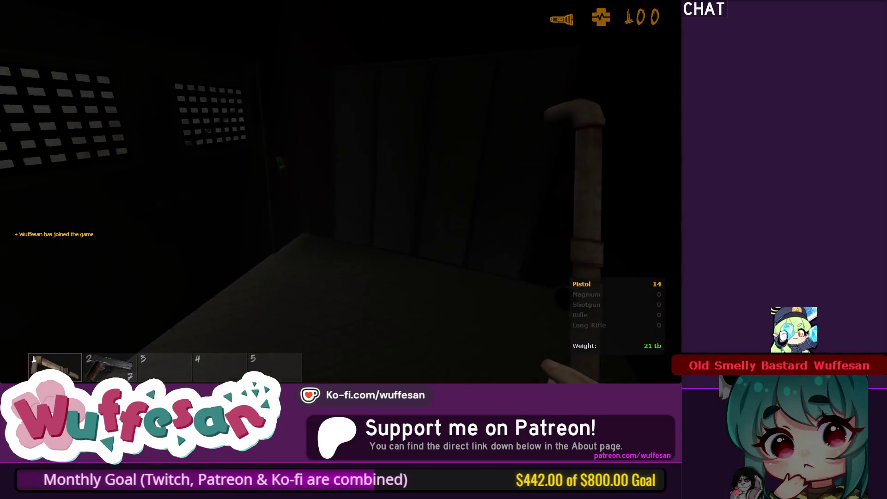
pyautogui.press('w')
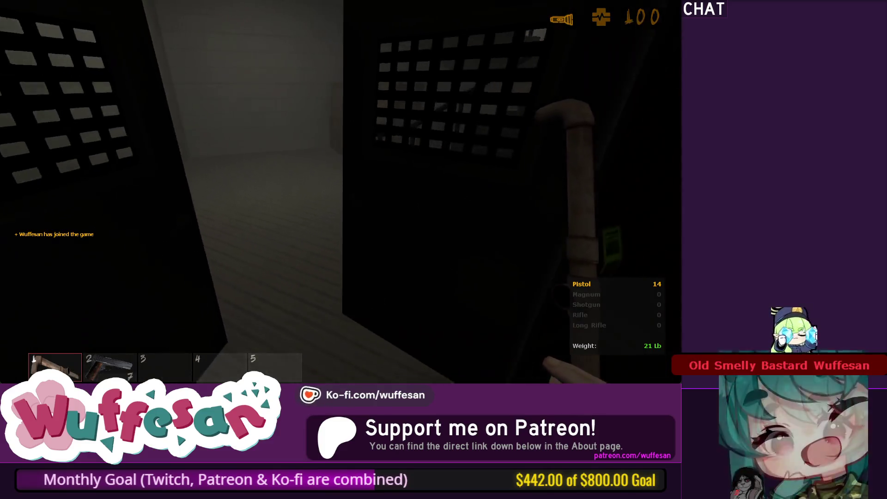
pyautogui.press('w')
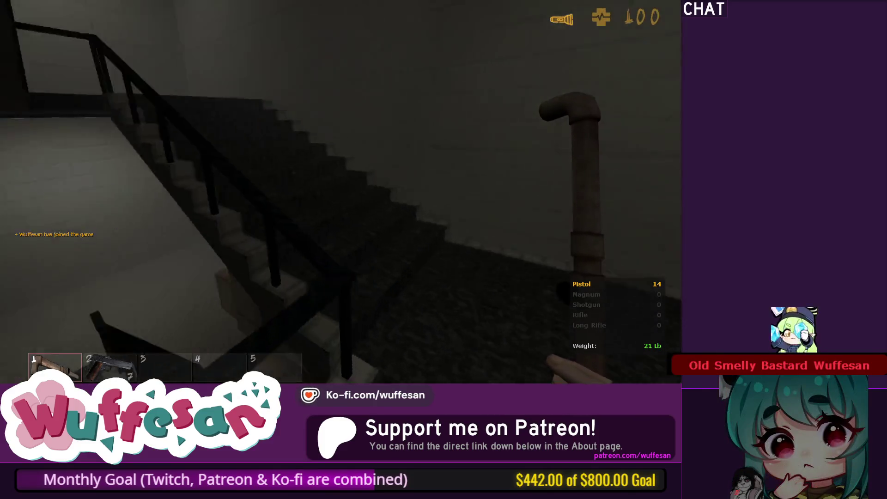
pyautogui.press('w')
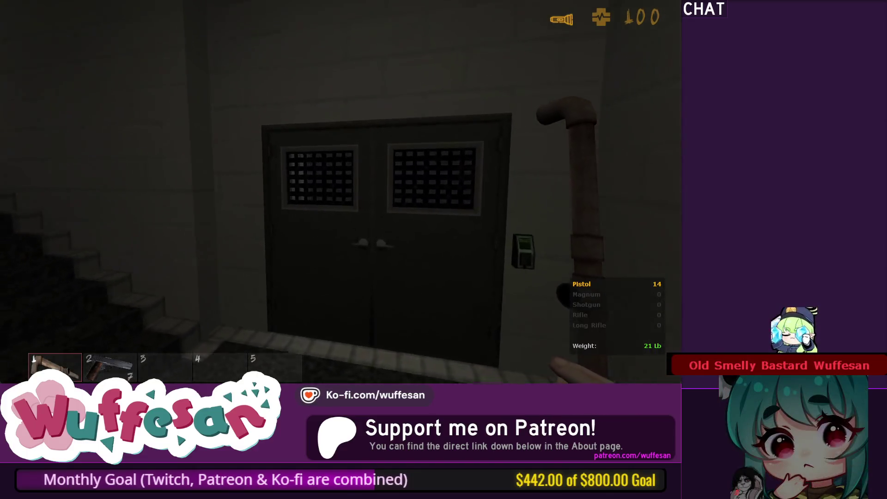
pyautogui.press('e')
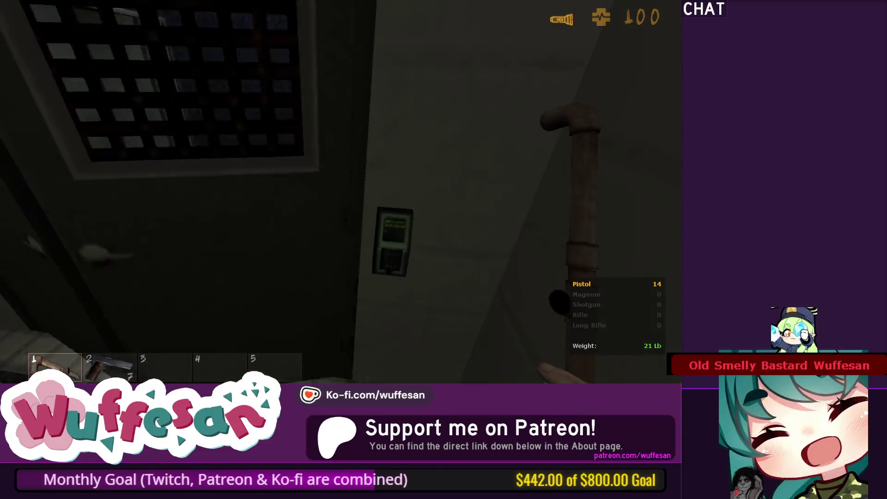
# Cross the lobby into the hotel elevator and inspect its walls with their lit base strips.
pyautogui.press('w')
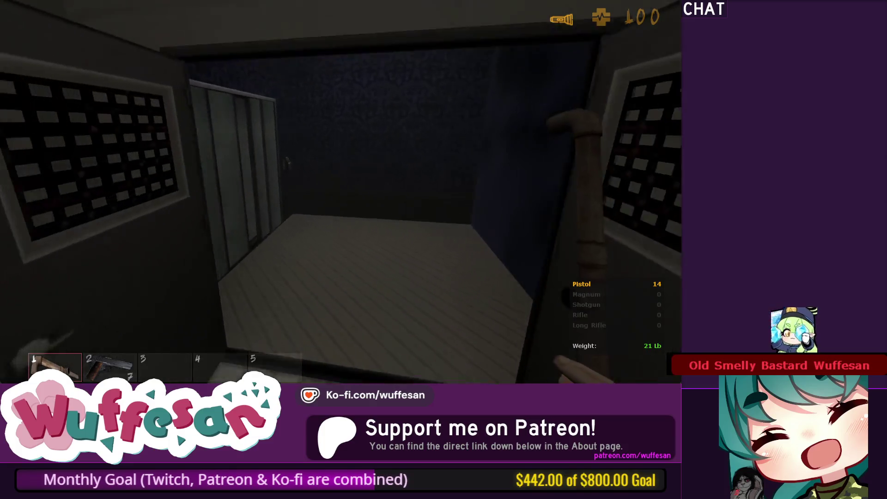
pyautogui.press('d')
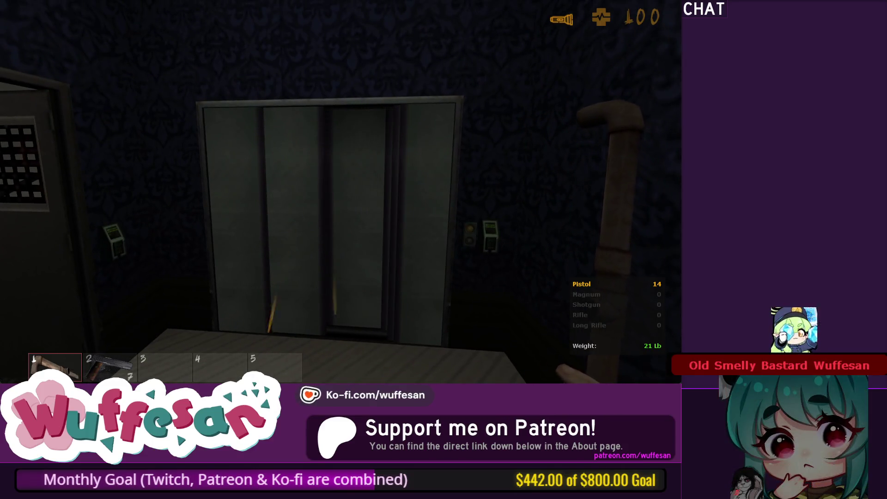
pyautogui.press('w')
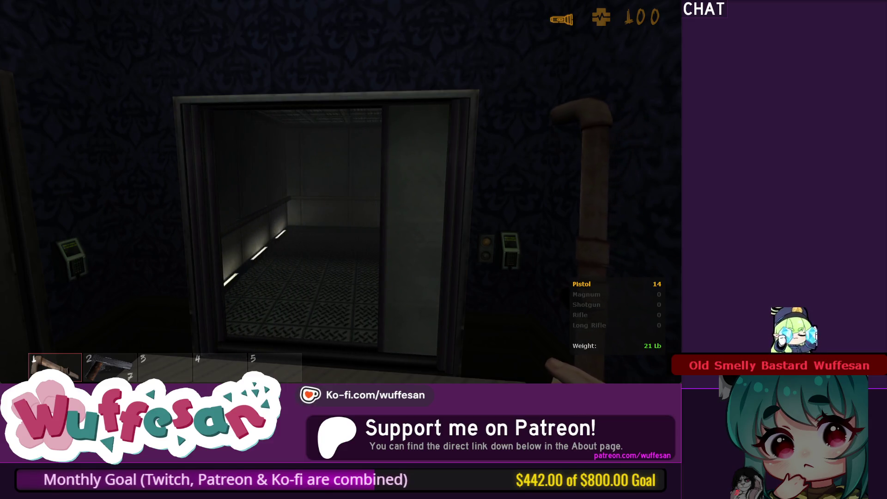
pyautogui.press('w')
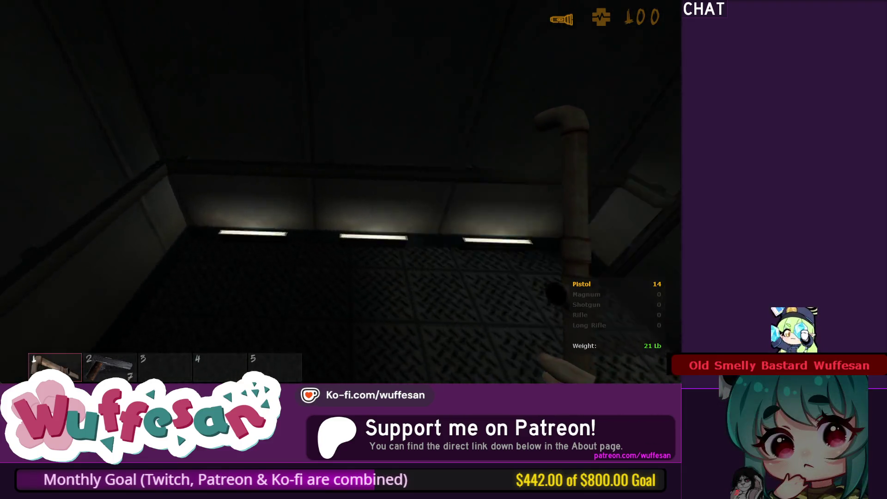
pyautogui.moveTo(340, 191)
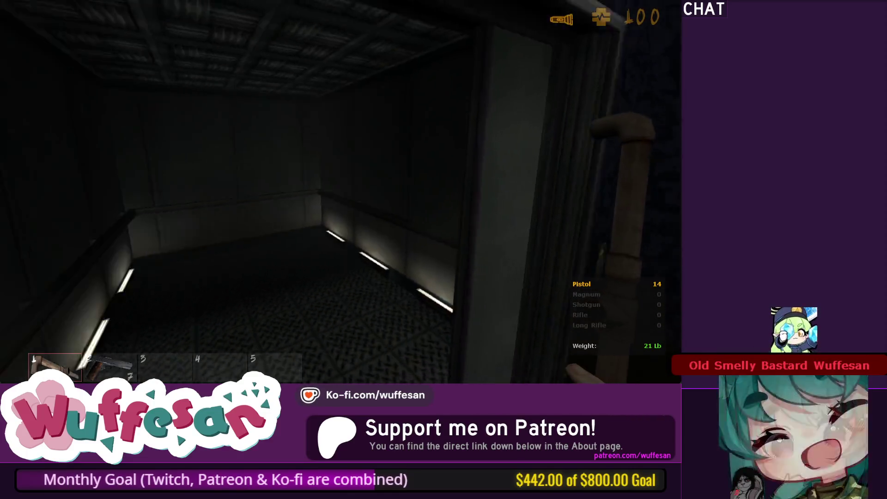
pyautogui.press('w')
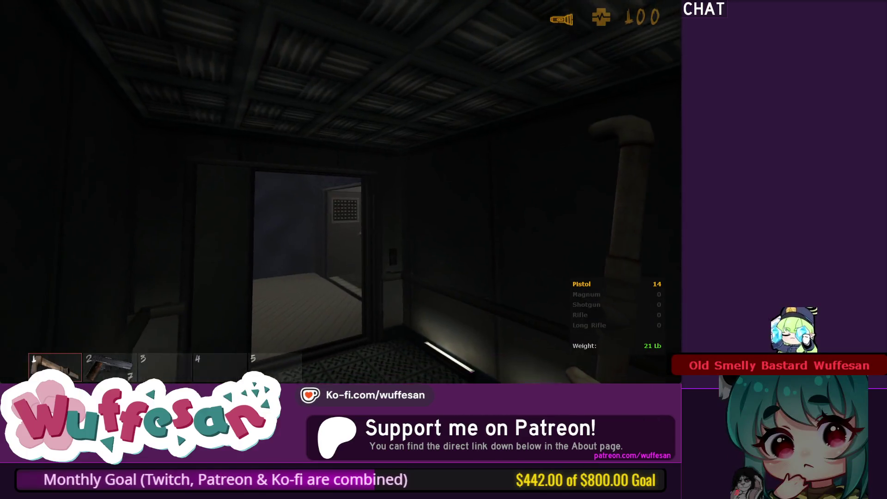
pyautogui.press('w')
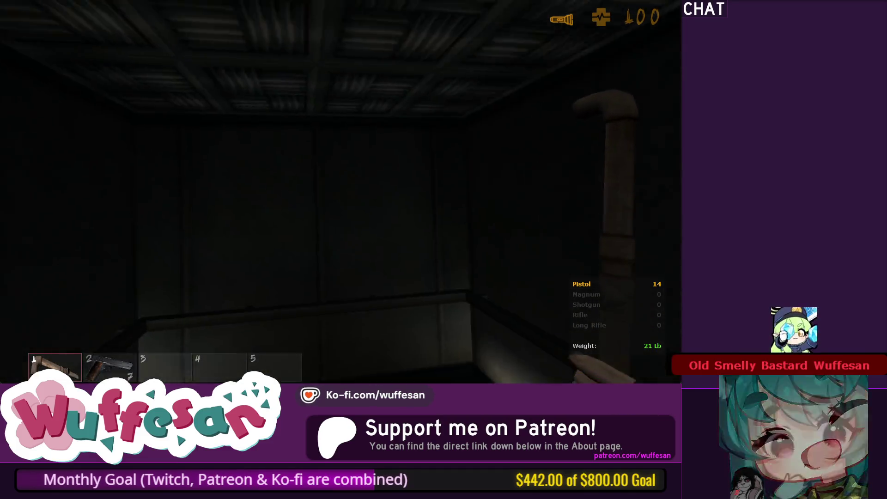
pyautogui.press('w')
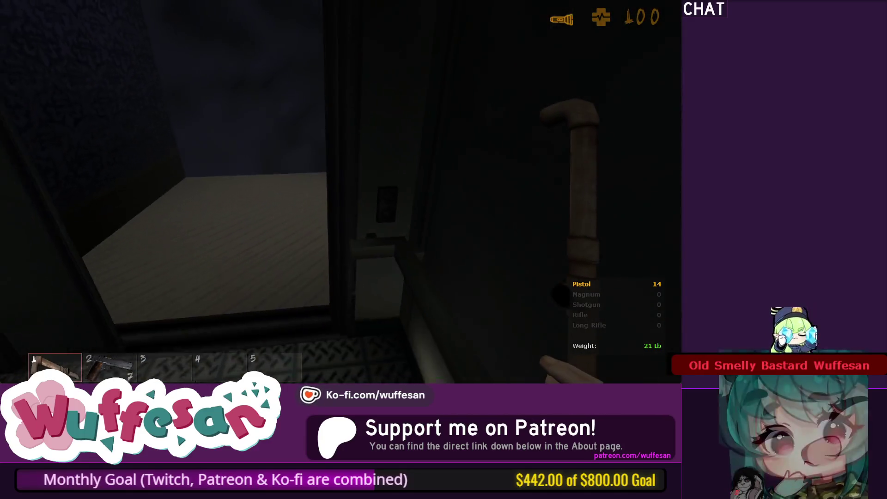
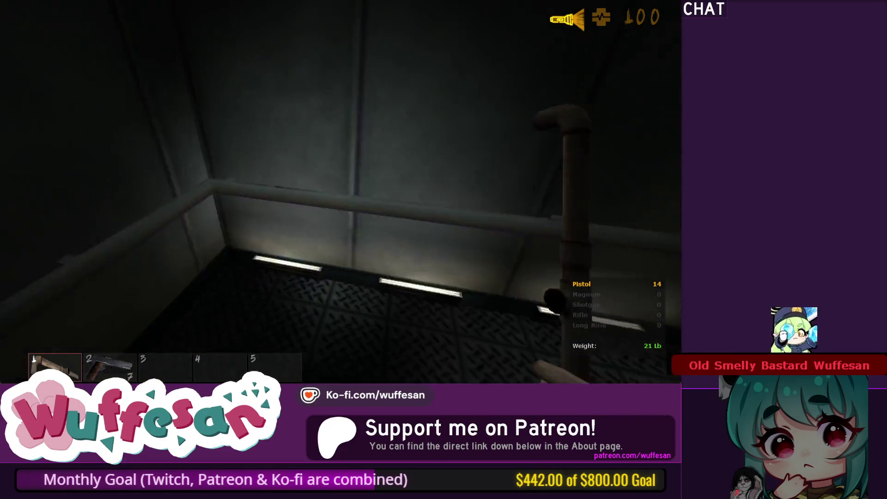
# Walk out of the hotel elevator into the stairwell, then switch back to J.A.C.K.
pyautogui.press('f')
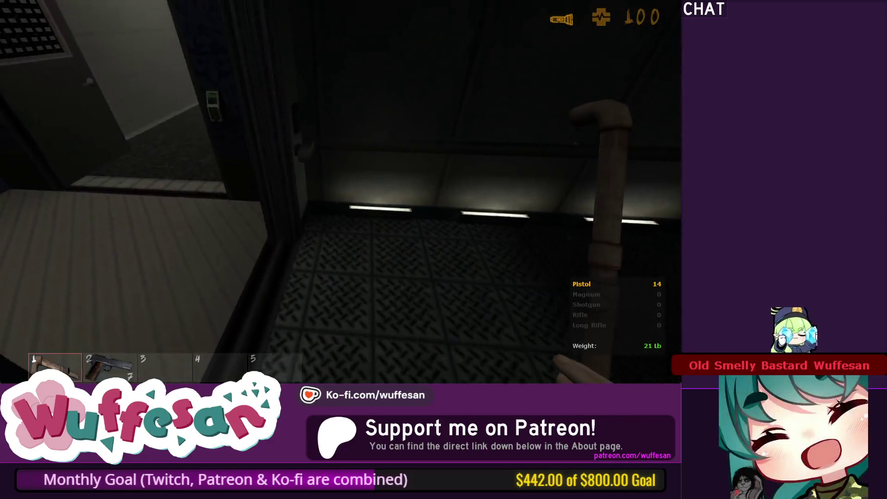
pyautogui.press('f')
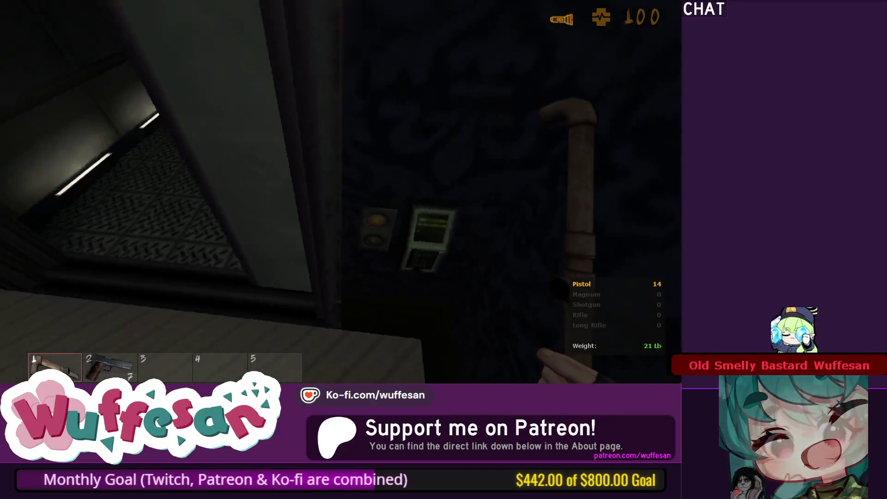
pyautogui.press('w')
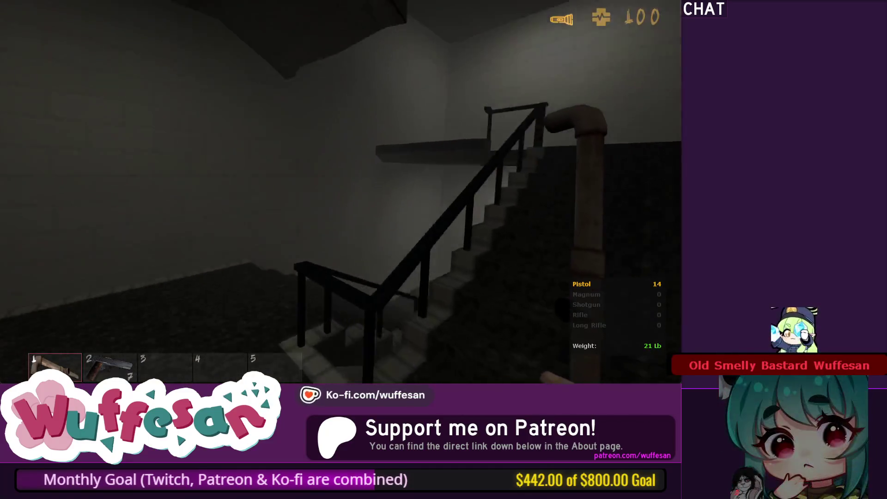
pyautogui.press('w')
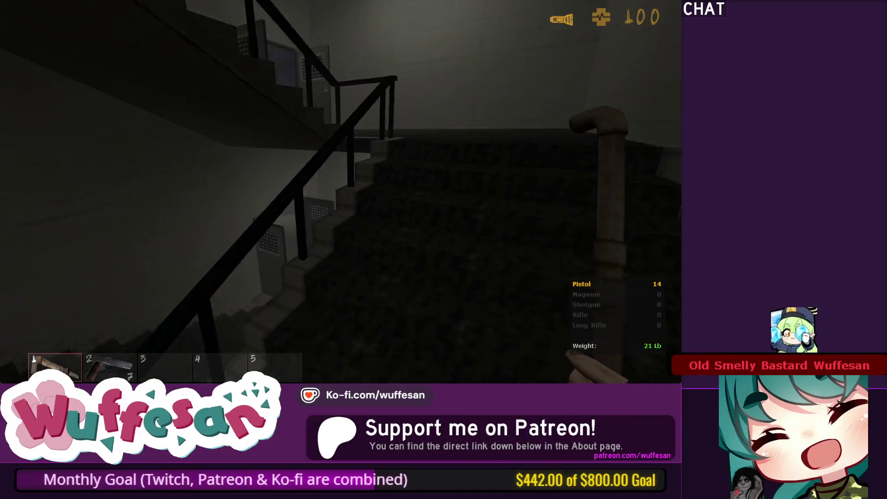
pyautogui.hotkey('alt', 'Tab')
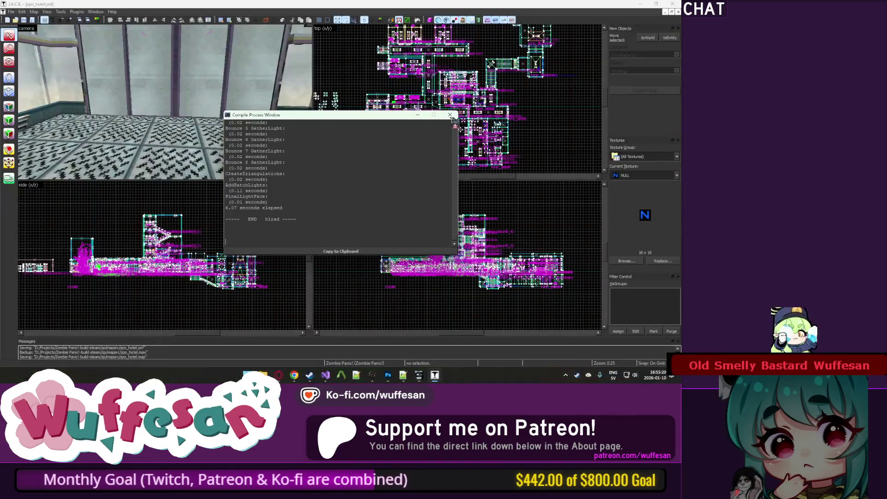
# Fly the 3D camera to the elevator button wall and open the func_button's properties.
pyautogui.press('z')
pyautogui.press('w')
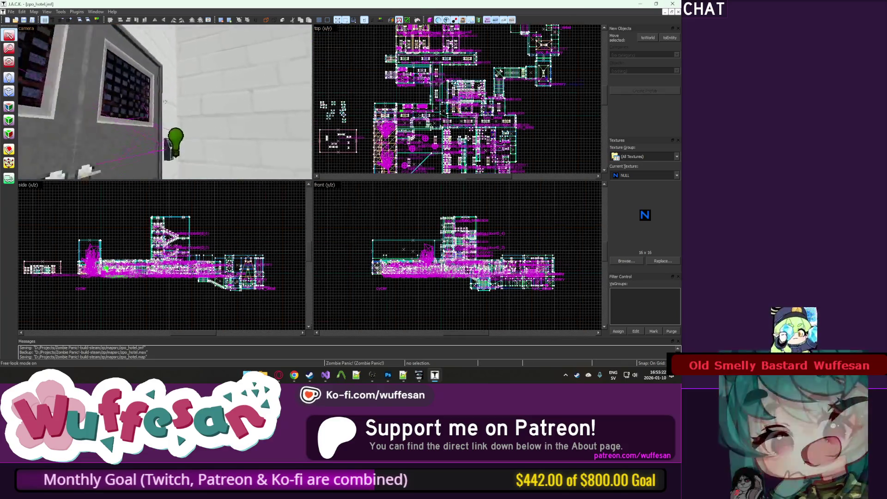
pyautogui.press('z')
pyautogui.doubleClick(159, 256)
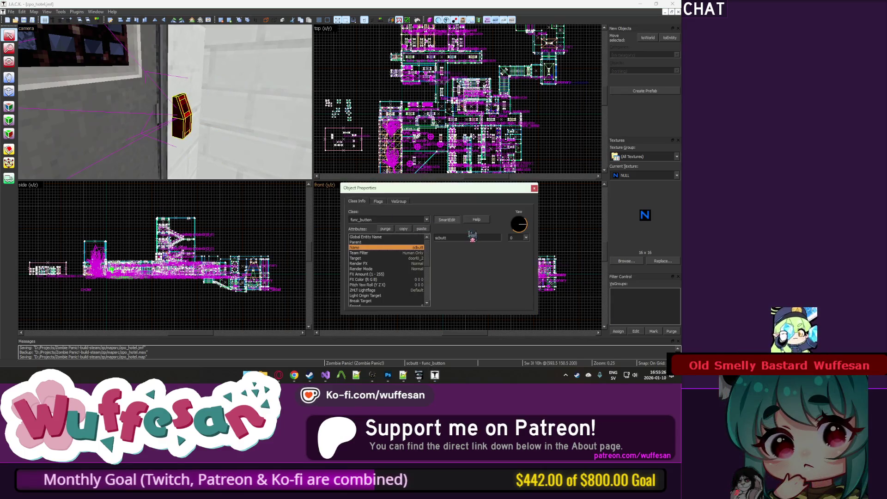
pyautogui.press('Return')
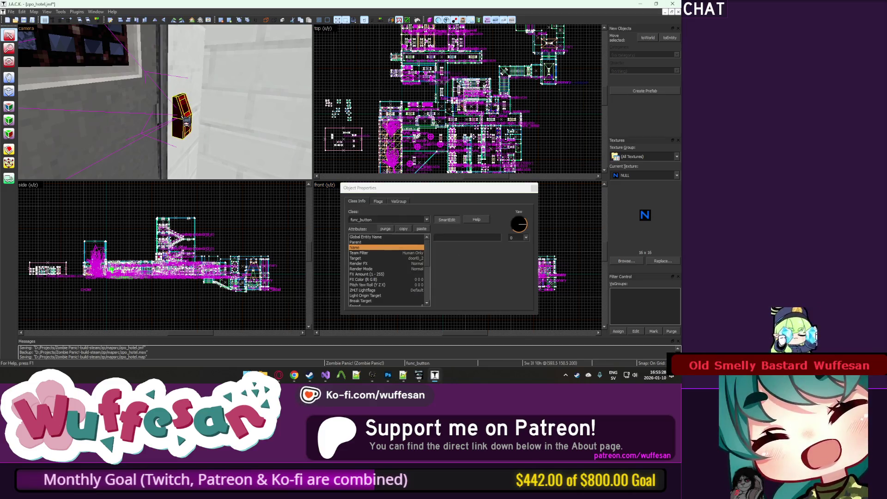
pyautogui.press('z')
pyautogui.press('w')
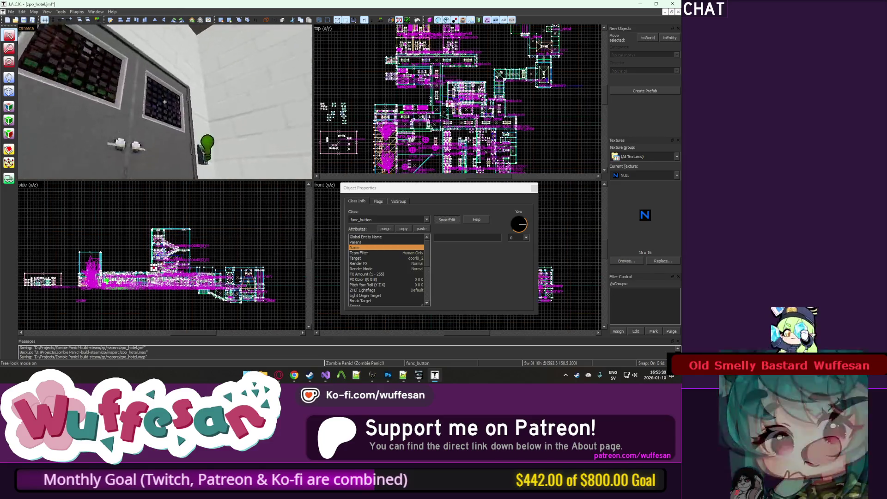
pyautogui.press('z')
pyautogui.hotkey('ctrl', 'z')
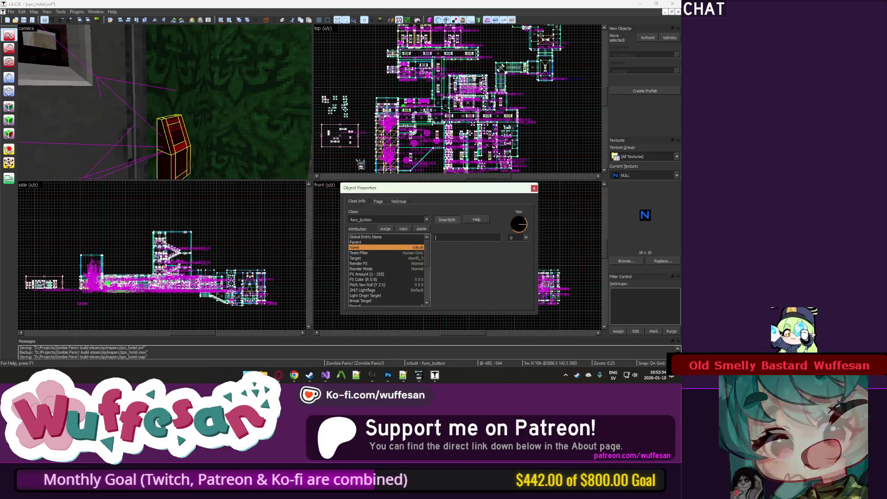
# Replace the button name scbutt with scbutt2, then close the properties and deselect.
pyautogui.press('Return')
pyautogui.press('z')
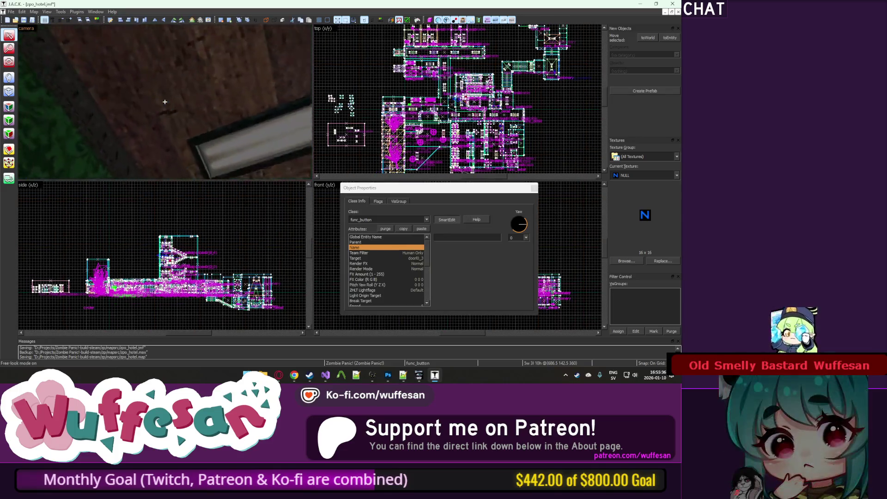
pyautogui.write('zscbutt2')
pyautogui.press('Return')
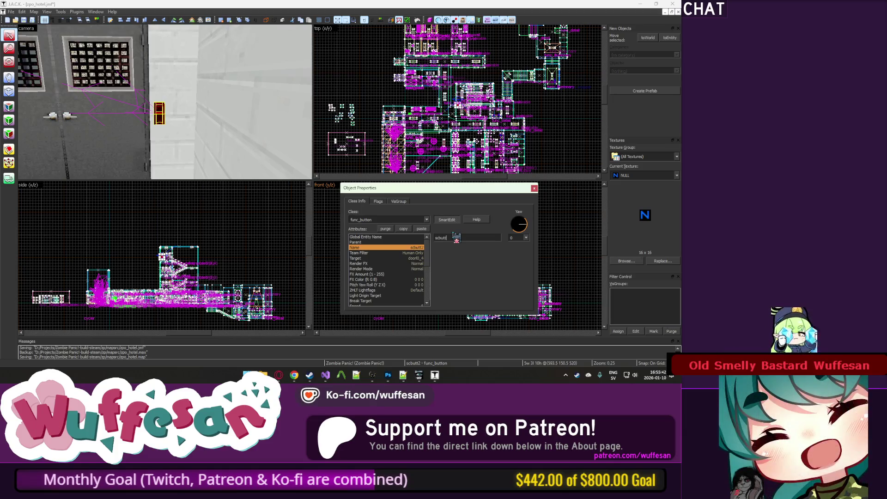
pyautogui.click(535, 188)
pyautogui.press('Escape')
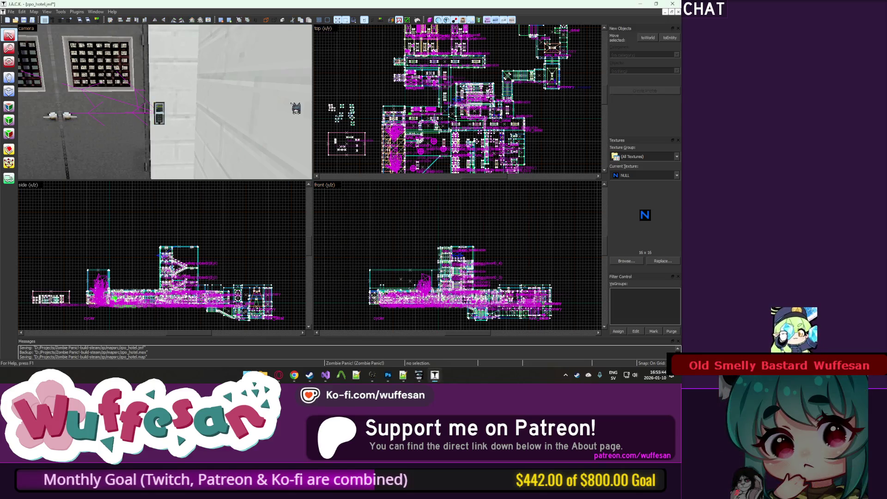
# Unhide hidden objects and select the func_detail on the wallpapered wall near the elevator.
pyautogui.press('u')
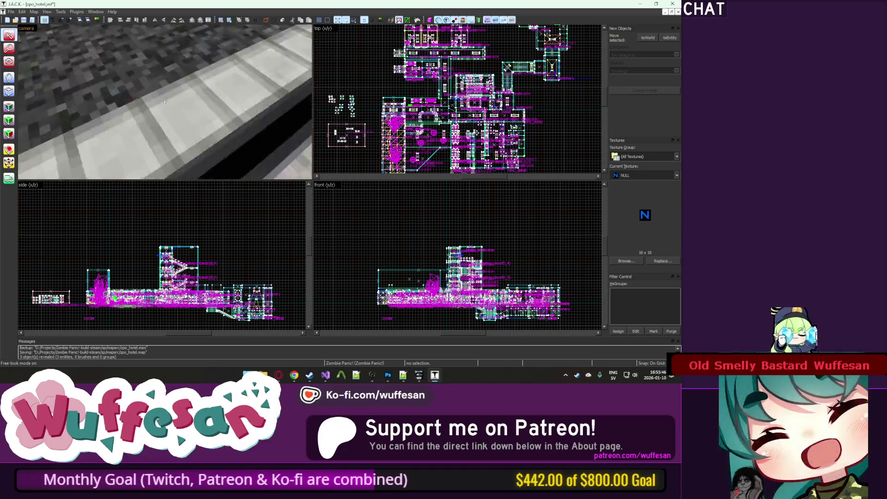
pyautogui.press('w')
pyautogui.press('w')
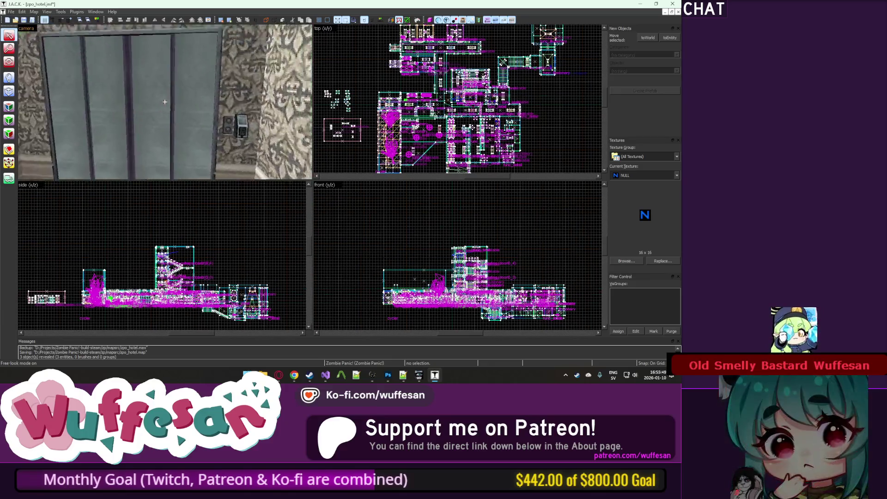
pyautogui.press('z')
pyautogui.click(203, 83)
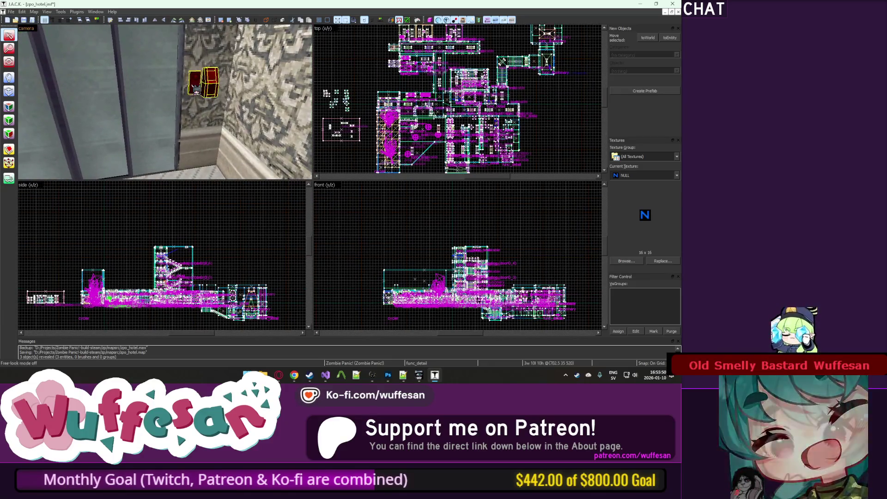
# Fly the camera overhead across the blue blocks and red-walled corridors of the map.
pyautogui.press('w')
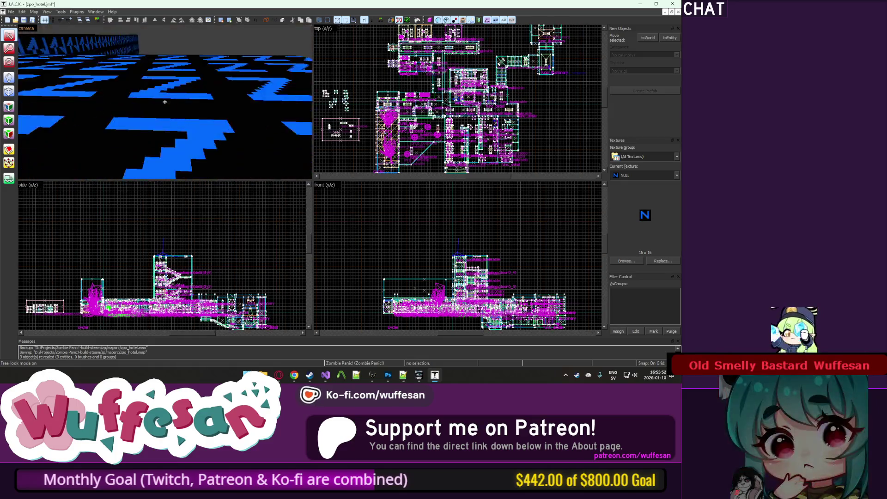
pyautogui.press('w')
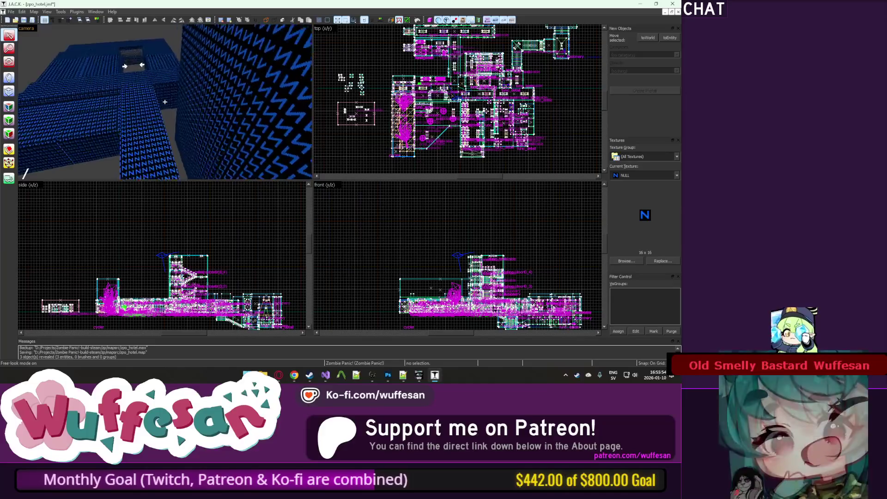
pyautogui.press('z')
pyautogui.press('z')
pyautogui.press('w')
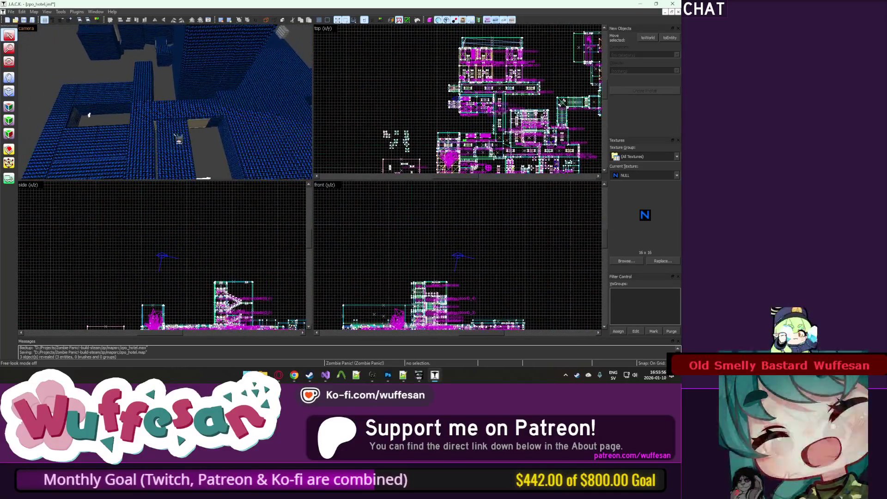
pyautogui.press('s')
pyautogui.press('z')
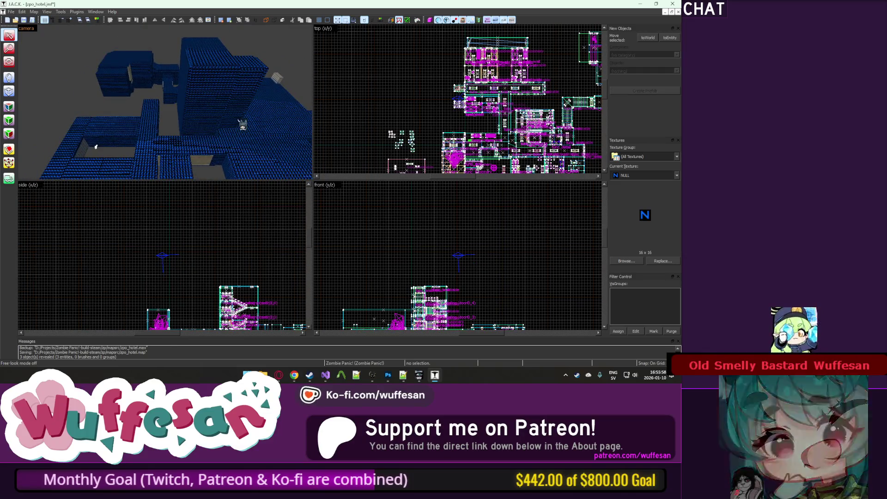
pyautogui.press('w')
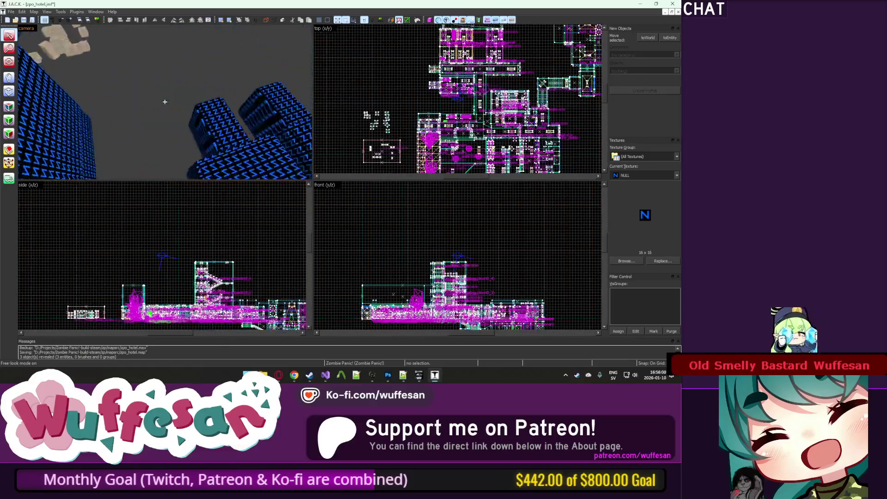
pyautogui.press('w')
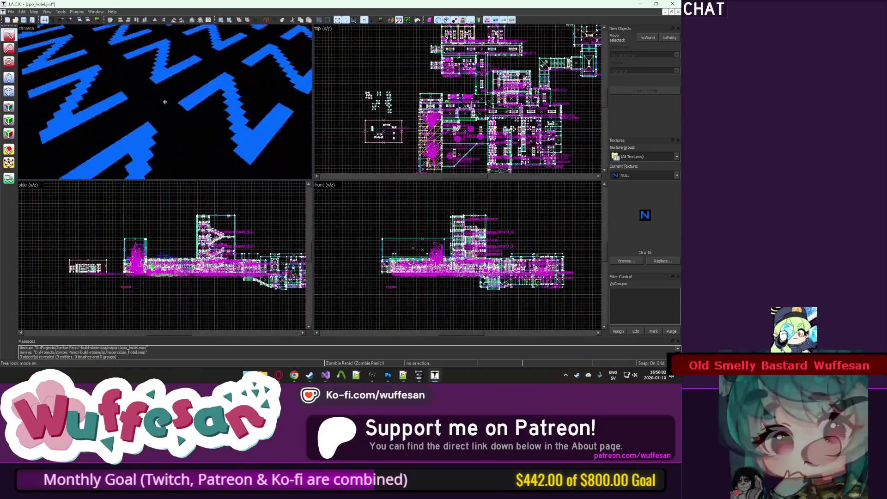
pyautogui.press('w')
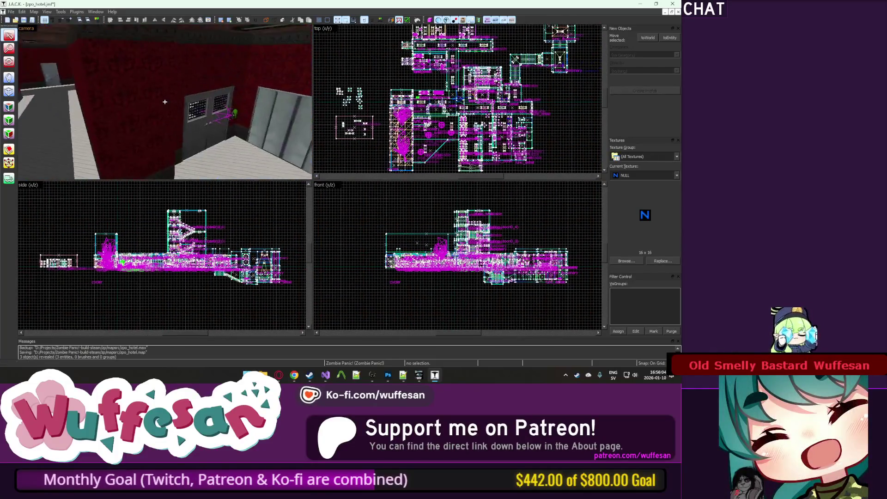
pyautogui.press('w')
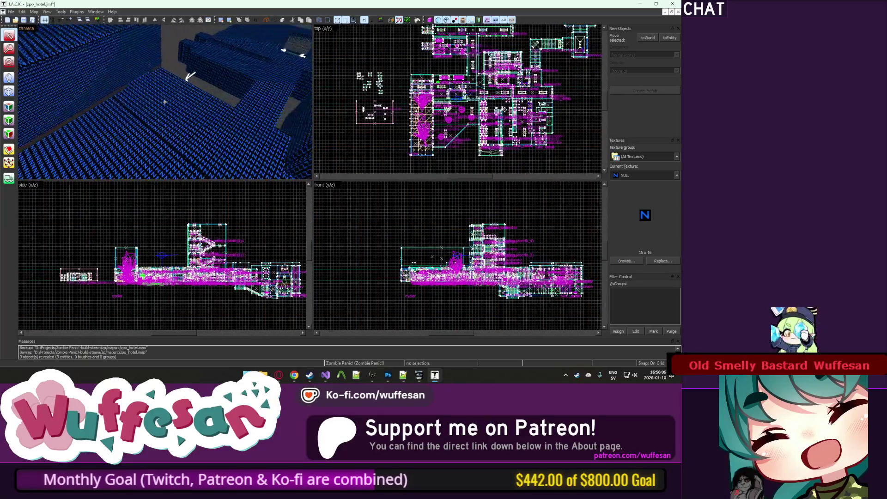
pyautogui.press('z')
pyautogui.press('w')
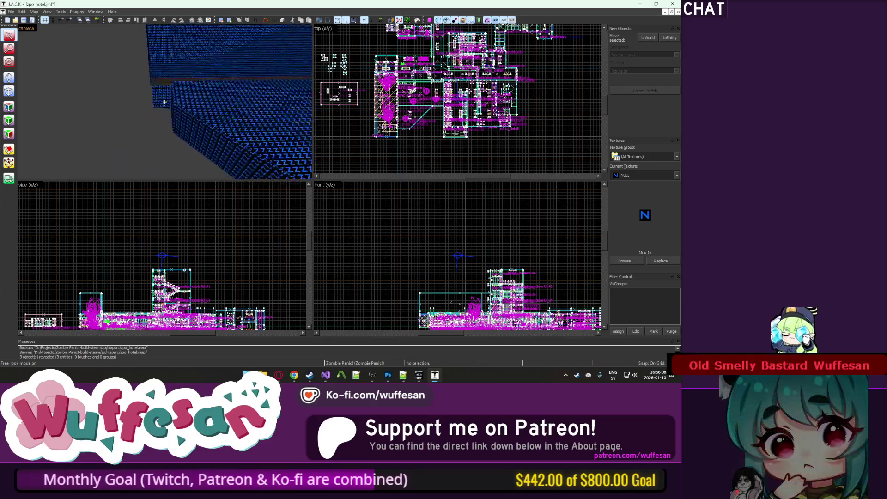
pyautogui.press('w')
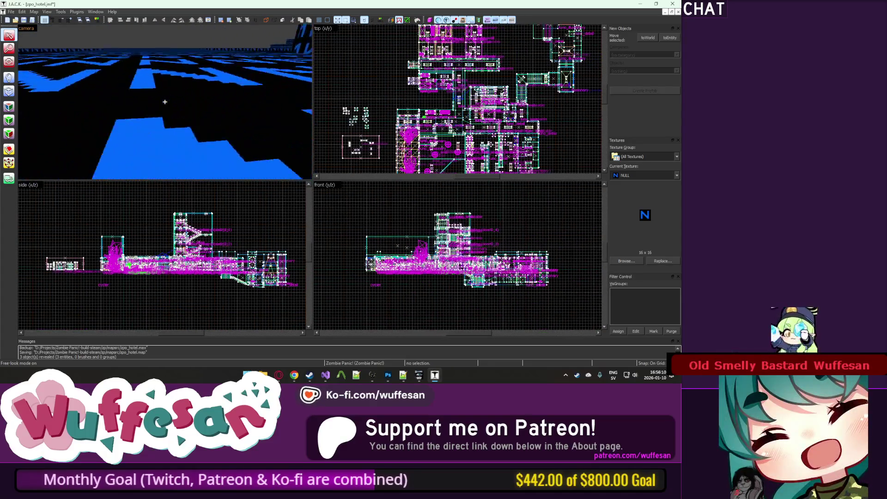
pyautogui.press('w')
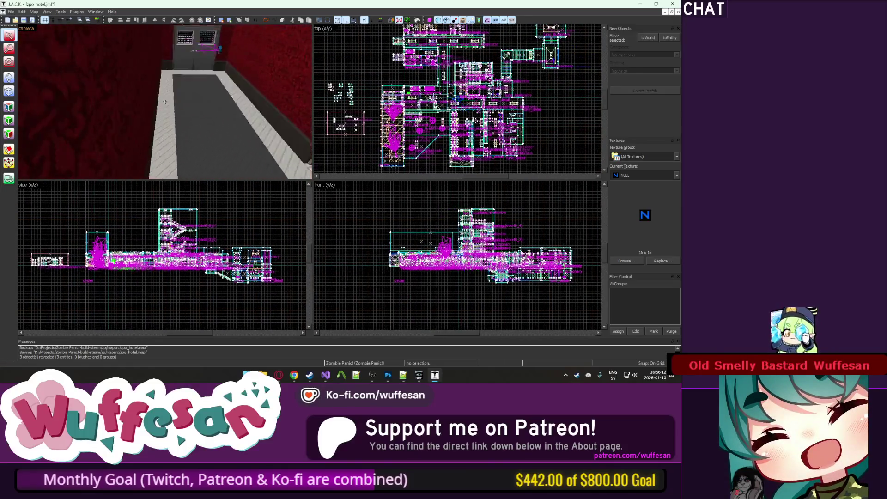
pyautogui.press('w')
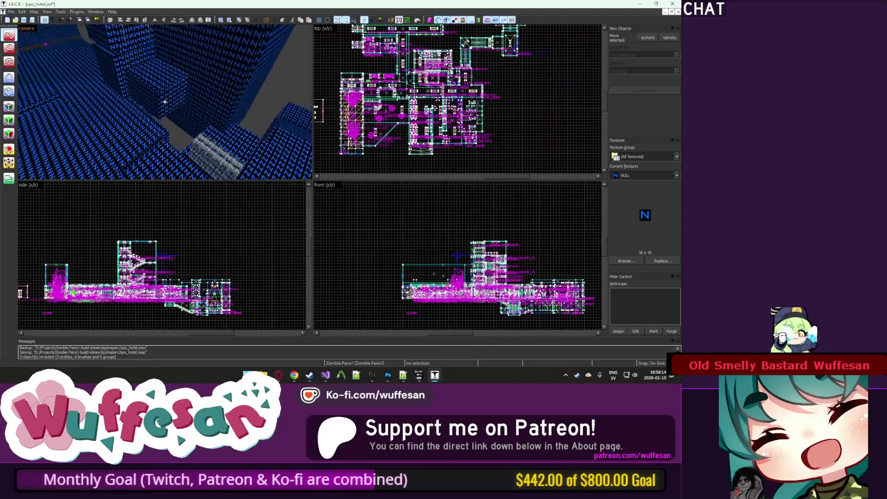
pyautogui.press('w')
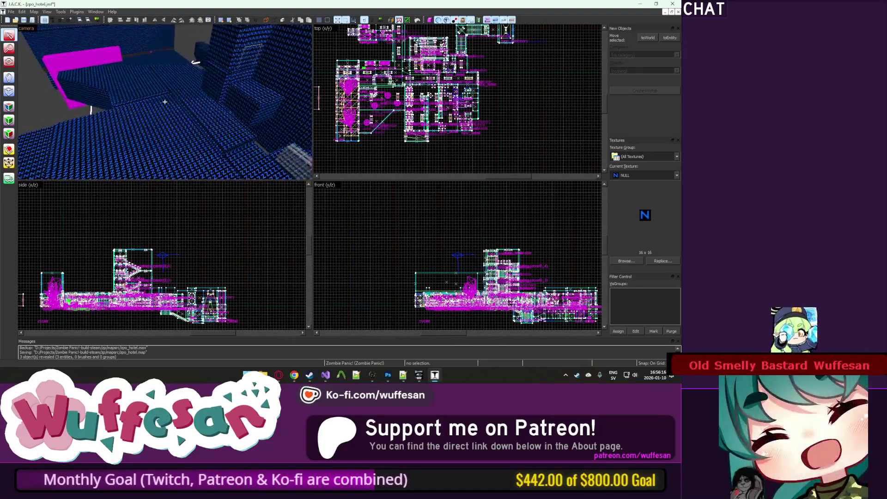
pyautogui.press('z')
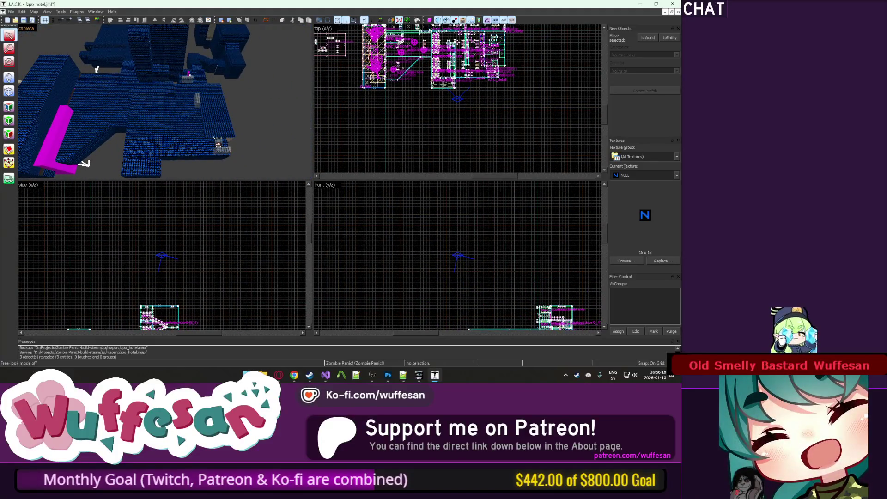
# Continue flying through the corridors and along the blue walls toward the tower.
pyautogui.press('z')
pyautogui.press('w')
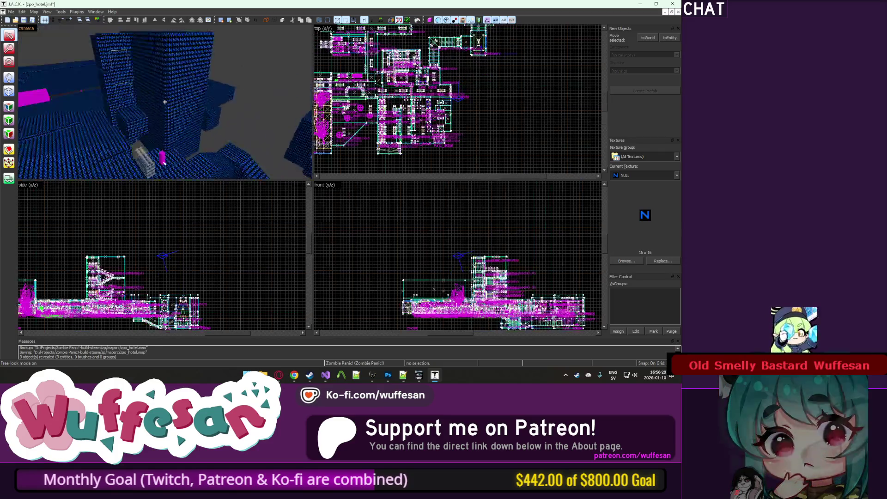
pyautogui.press('w')
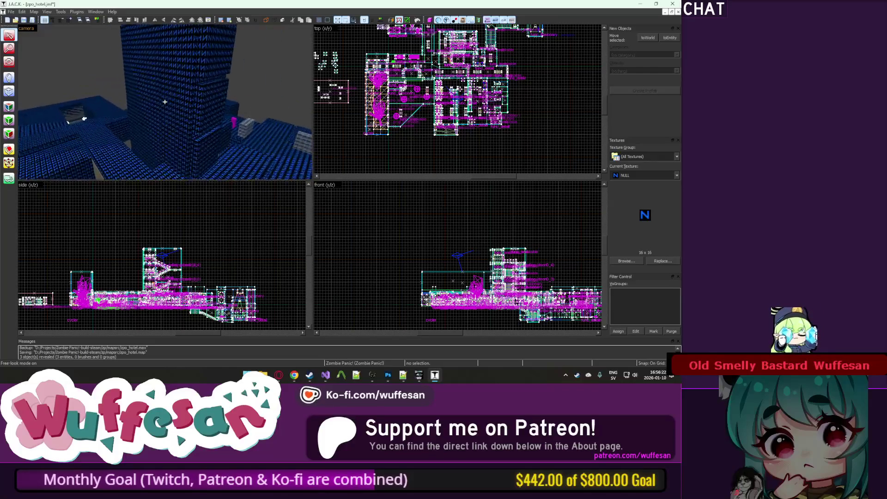
pyautogui.press('w')
pyautogui.press('w')
pyautogui.press('w')
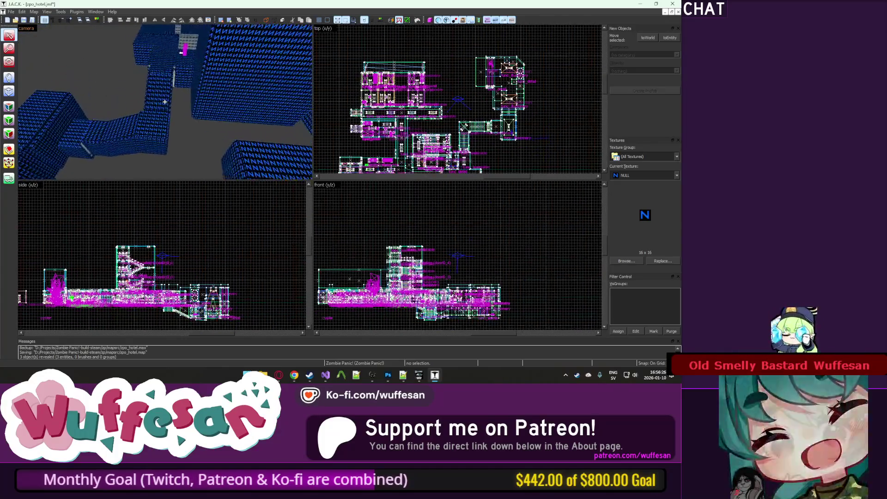
pyautogui.press('w')
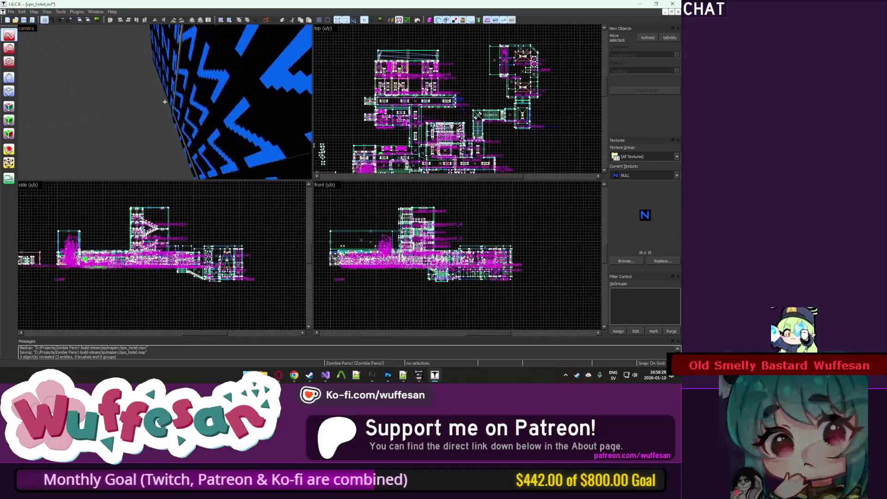
pyautogui.press('w')
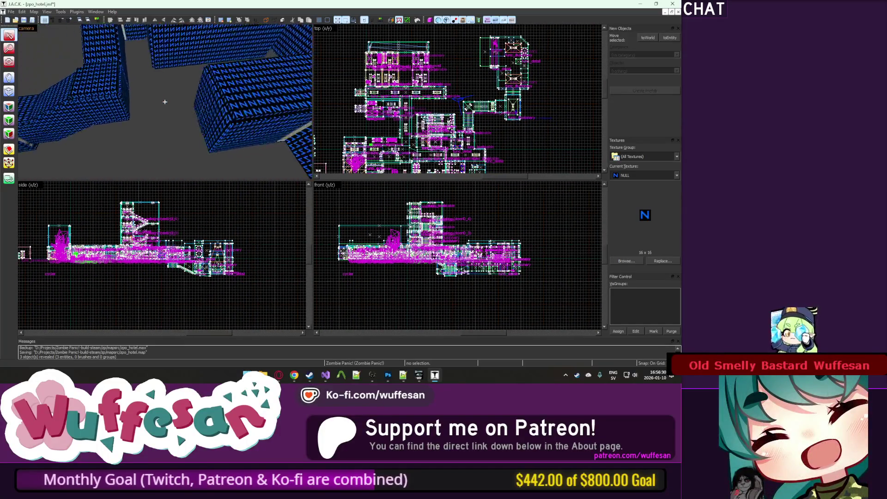
pyautogui.press('w')
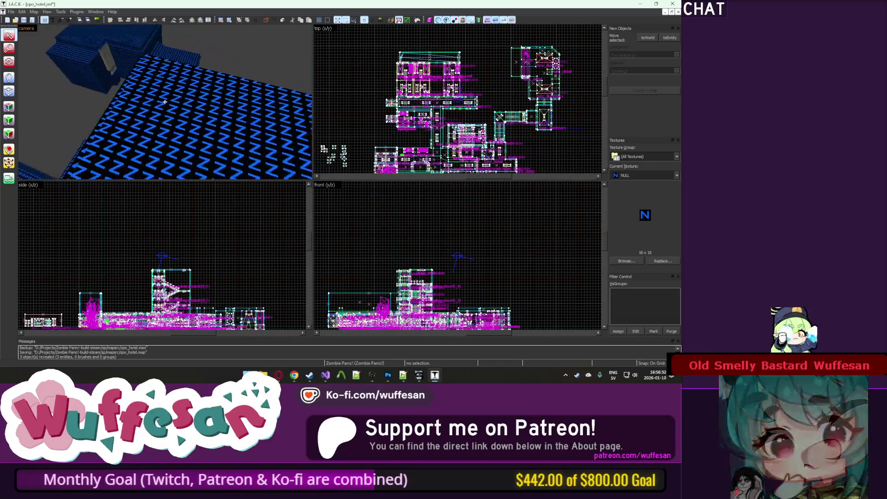
pyautogui.press('w')
pyautogui.press('w')
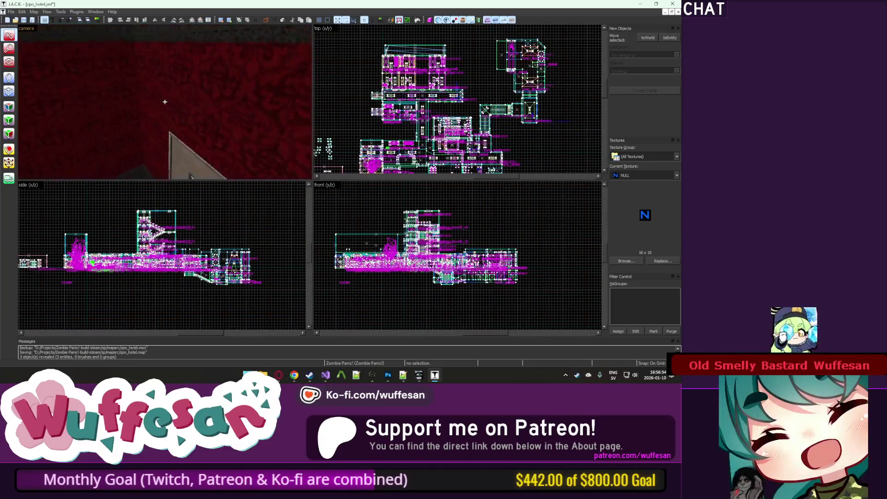
pyautogui.press('w')
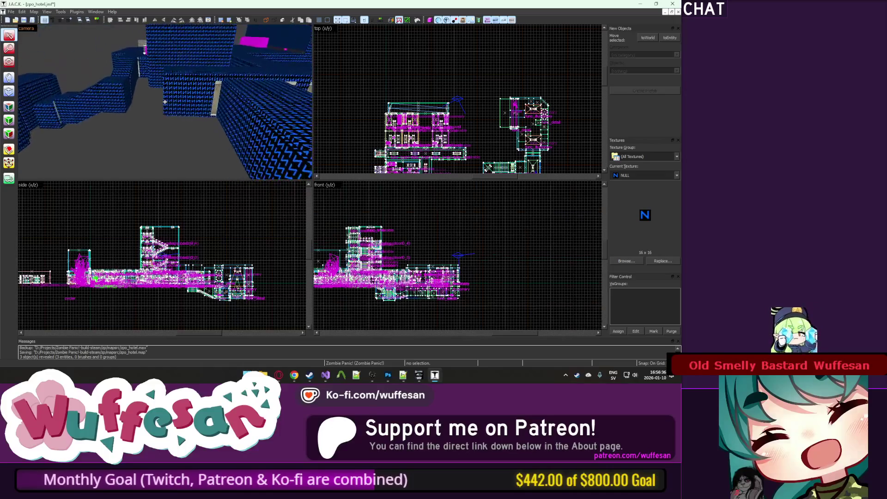
pyautogui.press('w')
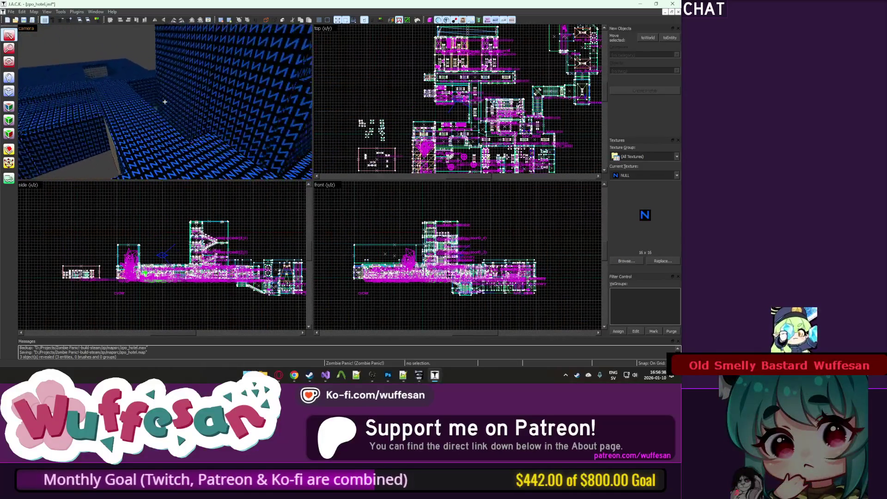
pyautogui.press('w')
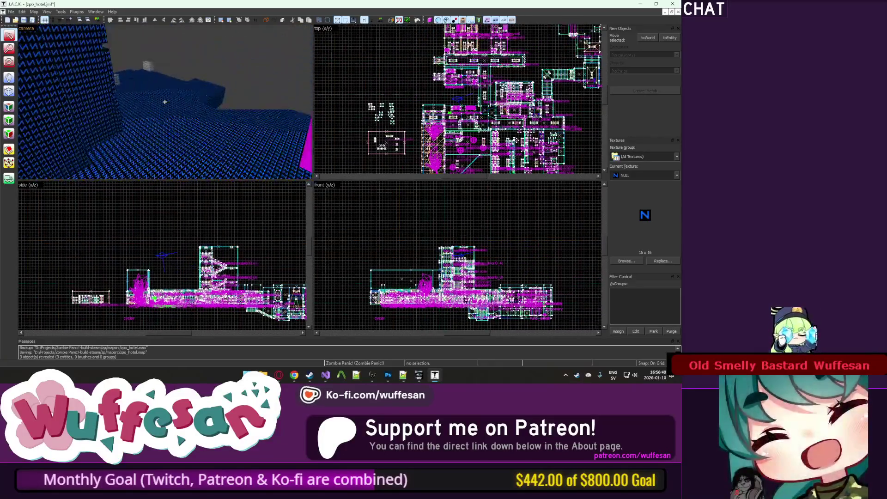
pyautogui.press('w')
pyautogui.press('w')
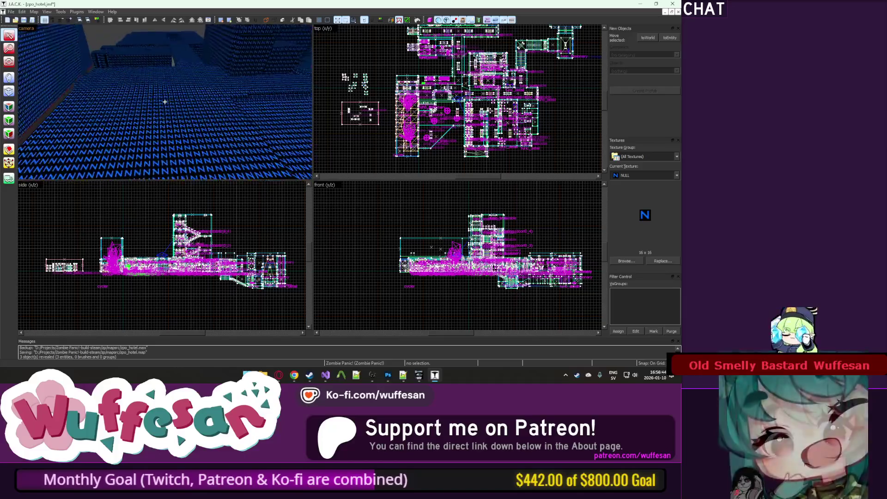
pyautogui.press('w')
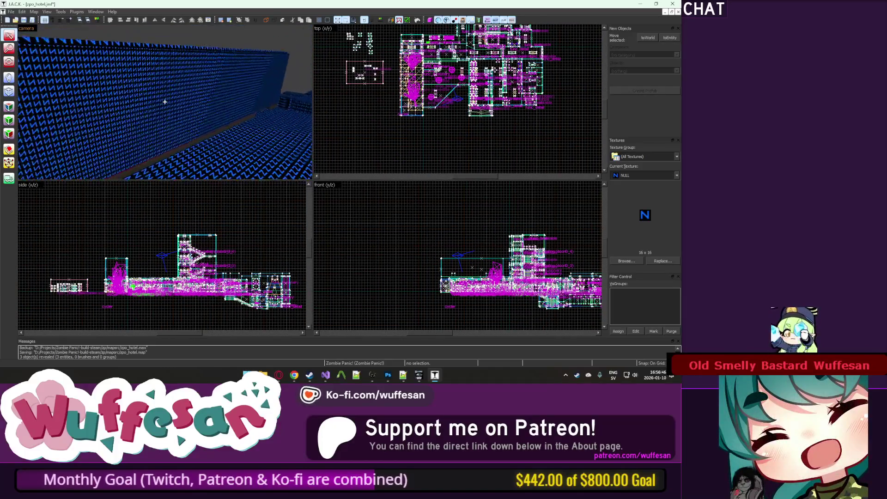
pyautogui.press('w')
pyautogui.press('w')
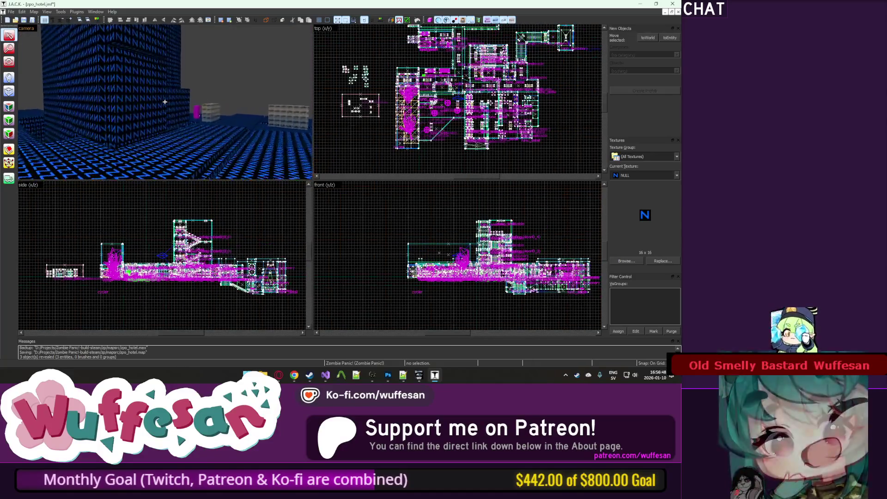
# Select the black solid in the tower shaft, then deselect it.
pyautogui.press('z')
pyautogui.click(165, 102)
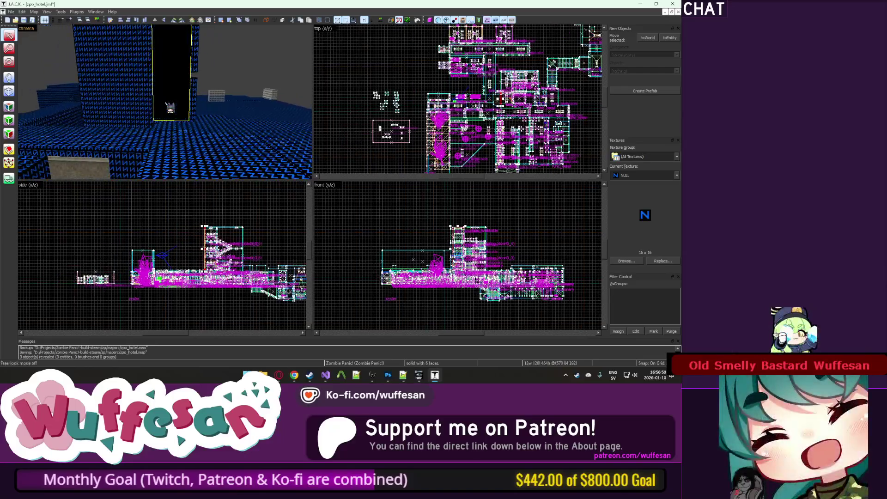
pyautogui.press('w')
pyautogui.press('Escape')
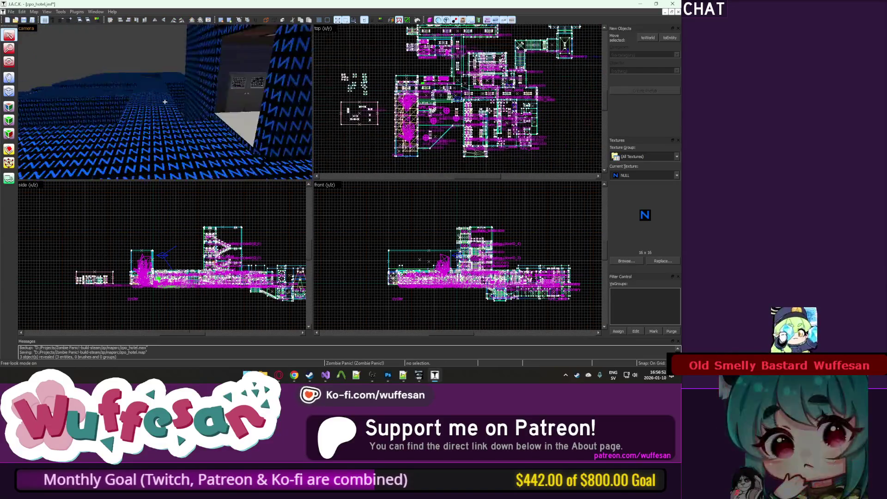
# Inspect the elevator tower from inside its elevator room and from outside.
pyautogui.press('w')
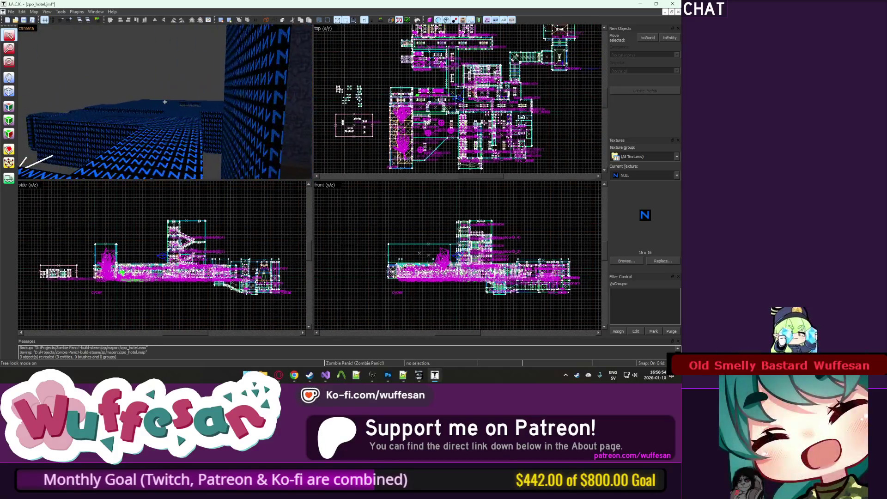
pyautogui.press('w')
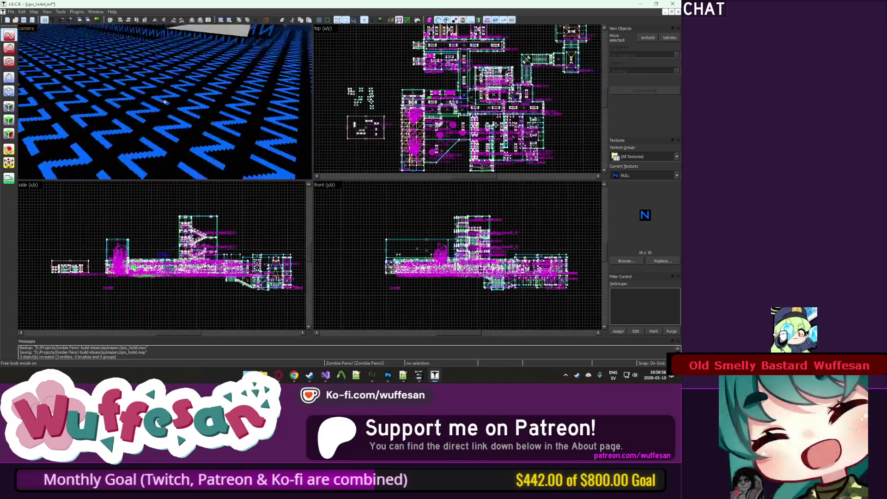
pyautogui.press('w')
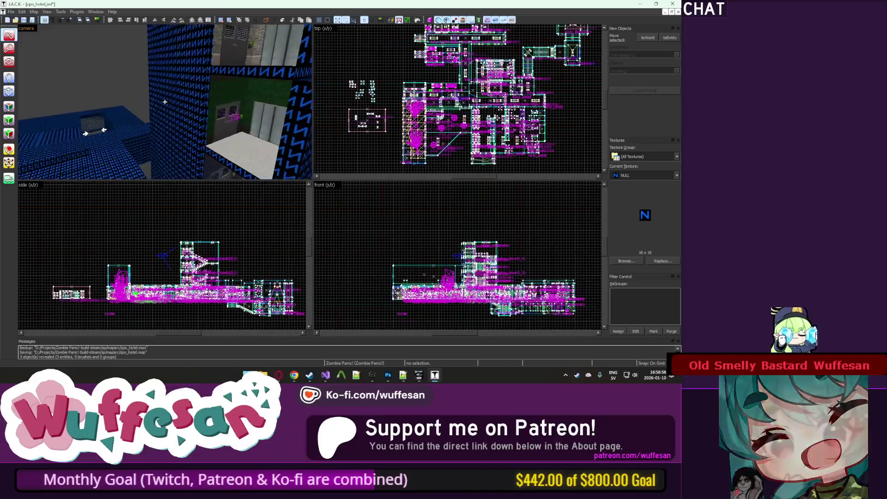
pyautogui.press('w')
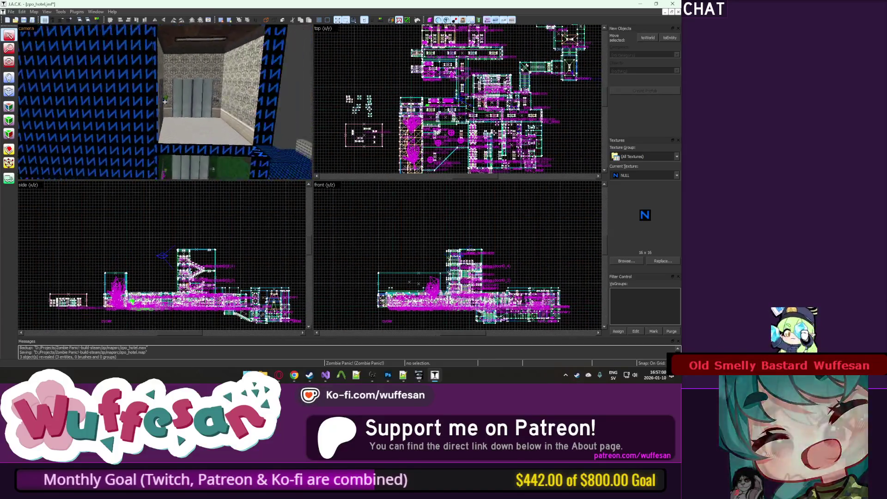
pyautogui.press('w')
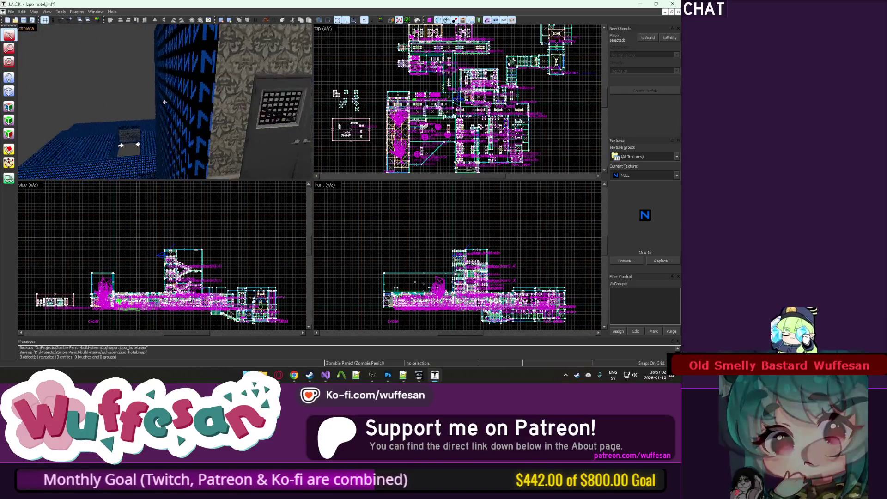
pyautogui.press('w')
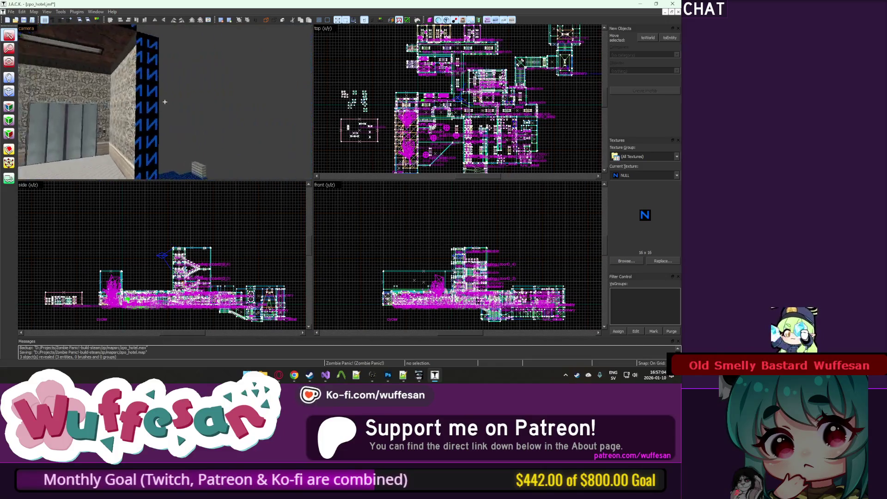
pyautogui.press('w')
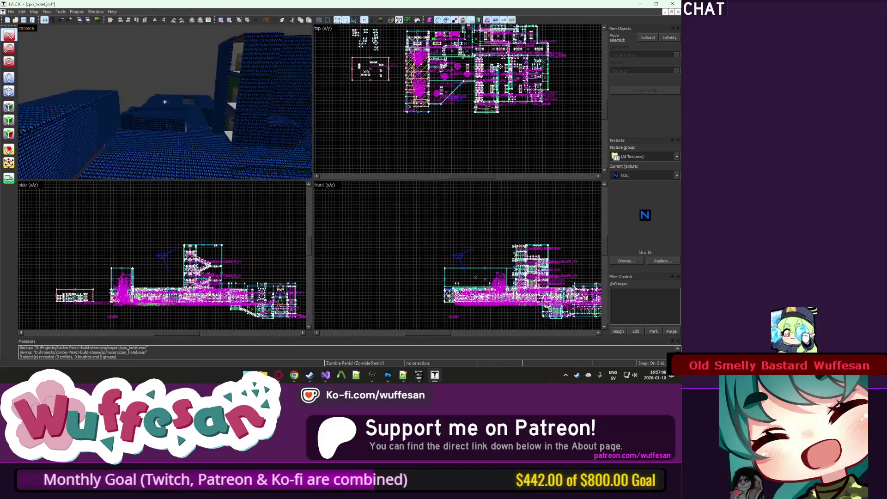
pyautogui.press('s')
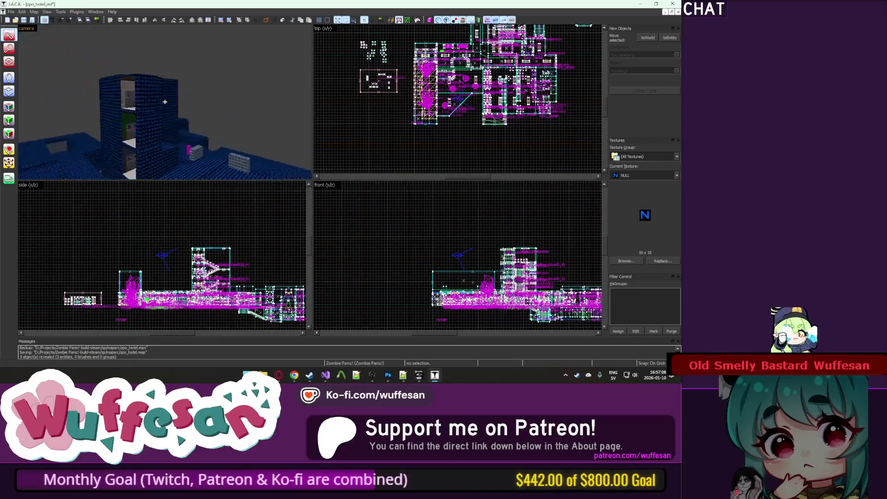
pyautogui.press('w')
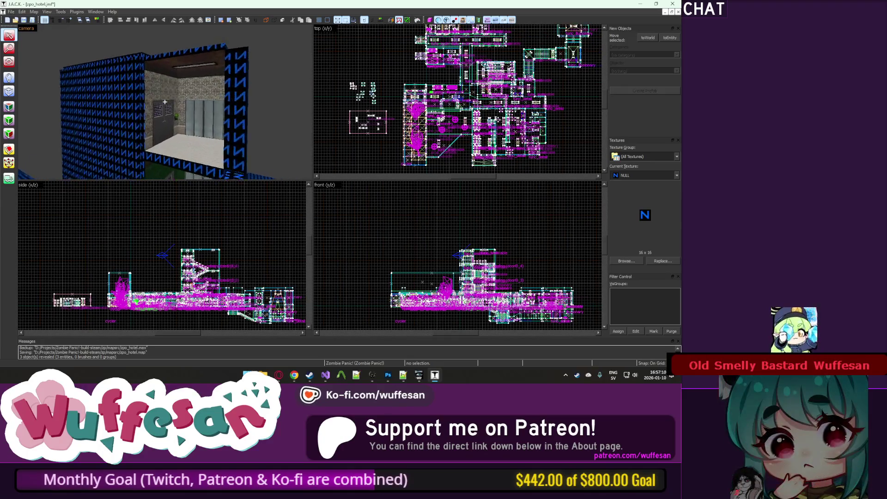
pyautogui.press('s')
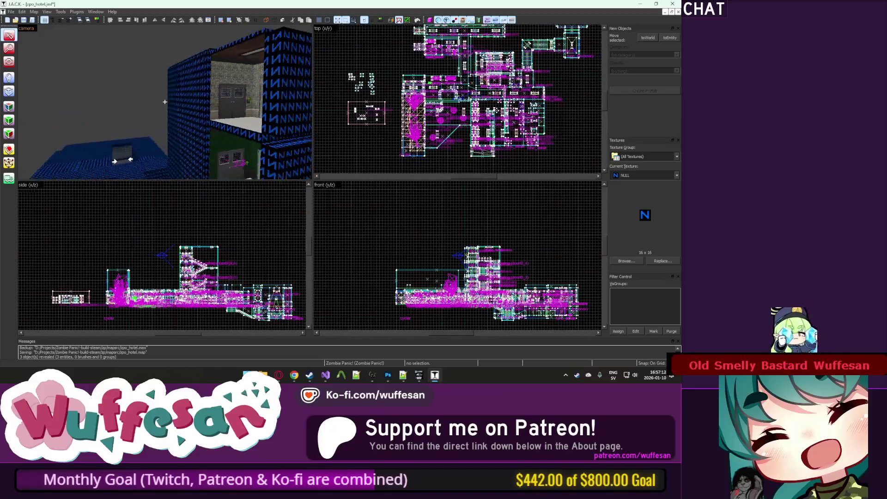
pyautogui.press('w')
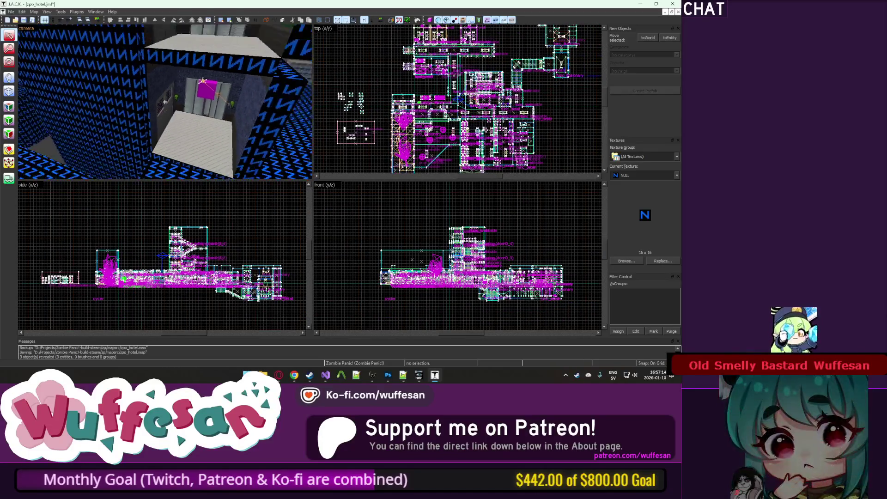
pyautogui.press('s')
pyautogui.press('w')
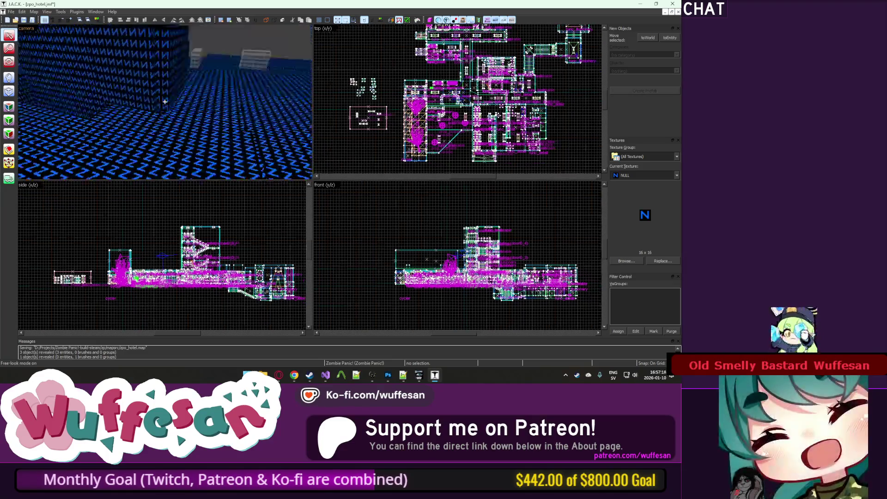
pyautogui.press('s')
pyautogui.press('z')
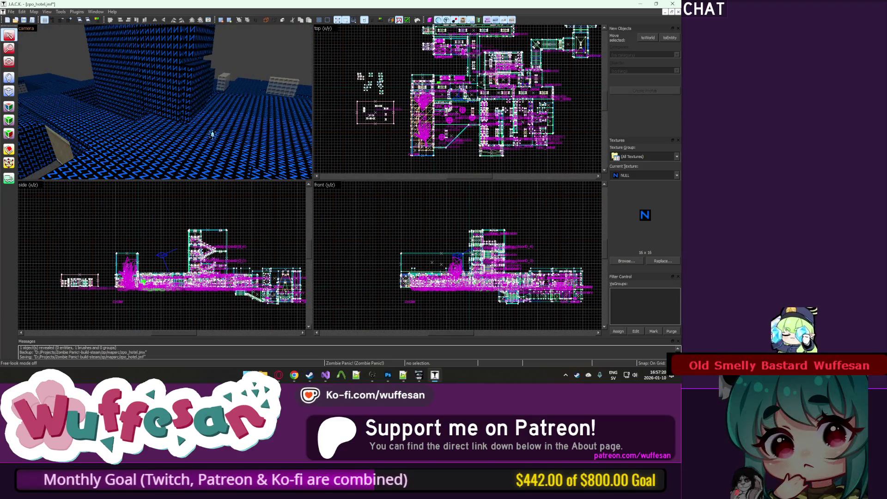
# Fly into the red room with doors and pick the Entity tool for info_player_team1.
pyautogui.press('z')
pyautogui.press('w')
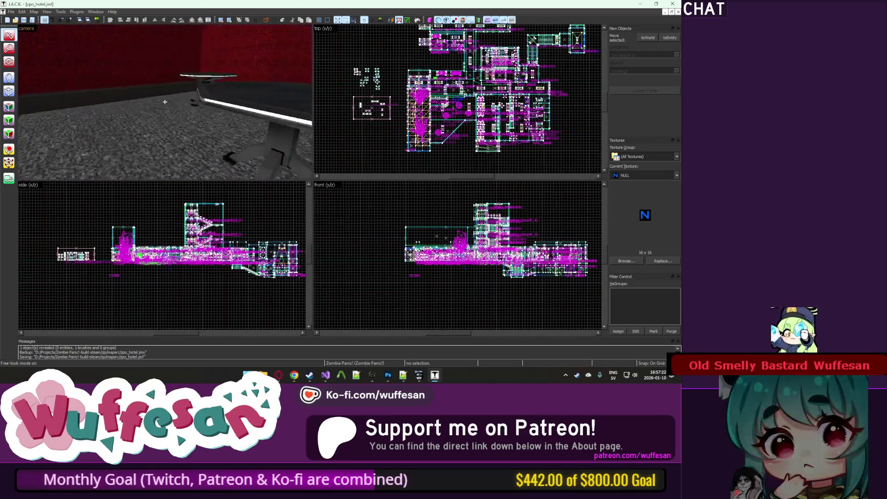
pyautogui.press('w')
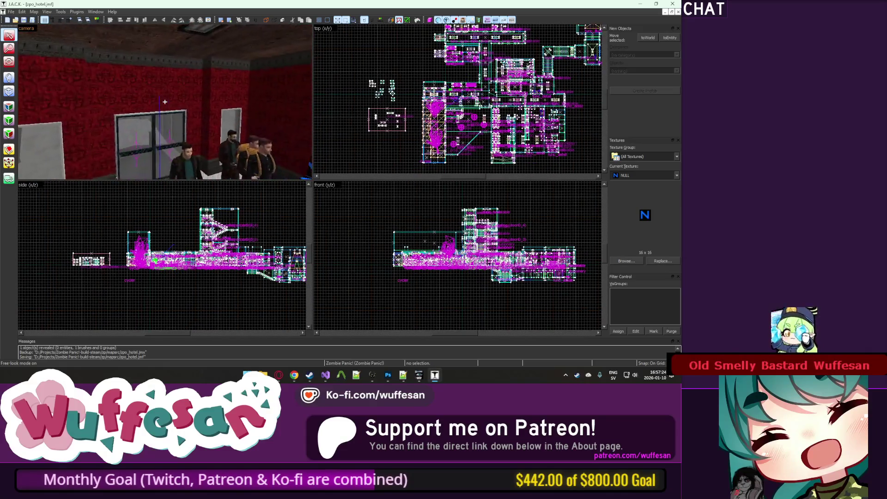
pyautogui.press('w')
pyautogui.hotkey('shift', 'e')
# Place an info_player_team1 in the room and move it beside the magenta brush on a finer grid.
pyautogui.click(127, 92)
pyautogui.hotkey('shift', 's')
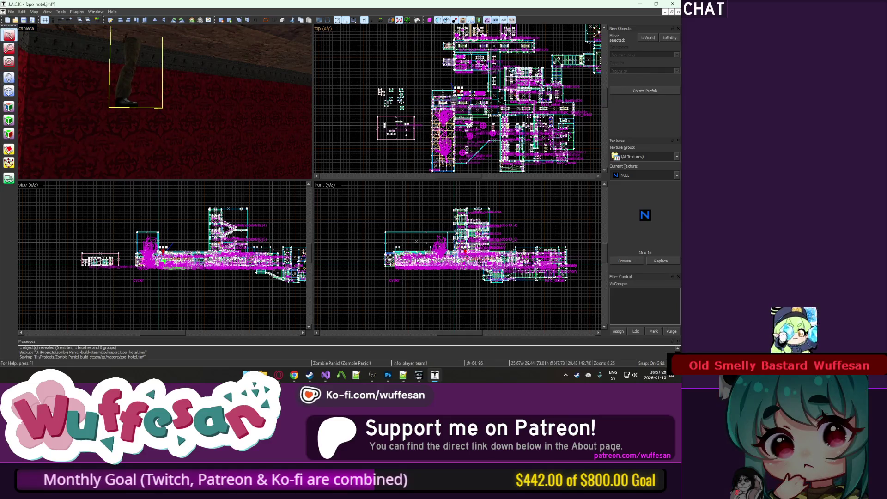
pyautogui.scroll(10, 456, 92)
pyautogui.click(508, 97)
pyautogui.moveTo(160, 74); pyautogui.dragTo(195, 69)
pyautogui.click(64, 20)
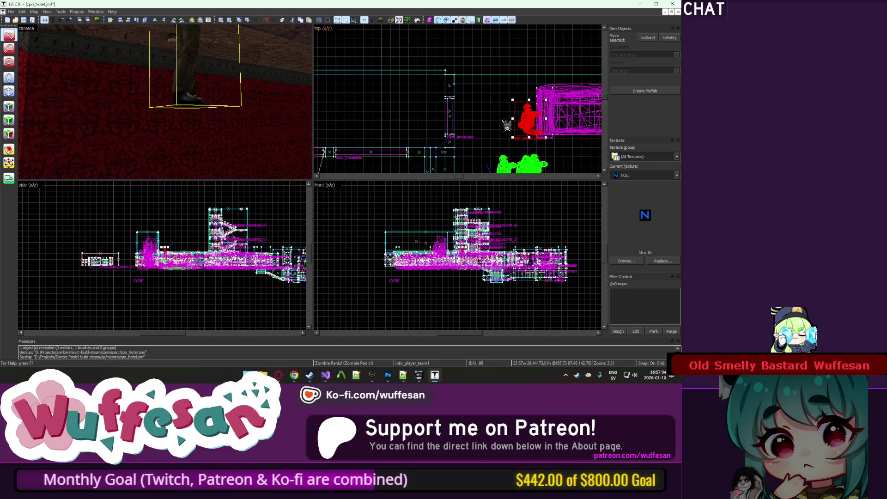
pyautogui.scroll(6, 507, 124)
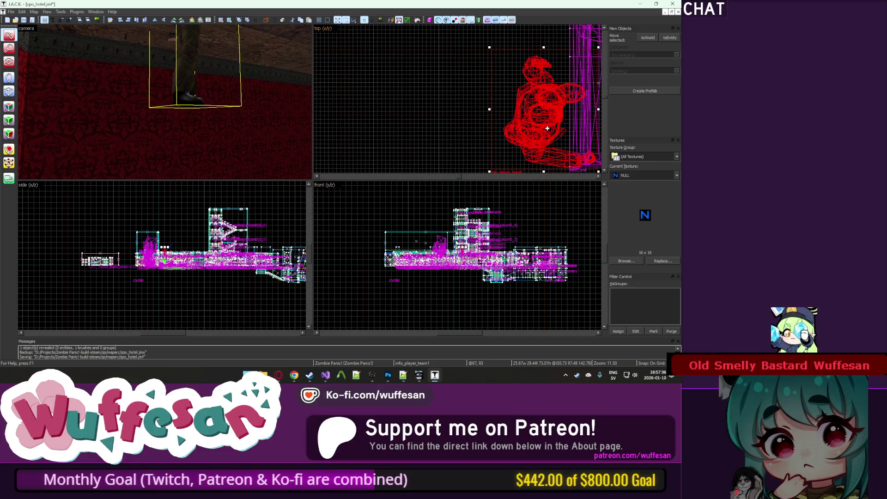
pyautogui.click(9, 61)
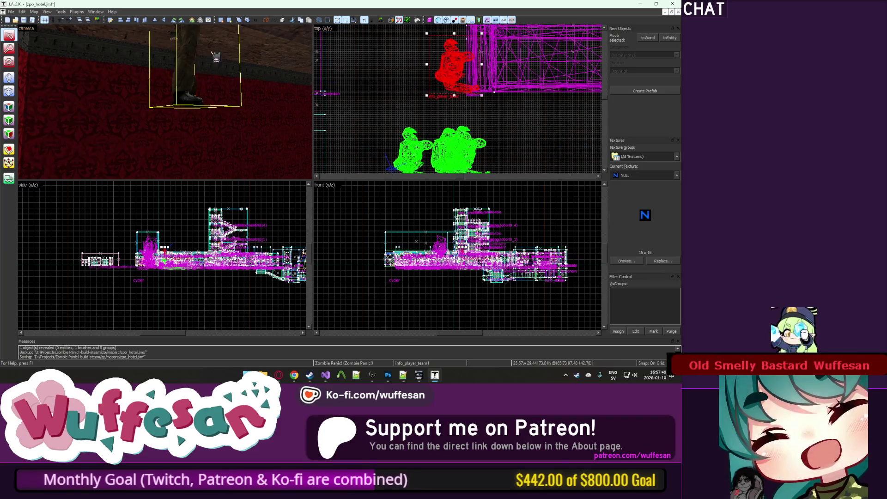
# Change the new entity's class to info_objective, reviewing its First Objective flag.
pyautogui.hotkey('alt', 'Return')
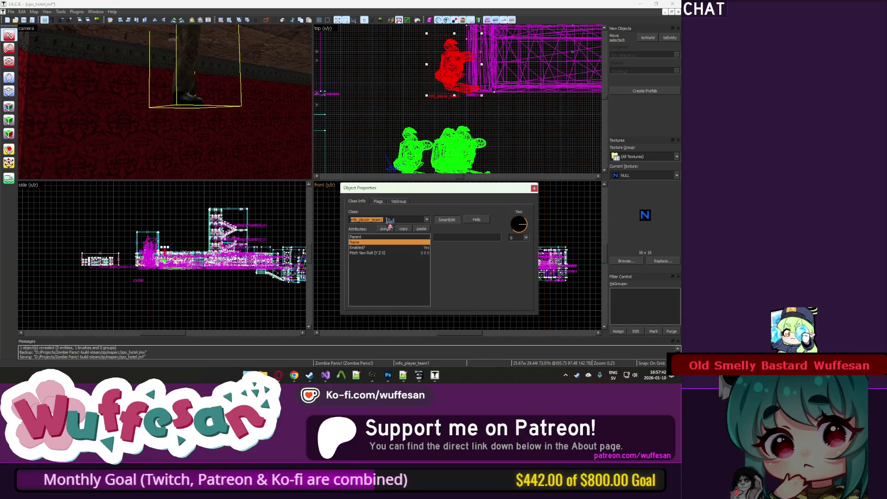
pyautogui.write('info_objective')
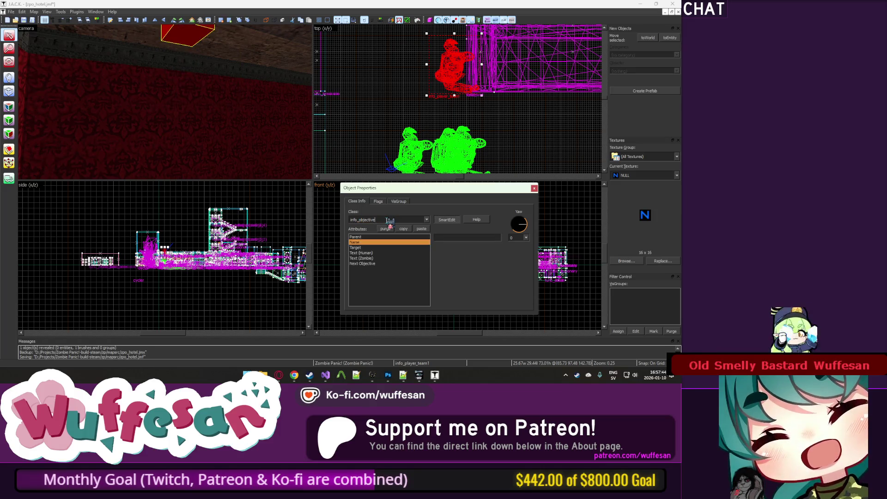
pyautogui.click(378, 201)
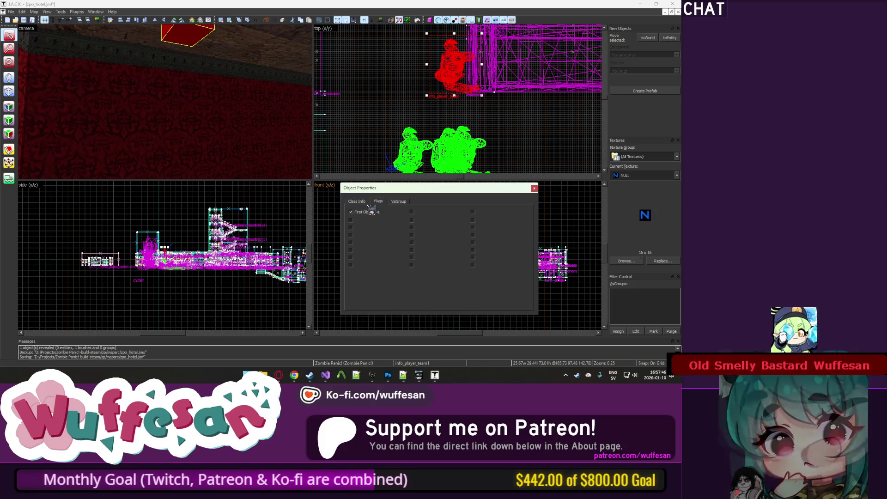
pyautogui.click(367, 201)
pyautogui.click(398, 248)
# Name the objective obj1 and start its human text as 'Find the security key'.
pyautogui.click(400, 243)
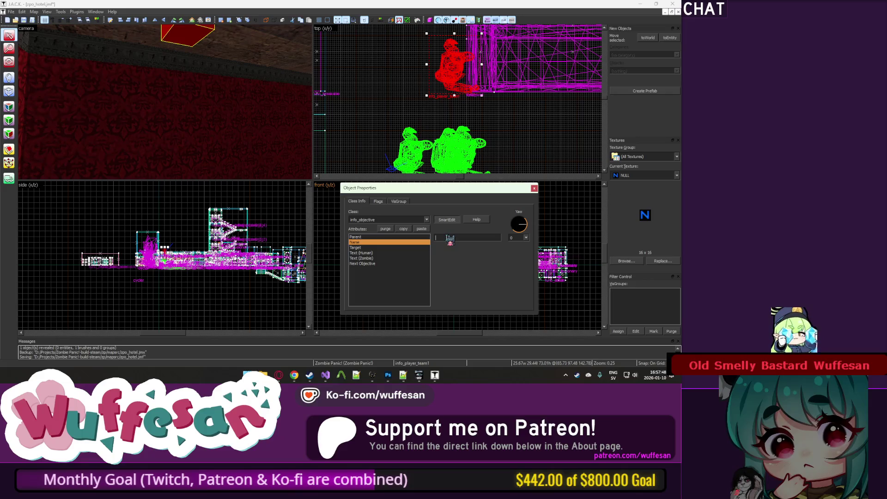
pyautogui.click(416, 253)
pyautogui.write('Find t')
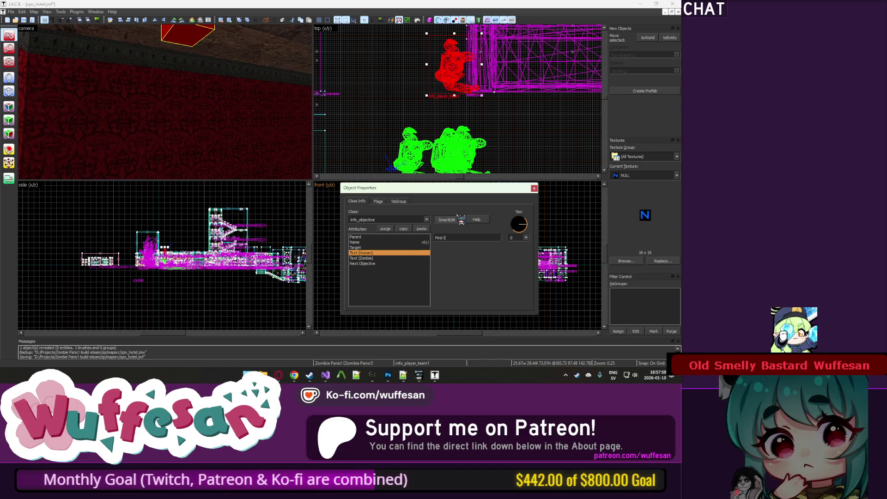
pyautogui.write('he se')
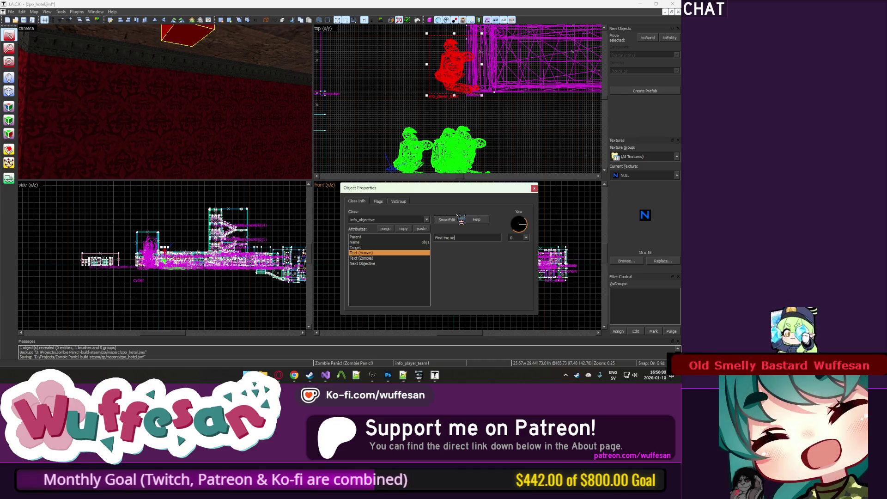
pyautogui.write('curity key')
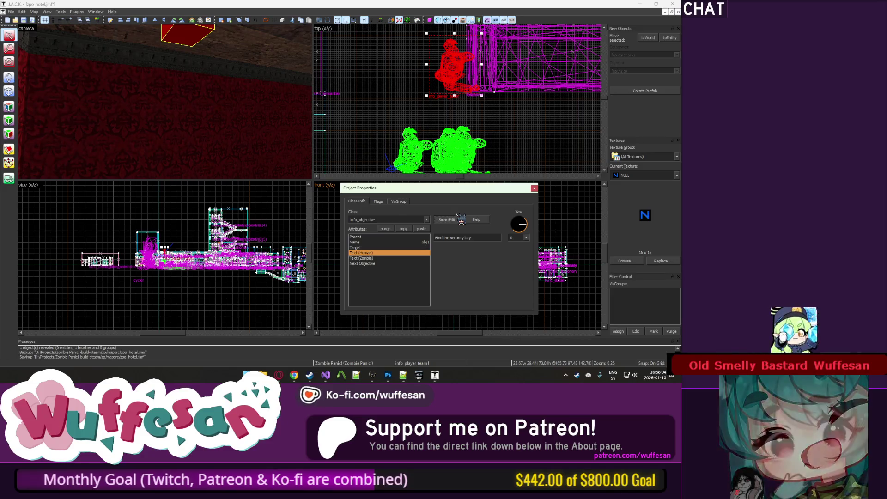
pyautogui.doubleClick(469, 237)
# Rewrite the human objective text to 'Find the Lv1 Keycard'.
pyautogui.press('BackSpace')
pyautogui.press('BackSpace')
pyautogui.press('BackSpace')
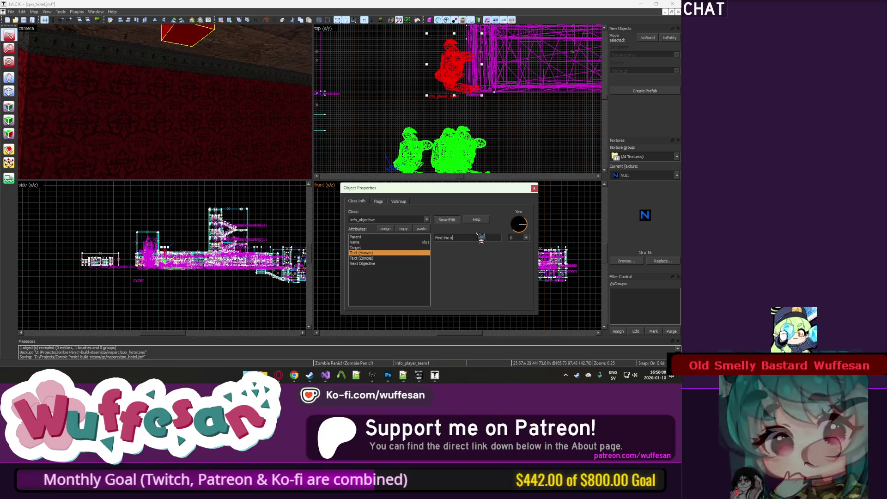
pyautogui.press('BackSpace')
pyautogui.write('Level 1 KeyCar')
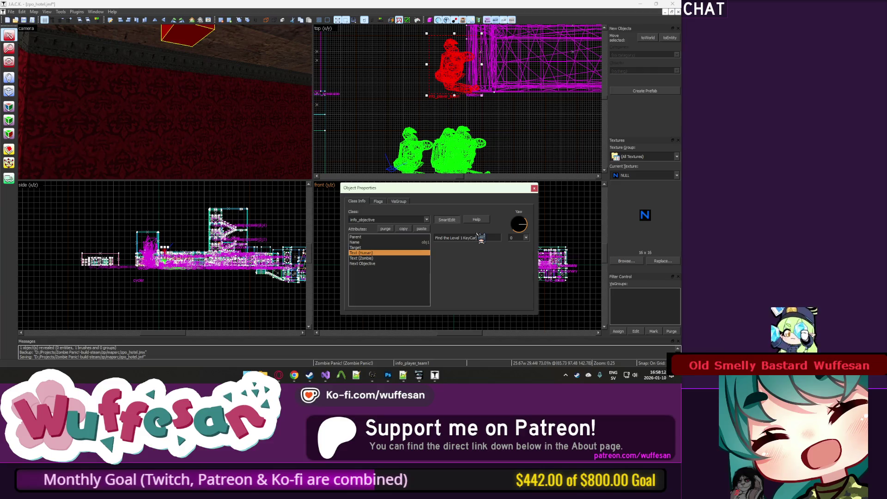
pyautogui.write('d')
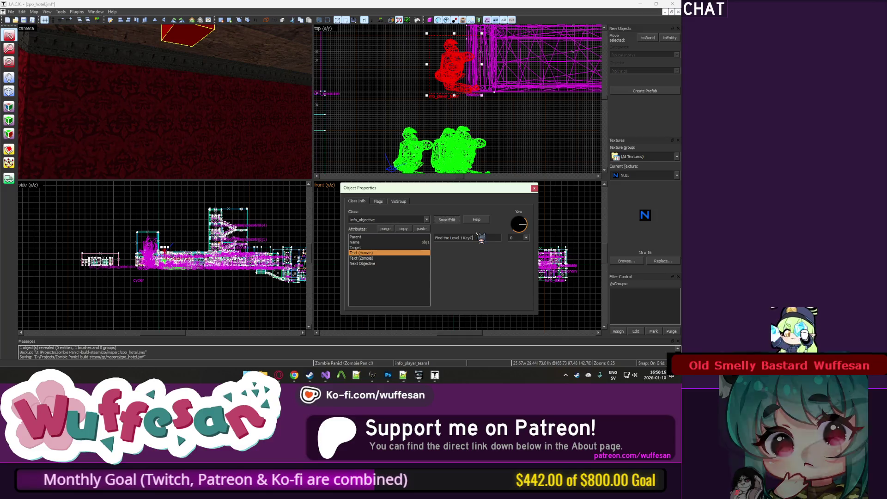
pyautogui.press('BackSpace')
pyautogui.press('BackSpace')
pyautogui.press('BackSpace')
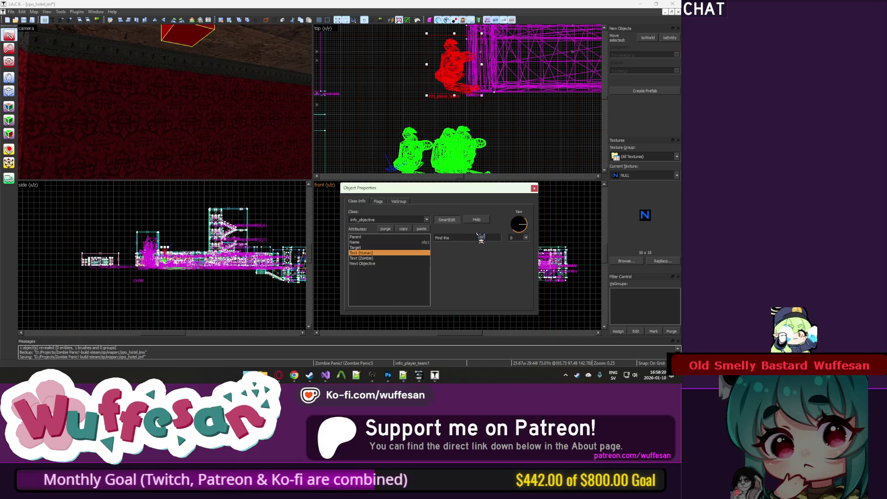
pyautogui.write(' keycard')
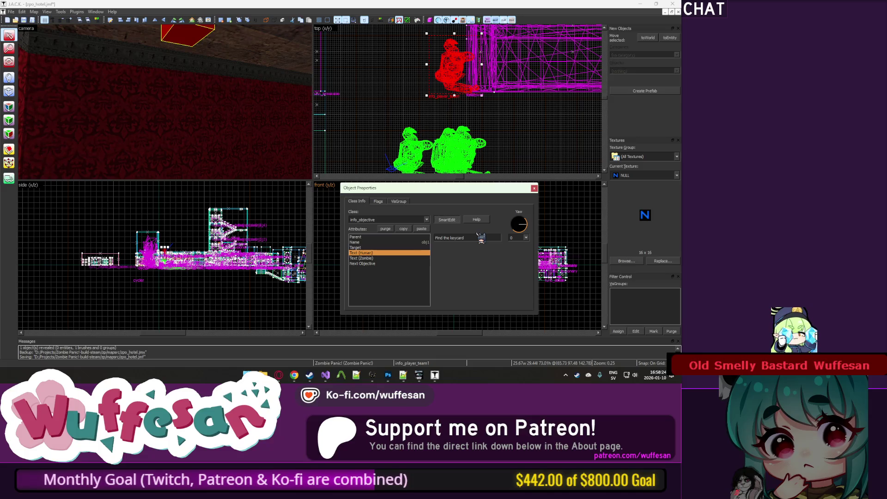
pyautogui.press('BackSpace')
pyautogui.press('BackSpace')
pyautogui.press('BackSpace')
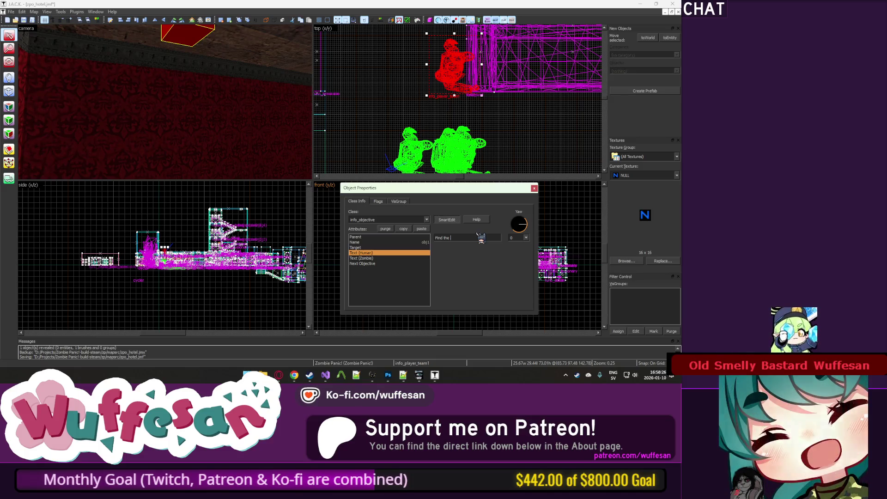
pyautogui.write('bl')
pyautogui.press('BackSpace')
pyautogui.press('BackSpace')
pyautogui.write('L')
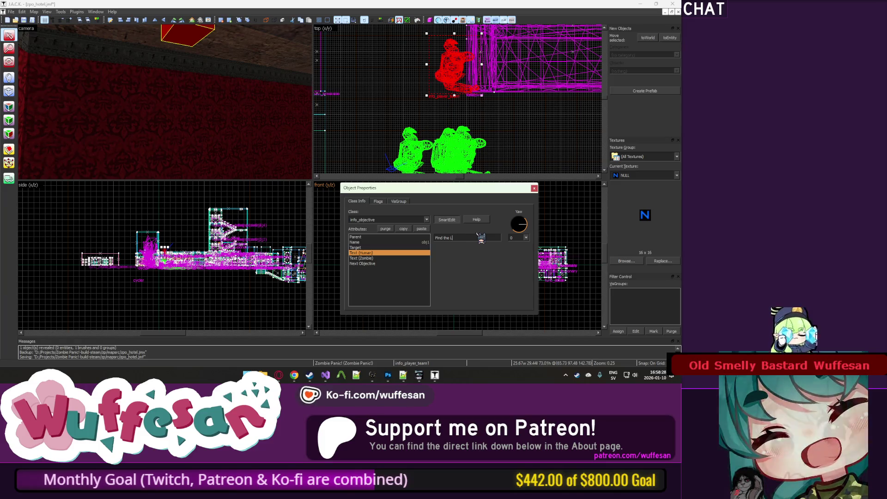
pyautogui.write('v1 Keycard')
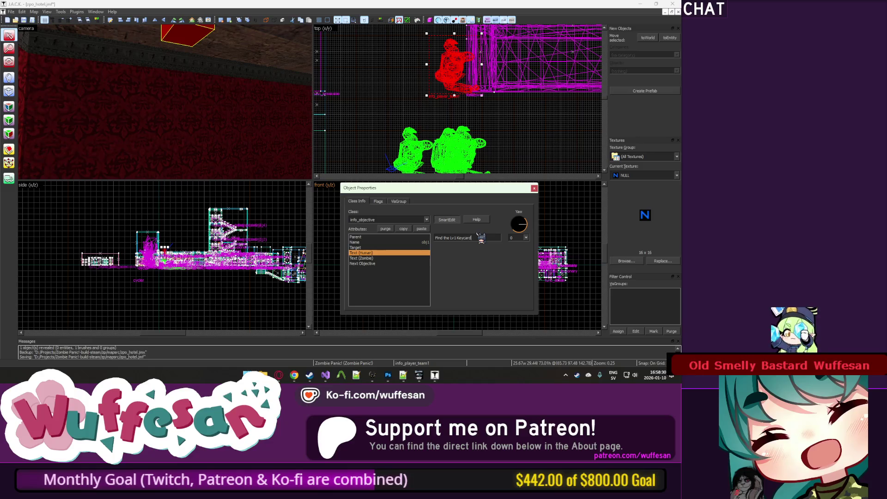
# Set zombie text 'Don't let them grab the keycard!' and next objective obj2.
pyautogui.click(369, 258)
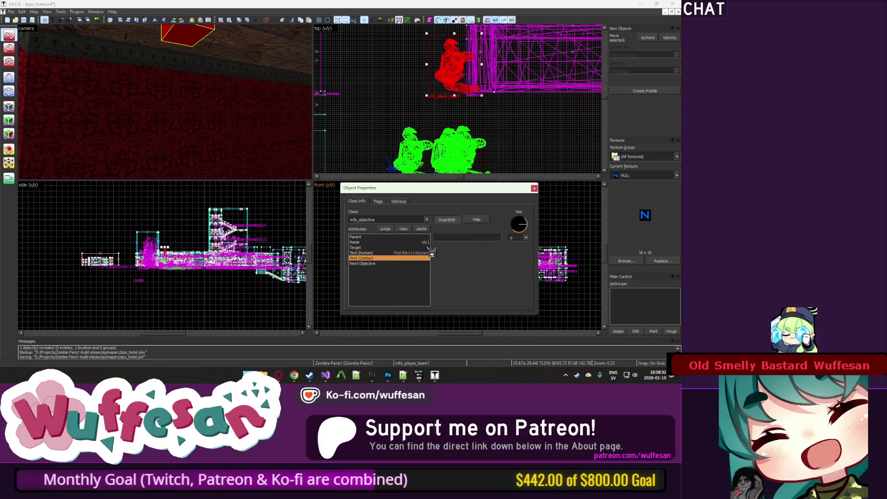
pyautogui.write("Don't let them grab the keycard!")
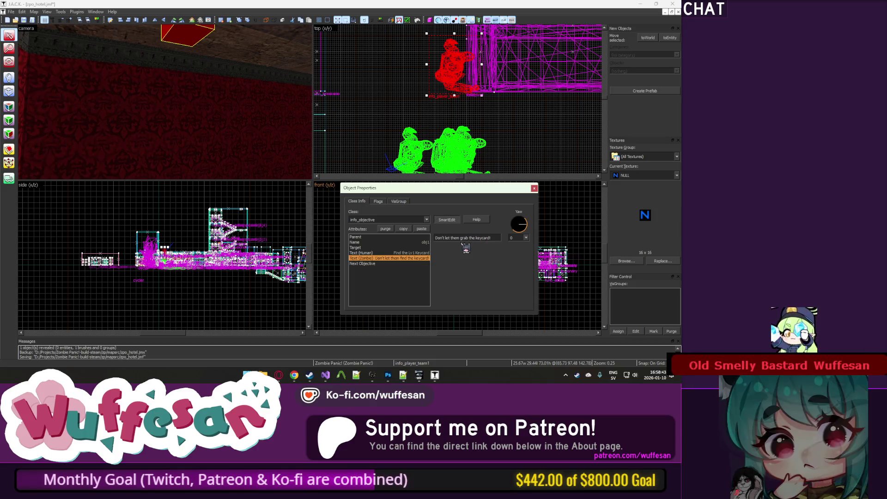
pyautogui.click(420, 258)
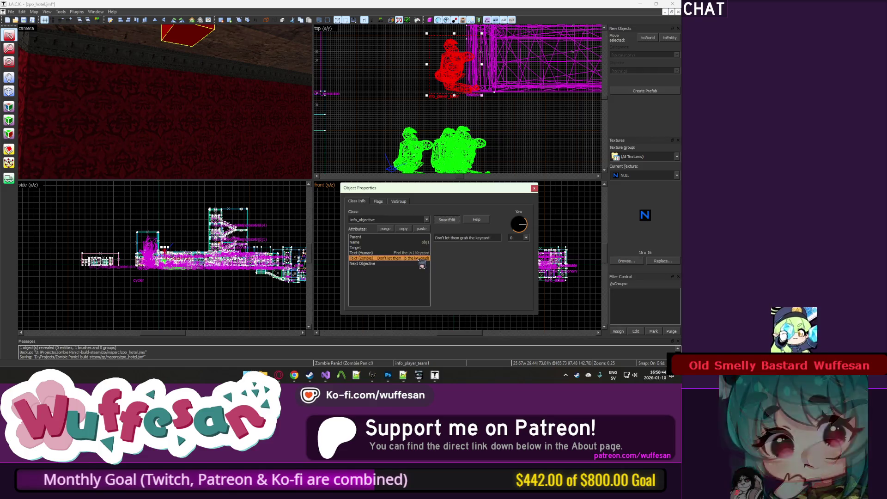
pyautogui.click(416, 264)
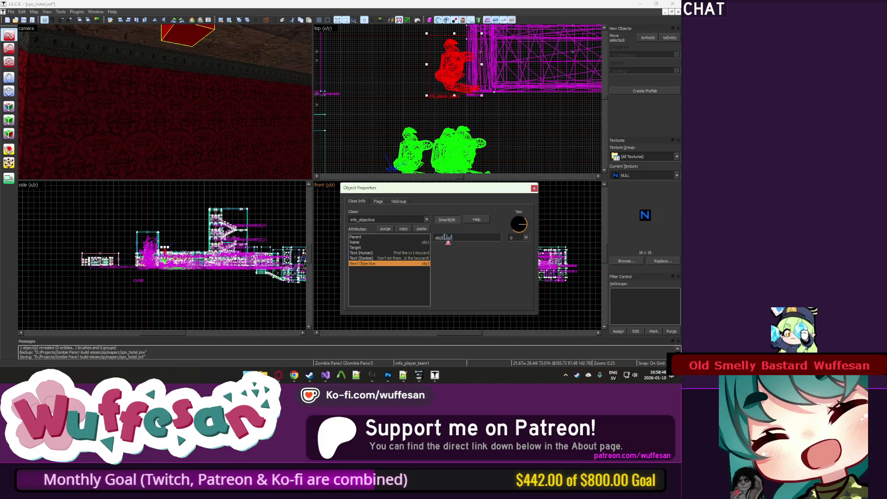
pyautogui.click(372, 128)
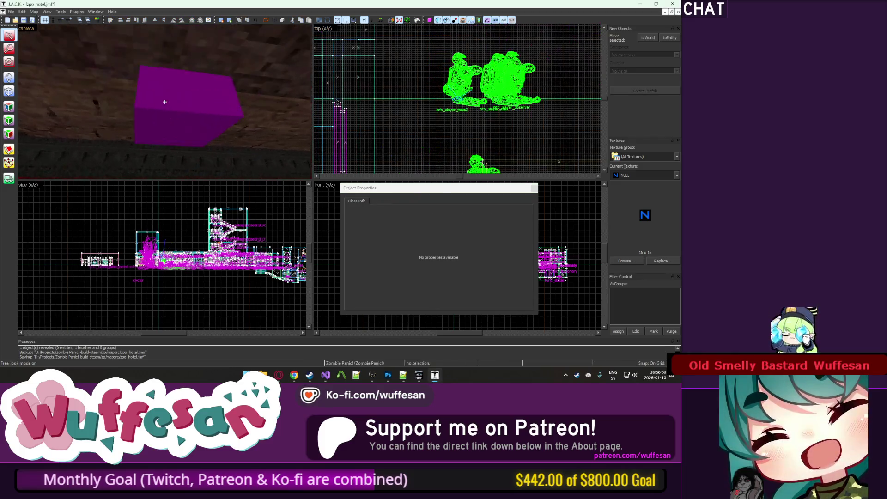
# Centre the views on obj1, checking the nearby tree and fog entities.
pyautogui.click(186, 240)
pyautogui.scroll(10, 160, 250)
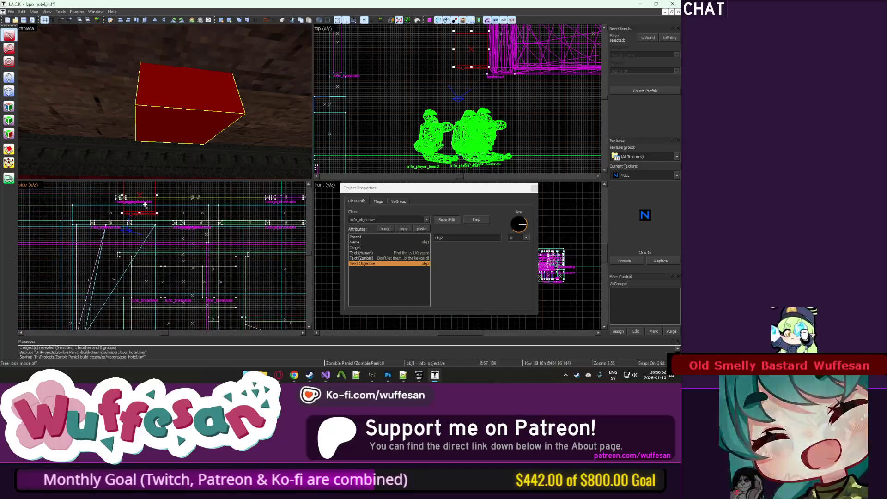
pyautogui.hotkey('ctrl', 'shift', 'e')
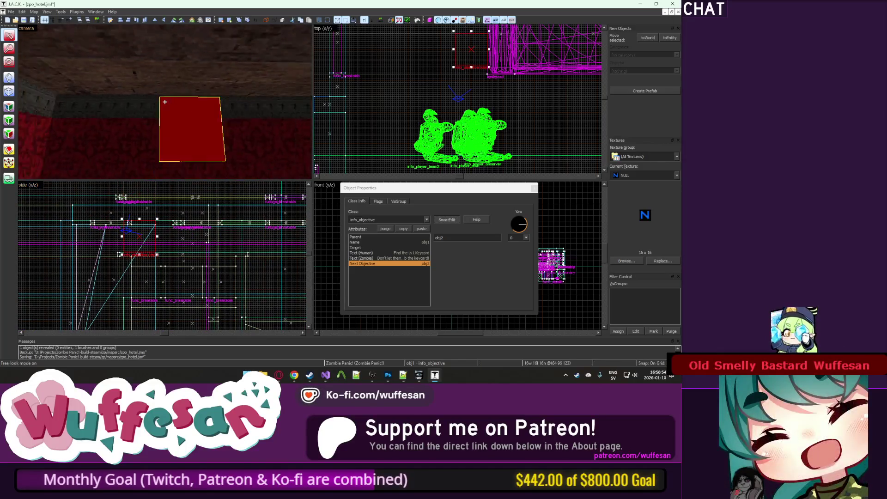
pyautogui.hotkey('ctrl', 'e')
pyautogui.scroll(2, 407, 86)
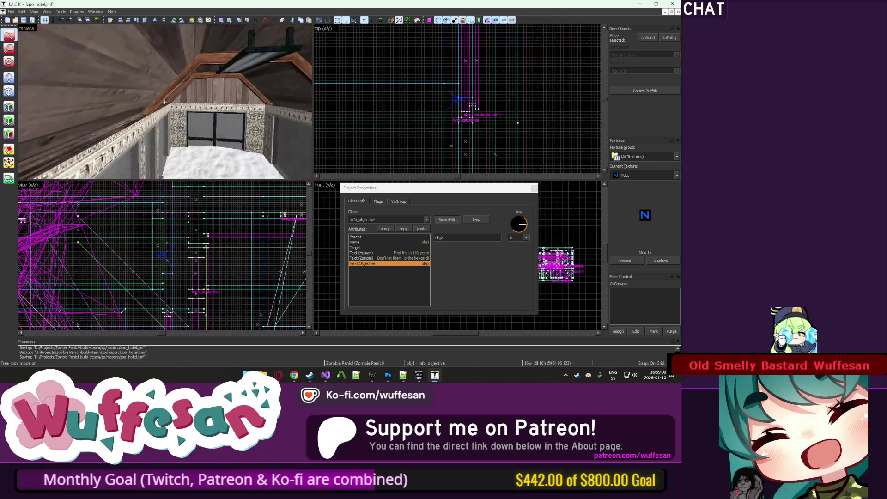
pyautogui.press('z')
pyautogui.click(129, 119)
pyautogui.scroll(5, 129, 119)
pyautogui.click(265, 144)
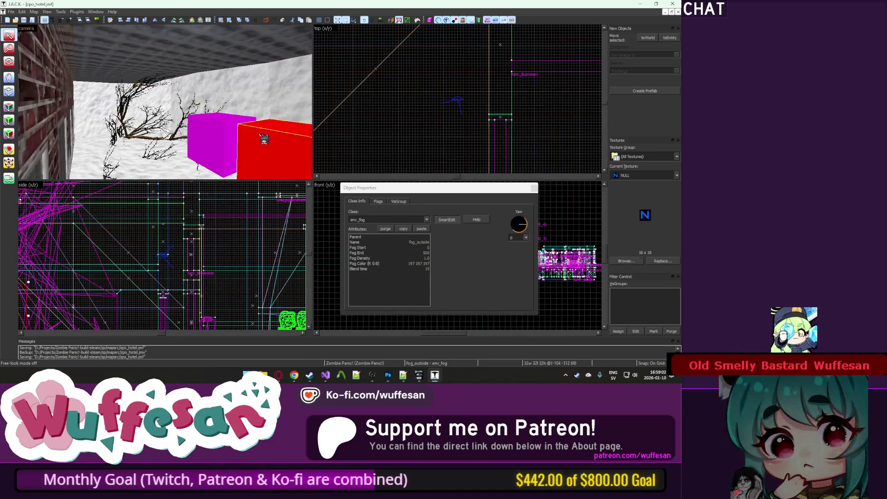
pyautogui.click(229, 135)
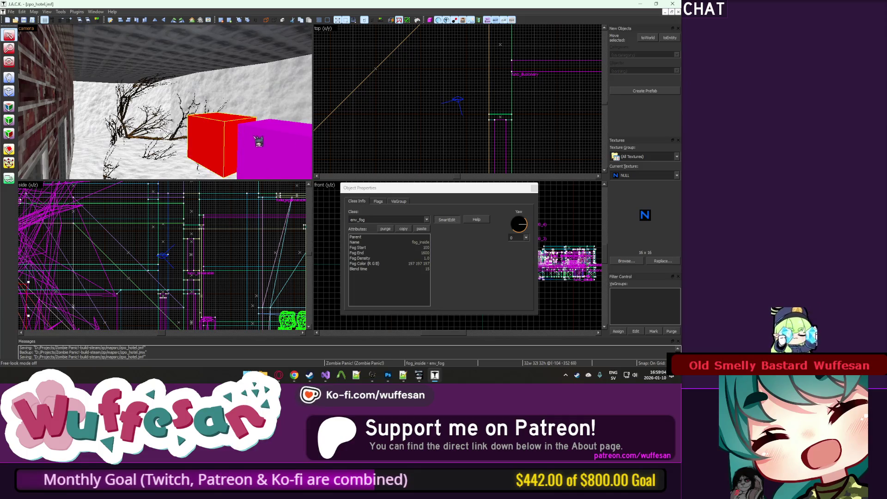
pyautogui.press('z')
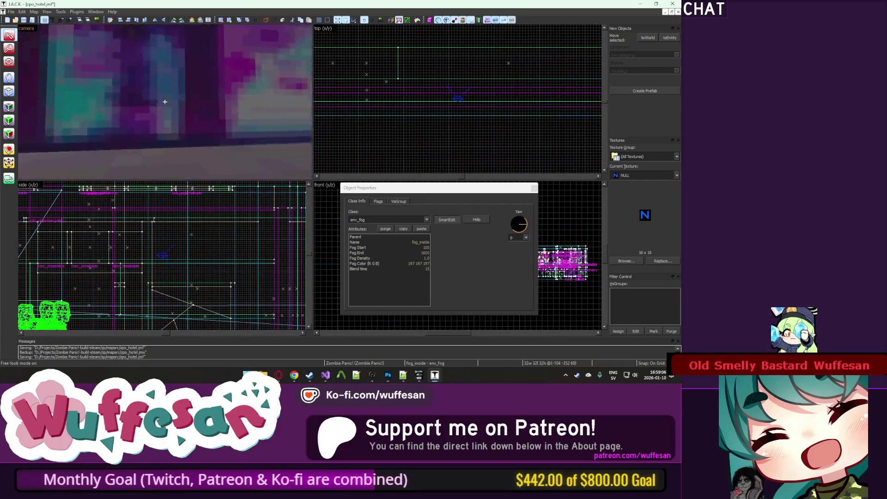
pyautogui.press('z')
# Select the first objective entity obj1.
pyautogui.click(379, 201)
pyautogui.click(357, 202)
pyautogui.click(130, 111)
pyautogui.scroll(-3, 378, 74)
pyautogui.scroll(3, 378, 75)
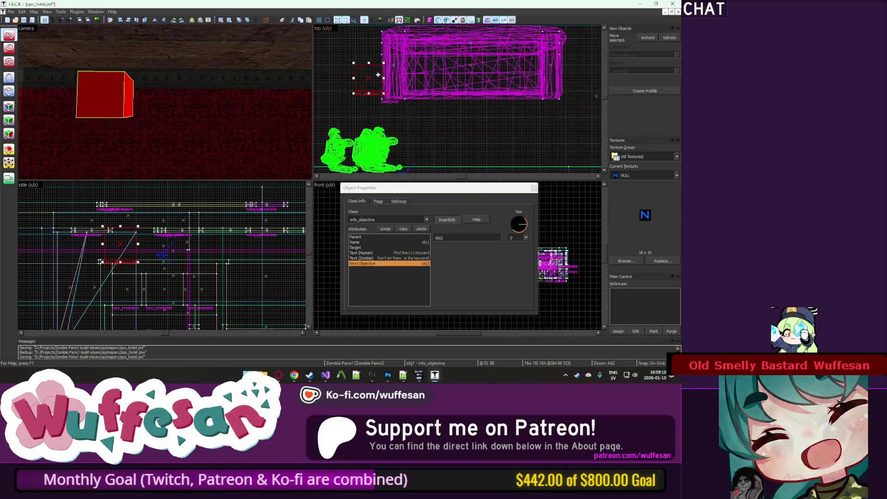
pyautogui.scroll(3, 378, 75)
# Shift-drag a copy of obj1, name it obj2 and set its Next Objective to obj3.
pyautogui.moveTo(373, 72); pyautogui.dragTo(442, 89)
pyautogui.click(425, 248)
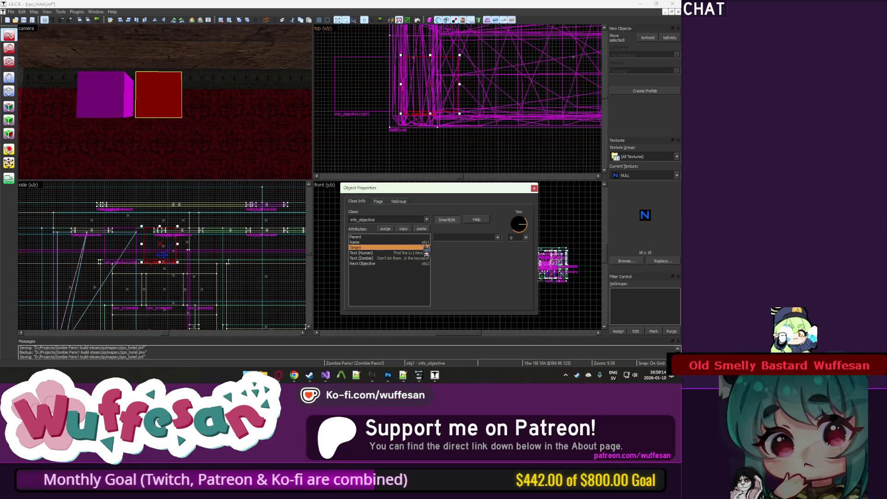
pyautogui.click(415, 242)
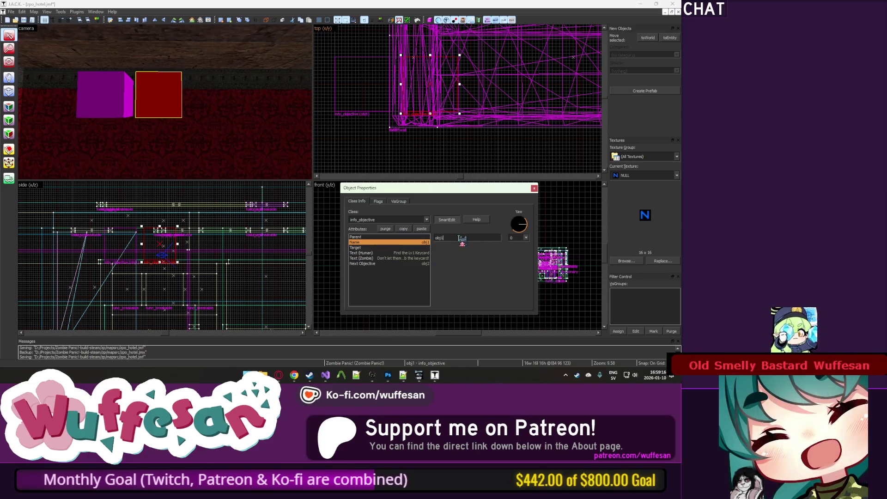
pyautogui.click(422, 264)
pyautogui.write('obj3')
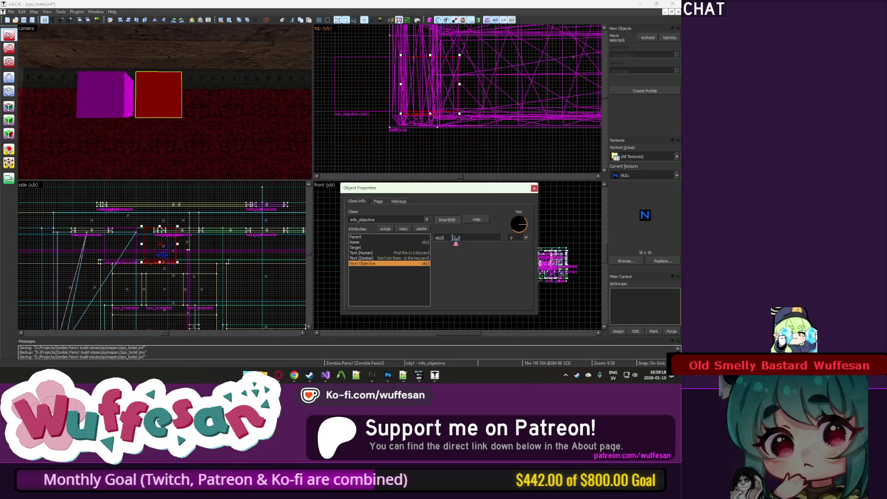
pyautogui.click(425, 243)
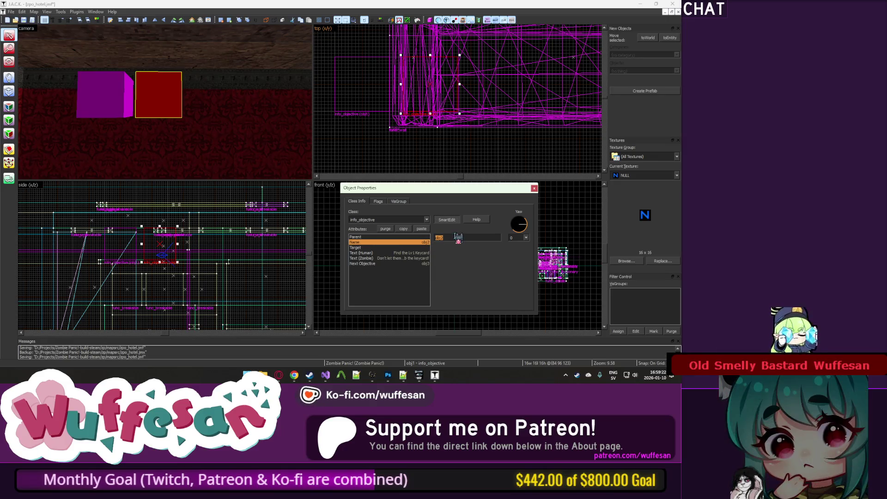
# Set obj2's human text to 'Get to the 2nd floor!' and zombie text to 'Kill the humans!'.
pyautogui.press('Down')
pyautogui.press('Down')
pyautogui.moveTo(470, 239); pyautogui.dragTo(437, 239)
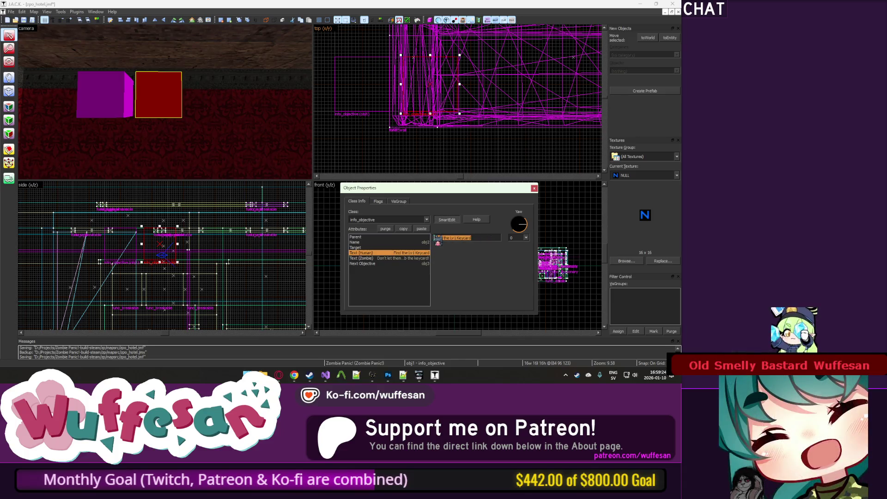
pyautogui.write('Get to the 2nd floor!')
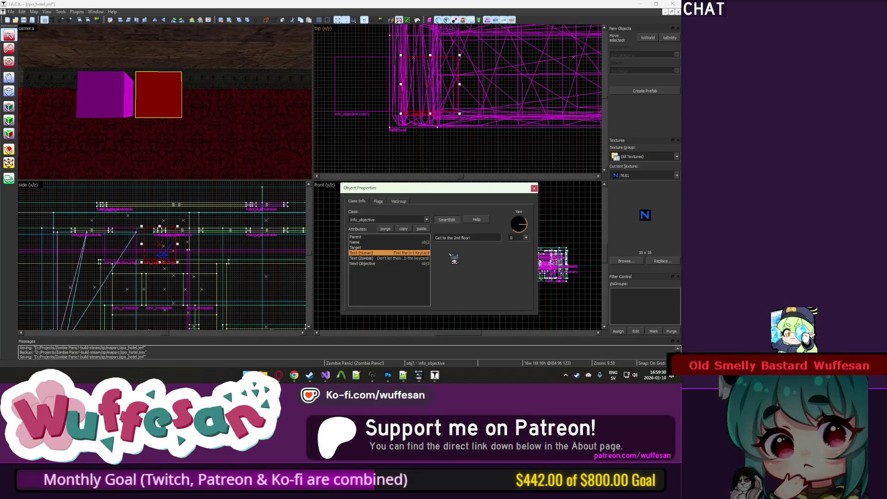
pyautogui.click(407, 258)
pyautogui.moveTo(470, 239); pyautogui.dragTo(436, 238)
pyautogui.write('k')
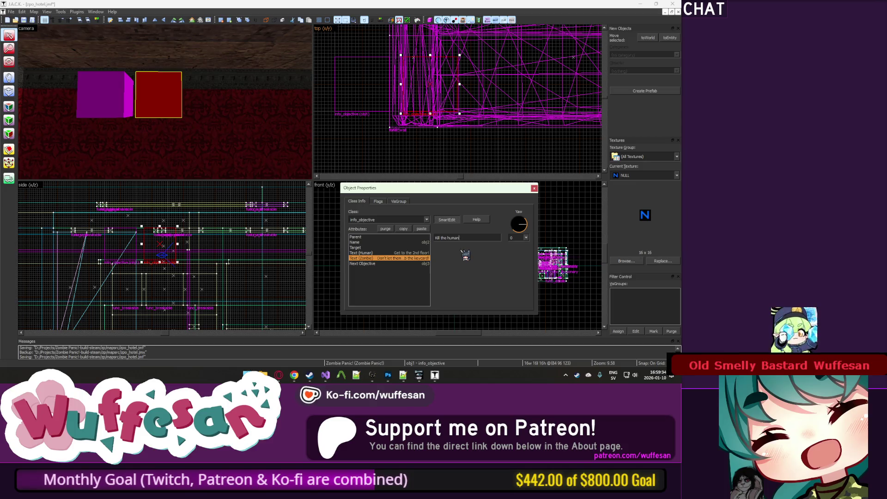
# Clone the objective again to the right and hide everything except the objectives.
pyautogui.moveTo(157, 95); pyautogui.dragTo(207, 95)
pyautogui.click(144, 94)
pyautogui.click(115, 96)
pyautogui.keyDown('ctrl'); pyautogui.click(208, 95); pyautogui.keyUp('ctrl')
pyautogui.keyDown('ctrl'); pyautogui.click(151, 104); pyautogui.keyUp('ctrl')
pyautogui.hotkey('ctrl', 'h')
pyautogui.click(151, 104)
pyautogui.keyDown('ctrl'); pyautogui.click(218, 105); pyautogui.keyUp('ctrl')
# Set the rightmost copy's Name and Next Objective so obj3 leads to obj4.
pyautogui.click(349, 132)
pyautogui.click(224, 109)
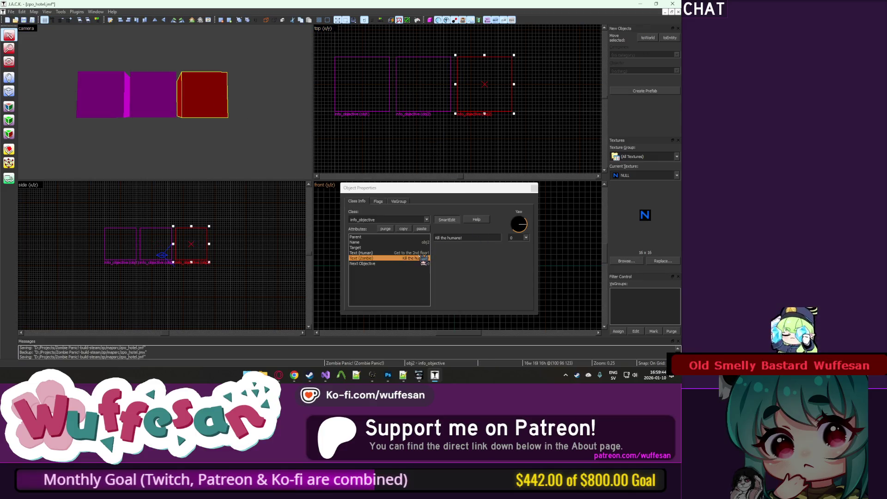
pyautogui.click(424, 243)
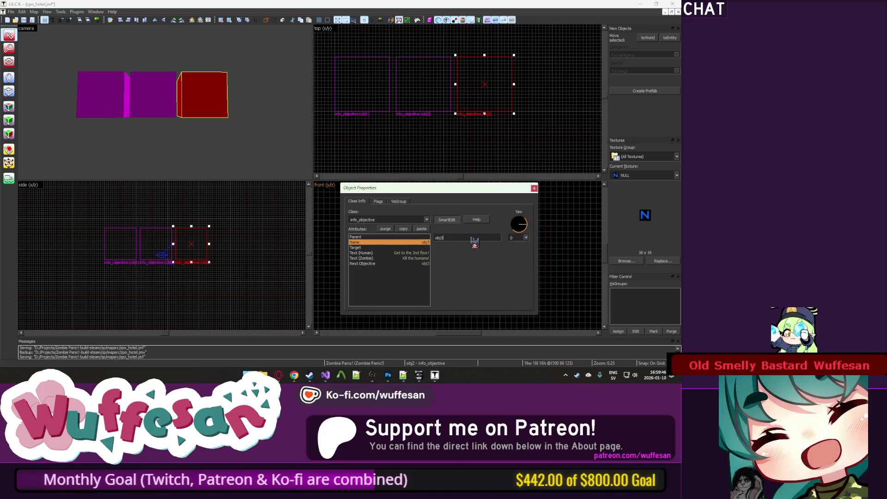
pyautogui.click(426, 264)
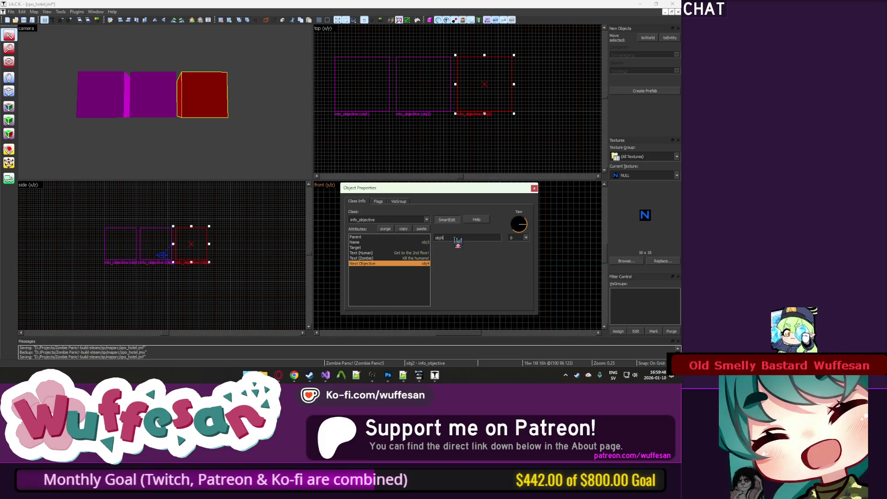
# Compare obj1, obj2 and obj3, ending with obj3 selected.
pyautogui.click(115, 103)
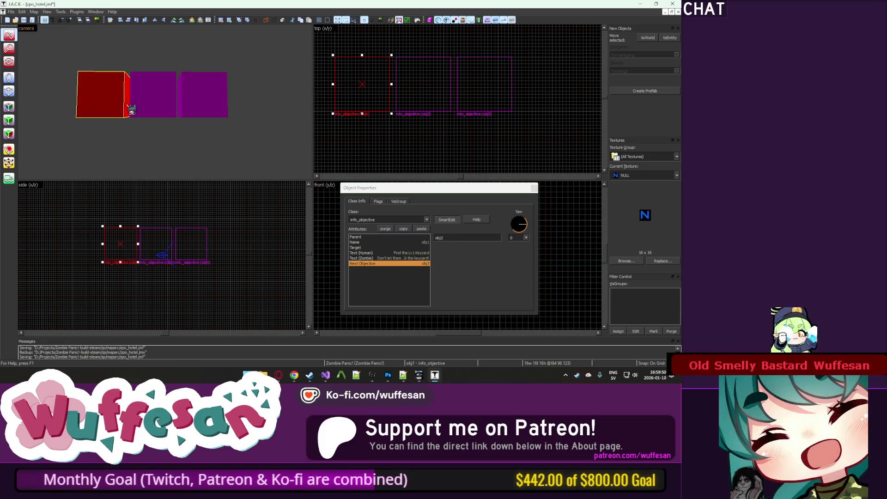
pyautogui.click(168, 113)
pyautogui.click(126, 114)
pyautogui.click(181, 113)
pyautogui.click(155, 111)
pyautogui.click(210, 103)
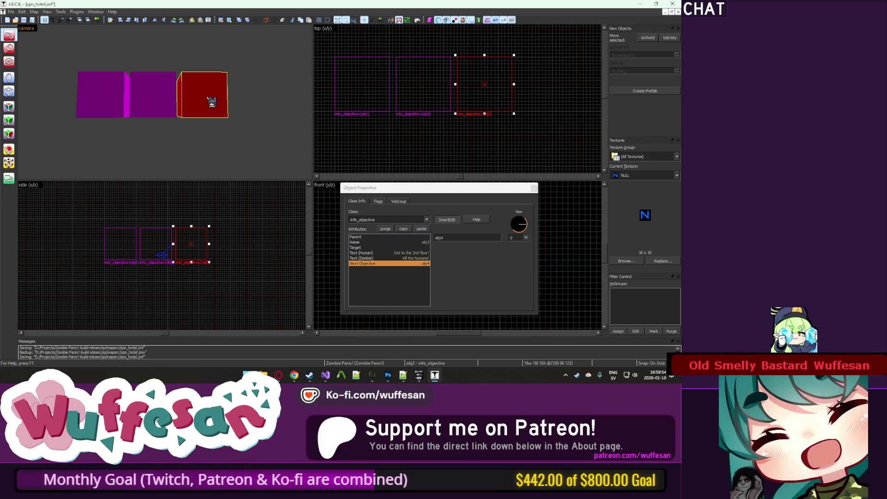
# Change obj3's human text to 'Find a way to repair the elevator!'.
pyautogui.click(428, 253)
pyautogui.moveTo(479, 237); pyautogui.dragTo(433, 236)
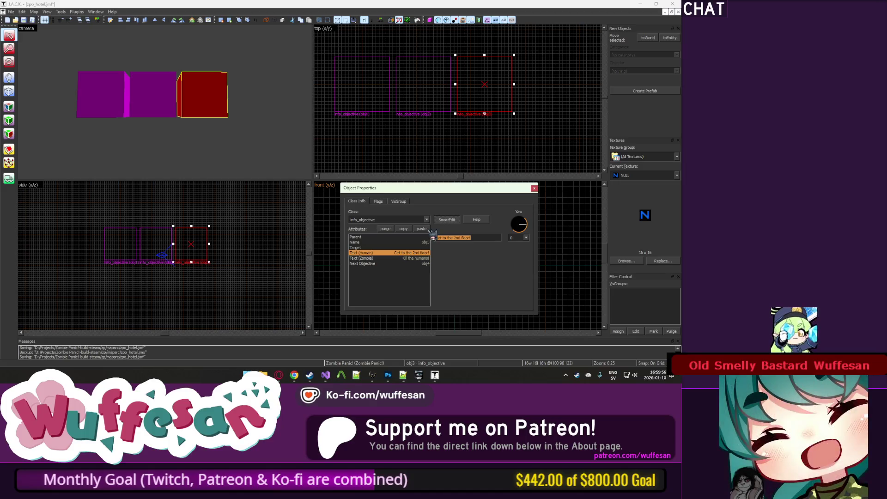
pyautogui.press('BackSpace')
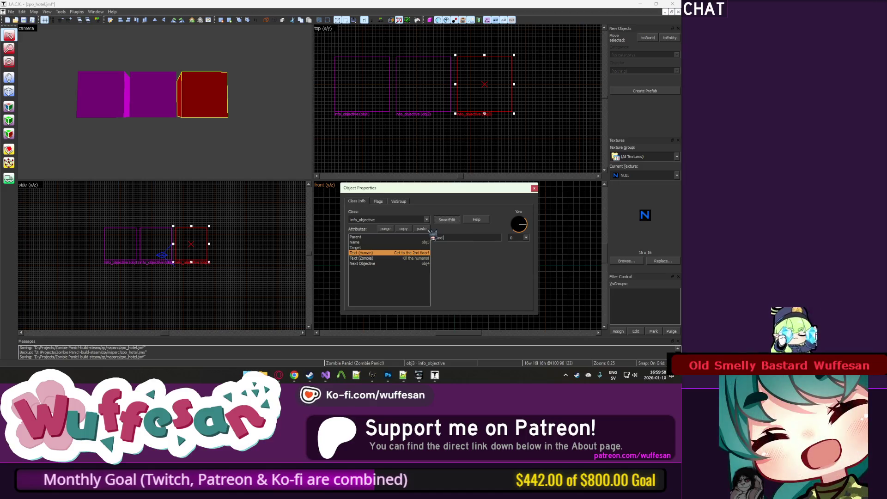
pyautogui.write('a way to repair')
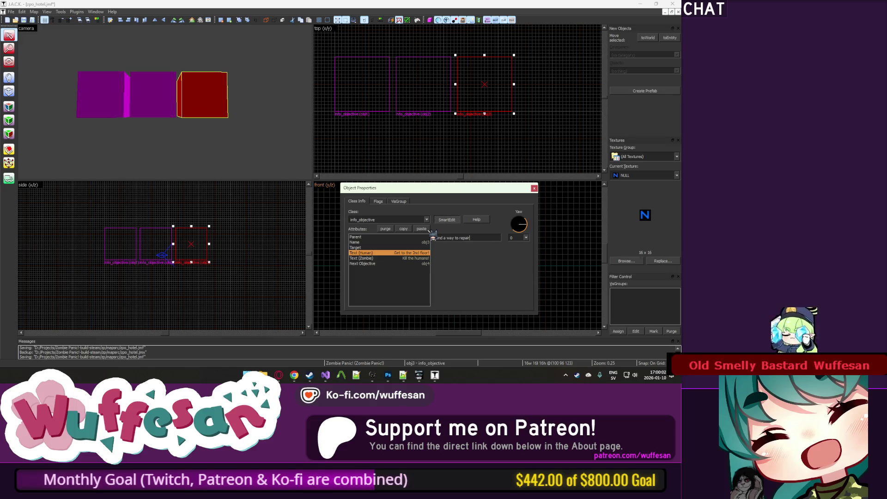
pyautogui.write(' the e')
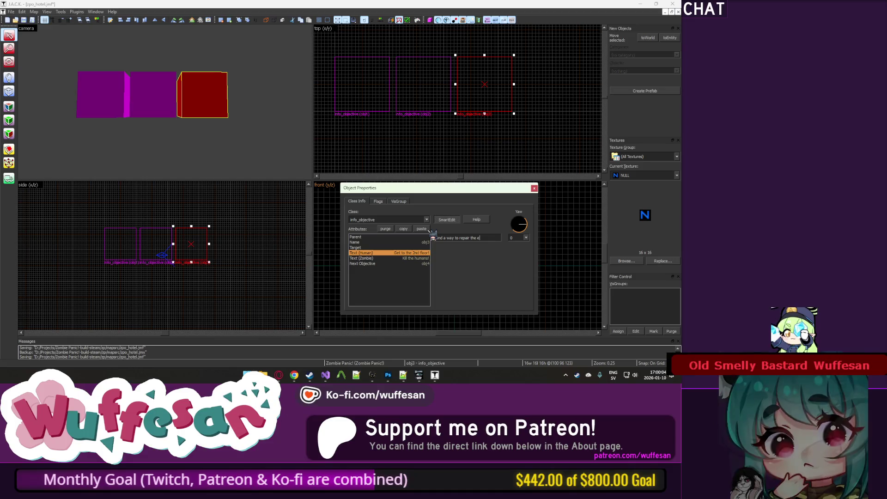
pyautogui.write('lev!')
pyautogui.press('Return')
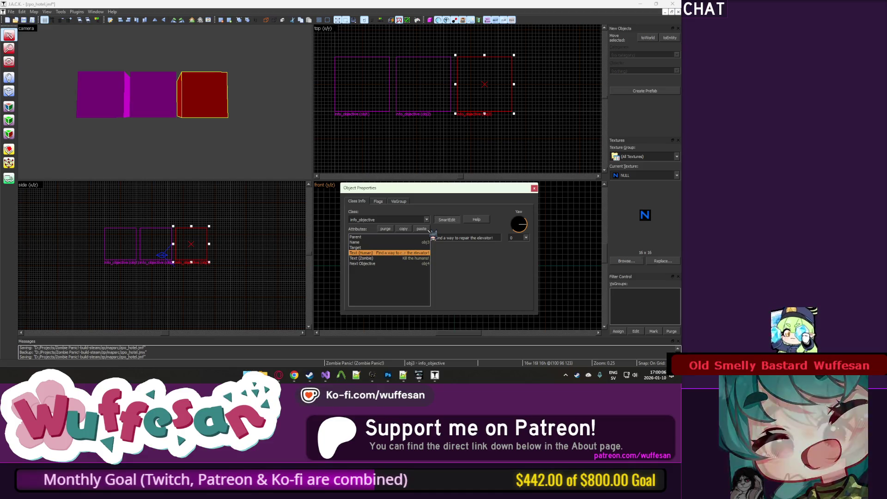
# Compare the property values of obj2, obj3 and obj1.
pyautogui.click(154, 93)
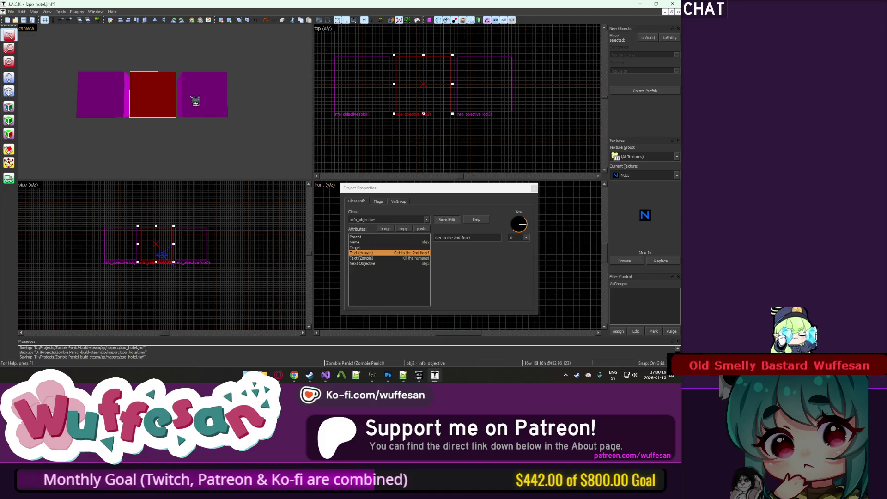
pyautogui.click(195, 99)
pyautogui.click(164, 95)
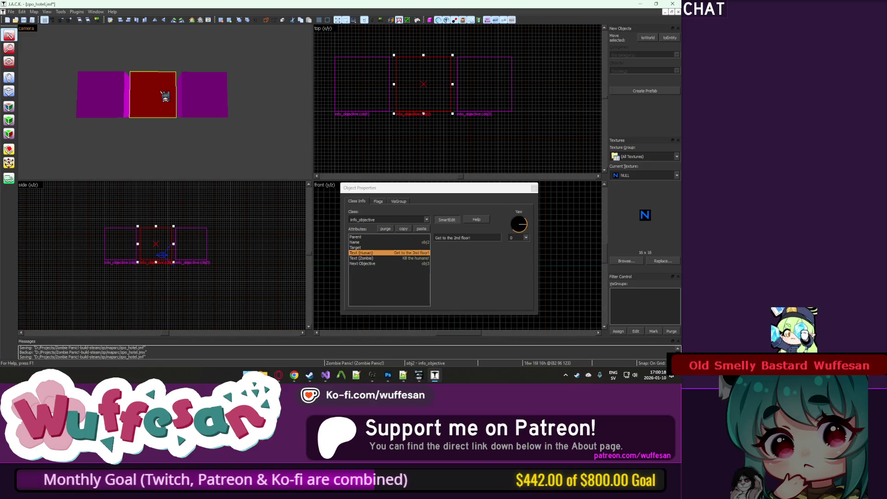
pyautogui.click(203, 94)
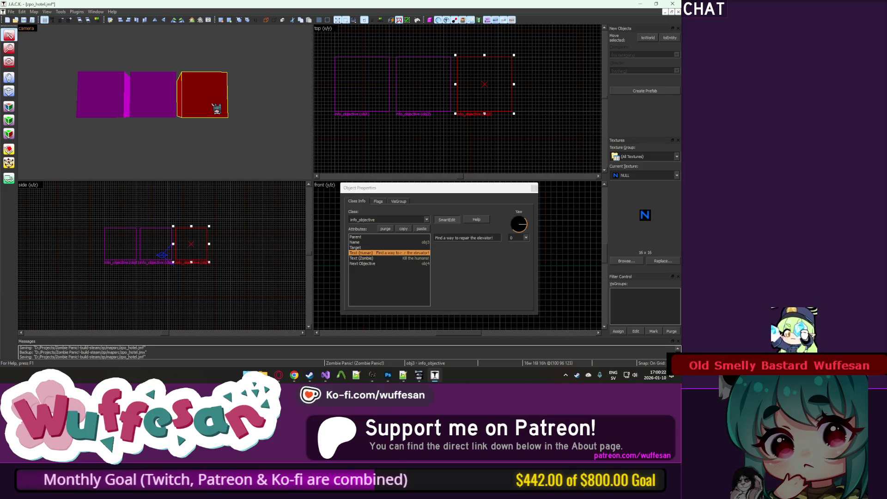
pyautogui.click(144, 114)
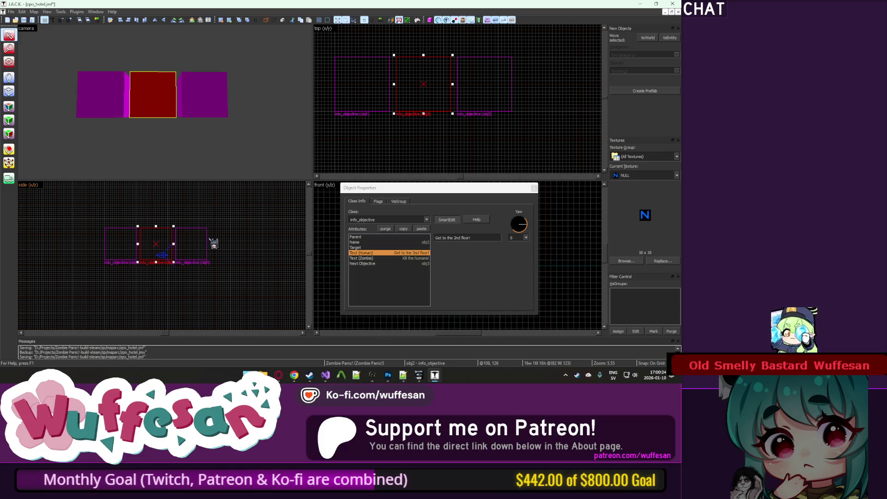
pyautogui.keyDown('ctrl'); pyautogui.click(206, 228); pyautogui.keyUp('ctrl')
pyautogui.click(185, 136)
pyautogui.click(119, 110)
pyautogui.click(431, 263)
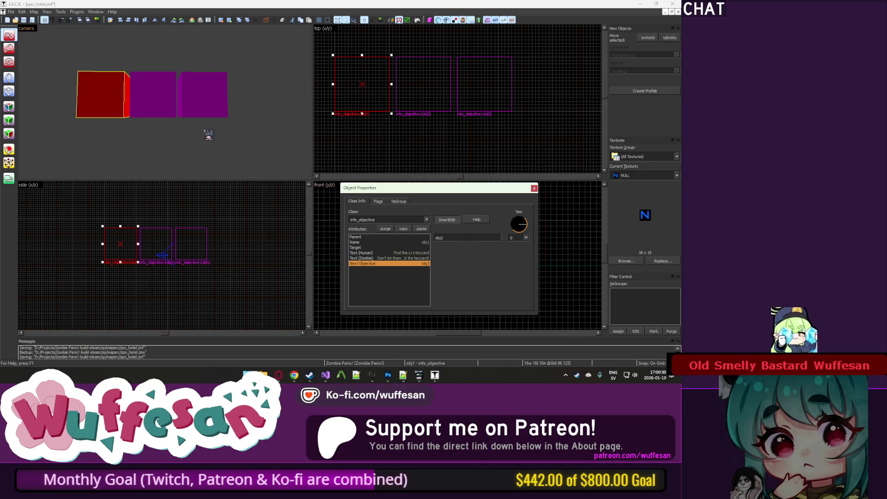
# Retitle obj2's human text 'Get to the safe room!' and raise it above the row.
pyautogui.click(167, 102)
pyautogui.click(199, 111)
pyautogui.click(175, 113)
pyautogui.click(212, 102)
pyautogui.click(162, 107)
pyautogui.click(416, 253)
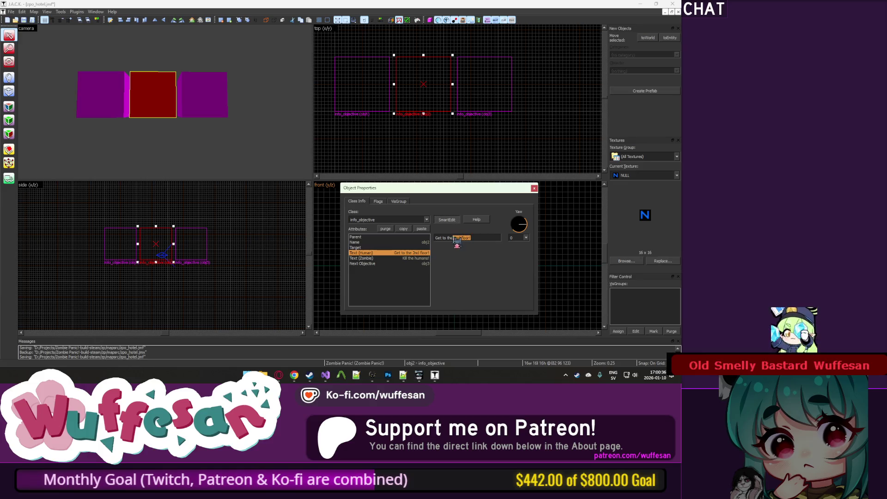
pyautogui.write('to t')
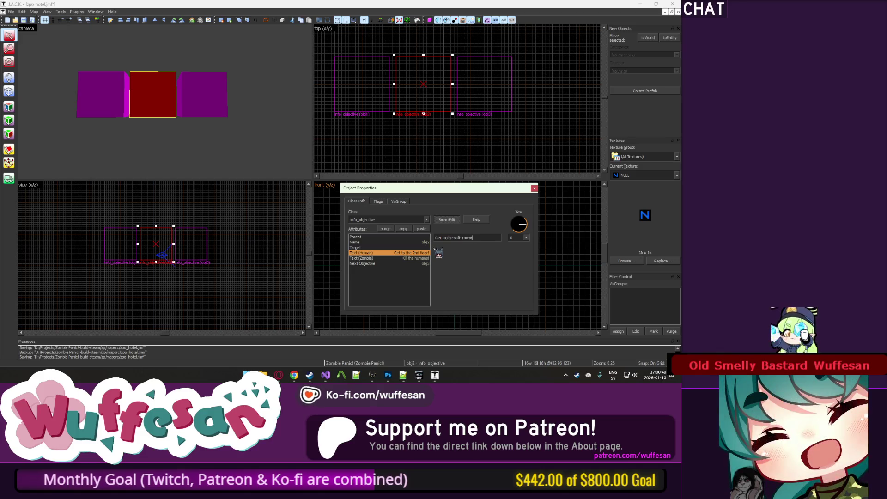
pyautogui.press('Return')
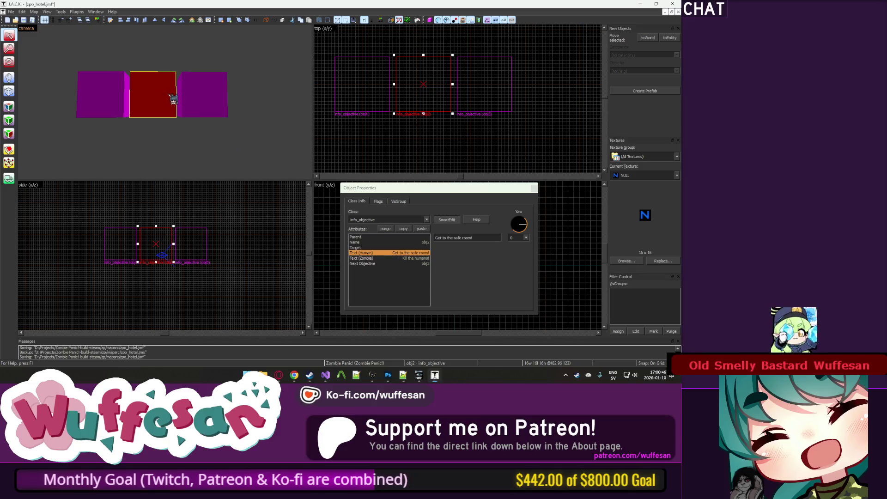
pyautogui.moveTo(163, 247)
pyautogui.mouseDown()
pyautogui.moveTo(161, 200)
pyautogui.moveTo(163, 215)
pyautogui.mouseUp()
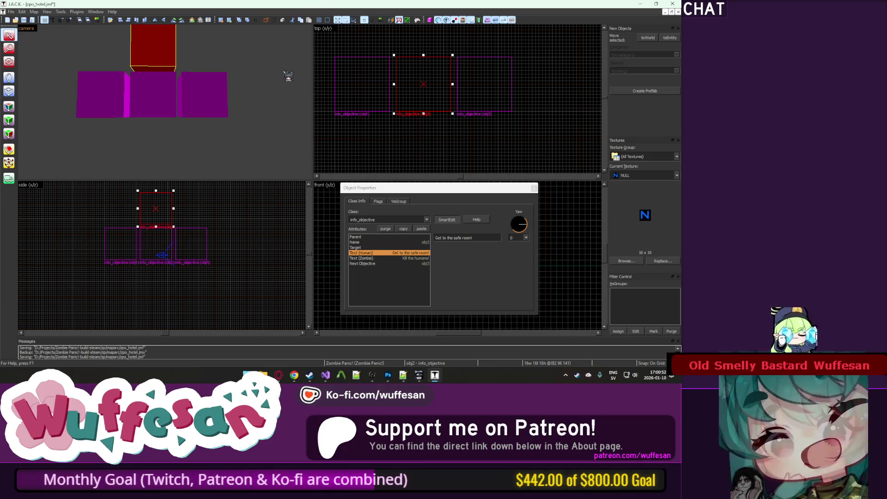
# Change the raised copy's class to info_objective_set and purge leftover keyvalues.
pyautogui.click(185, 98)
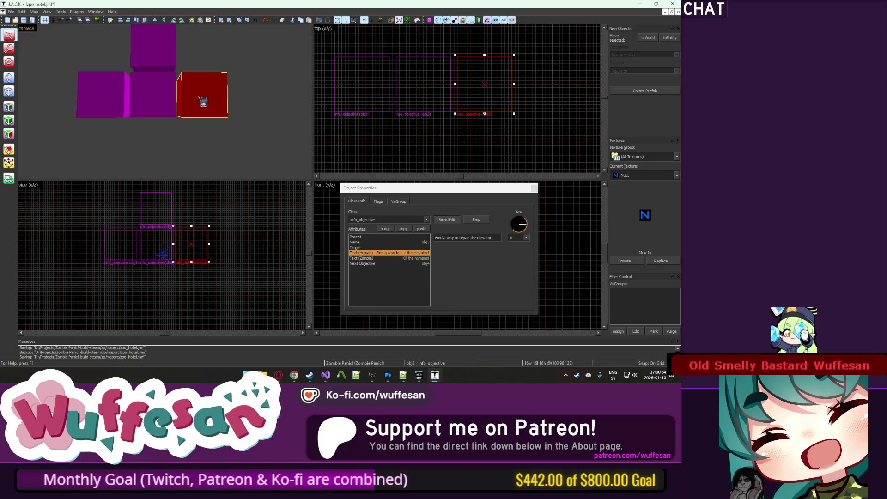
pyautogui.click(165, 65)
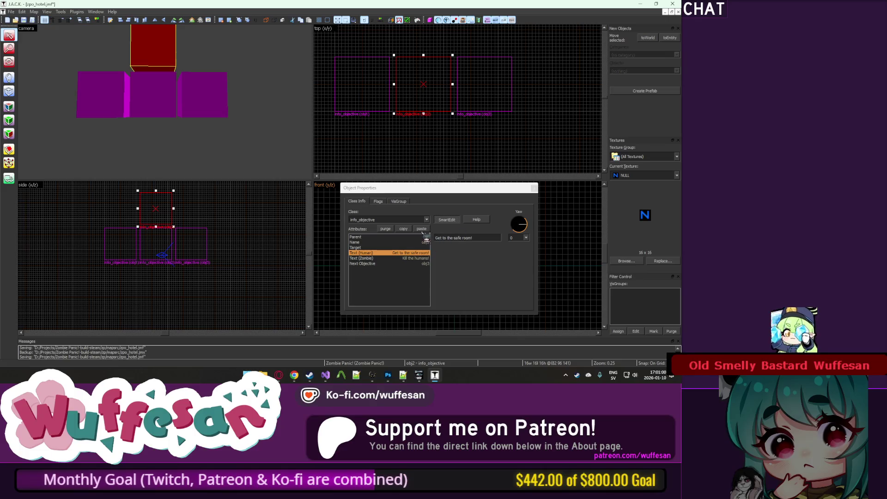
pyautogui.click(427, 220)
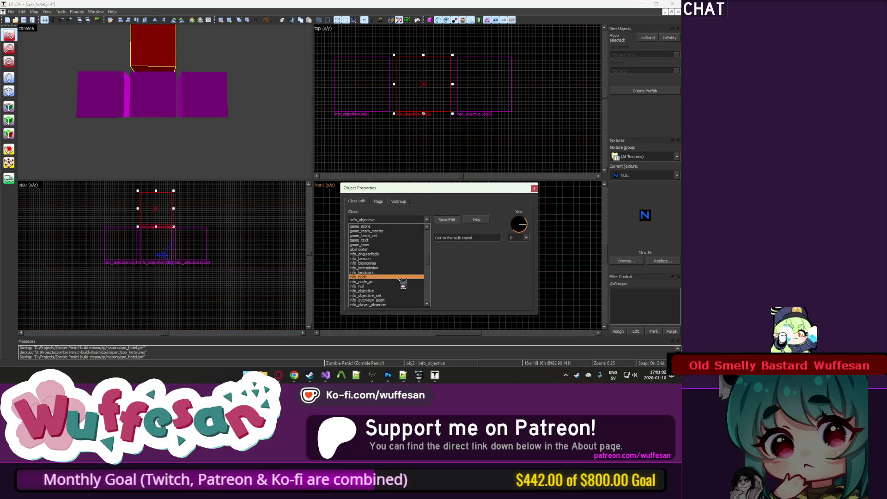
pyautogui.click(370, 296)
pyautogui.click(392, 230)
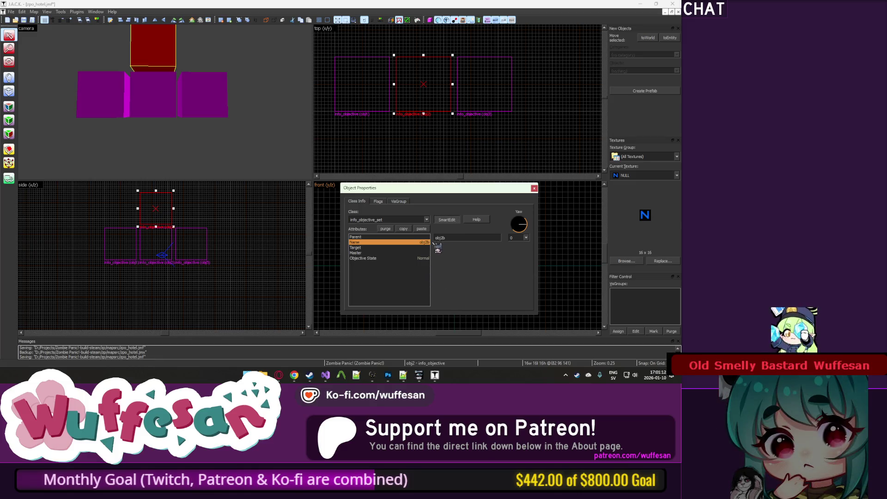
# Name the setter obj2_fail, targeting obj2 with Objective State Failed.
pyautogui.press('BackSpace')
pyautogui.write('_fail')
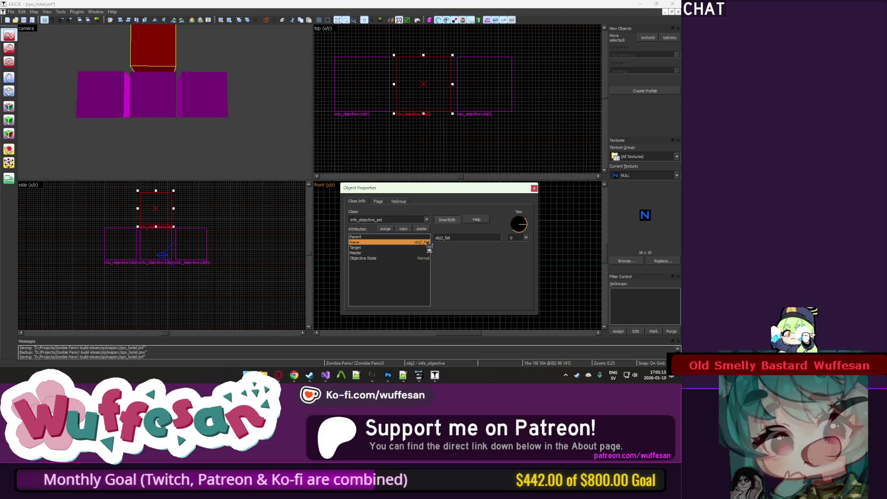
pyautogui.press('Return')
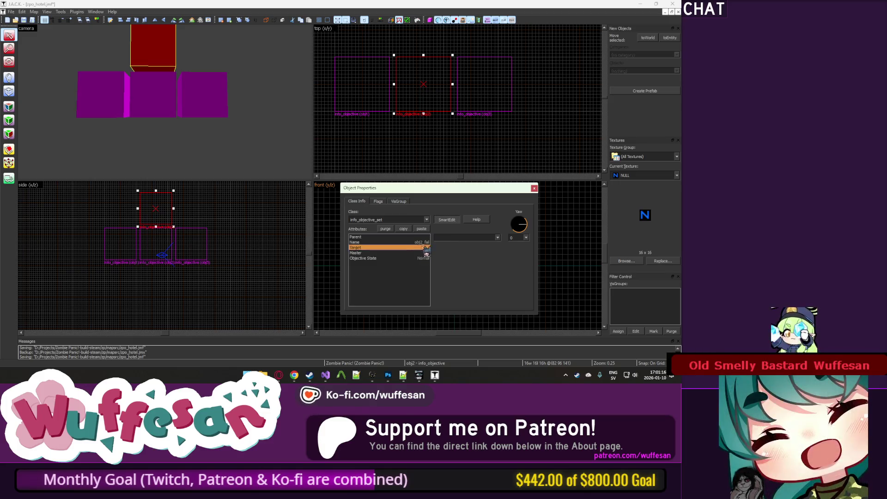
pyautogui.write('obj1')
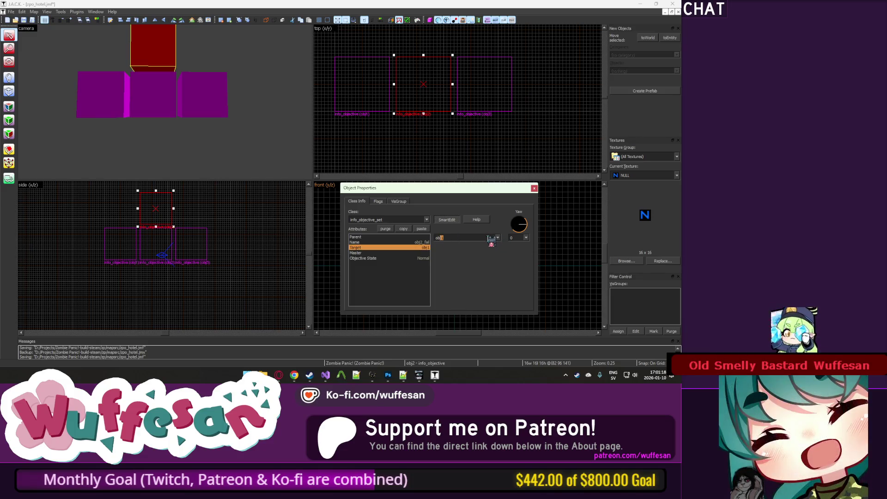
pyautogui.click(425, 258)
pyautogui.click(486, 238)
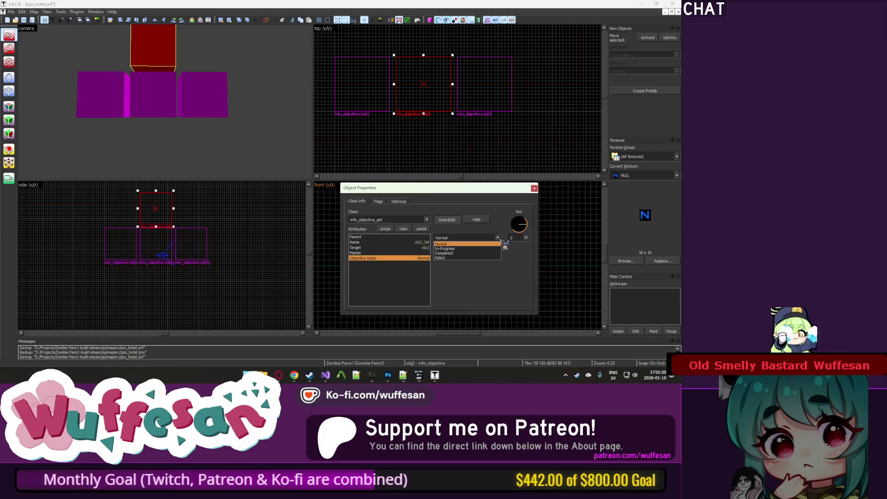
pyautogui.click(468, 254)
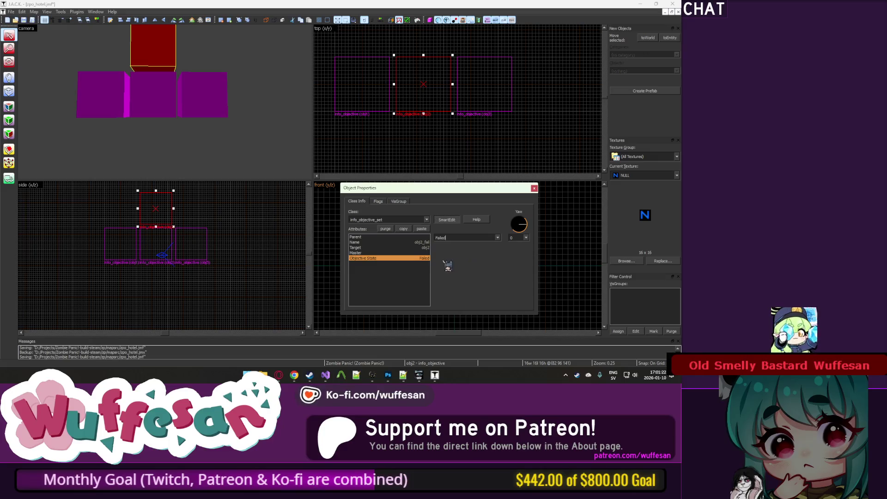
pyautogui.click(419, 253)
pyautogui.click(398, 258)
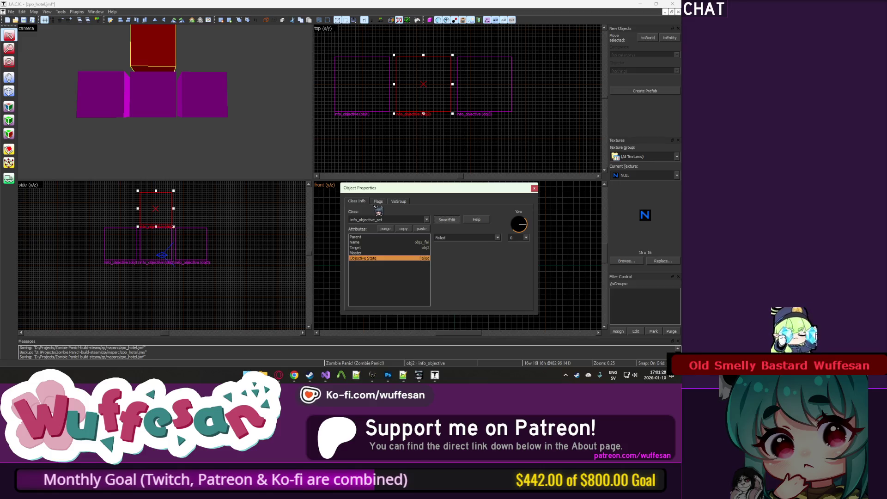
# Verify the setter's target and obj2's Next Objective, then close the properties.
pyautogui.click(405, 248)
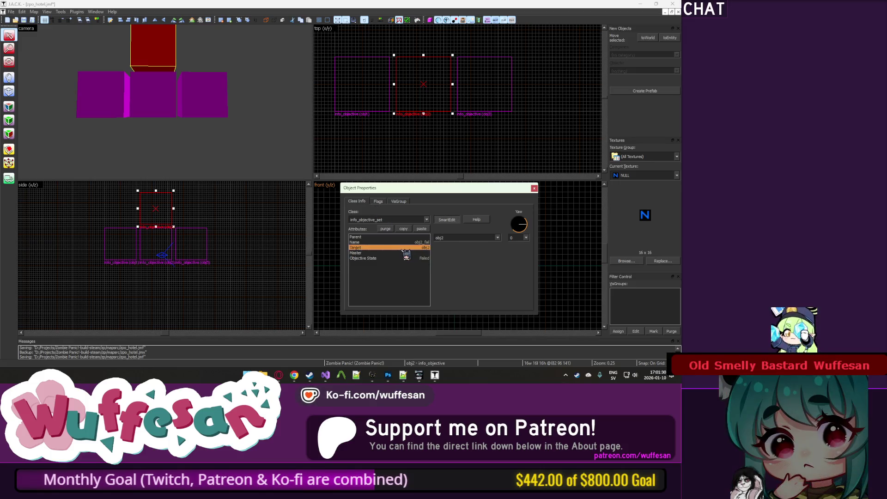
pyautogui.click(153, 111)
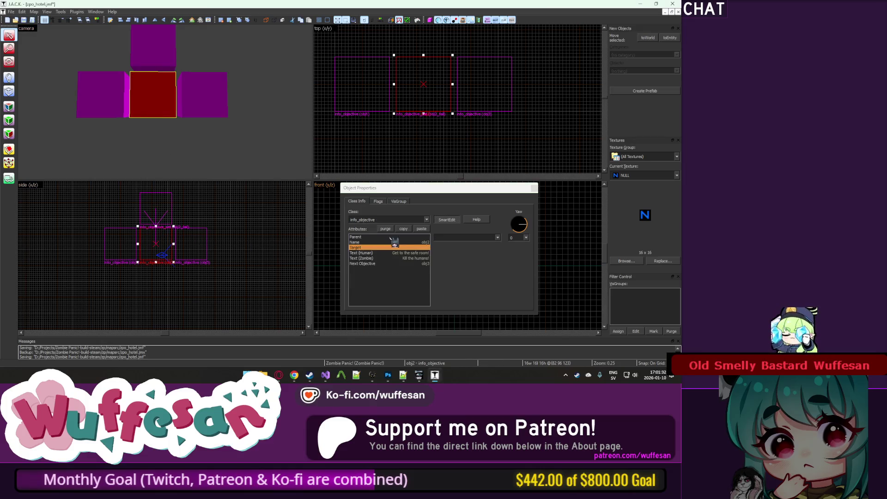
pyautogui.click(386, 263)
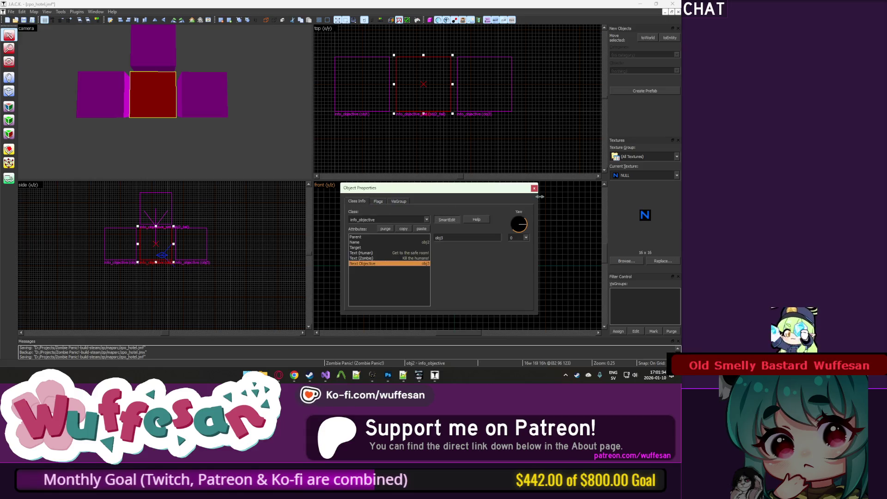
pyautogui.press('Escape')
pyautogui.press('Escape')
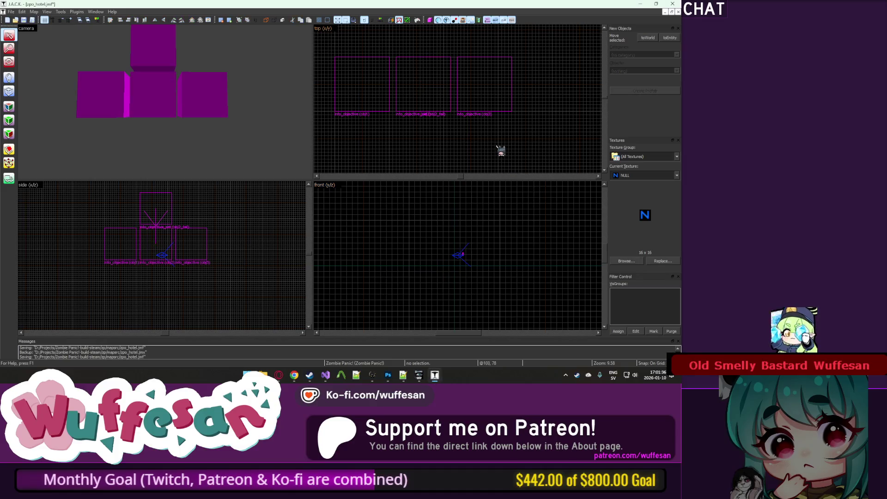
# Open obj2's properties and review its First Objective spawn flag.
pyautogui.click(157, 84)
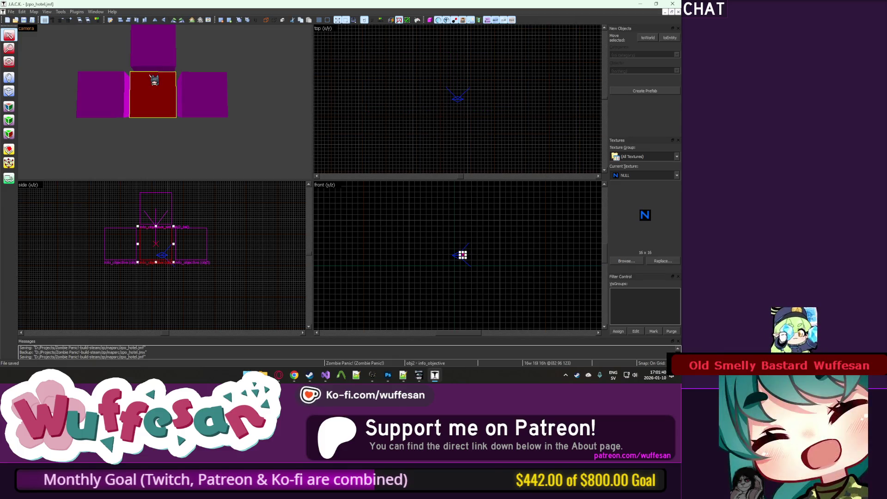
pyautogui.hotkey('alt', 'Return')
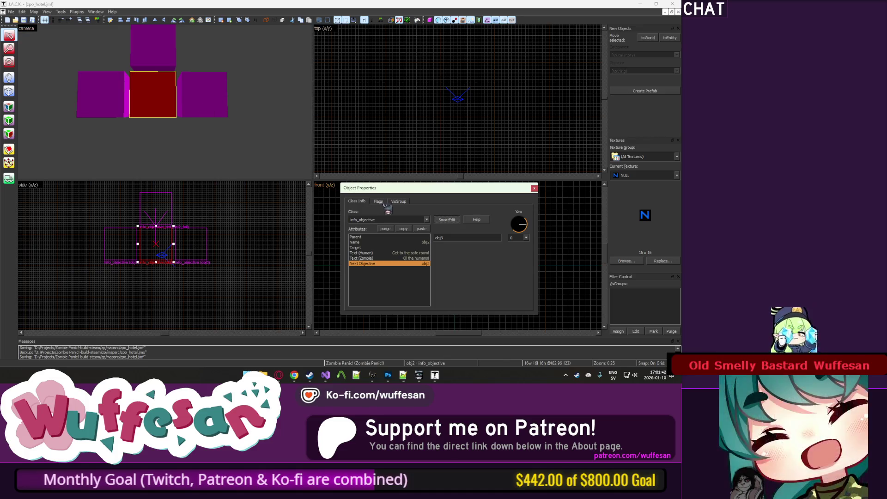
pyautogui.click(386, 204)
pyautogui.click(358, 201)
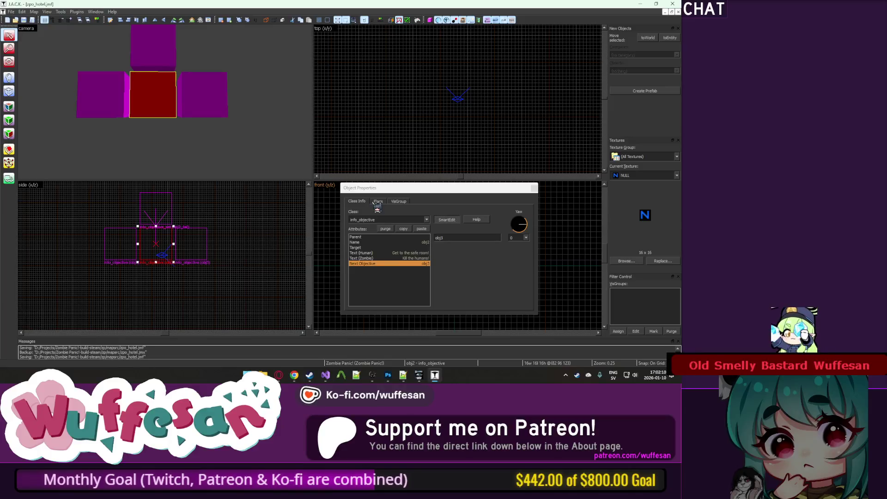
pyautogui.click(379, 202)
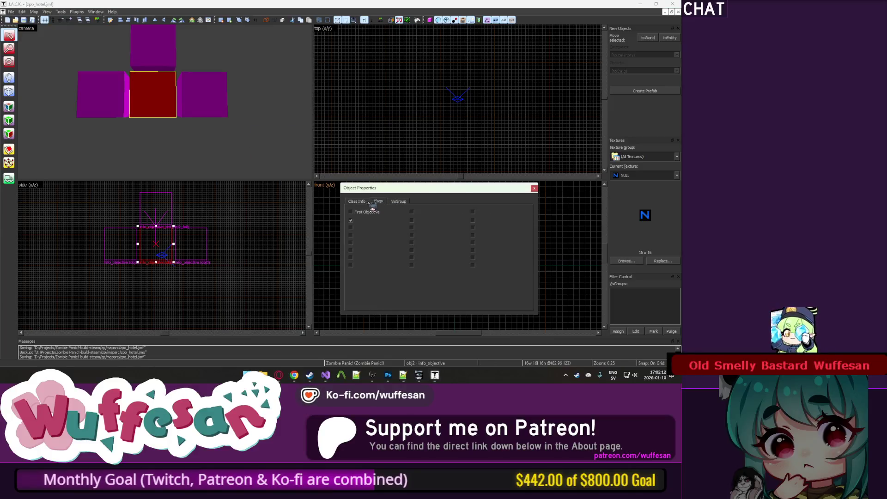
pyautogui.click(364, 202)
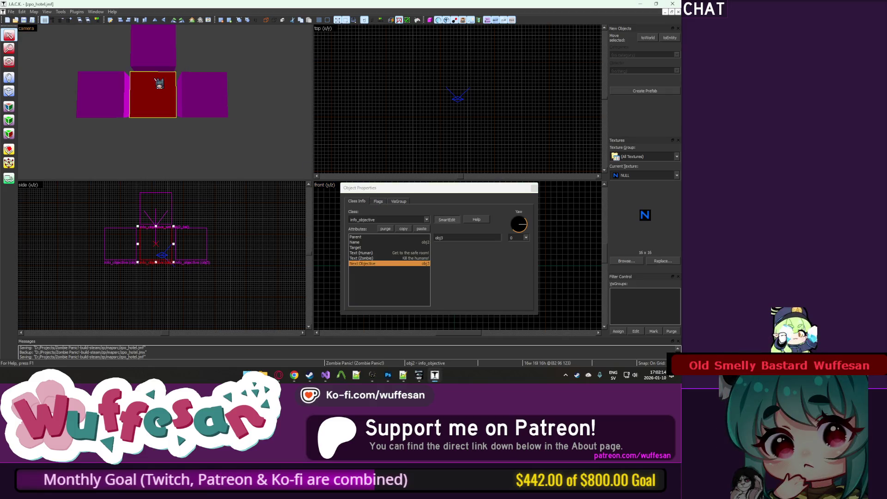
pyautogui.click(378, 202)
pyautogui.click(365, 202)
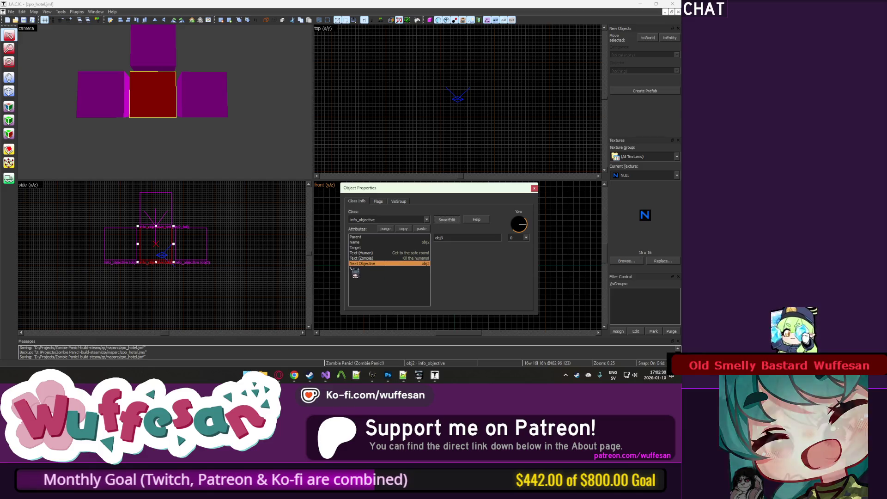
pyautogui.click(379, 201)
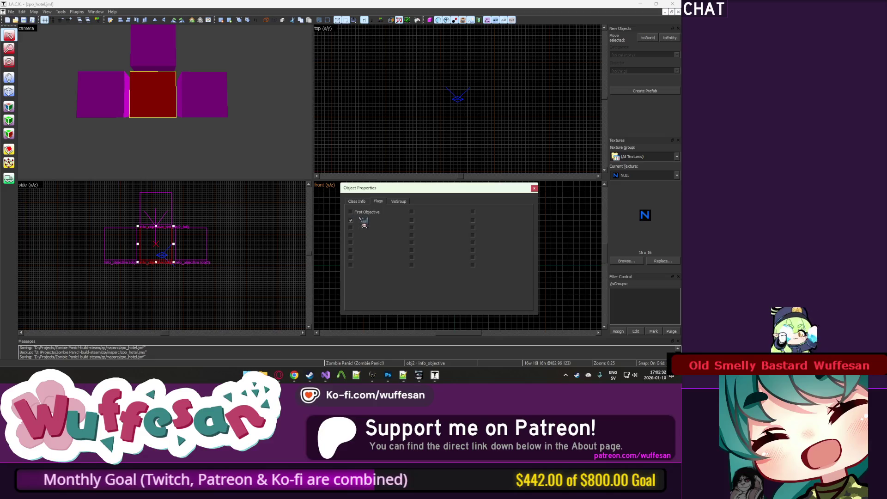
pyautogui.click(359, 201)
# Select the right objective, the obj2_fail setter and obj3 blocks in turn.
pyautogui.click(204, 95)
pyautogui.click(163, 65)
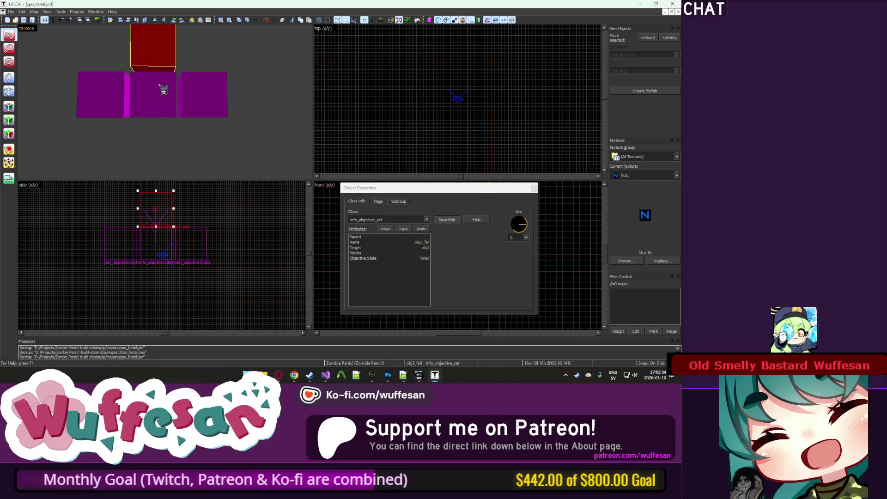
pyautogui.click(204, 102)
# In zombie.fgd, locate the info_objective and info_objective_set definitions.
pyautogui.click(403, 375)
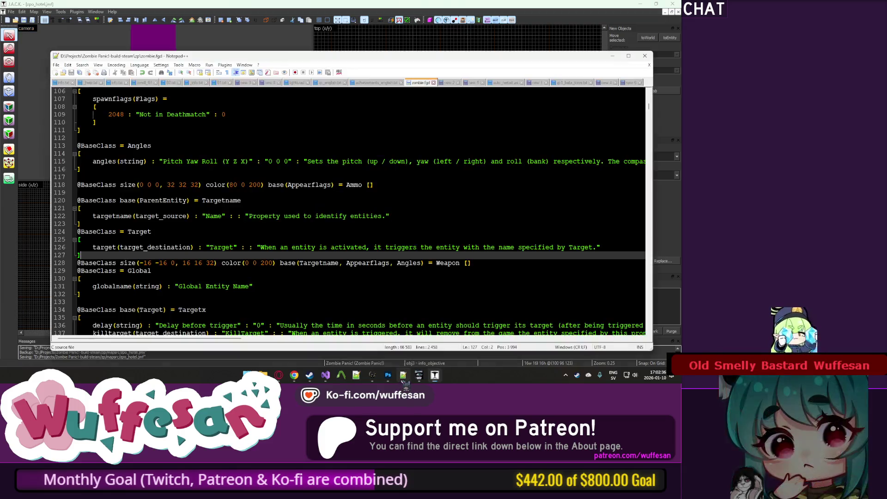
pyautogui.scroll(-7, 287, 166)
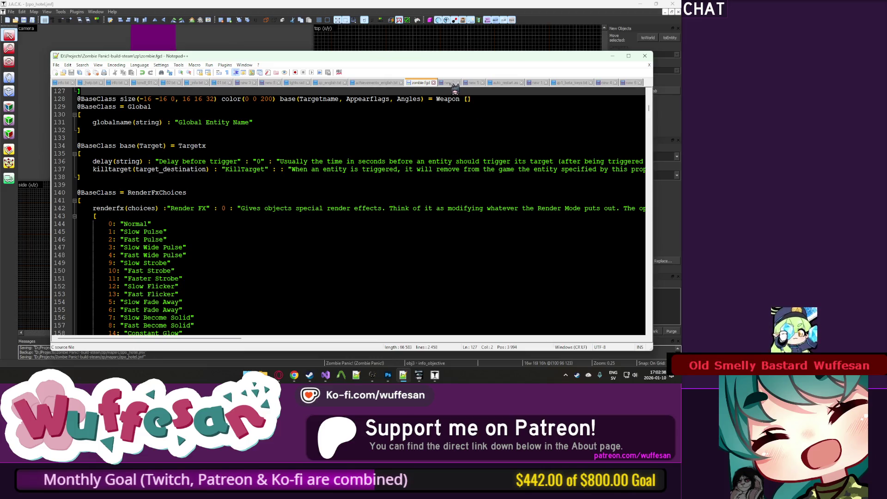
pyautogui.click(506, 161)
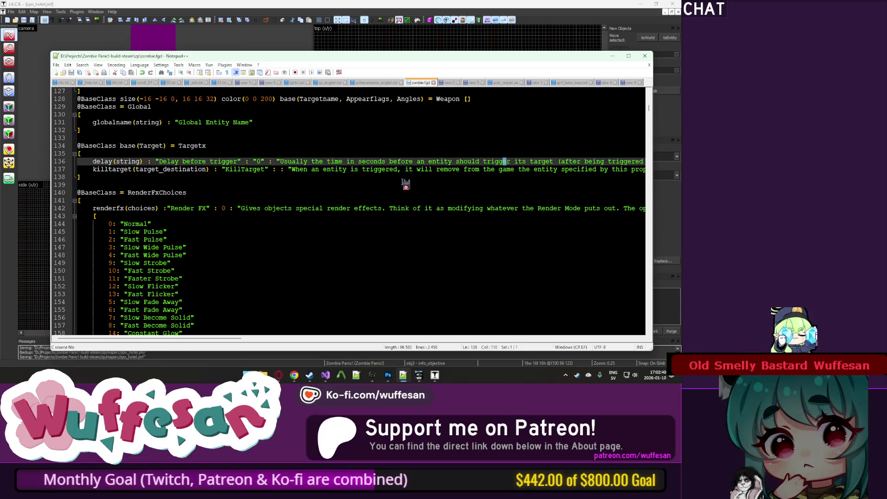
pyautogui.hotkey('ctrl', 'f')
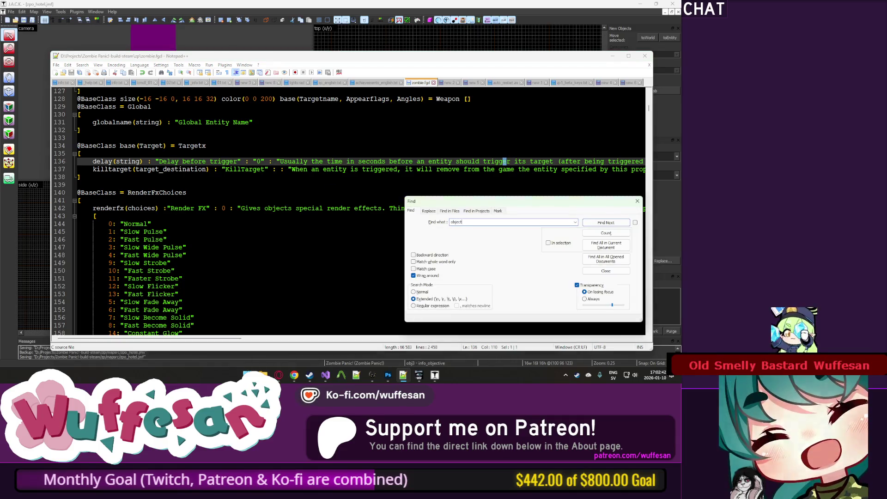
pyautogui.press('Return')
pyautogui.press('Escape')
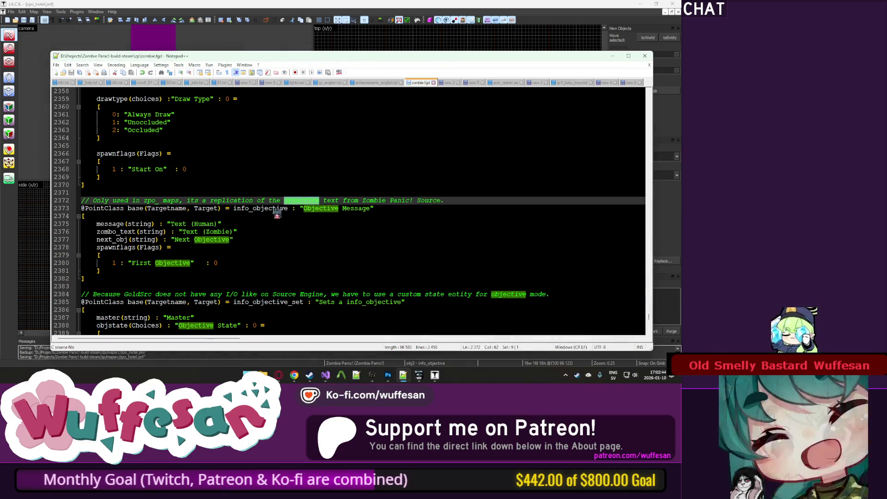
pyautogui.doubleClick(276, 209)
pyautogui.doubleClick(283, 302)
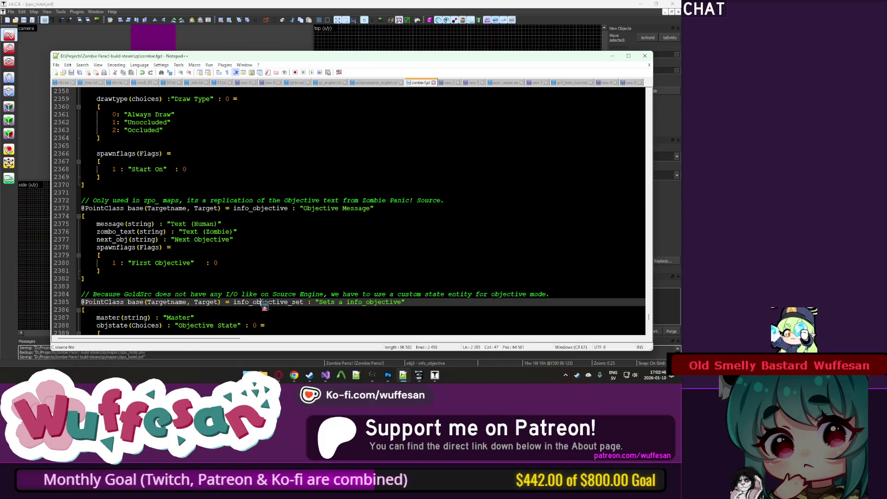
pyautogui.scroll(-3, 286, 232)
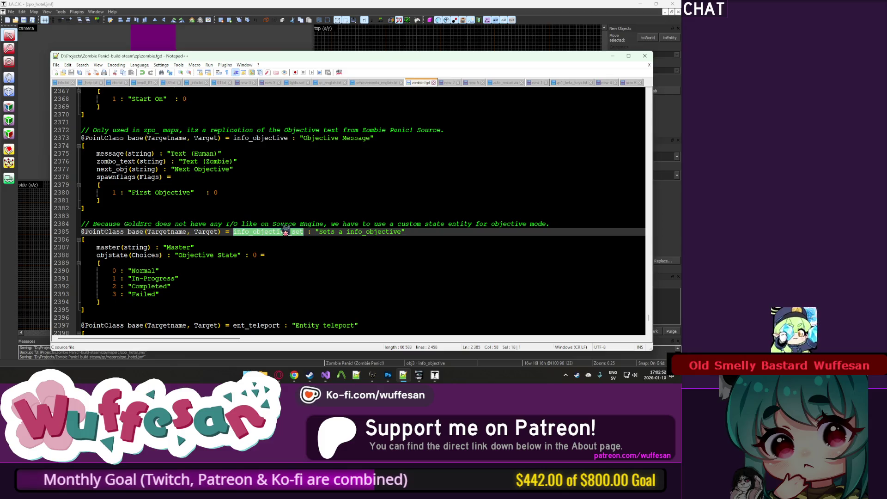
# Duplicate the First Objective flag line as a new flag 2.
pyautogui.click(233, 192)
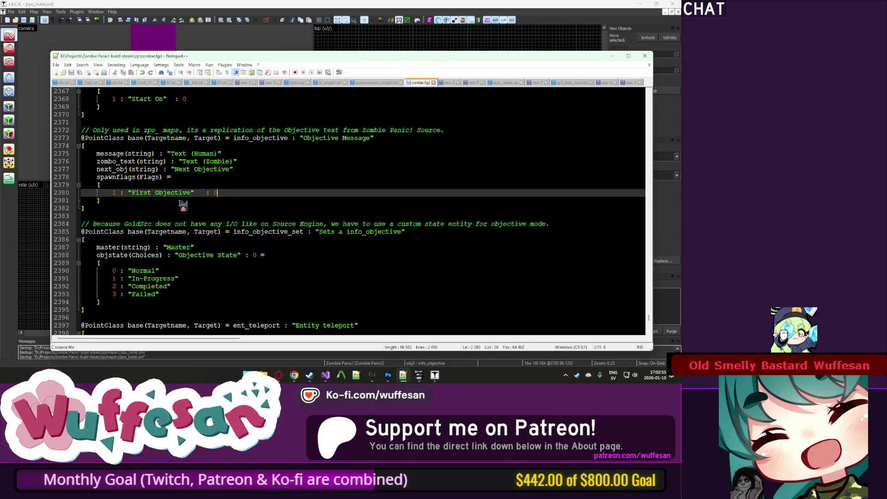
pyautogui.hotkey('ctrl', 'd')
pyautogui.click(118, 200)
pyautogui.press('BackSpace')
pyautogui.write('2 : "First Objective"   : 0')
pyautogui.click(185, 200)
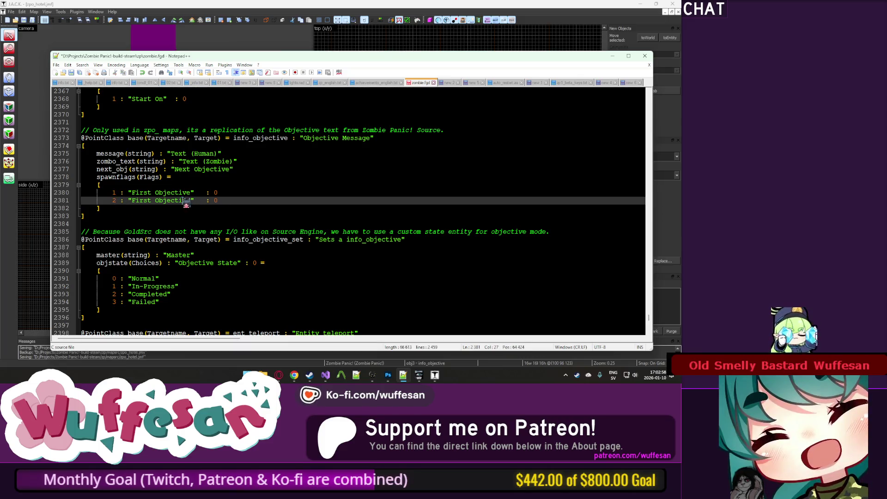
pyautogui.click(156, 200)
pyautogui.press('BackSpace')
# Duplicate the next_obj key line and rename the copy alt_obj.
pyautogui.click(233, 169)
pyautogui.hotkey('ctrl', 'd')
pyautogui.click(121, 178)
pyautogui.click(112, 178)
pyautogui.press('BackSpace')
pyautogui.press('BackSpace')
pyautogui.press('BackSpace')
pyautogui.write('alt_obj(string) : "Next Objective')
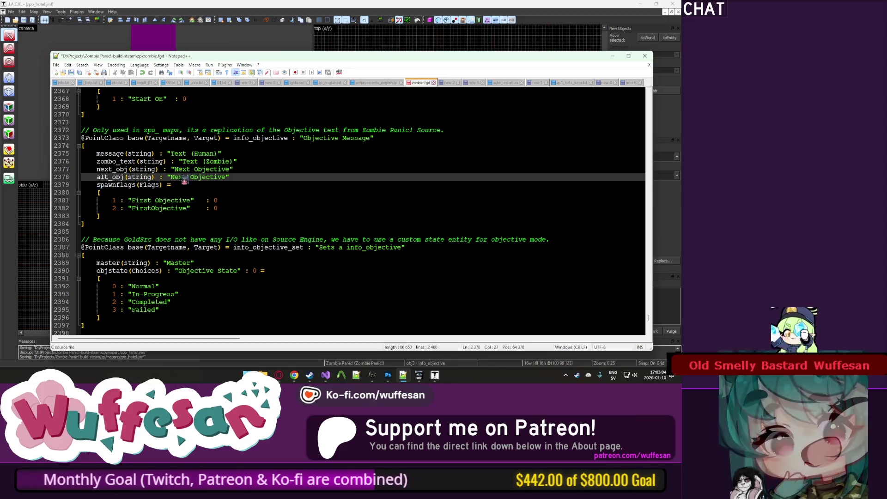
pyautogui.click(227, 178)
pyautogui.write('(On Fail)')
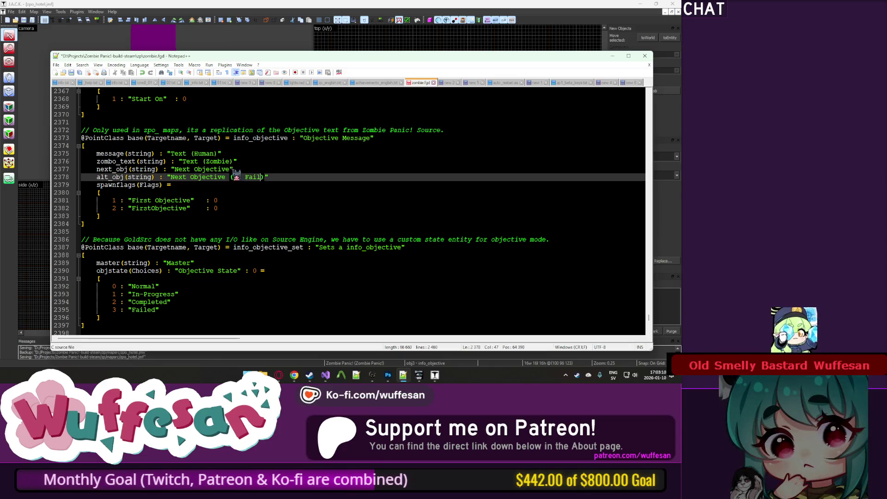
pyautogui.click(245, 170)
pyautogui.press('Down')
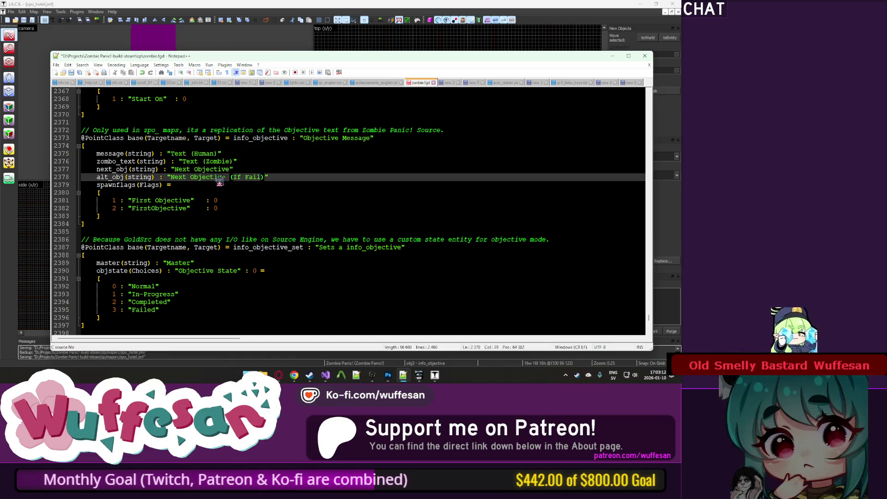
# Relabel flag 2 as "Don't use Alt..." in place of FirstObjective.
pyautogui.click(215, 210)
pyautogui.doubleClick(185, 211)
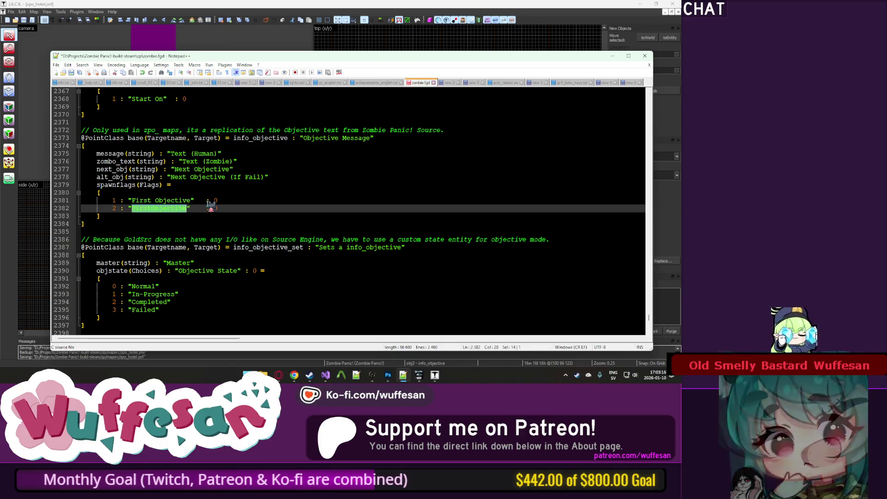
pyautogui.write('Us')
pyautogui.write('e N')
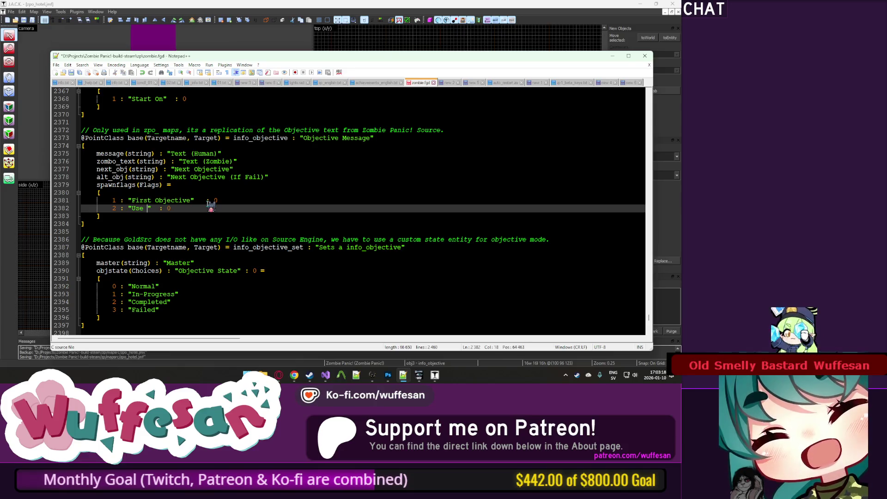
pyautogui.press('BackSpace')
pyautogui.press('BackSpace')
pyautogui.press('BackSpace')
pyautogui.write("'t use ")
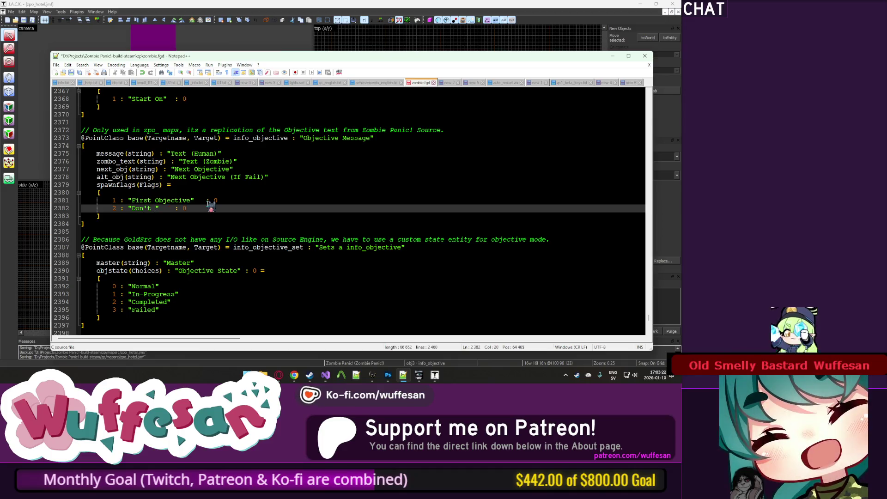
pyautogui.write('Alt path')
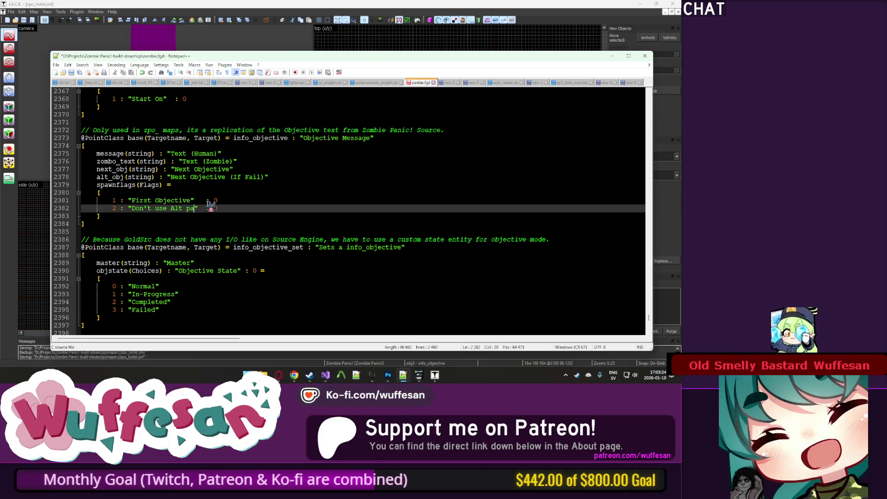
pyautogui.write(', if')
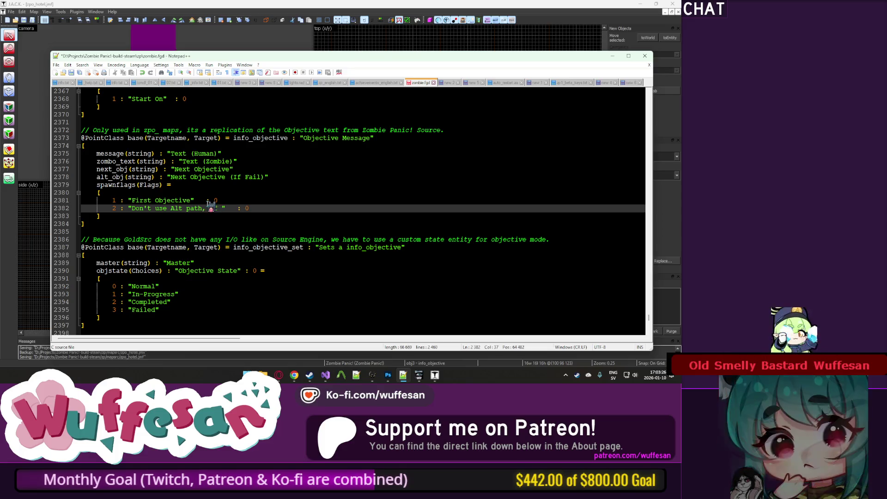
pyautogui.press('BackSpace')
pyautogui.press('BackSpace')
pyautogui.press('BackSpace')
pyautogui.press('BackSpace')
pyautogui.press('BackSpace')
pyautogui.press('BackSpace')
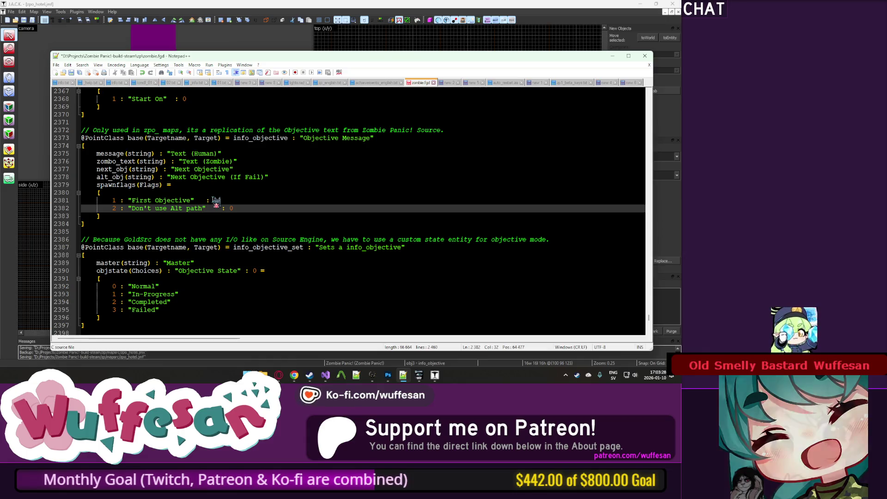
# Label alt_obj 'Alt Objective (If Fail)', complete flag 2's "Don't use Alt Objective" label, and save.
pyautogui.click(186, 177)
pyautogui.write('Alt')
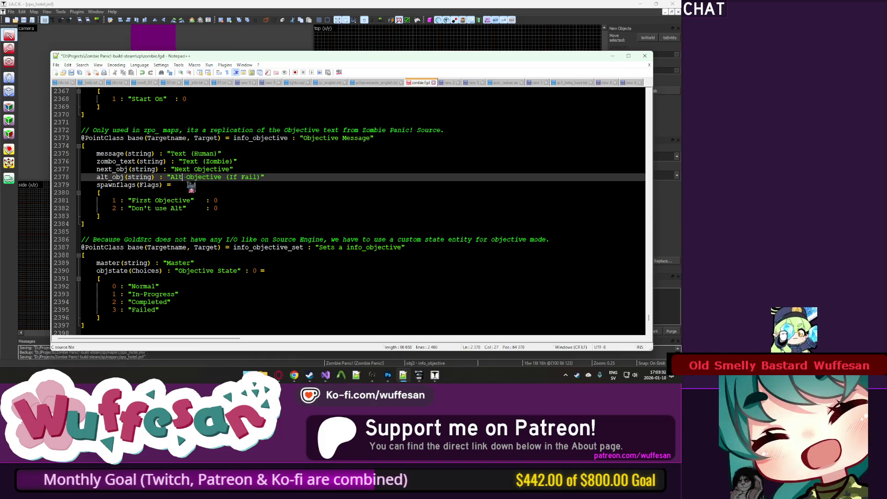
pyautogui.hotkey('ctrl', 's')
pyautogui.press('Down')
pyautogui.press('Down')
pyautogui.press('Down')
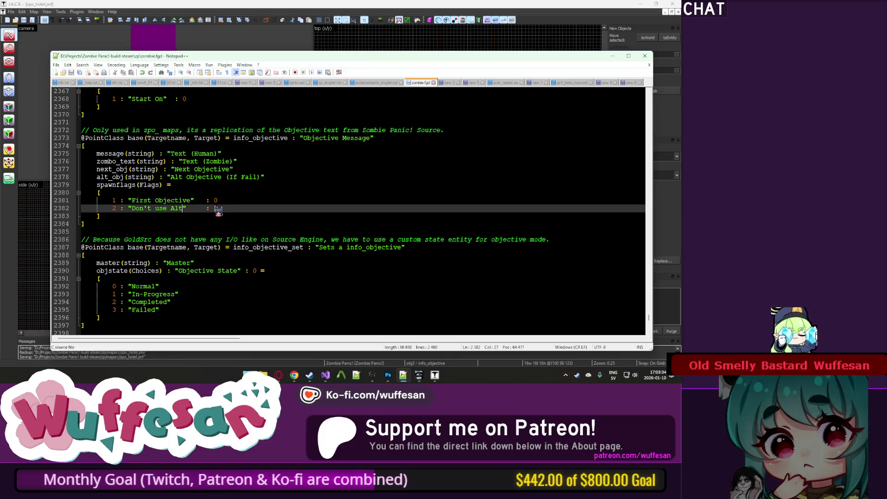
pyautogui.write('Objective')
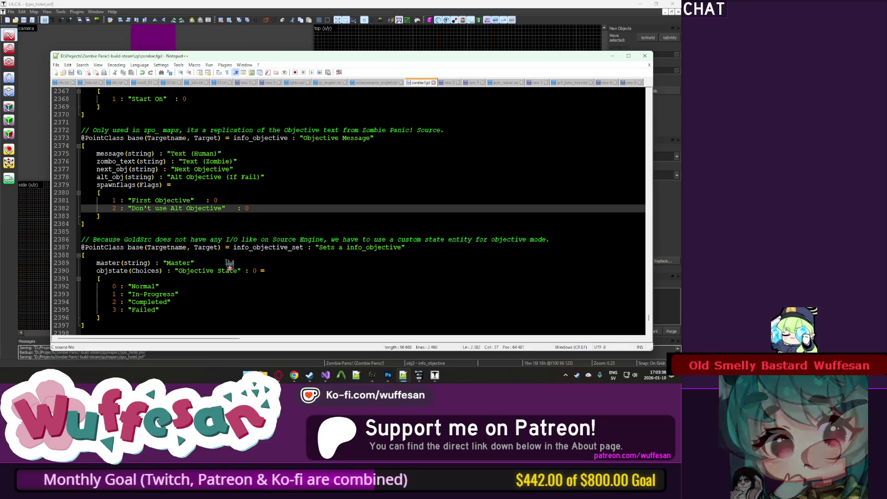
pyautogui.hotkey('alt', 'Tab')
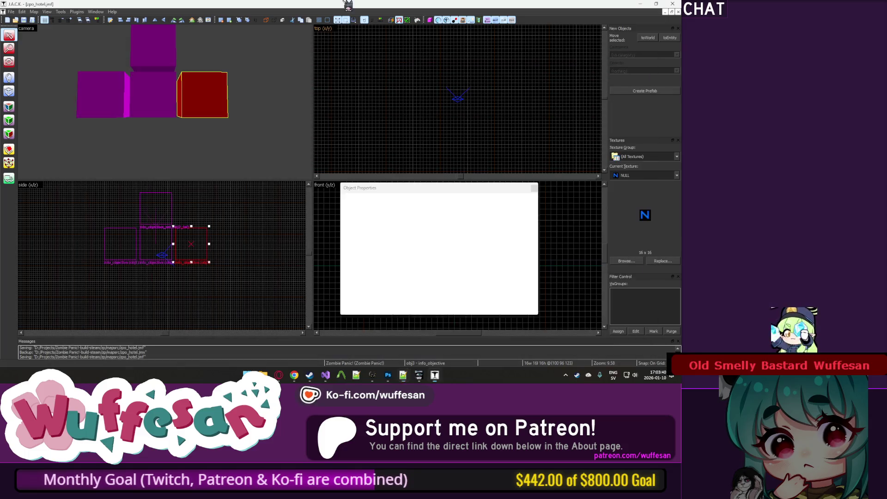
# Rewrite the rightmost objective's human text as the use-the-elevator objective.
pyautogui.click(222, 108)
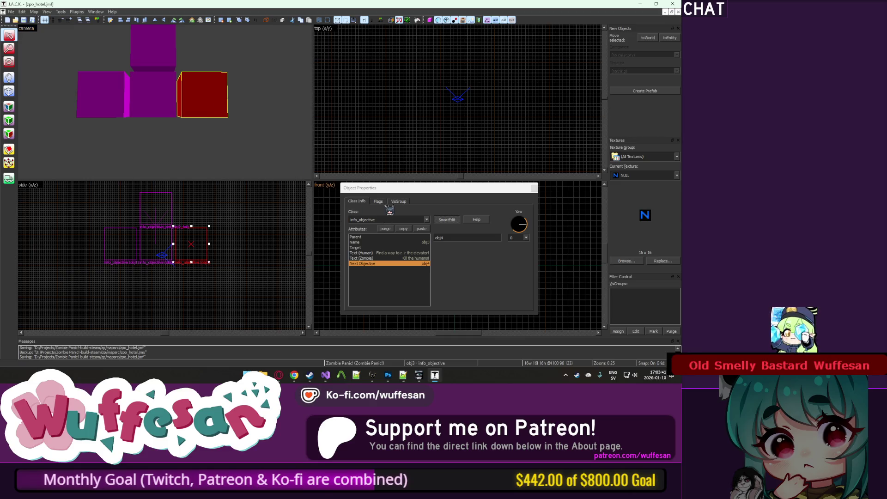
pyautogui.click(420, 254)
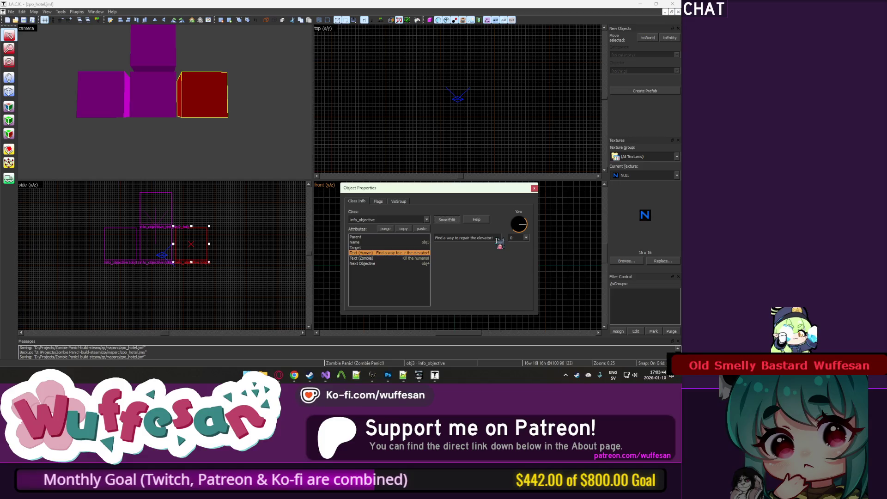
pyautogui.moveTo(499, 239); pyautogui.dragTo(428, 240)
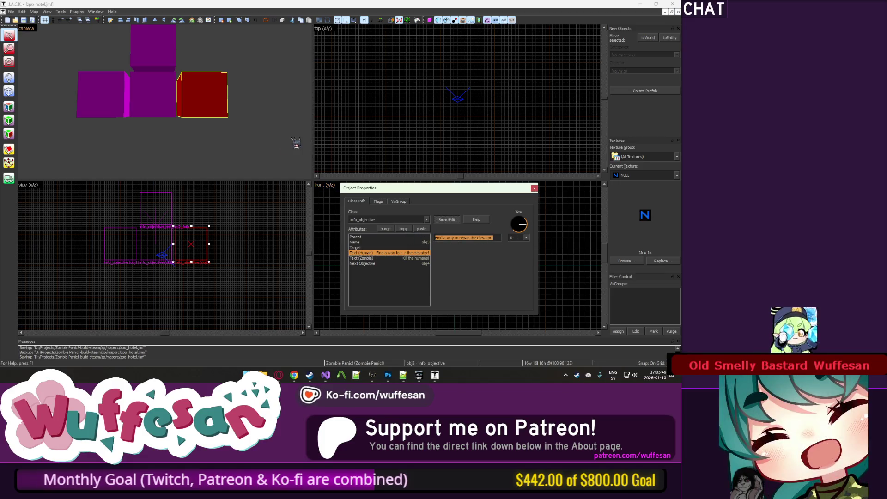
pyautogui.scroll(2, 200, 240)
pyautogui.moveTo(200, 240); pyautogui.dragTo(251, 240)
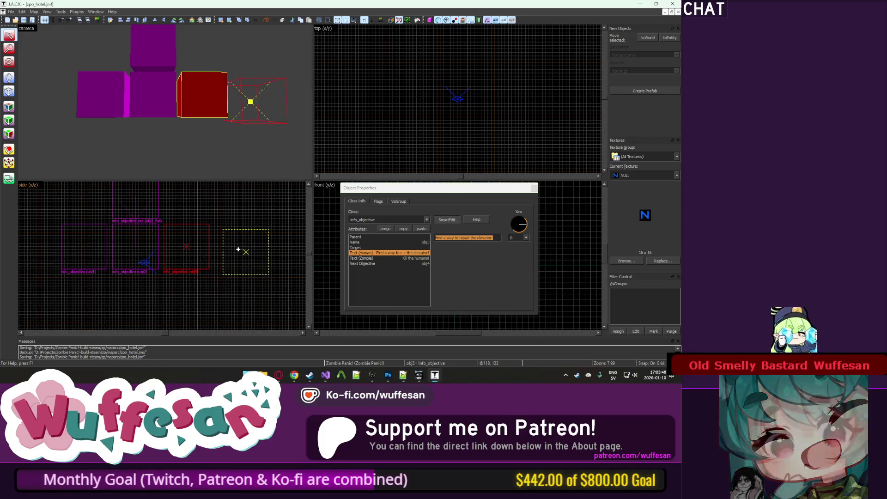
pyautogui.click(423, 238)
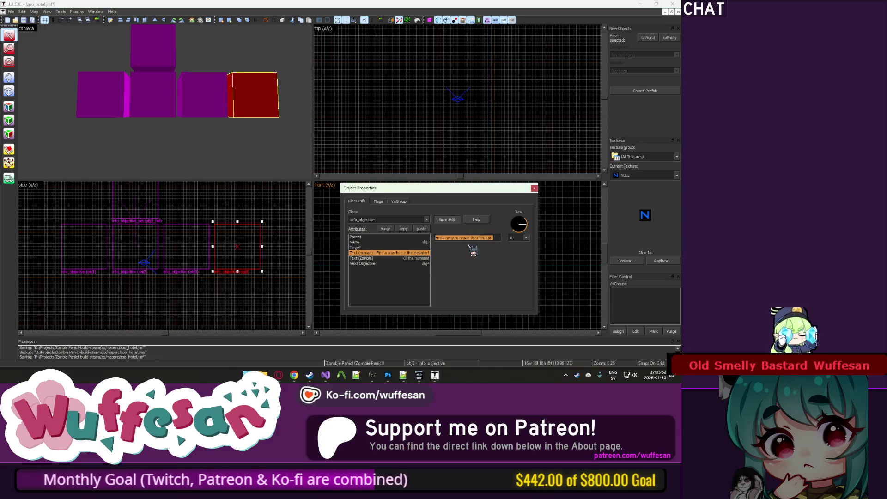
pyautogui.write('Use the t')
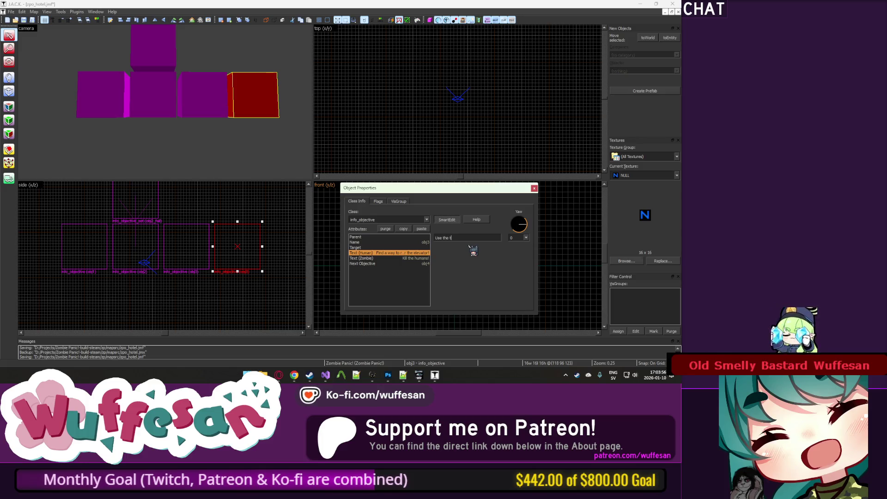
pyautogui.press('BackSpace')
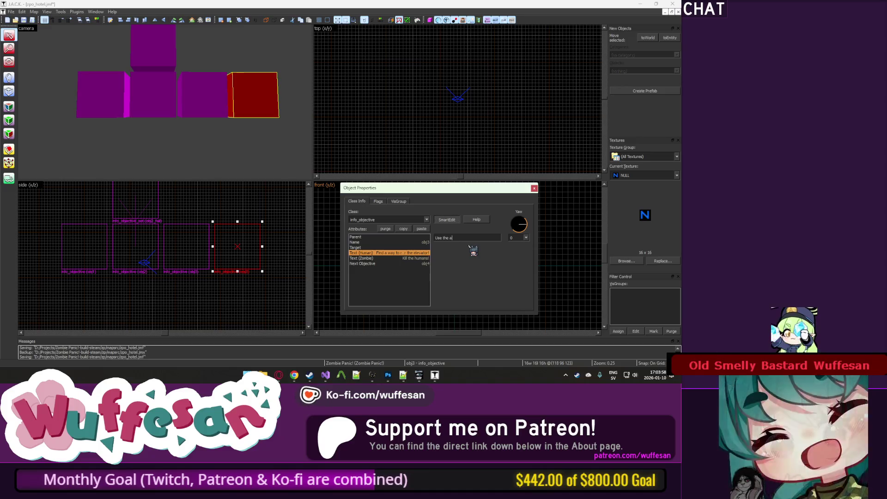
pyautogui.write('Place')
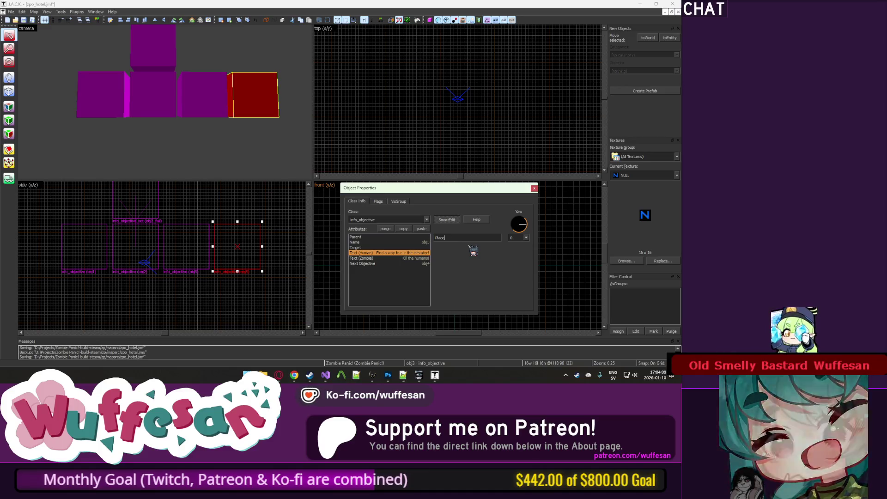
pyautogui.write(' the toolbox')
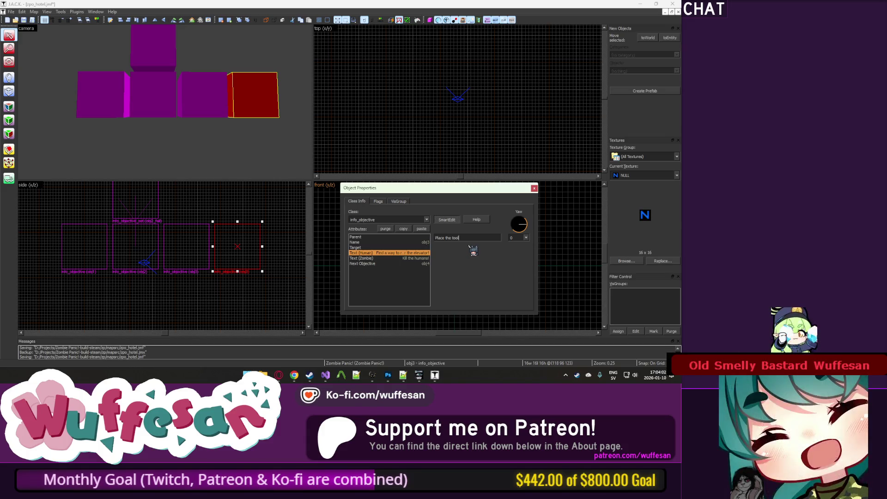
pyautogui.hotkey('ctrl', 'a')
pyautogui.write('Use t')
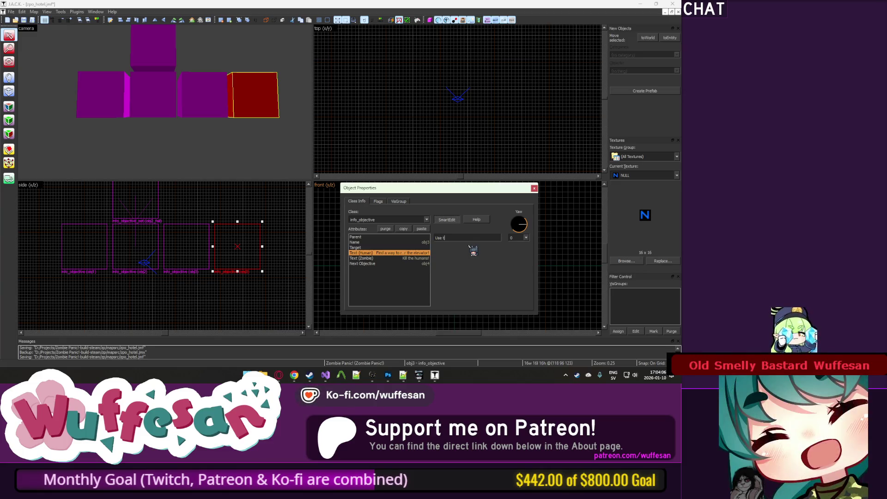
pyautogui.write('evator')
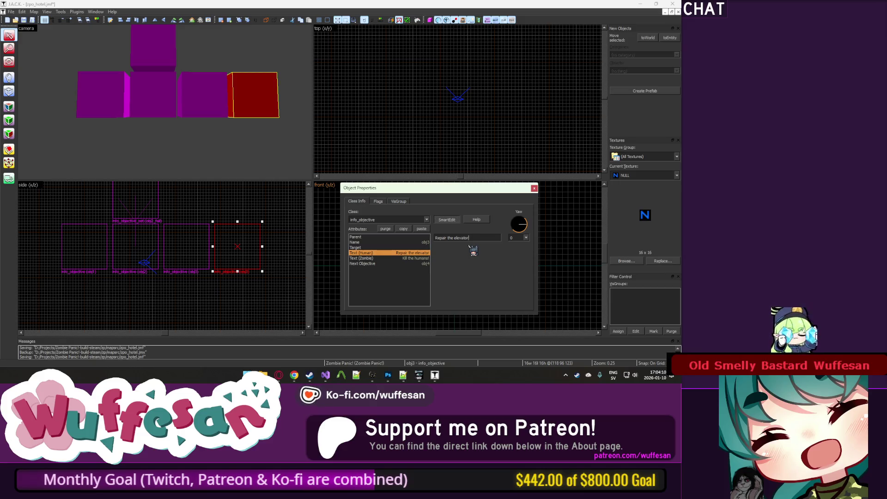
# Set its zombie text to "Don't let them repair the elevator!" and review the other objective boxes.
pyautogui.click(411, 258)
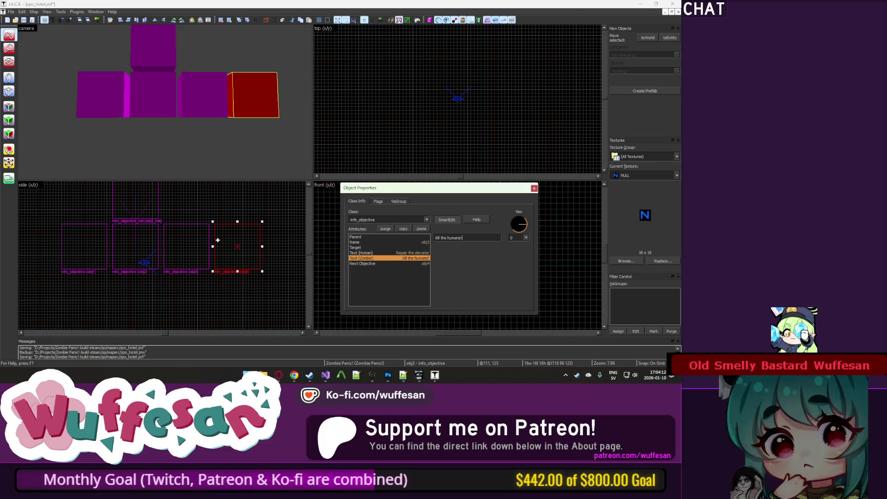
pyautogui.click(244, 99)
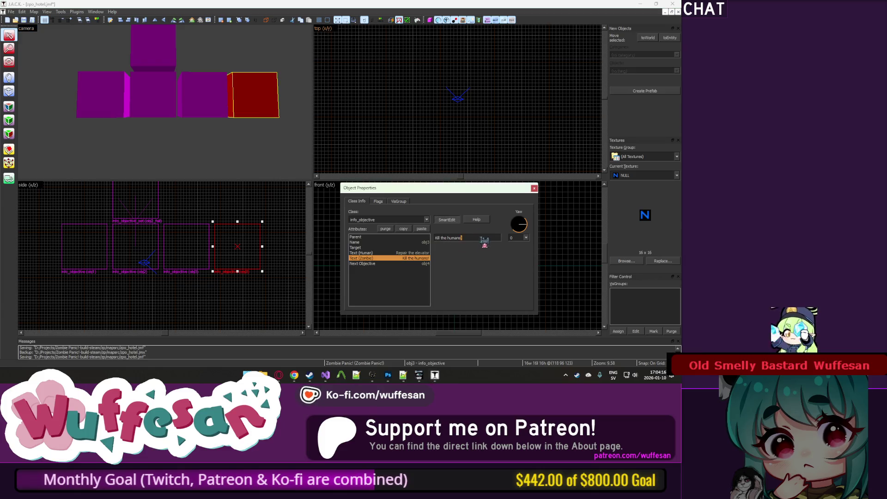
pyautogui.write("Don't let th")
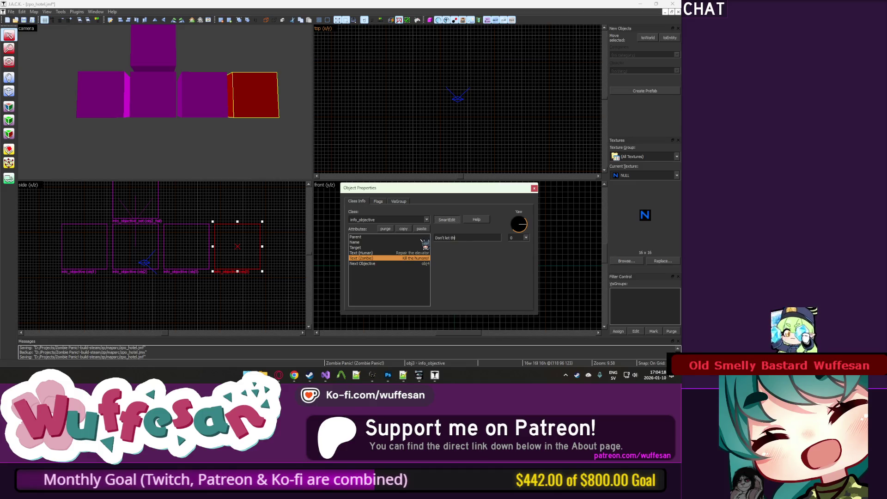
pyautogui.write('leva')
pyautogui.write('!')
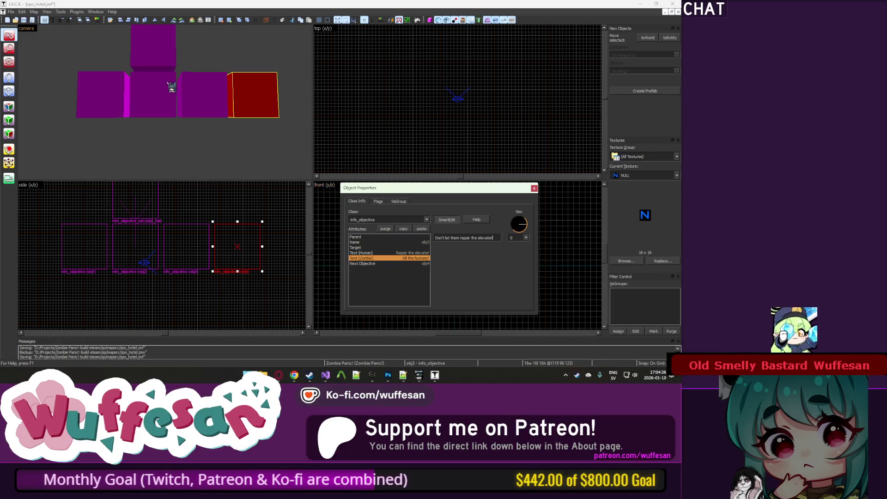
pyautogui.click(192, 92)
pyautogui.click(161, 104)
pyautogui.click(215, 110)
pyautogui.click(157, 104)
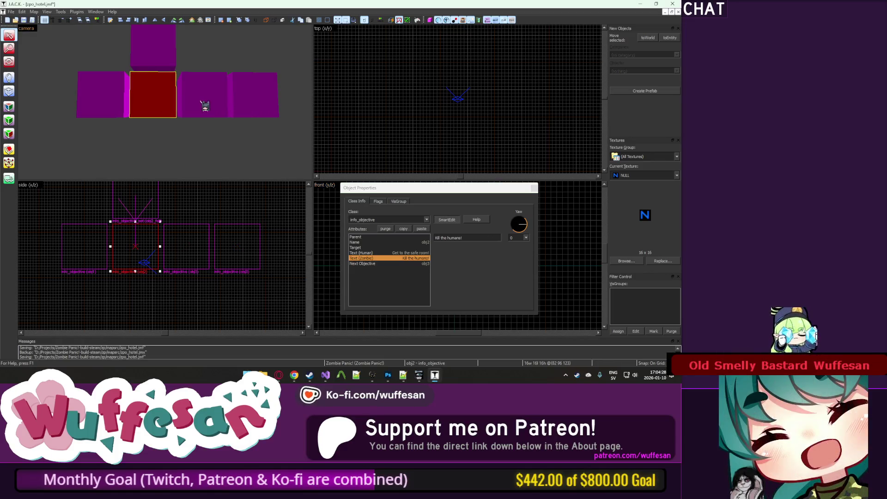
pyautogui.click(223, 110)
pyautogui.click(266, 102)
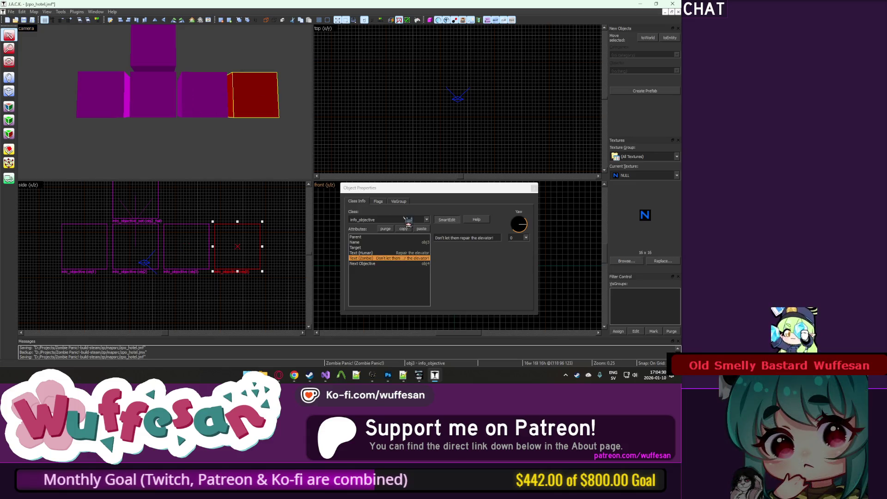
# Change obj4's Next Objective from obj4 to obj5.
pyautogui.click(425, 243)
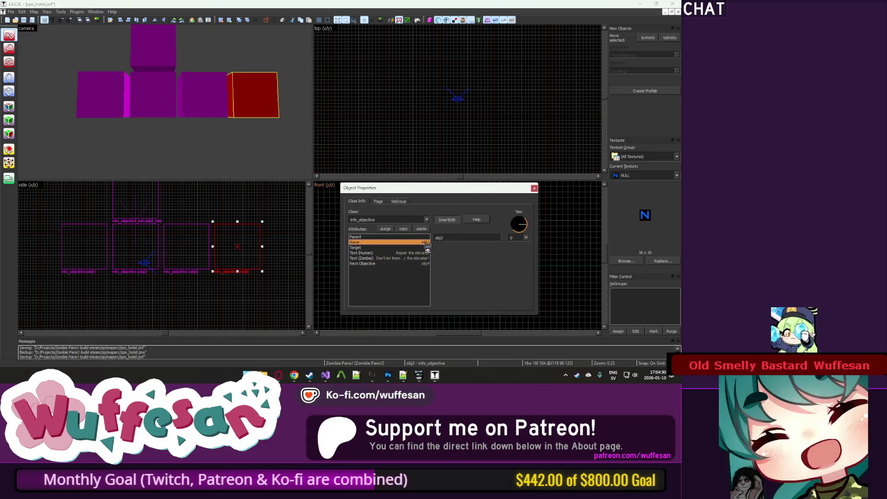
pyautogui.click(411, 264)
pyautogui.click(466, 238)
pyautogui.press('BackSpace')
pyautogui.write('5')
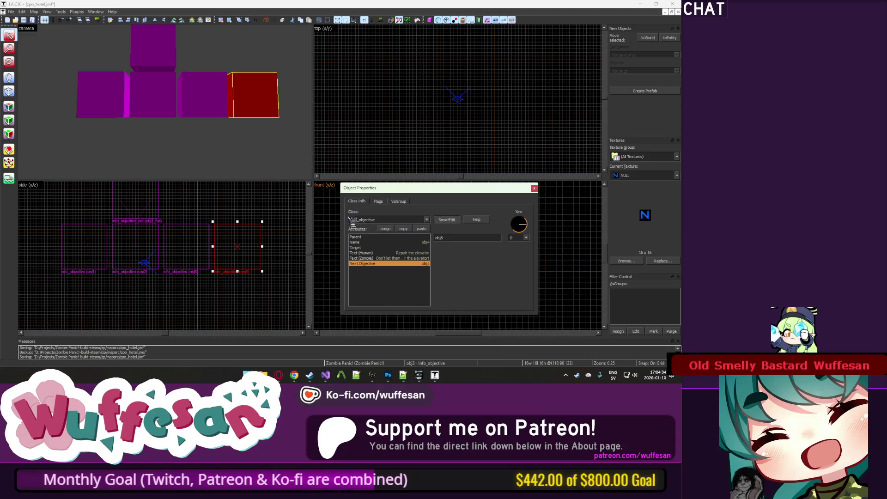
pyautogui.click(256, 113)
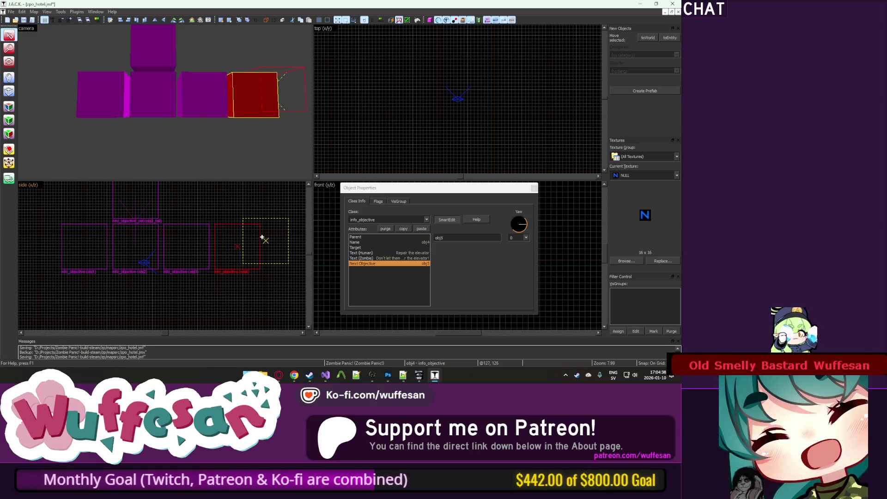
# Clone the obj4 objective to its right and select the new obj5 copy.
pyautogui.click(285, 244)
pyautogui.click(424, 243)
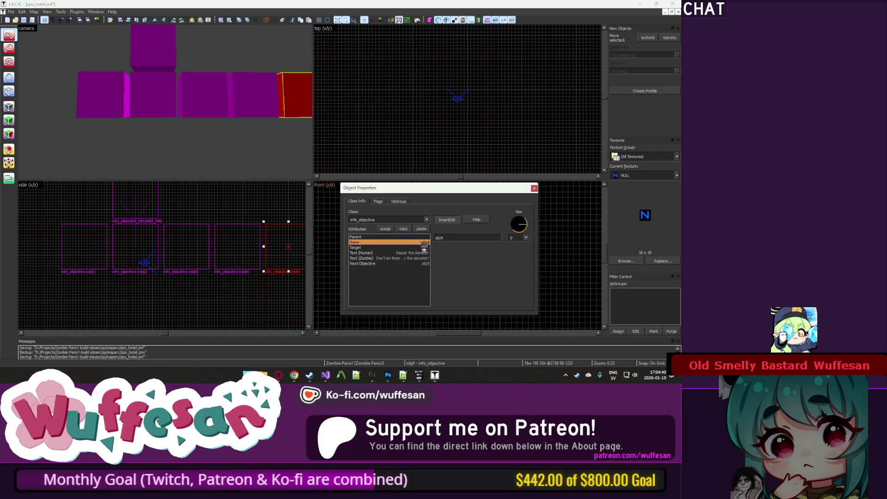
pyautogui.click(421, 263)
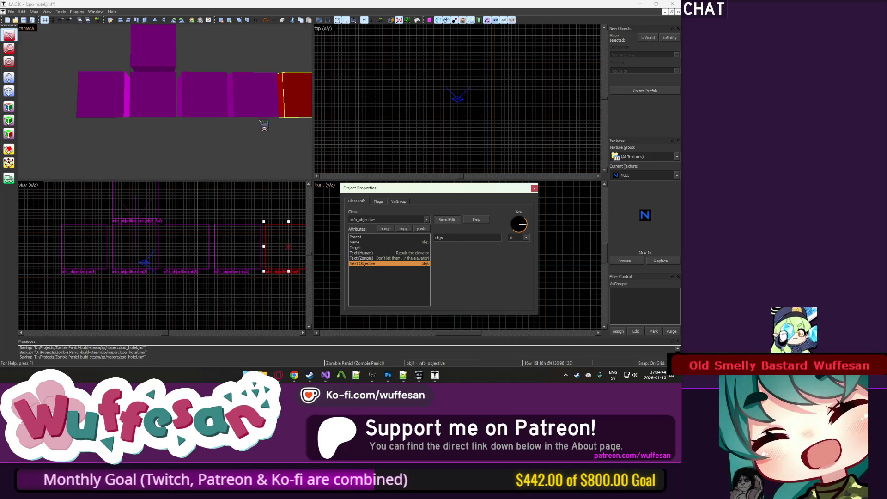
pyautogui.click(250, 104)
pyautogui.hotkey('ctrl', 'shift', 'e')
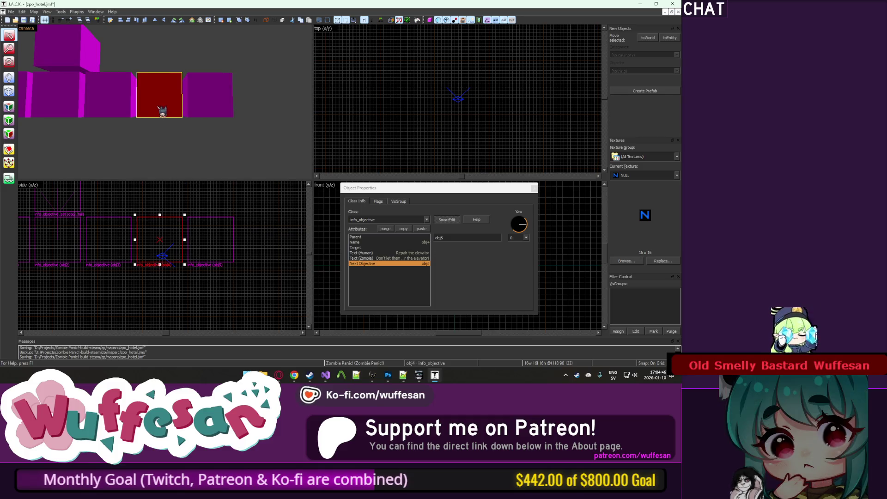
pyautogui.click(122, 107)
pyautogui.click(148, 110)
pyautogui.click(200, 107)
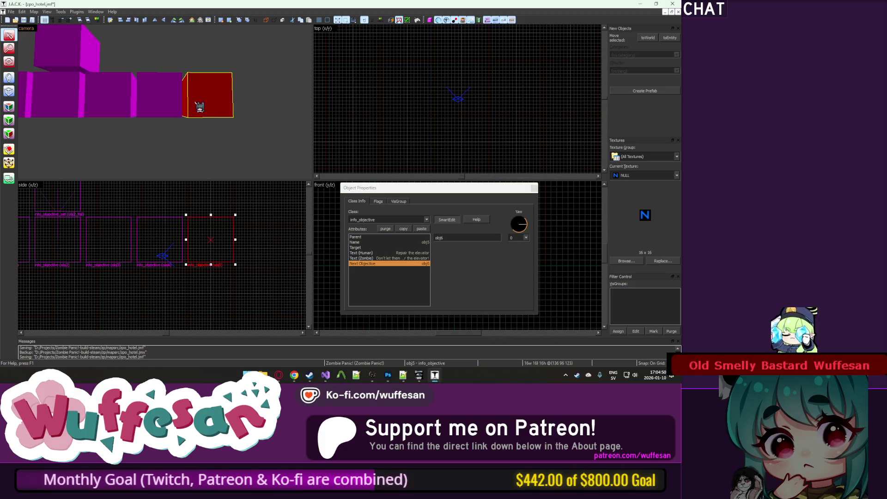
# Start replacing obj5's human text with "Get to the 3rd floor!".
pyautogui.click(411, 253)
pyautogui.moveTo(487, 237); pyautogui.dragTo(451, 243)
pyautogui.press('BackSpace')
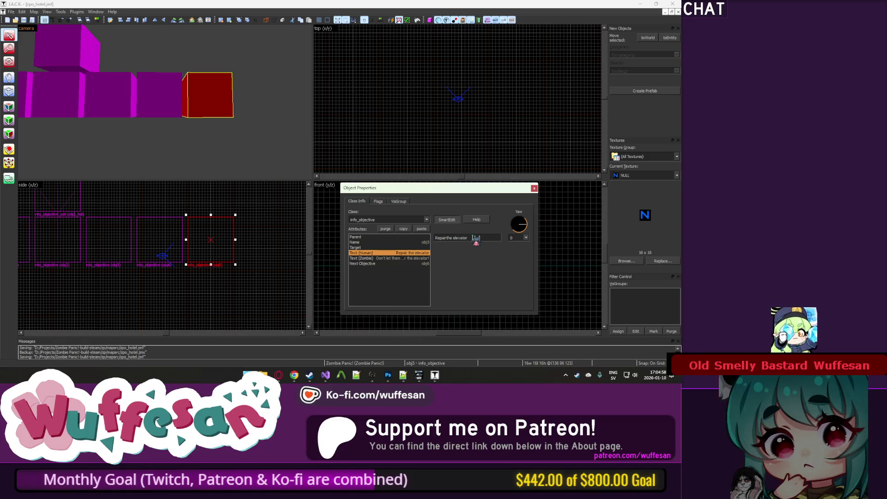
pyautogui.doubleClick(473, 238)
pyautogui.hotkey('ctrl', 'a')
pyautogui.write('et to')
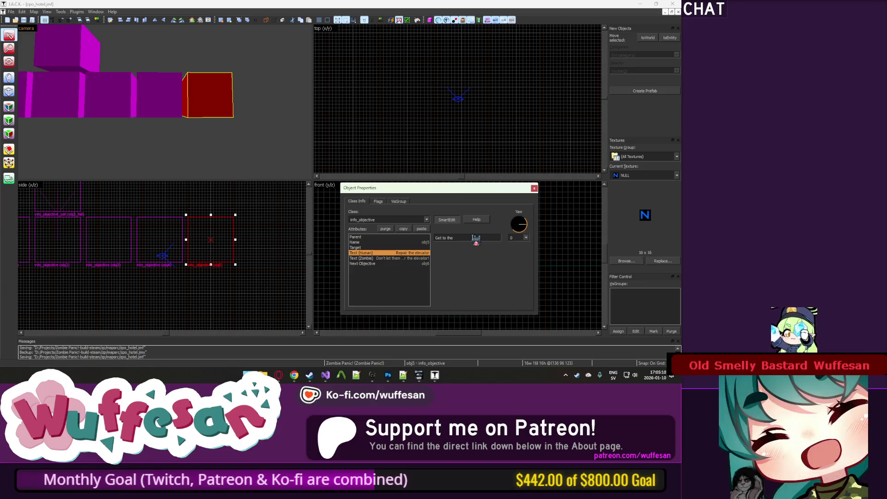
pyautogui.click(276, 87)
# Finish obj5's human text "Get to the 3rd floor!" and review its flags.
pyautogui.press('u')
pyautogui.press('z')
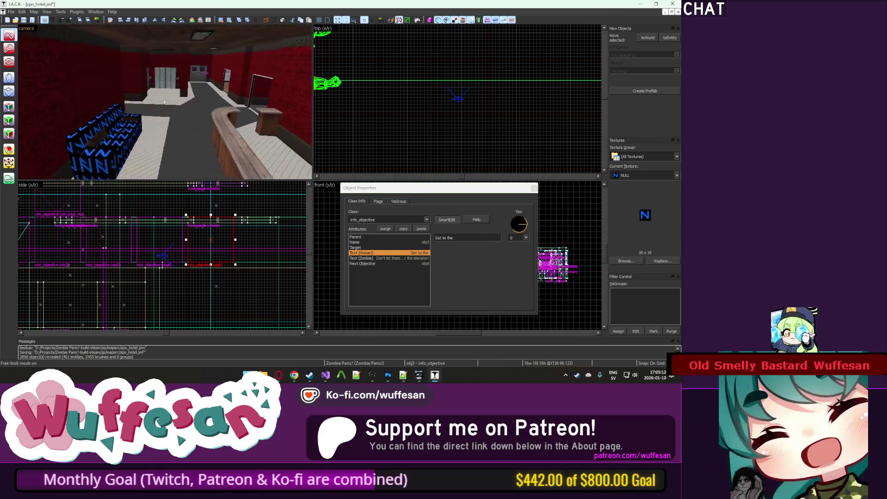
pyautogui.press('w')
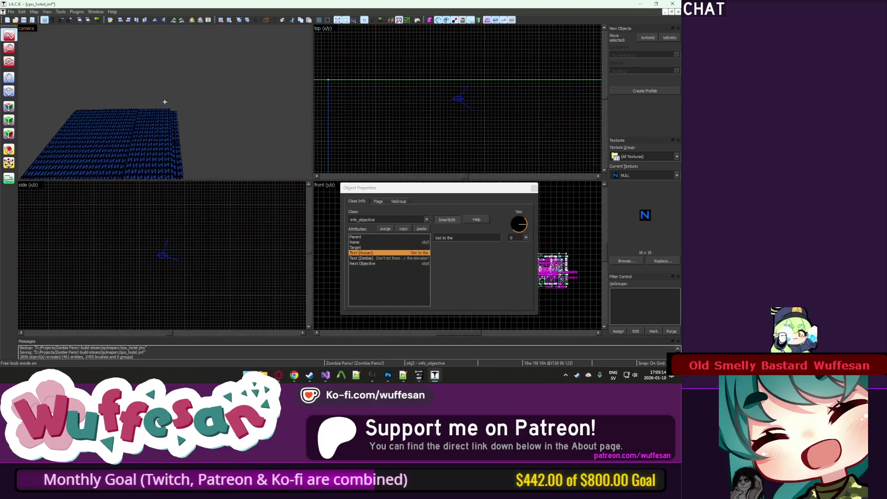
pyautogui.press('z')
pyautogui.click(468, 239)
pyautogui.write('rd floor!')
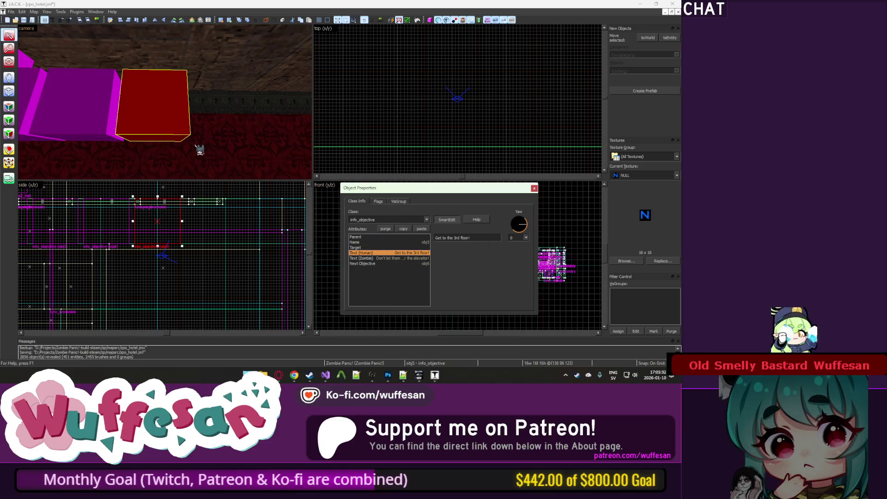
pyautogui.click(379, 202)
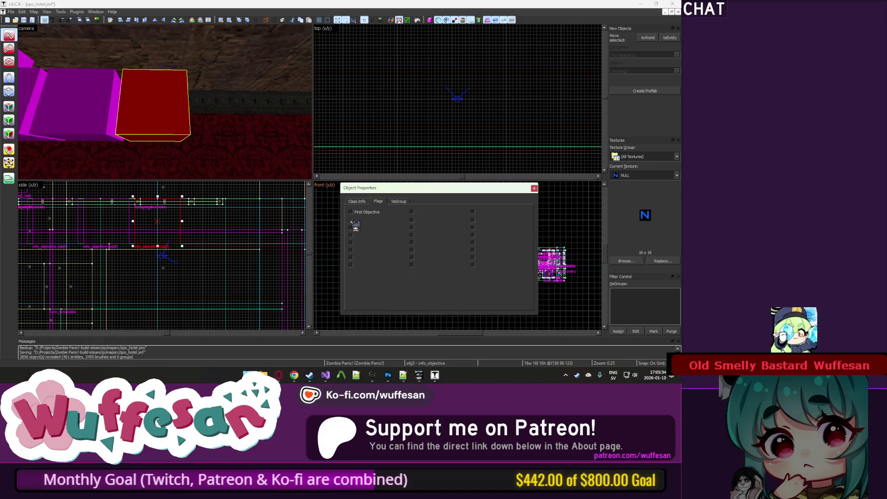
pyautogui.click(357, 201)
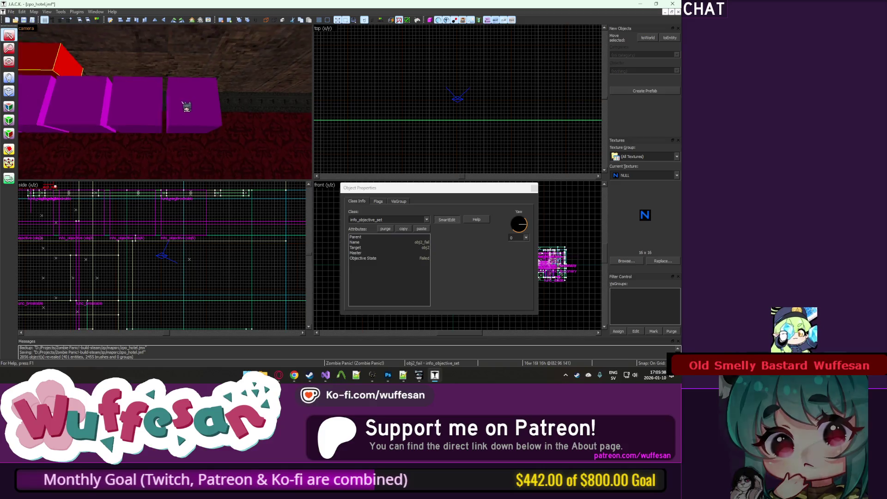
# Move the four selected objective entities lower in the map, then select obj5.
pyautogui.click(199, 102)
pyautogui.keyDown('ctrl'); pyautogui.click(159, 104); pyautogui.keyUp('ctrl')
pyautogui.keyDown('ctrl'); pyautogui.click(65, 102); pyautogui.keyUp('ctrl')
pyautogui.keyDown('ctrl'); pyautogui.click(35, 104); pyautogui.keyUp('ctrl')
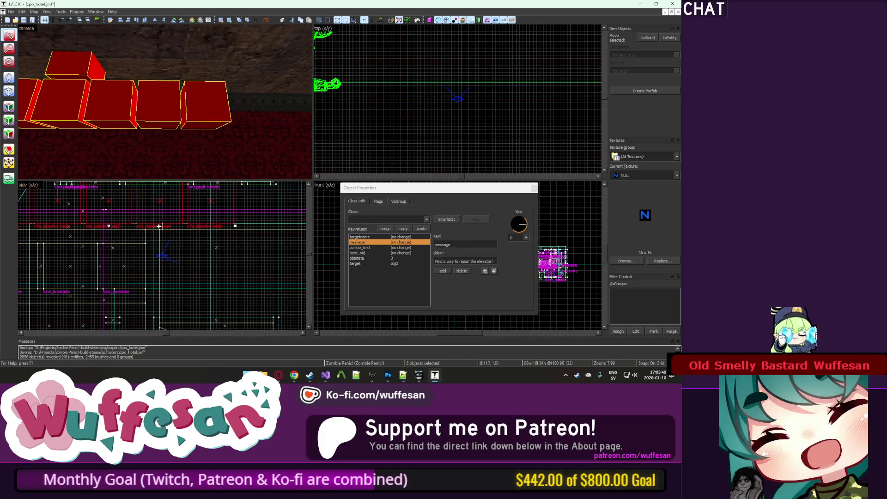
pyautogui.moveTo(160, 190); pyautogui.dragTo(160, 227)
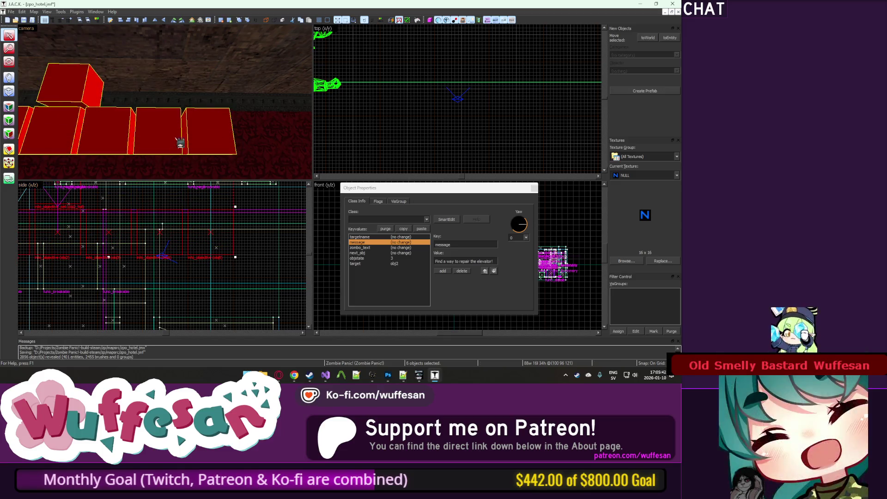
pyautogui.click(210, 132)
pyautogui.press('z')
pyautogui.press('z')
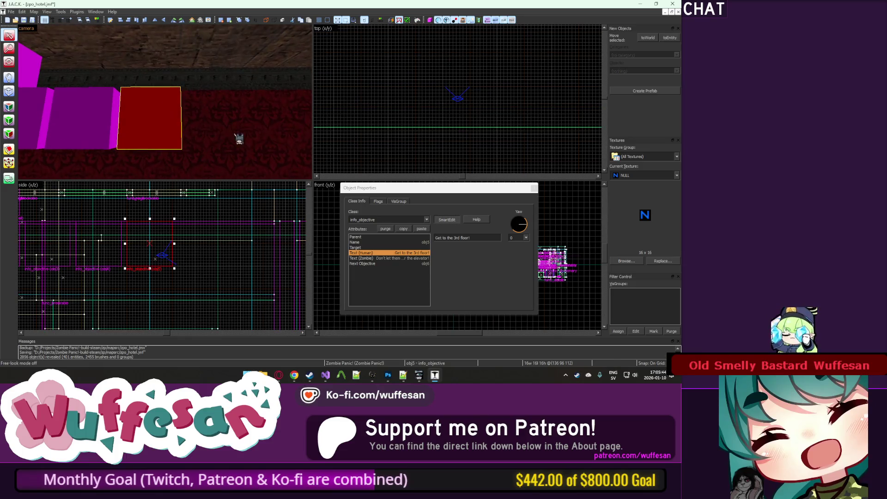
pyautogui.scroll(-1, 169, 216)
# Select the obj2_fail setter and bring the camera closer to the boxes.
pyautogui.click(135, 238)
pyautogui.scroll(-1, 107, 248)
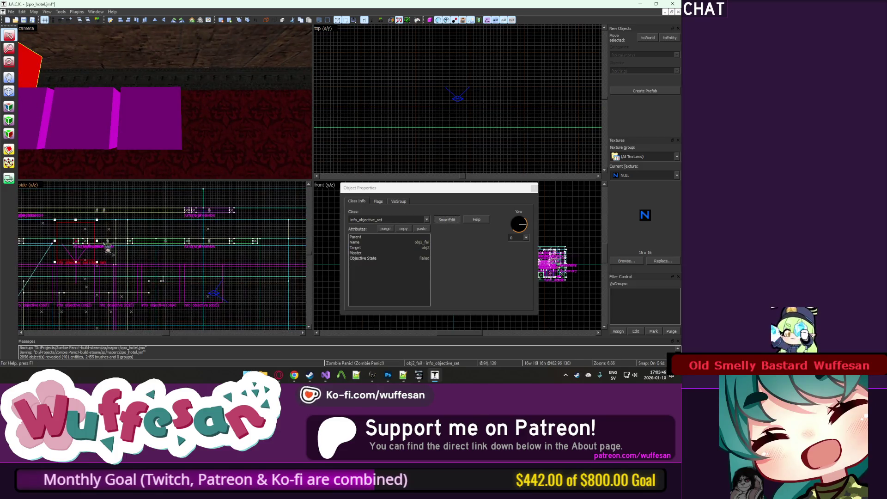
pyautogui.scroll(3, 208, 251)
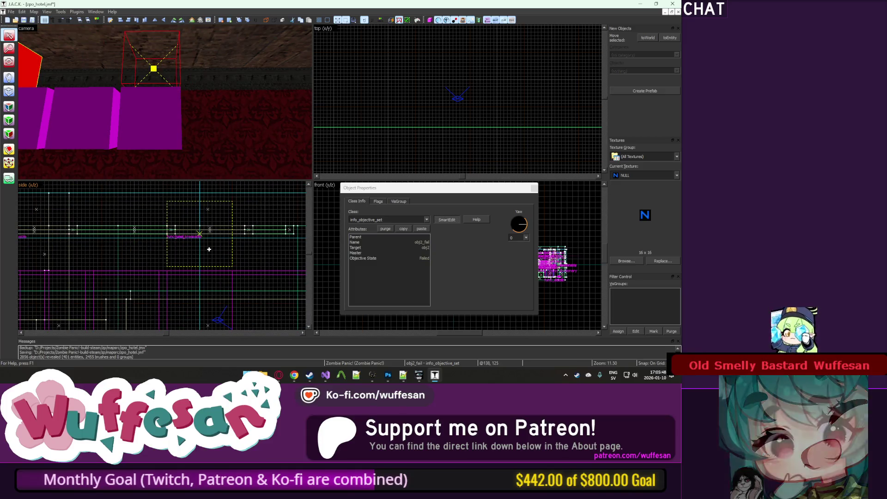
pyautogui.press('Down')
pyautogui.scroll(-2, 140, 227)
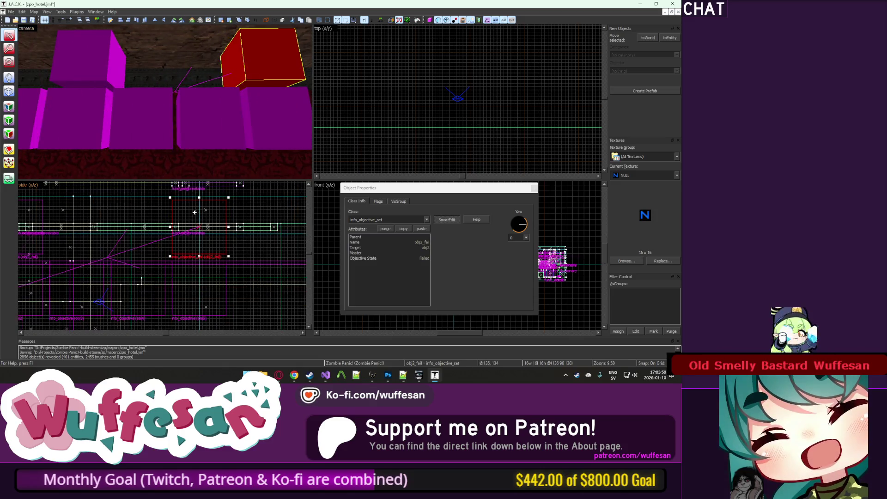
pyautogui.scroll(2, 140, 226)
pyautogui.press('Up')
# Rename the fail setter above obj5 from obj2_fail to obj5_fail.
pyautogui.click(206, 117)
pyautogui.click(195, 60)
pyautogui.click(401, 243)
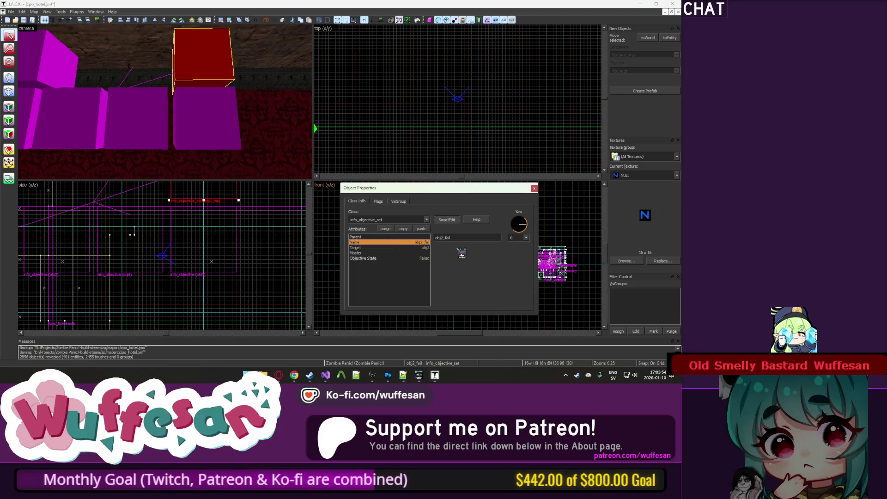
pyautogui.press('BackSpace')
pyautogui.write('5')
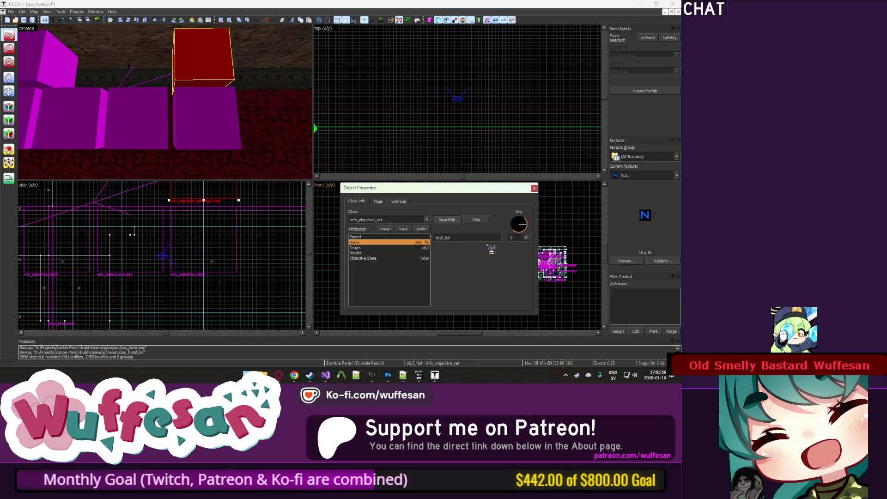
pyautogui.click(423, 249)
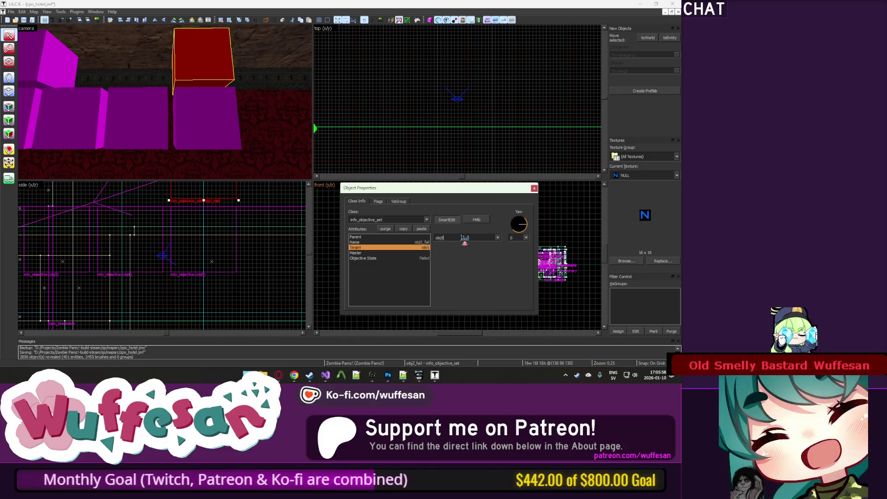
# Check obj5's human objective text and inspect the neighbouring objective boxes.
pyautogui.click(238, 120)
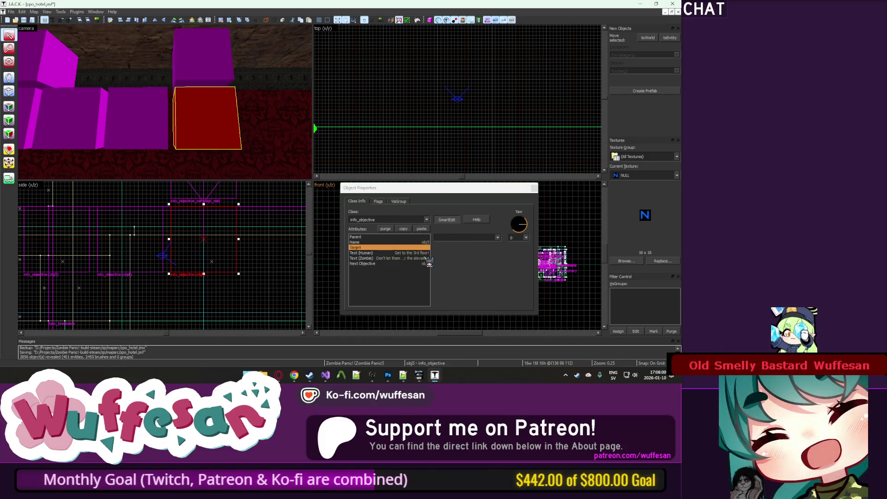
pyautogui.click(425, 254)
pyautogui.click(150, 117)
pyautogui.click(218, 116)
pyautogui.click(204, 70)
pyautogui.click(164, 141)
pyautogui.click(261, 121)
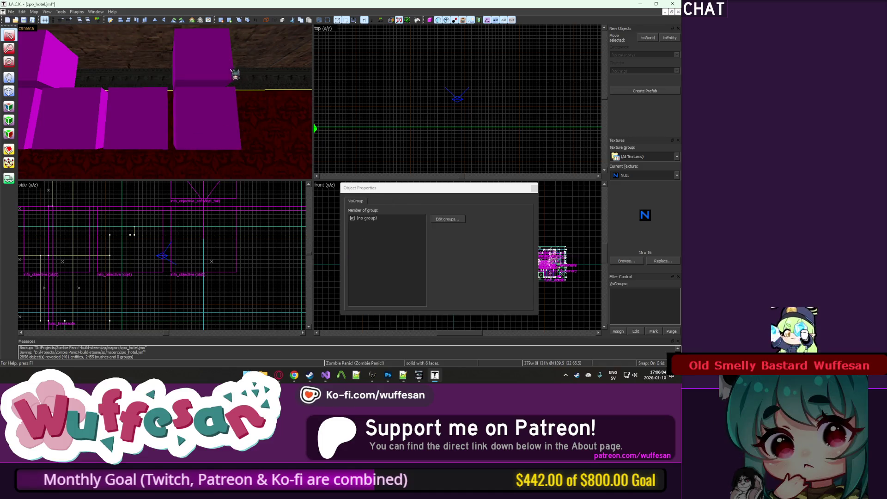
# Reselect obj5 and the obj5_fail setter above it, then deselect everything.
pyautogui.click(218, 109)
pyautogui.click(218, 89)
pyautogui.click(215, 115)
pyautogui.click(217, 117)
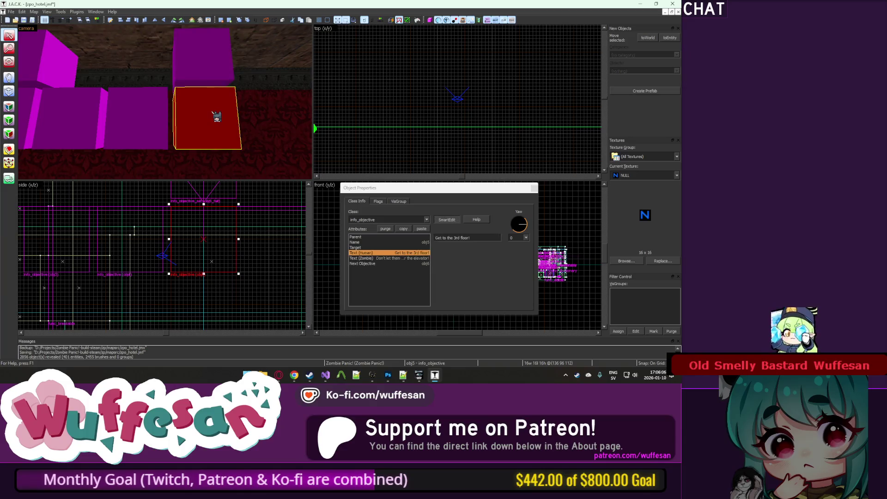
pyautogui.click(208, 62)
pyautogui.click(208, 113)
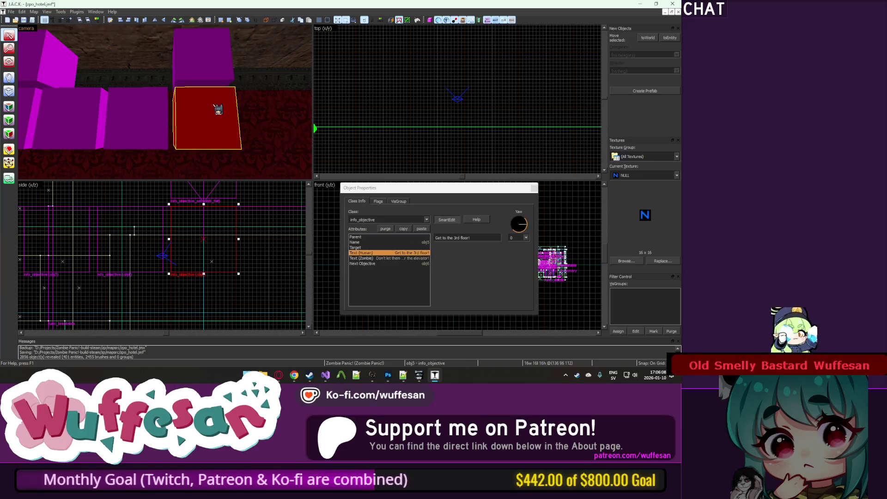
pyautogui.click(412, 145)
# Fly to the elevator button, select it, and review its flags.
pyautogui.press('z')
pyautogui.press('w')
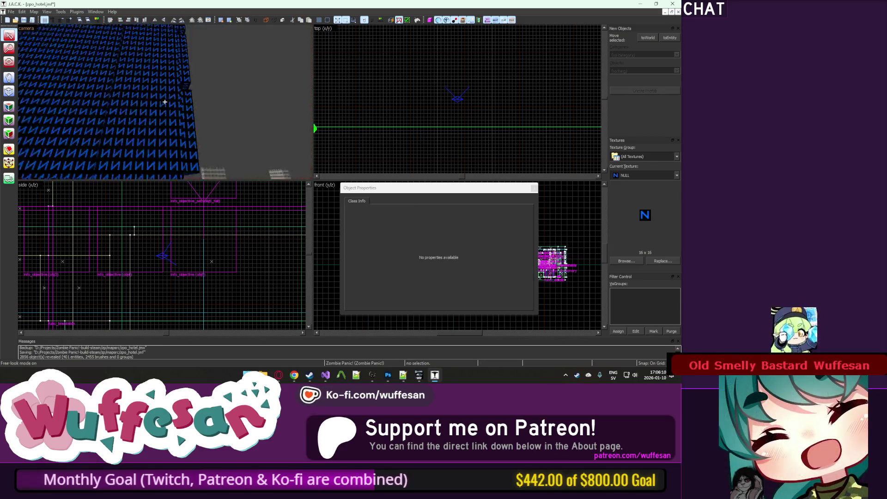
pyautogui.press('z')
pyautogui.click(174, 94)
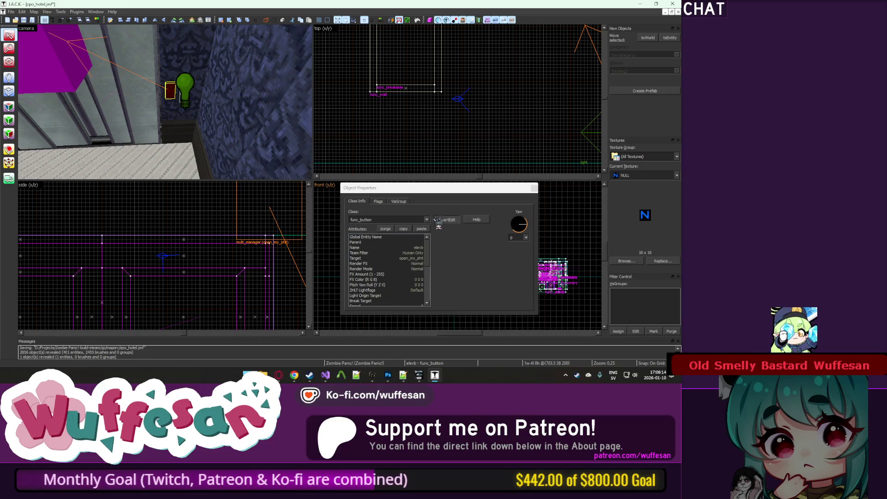
pyautogui.click(378, 201)
pyautogui.click(365, 202)
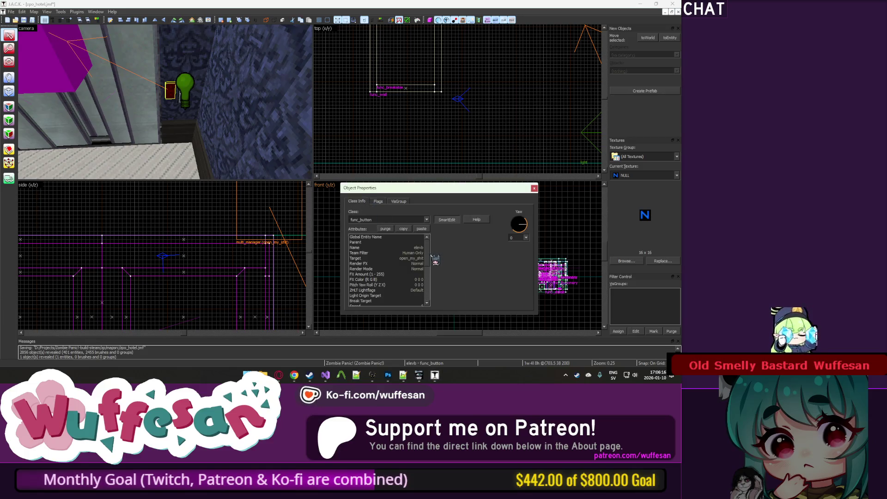
# Set the elevator button's Sounds to Keycard Sound and close its properties.
pyautogui.scroll(-6, 427, 299)
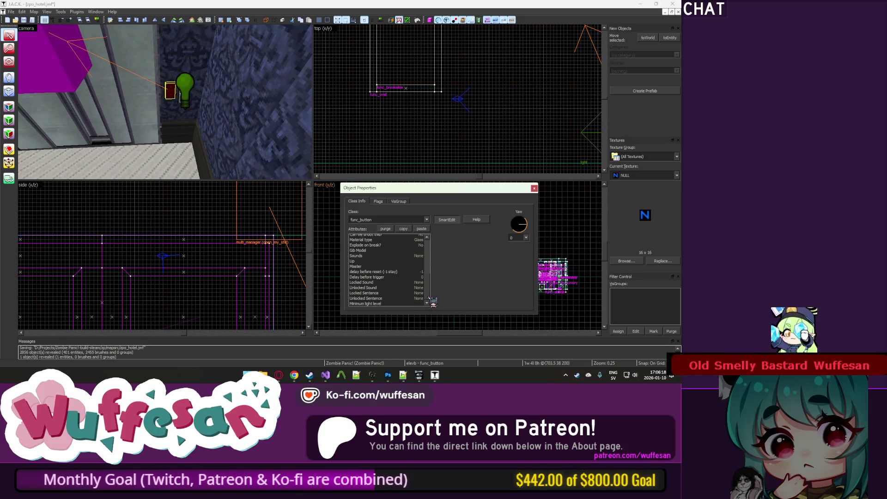
pyautogui.scroll(6, 430, 299)
pyautogui.moveTo(430, 260)
pyautogui.mouseDown()
pyautogui.moveTo(433, 290)
pyautogui.moveTo(431, 279)
pyautogui.mouseUp()
pyautogui.click(426, 275)
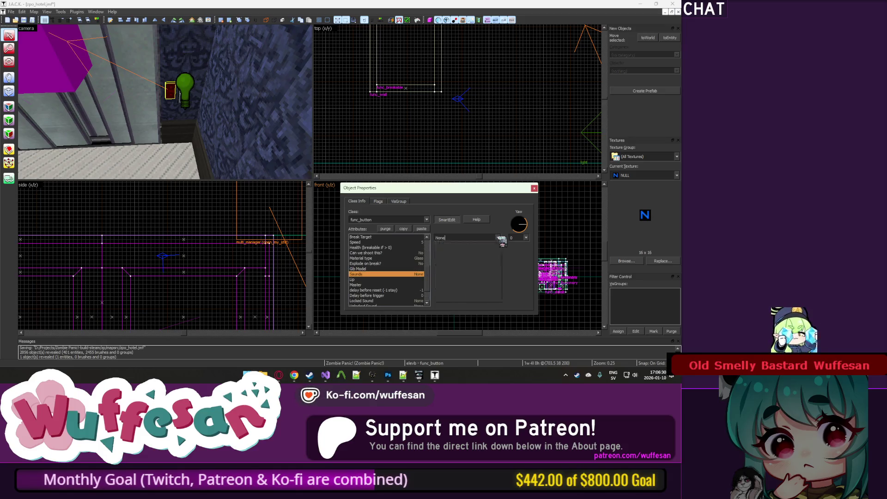
pyautogui.click(499, 238)
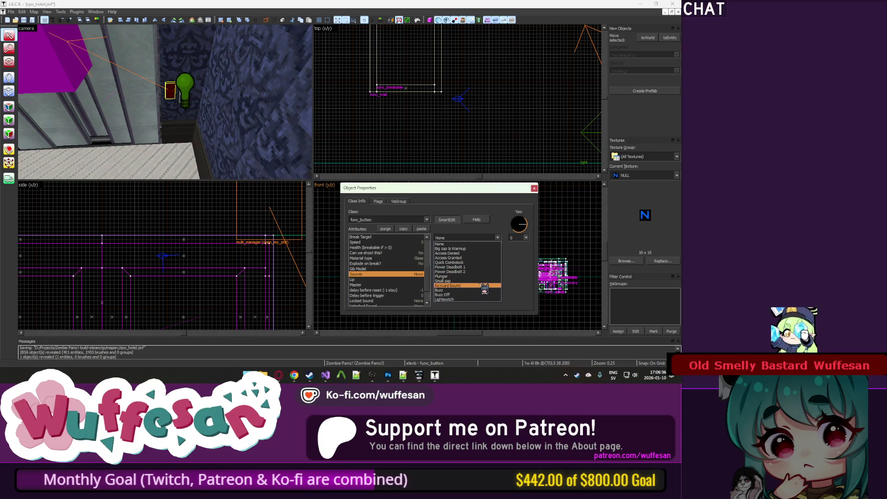
pyautogui.click(484, 285)
pyautogui.click(532, 186)
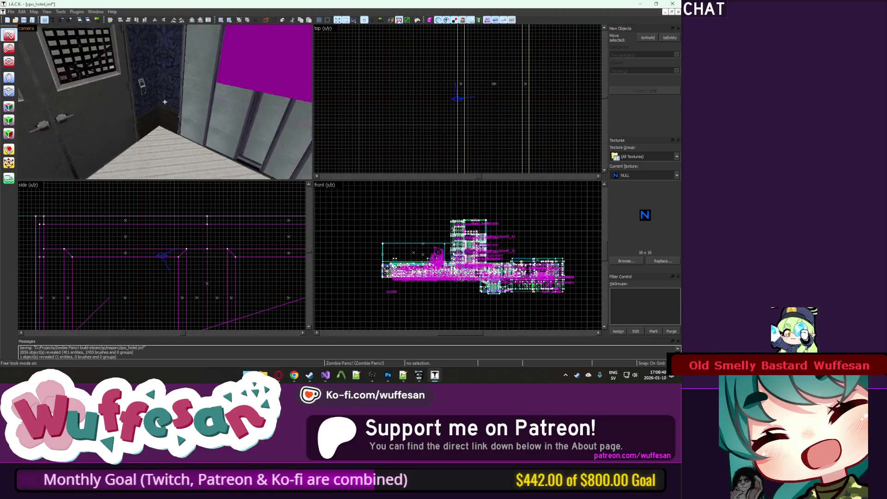
# Select the button beside the rotating door, view its properties, then clear the selection.
pyautogui.click(231, 83)
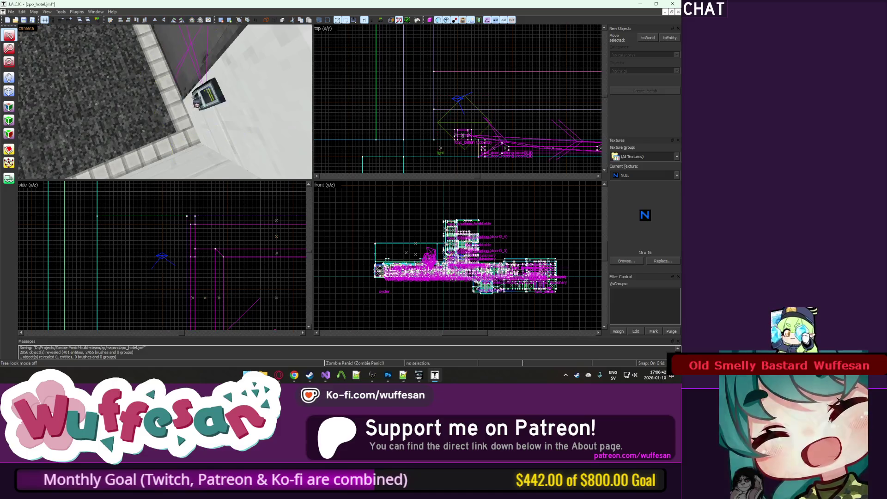
pyautogui.click(209, 95)
pyautogui.hotkey('alt', 'Return')
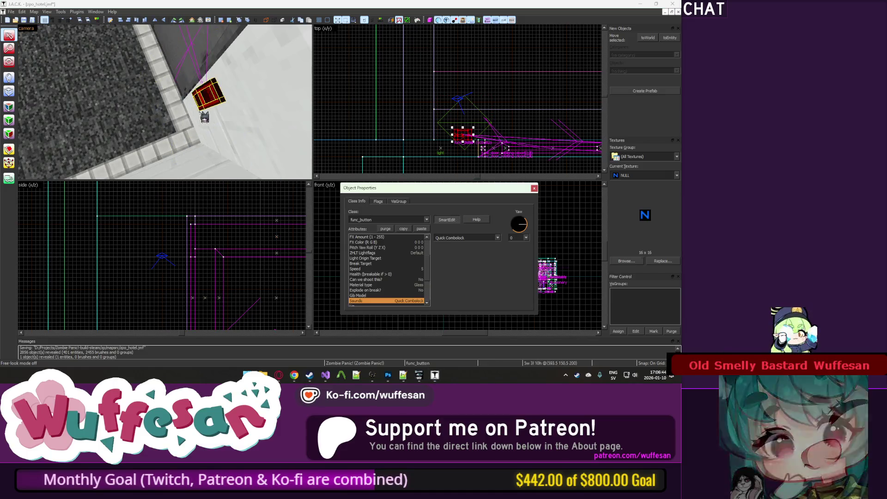
pyautogui.press('z')
pyautogui.press('Escape')
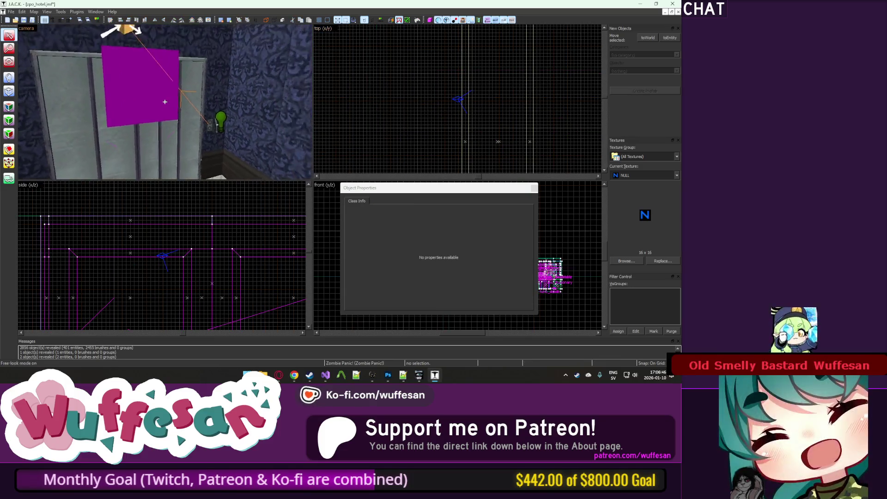
# Select the obj5 objective block and save the map.
pyautogui.press('w')
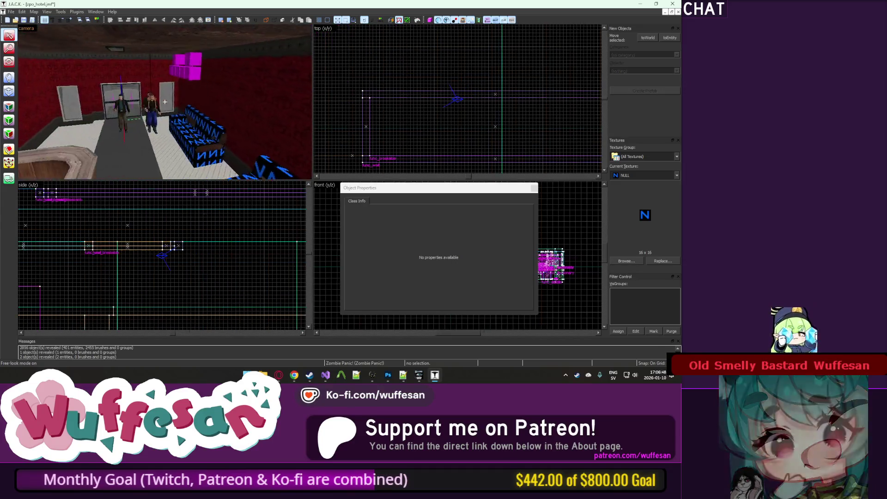
pyautogui.press('z')
pyautogui.click(170, 108)
pyautogui.hotkey('ctrl', 's')
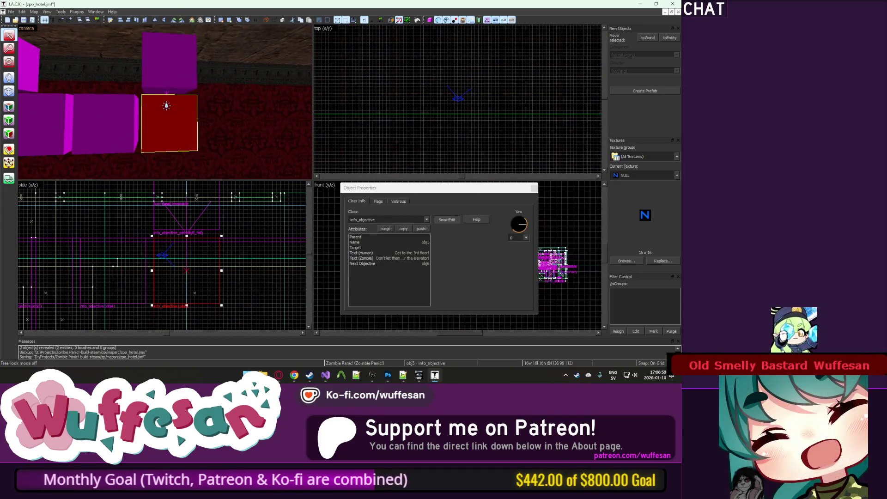
# Check the fail setter above obj5, then clone obj5 to its right in the side view.
pyautogui.click(190, 68)
pyautogui.click(185, 115)
pyautogui.click(186, 86)
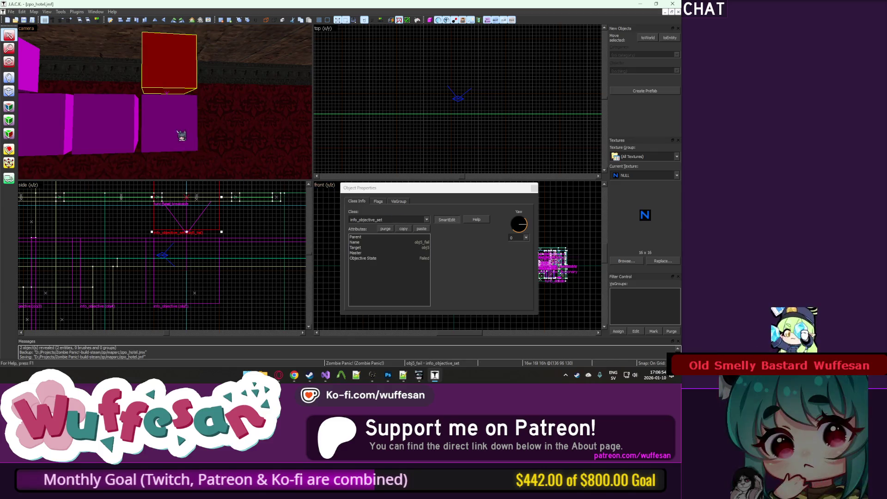
pyautogui.click(181, 135)
pyautogui.click(368, 203)
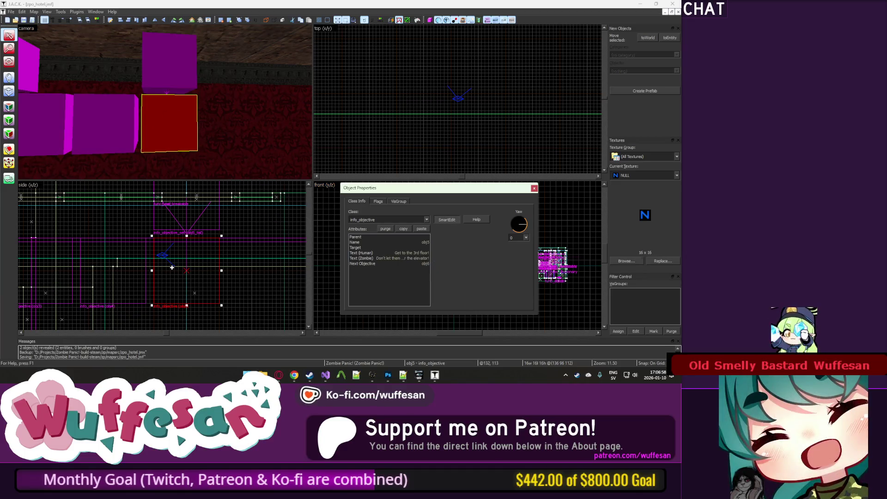
pyautogui.moveTo(172, 267); pyautogui.dragTo(246, 267)
# Rename the copy to obj6 and set its Next Objective to obj7.
pyautogui.press('z')
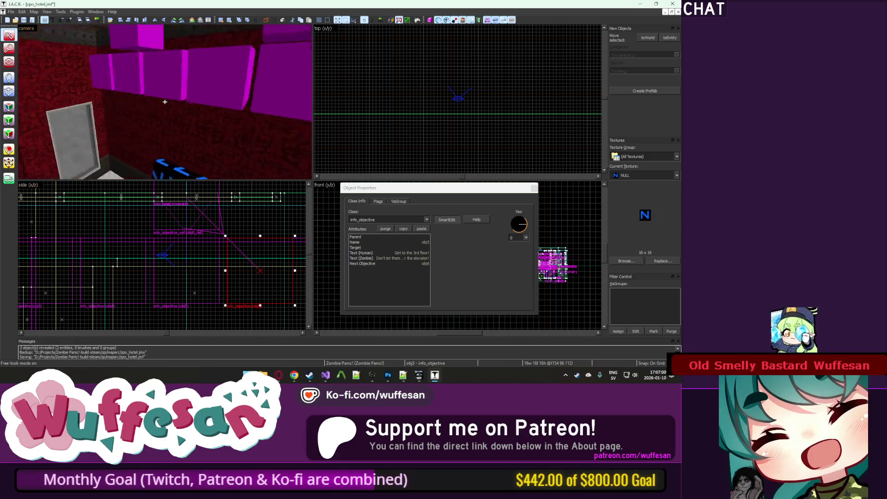
pyautogui.press('w')
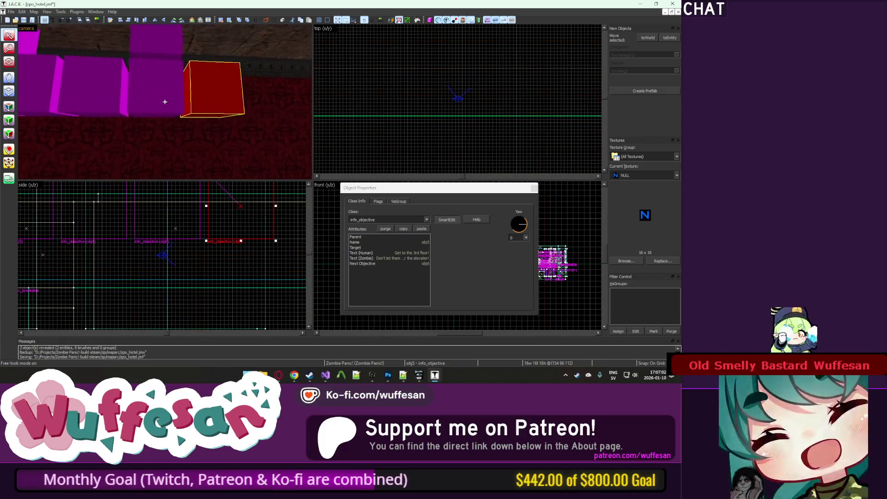
pyautogui.press('z')
pyautogui.click(423, 242)
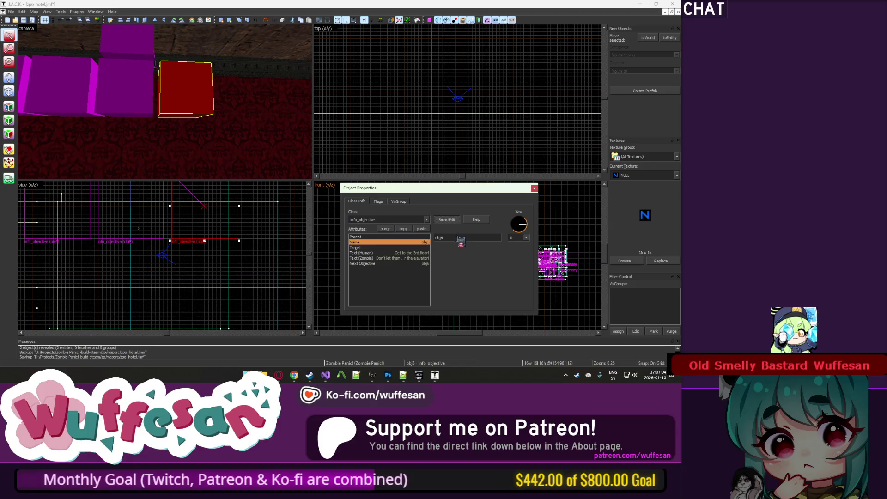
pyautogui.press('BackSpace')
pyautogui.write('6')
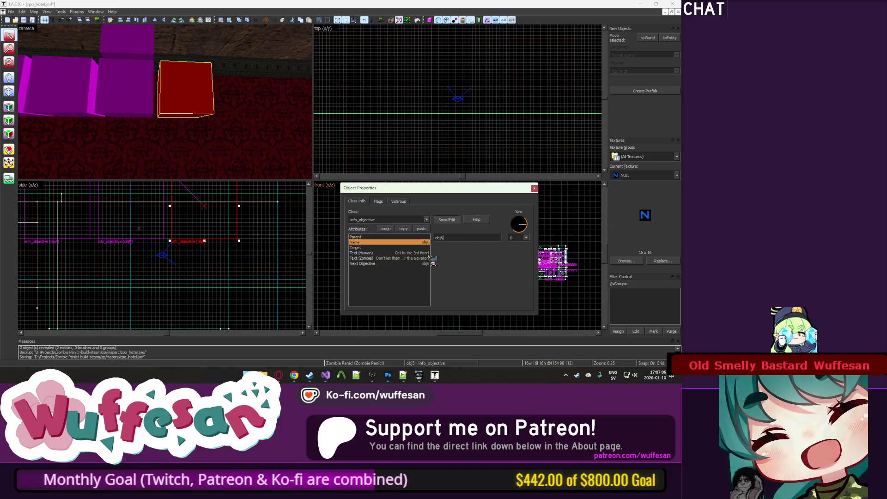
pyautogui.click(426, 263)
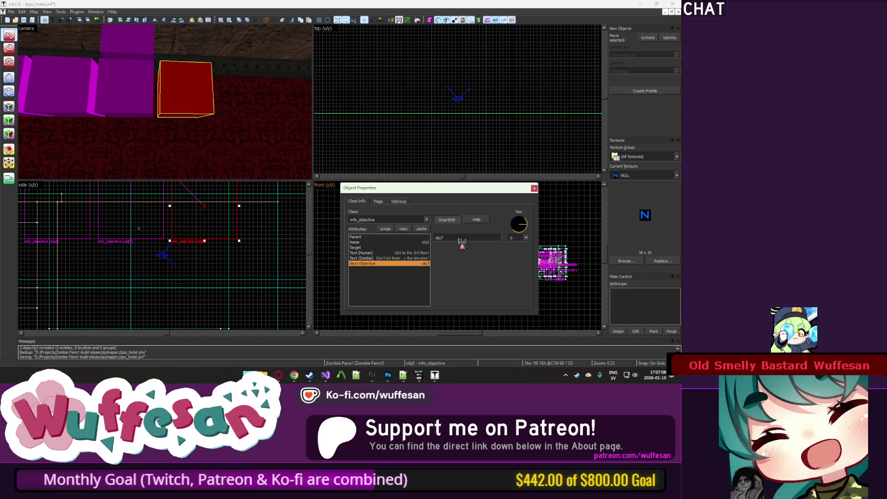
pyautogui.click(379, 201)
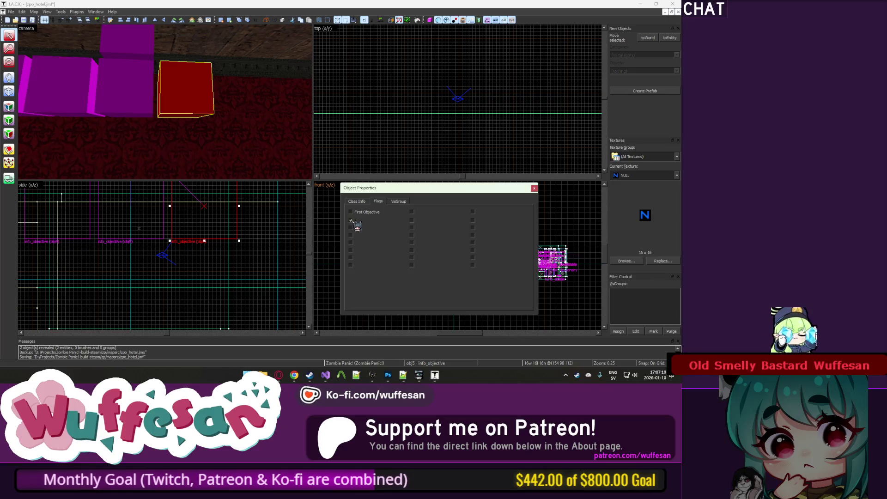
pyautogui.click(357, 202)
pyautogui.press('BackSpace')
pyautogui.write('7')
# Give obj6 human text about finding the Lv2 Keycard and a zombie warning, then save.
pyautogui.click(419, 252)
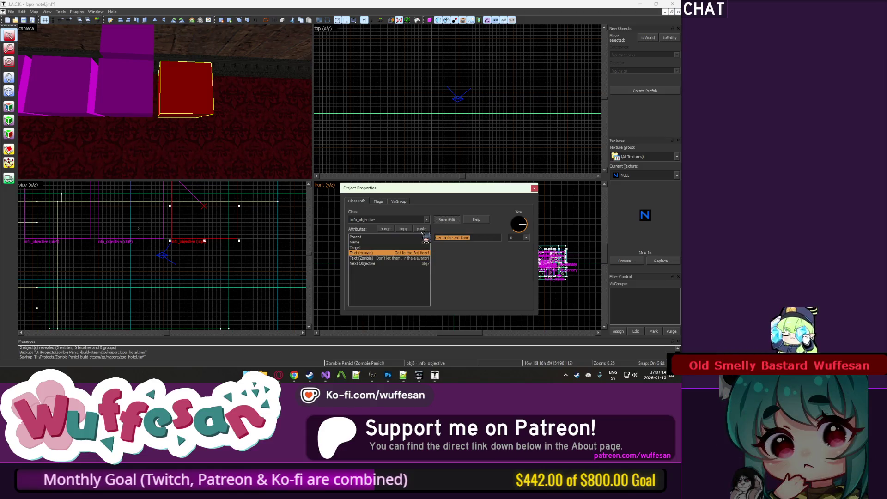
pyautogui.write('Find the Lv2 Keycard!')
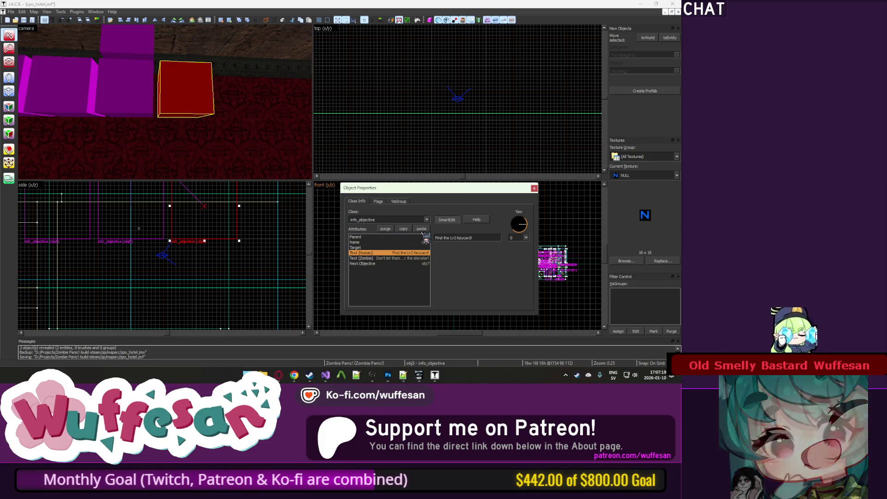
pyautogui.click(416, 258)
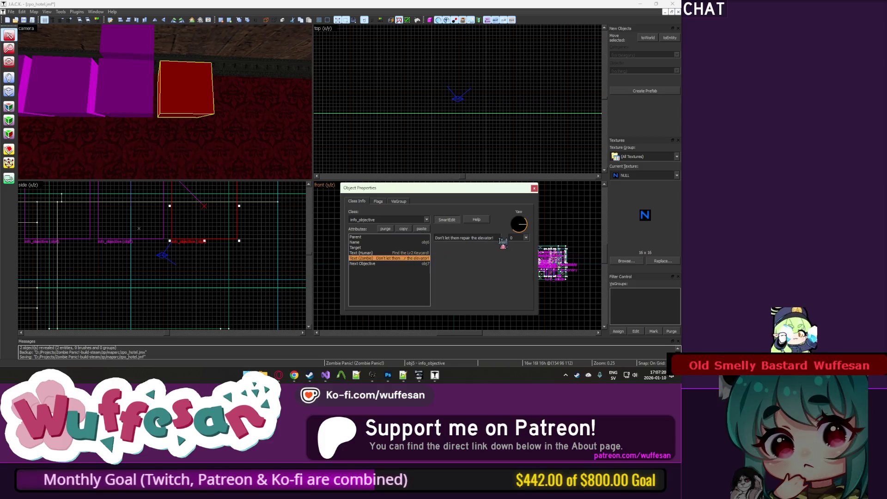
pyautogui.moveTo(500, 238); pyautogui.dragTo(434, 238)
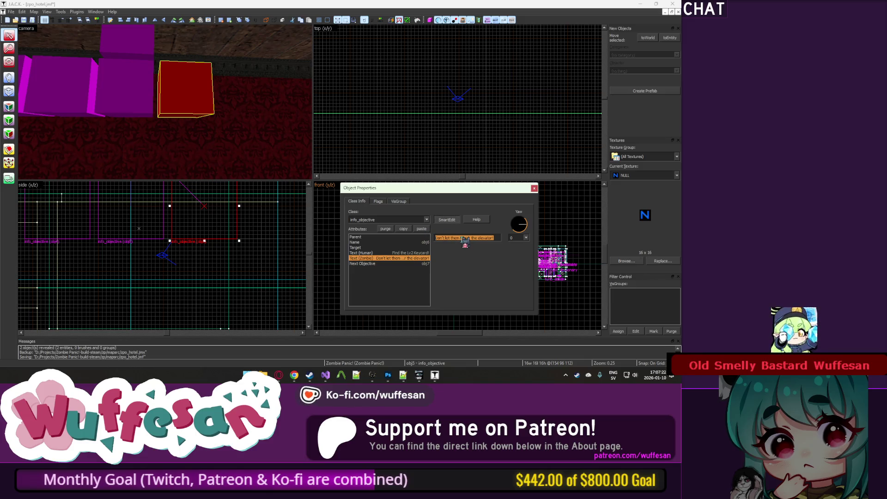
pyautogui.write("Don't")
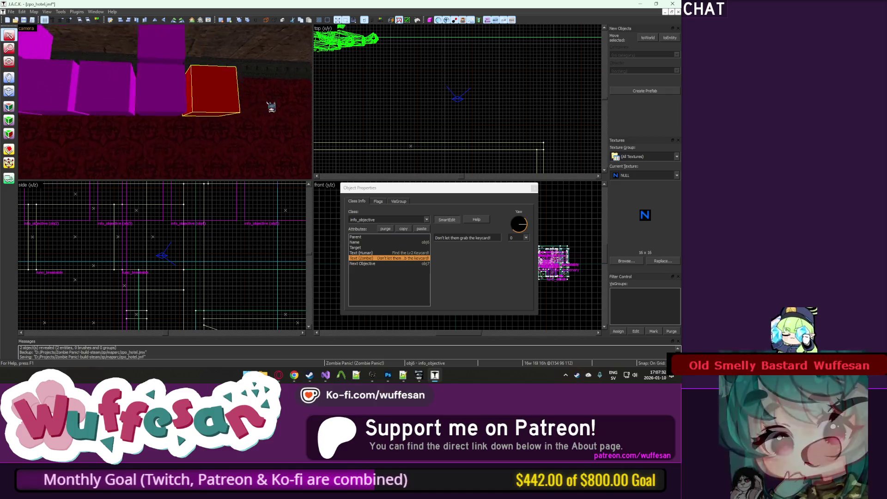
pyautogui.hotkey('ctrl', 's')
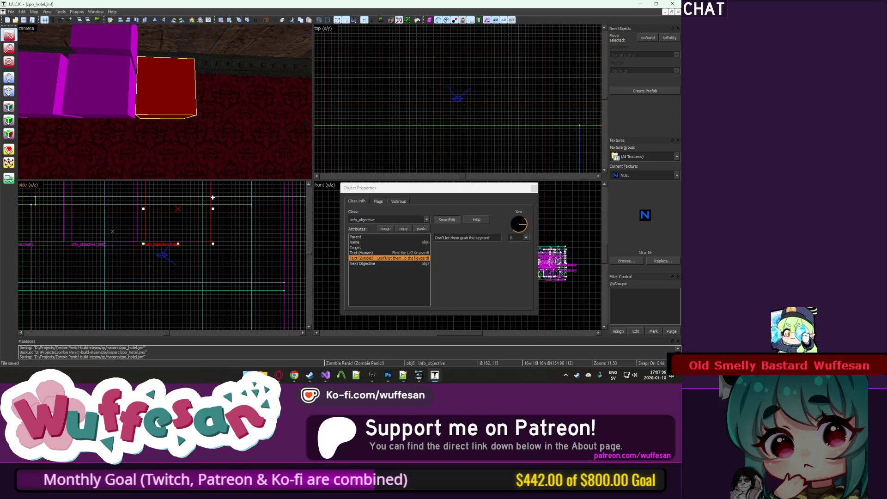
pyautogui.press('z')
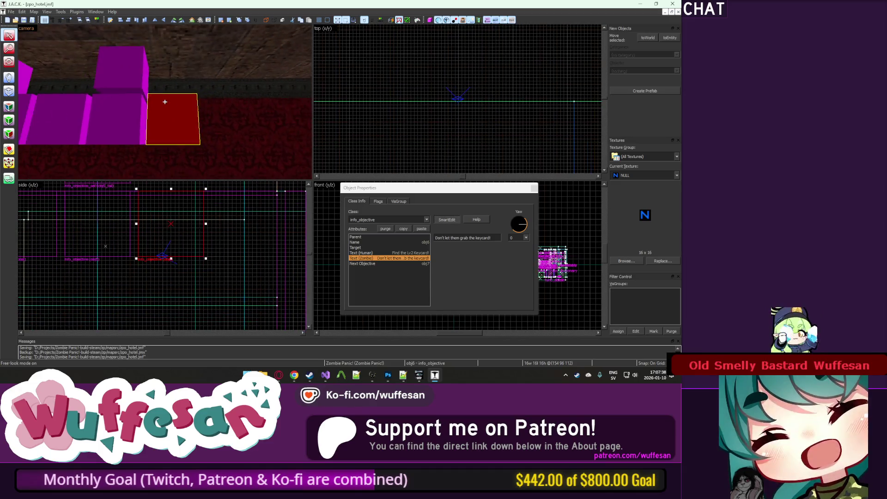
pyautogui.press('z')
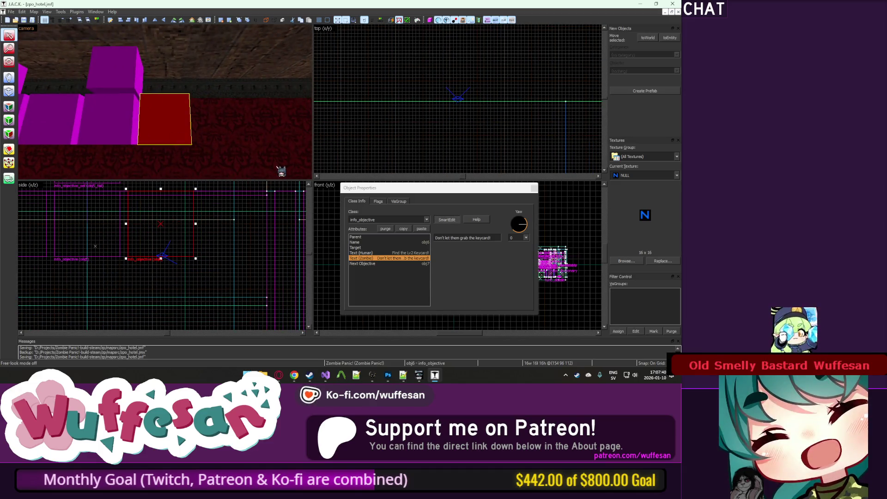
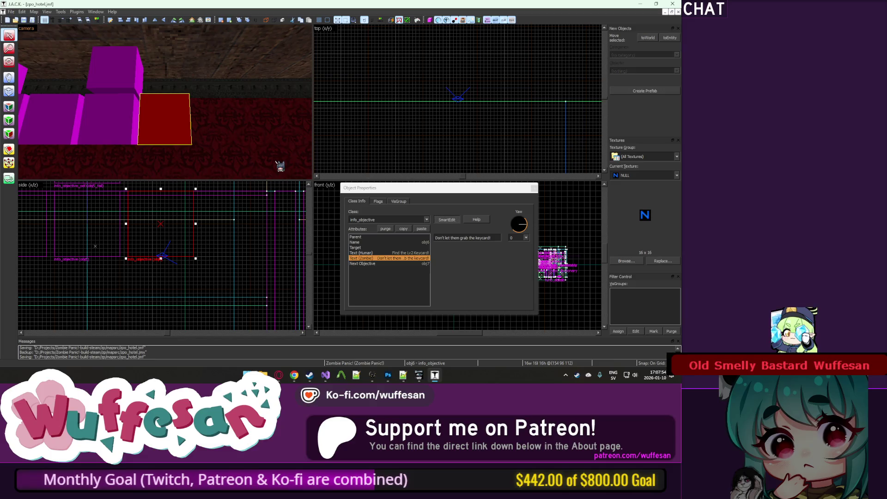
# Clone the obj6 objective box, rename the copy obj7 and point its next objective to obj8.
pyautogui.click(424, 263)
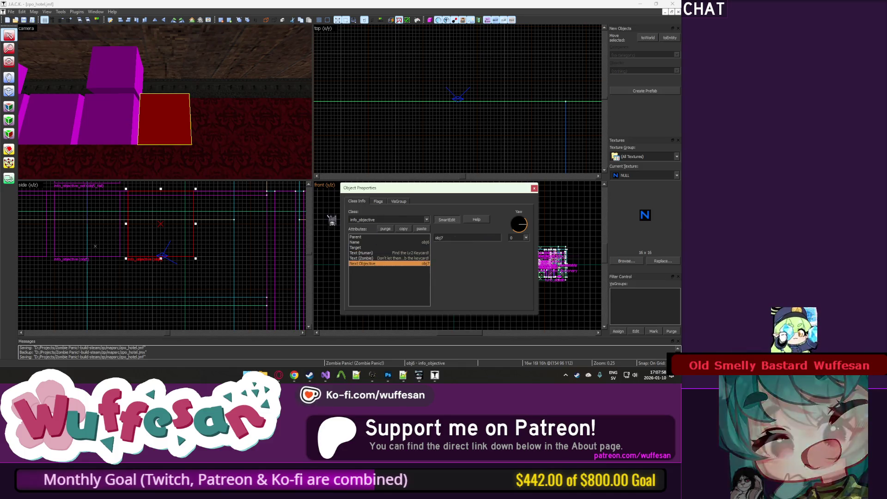
pyautogui.moveTo(152, 224); pyautogui.dragTo(227, 226)
pyautogui.click(421, 242)
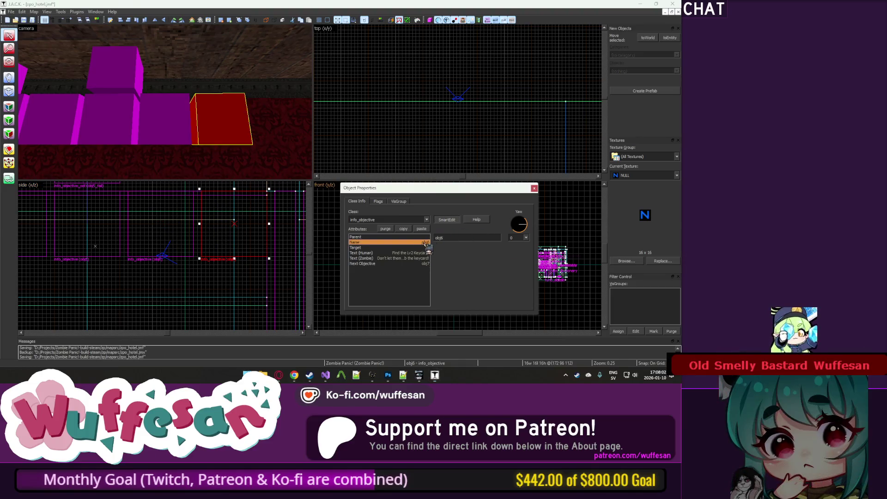
pyautogui.press('BackSpace')
pyautogui.write('7')
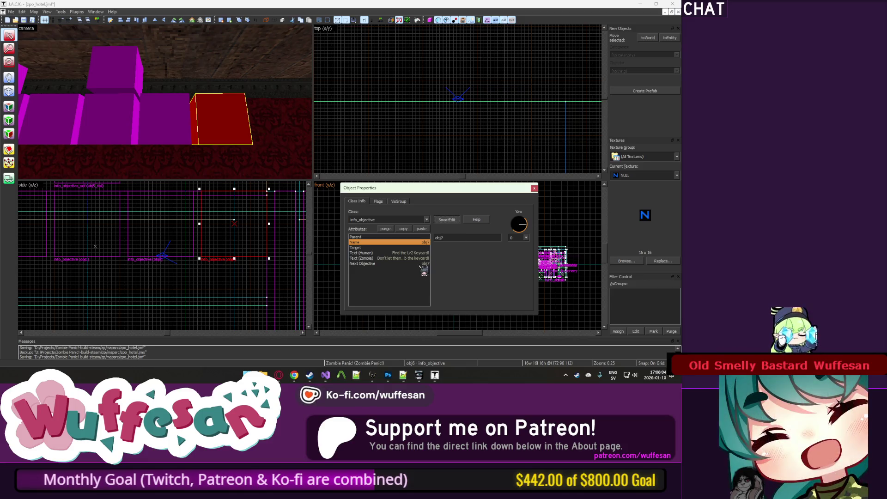
pyautogui.click(420, 263)
pyautogui.click(456, 238)
pyautogui.press('BackSpace')
pyautogui.write('8')
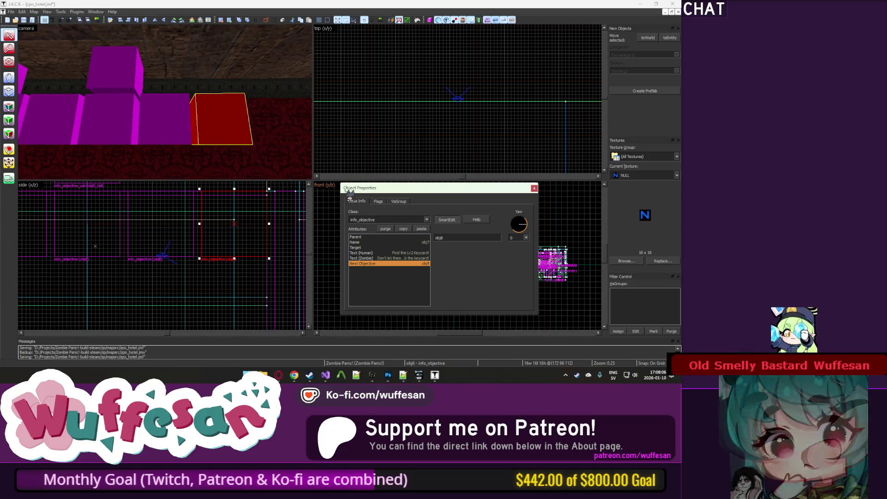
pyautogui.click(404, 249)
# Compare obj7 with the neighbouring objective boxes obj3 through obj6.
pyautogui.click(423, 259)
pyautogui.write('Kill the humans!')
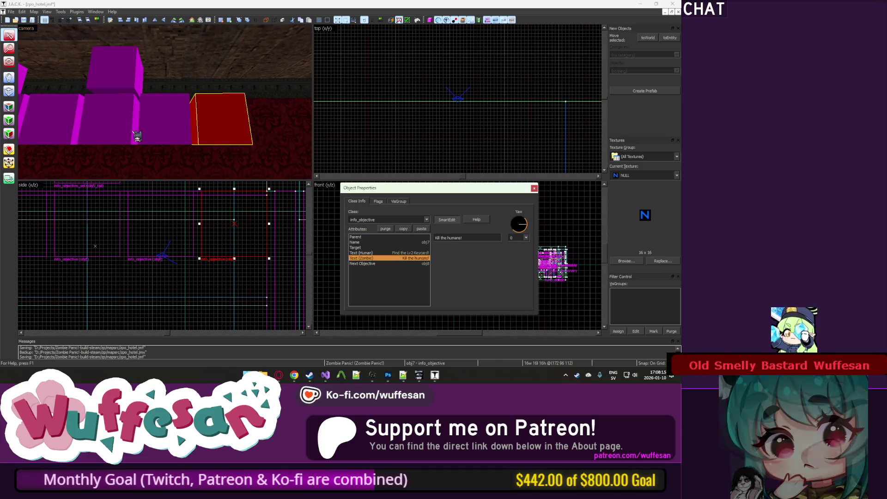
pyautogui.click(132, 135)
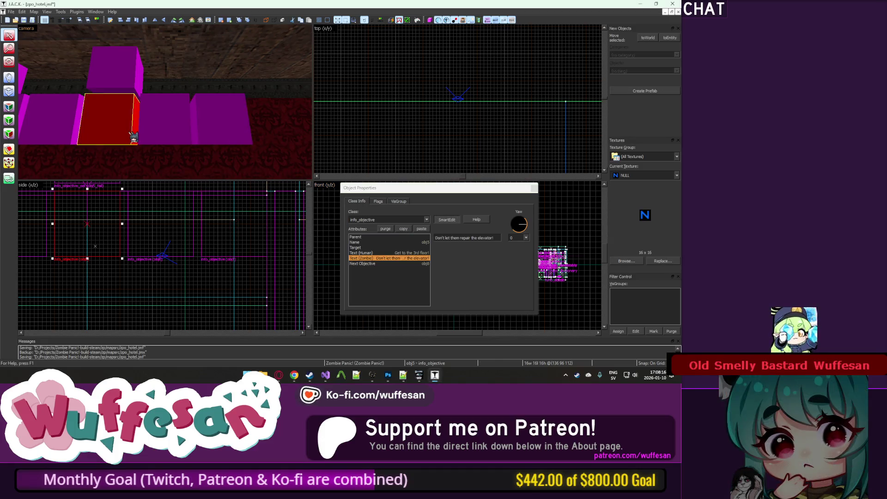
pyautogui.click(53, 136)
pyautogui.click(199, 134)
pyautogui.click(171, 135)
pyautogui.click(46, 122)
pyautogui.click(109, 124)
pyautogui.click(82, 131)
pyautogui.click(119, 133)
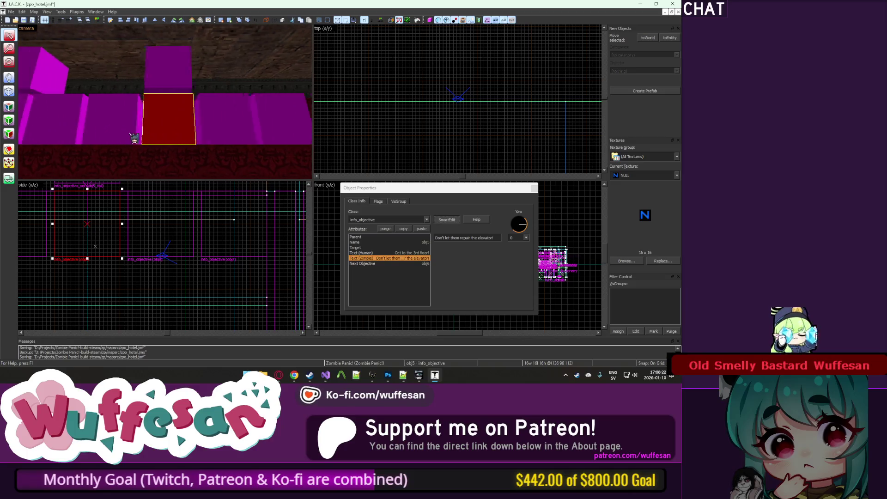
pyautogui.click(121, 136)
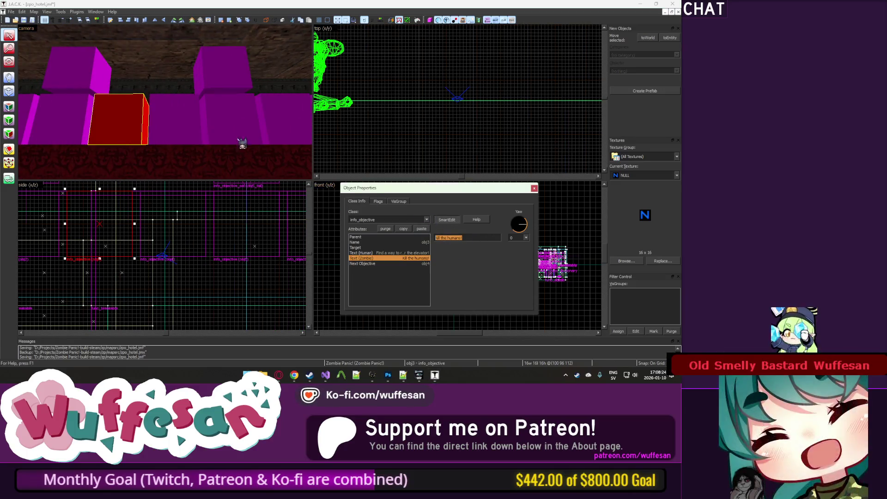
# Give obj7 the zombie text 'Kill the humans!' and centre the views on it.
pyautogui.click(222, 134)
pyautogui.write('Kill the humans!')
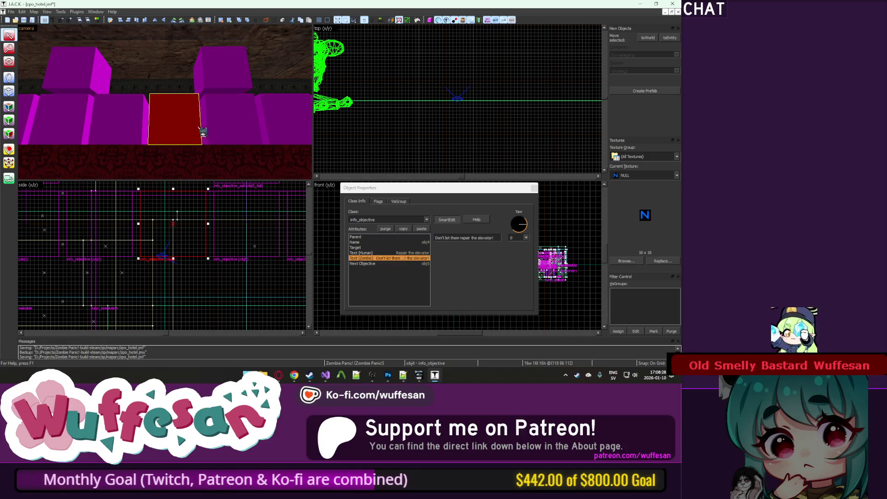
pyautogui.click(184, 139)
pyautogui.click(255, 132)
pyautogui.hotkey('ctrl', 'shift', 'e')
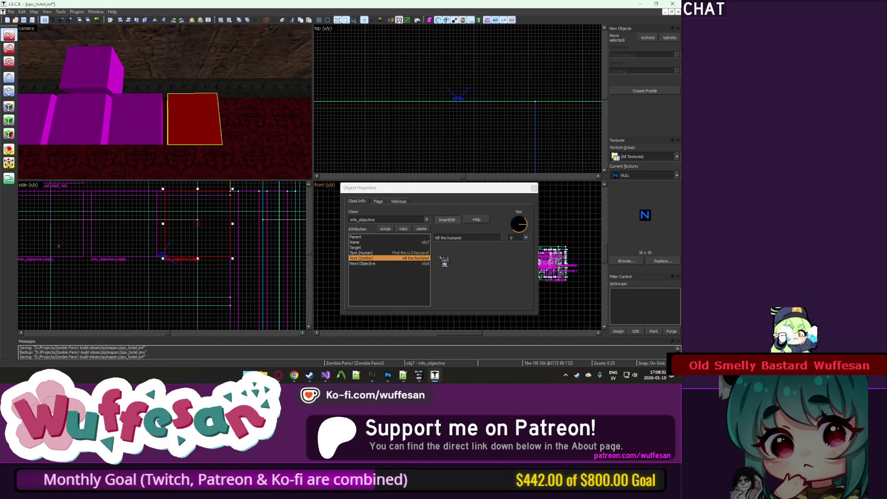
# Set obj7's human objective text to 'Get to the safe room!'.
pyautogui.click(418, 253)
pyautogui.write('Get to the safe room!')
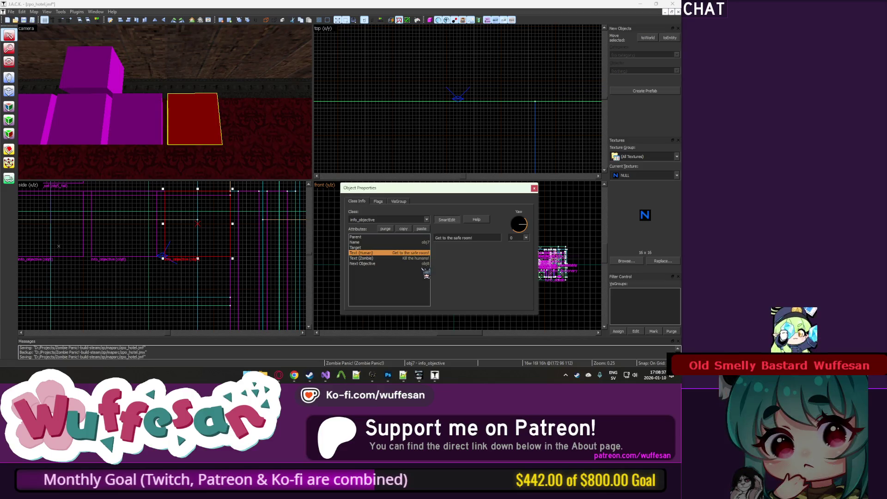
pyautogui.click(423, 253)
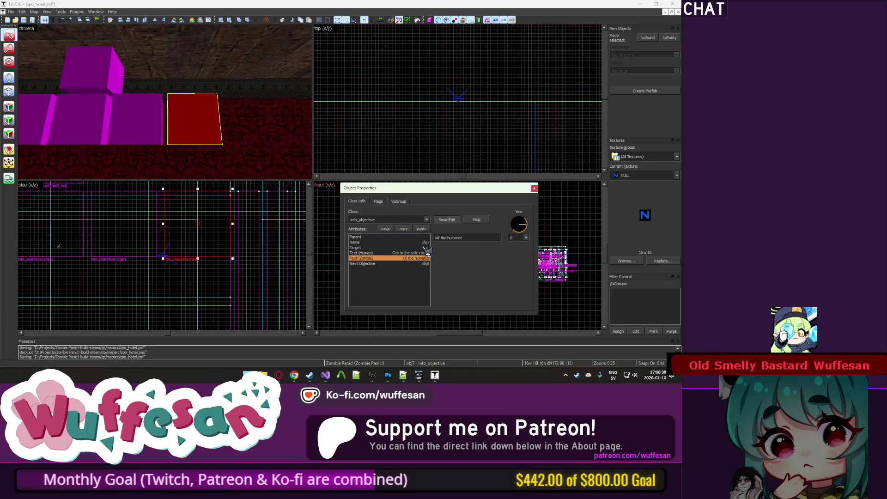
pyautogui.click(416, 259)
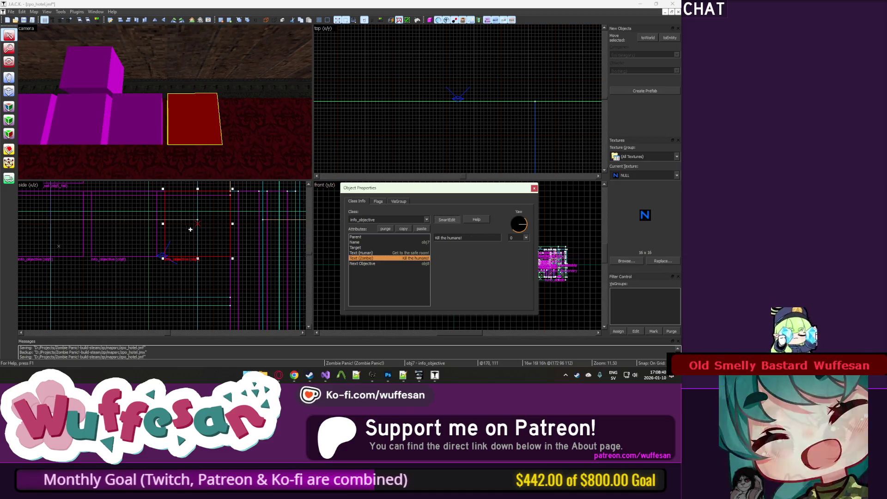
pyautogui.scroll(-5, 200, 221)
pyautogui.scroll(2, 104, 250)
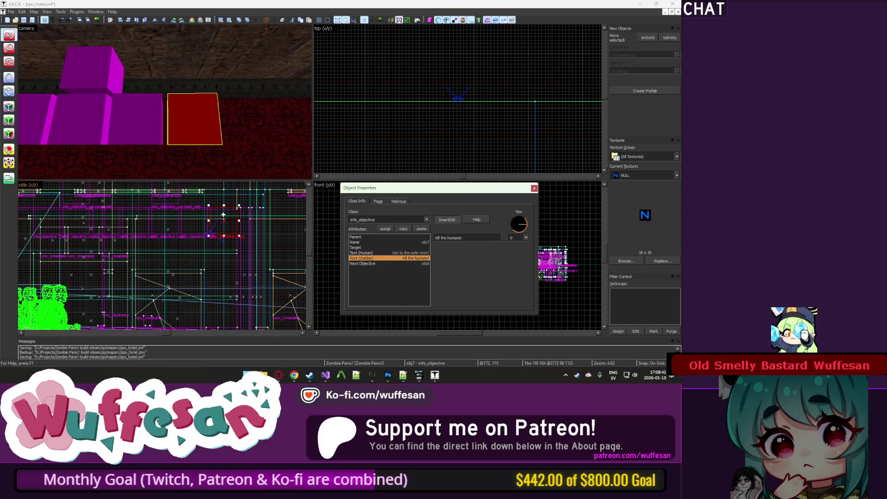
pyautogui.scroll(4, 39, 241)
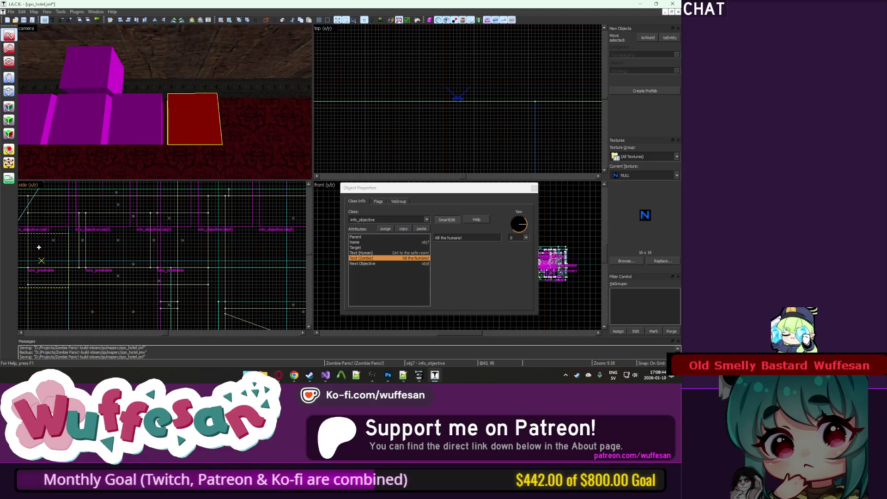
# Check obj7's name, then select the next objective box, obj8.
pyautogui.moveTo(237, 142); pyautogui.dragTo(422, 221)
pyautogui.click(417, 242)
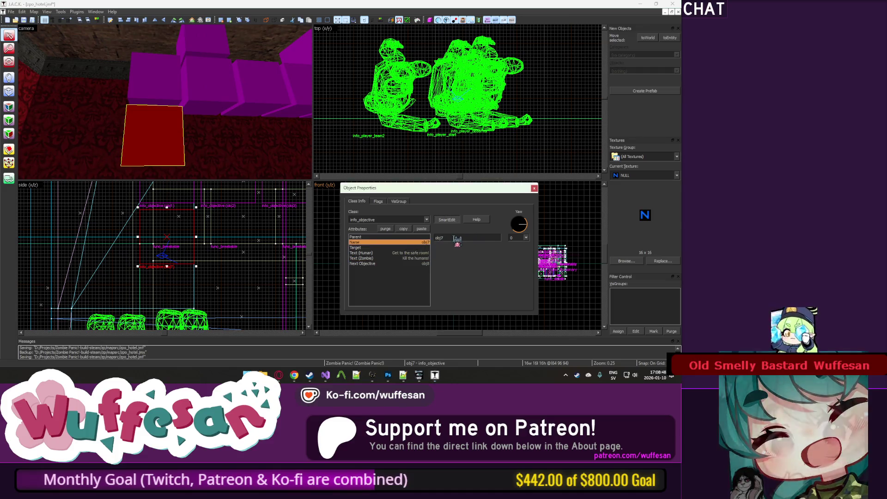
pyautogui.click(460, 237)
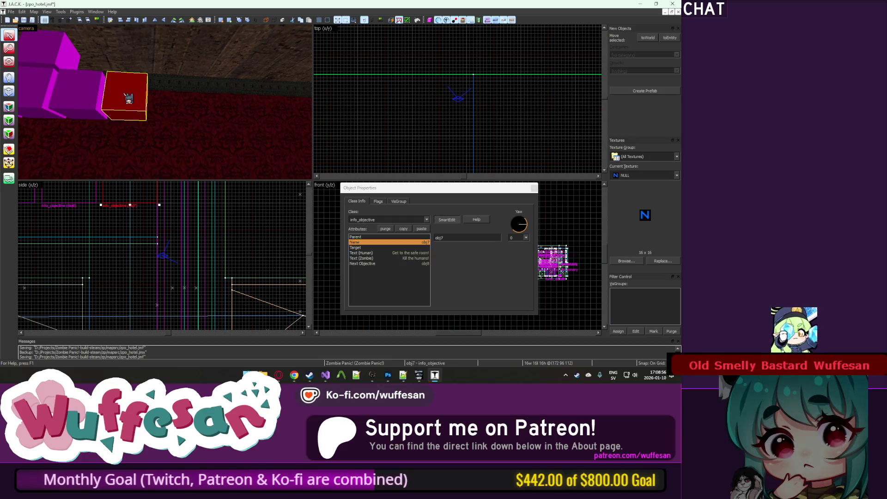
pyautogui.click(134, 139)
pyautogui.click(398, 258)
# Point obj8's next objective to obj9.
pyautogui.click(409, 263)
pyautogui.click(471, 238)
pyautogui.press('BackSpace')
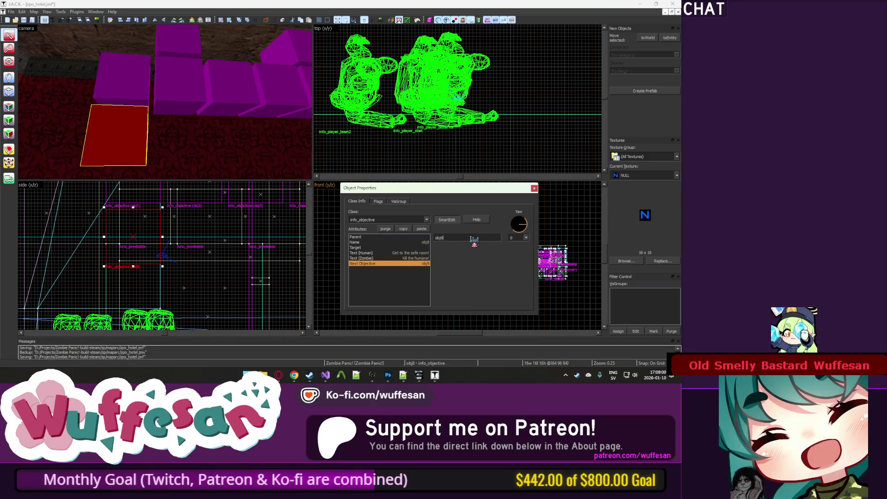
pyautogui.click(411, 253)
# Set obj8's human objective text to 'Grab the food from the kitchen'.
pyautogui.tripleClick(485, 238)
pyautogui.write('s')
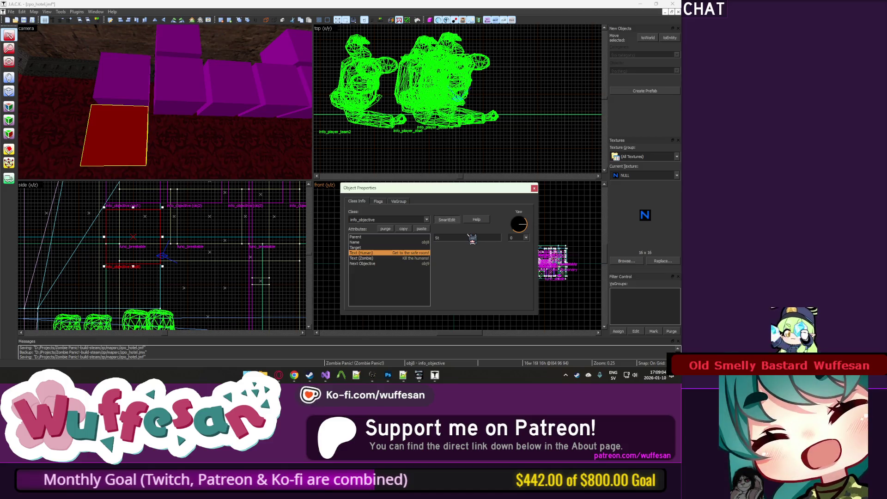
pyautogui.press('BackSpace')
pyautogui.press('BackSpace')
pyautogui.write('We ran out of t')
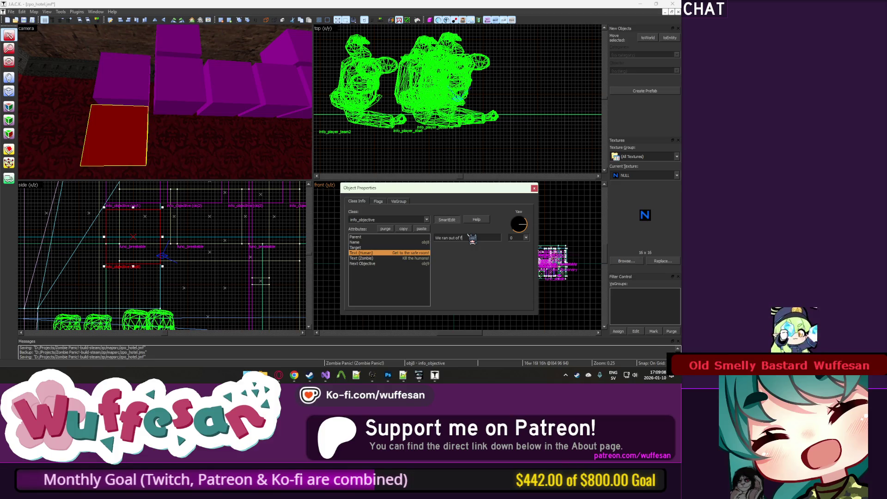
pyautogui.write('ood')
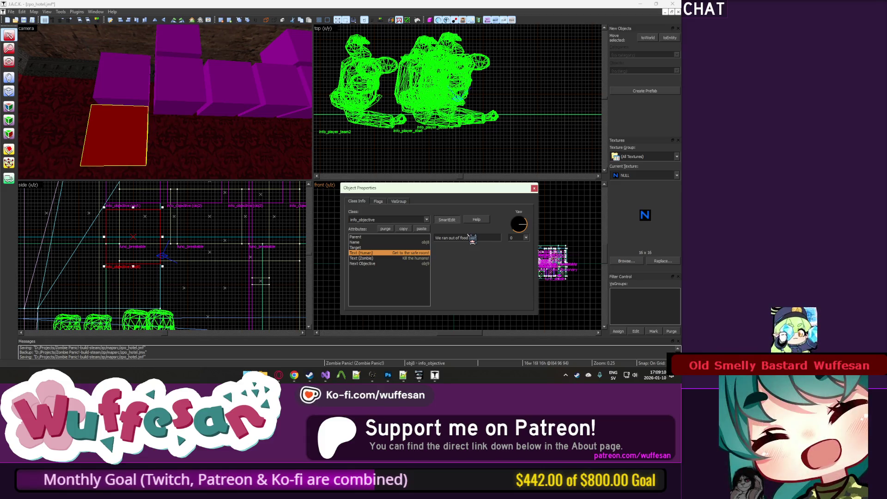
pyautogui.write('!')
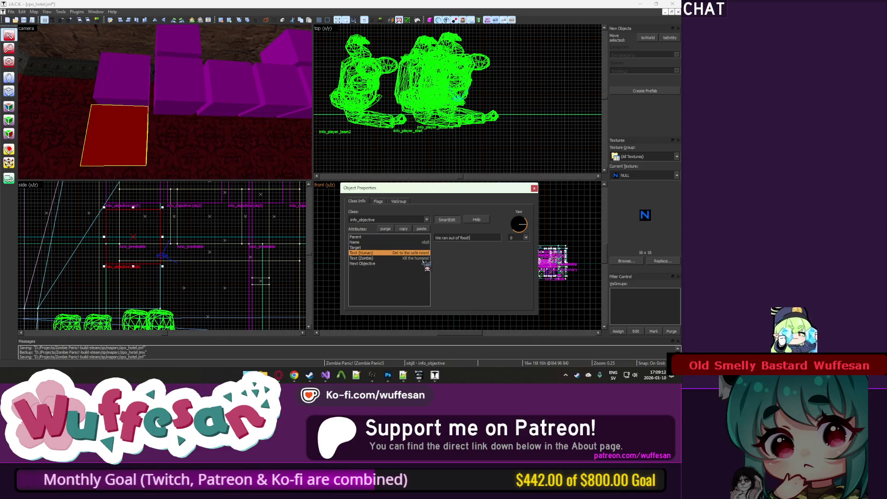
pyautogui.hotkey('ctrl', 'a')
pyautogui.write('W')
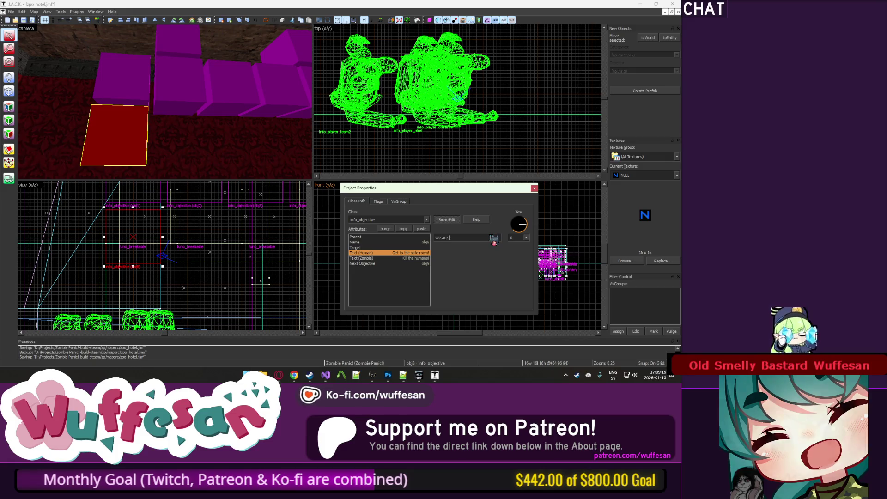
pyautogui.hotkey('ctrl', 'a')
pyautogui.write('G')
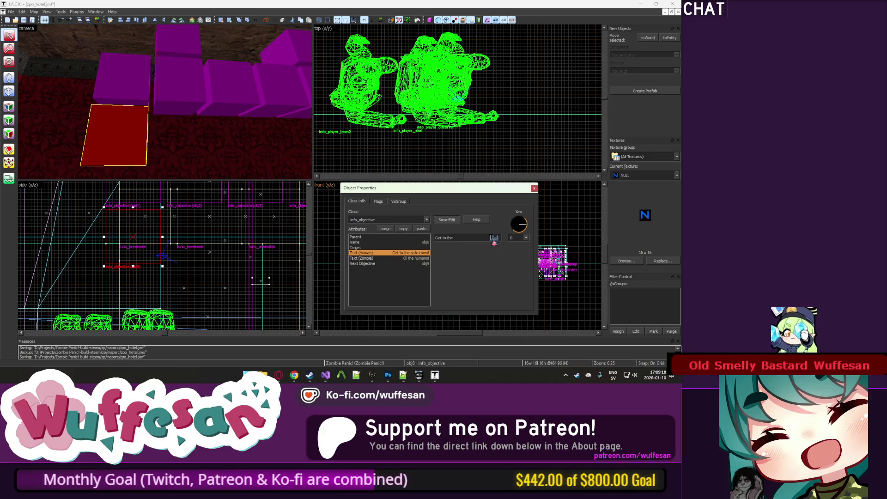
pyautogui.hotkey('ctrl', 'a')
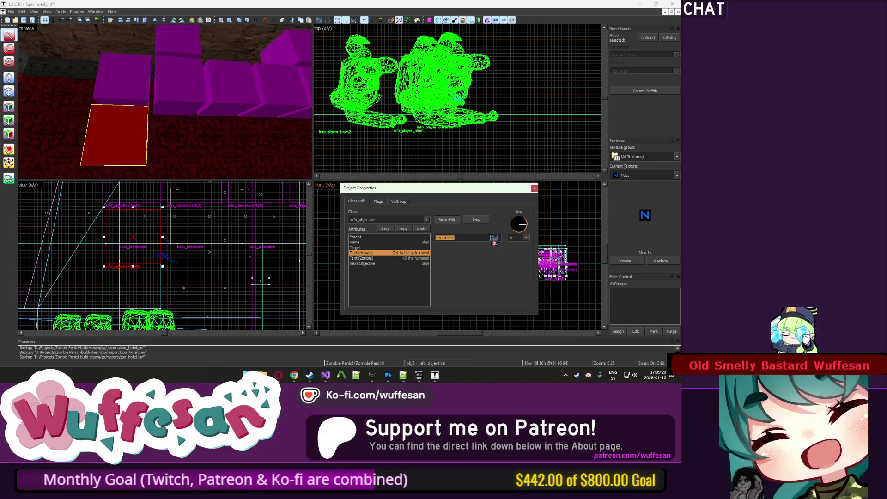
pyautogui.write('rab the')
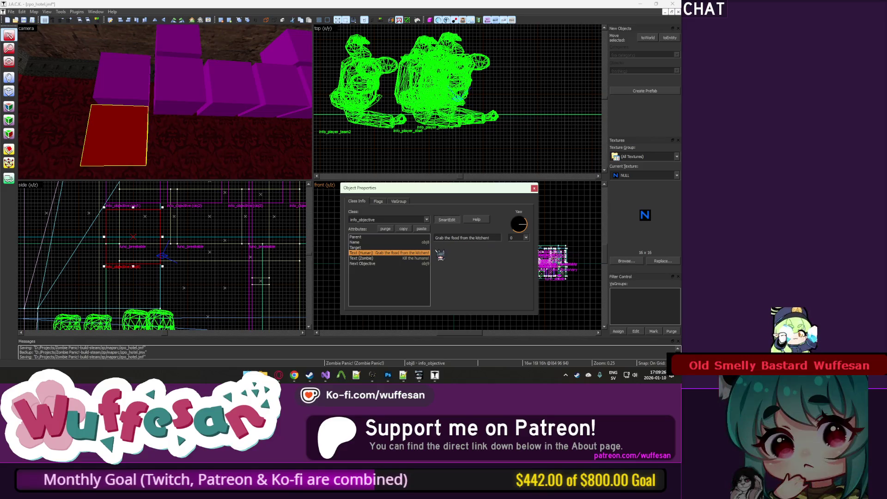
pyautogui.press('BackSpace')
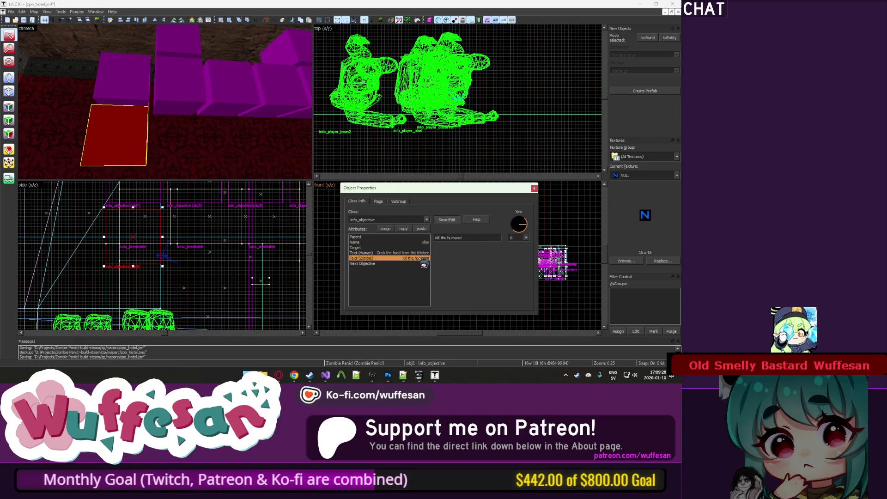
pyautogui.click(422, 258)
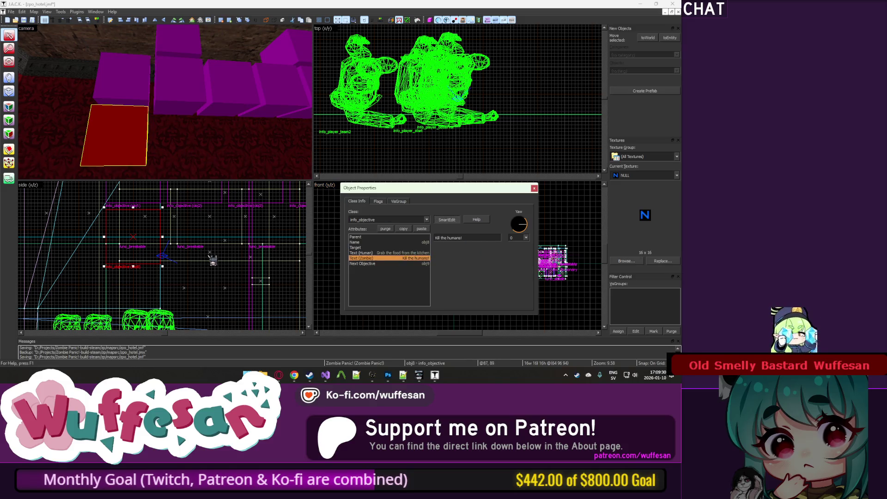
pyautogui.click(174, 135)
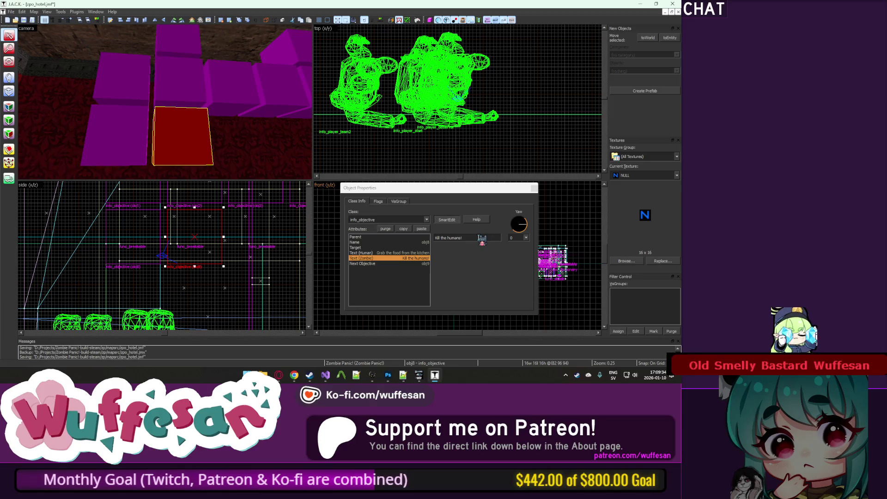
# Set obj9's human text to 'Get back to the safe room', keeping zombie text 'Kill the humans!'.
pyautogui.moveTo(479, 237); pyautogui.dragTo(436, 238)
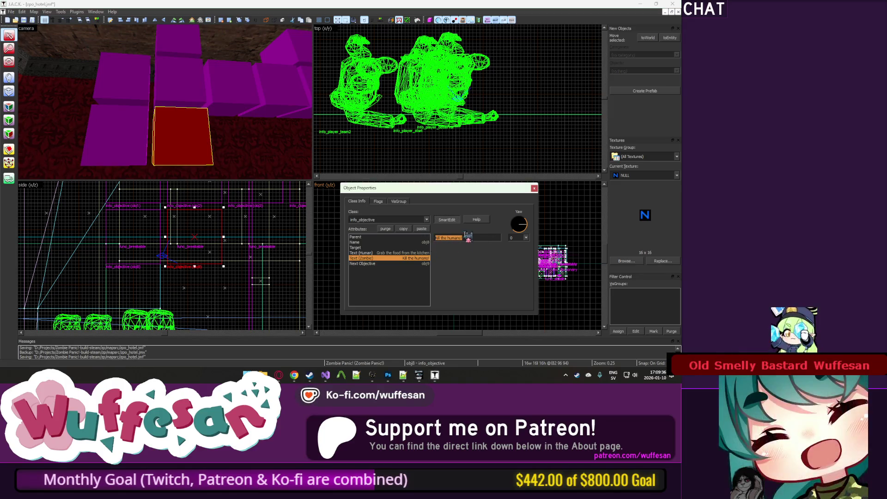
pyautogui.write('Get')
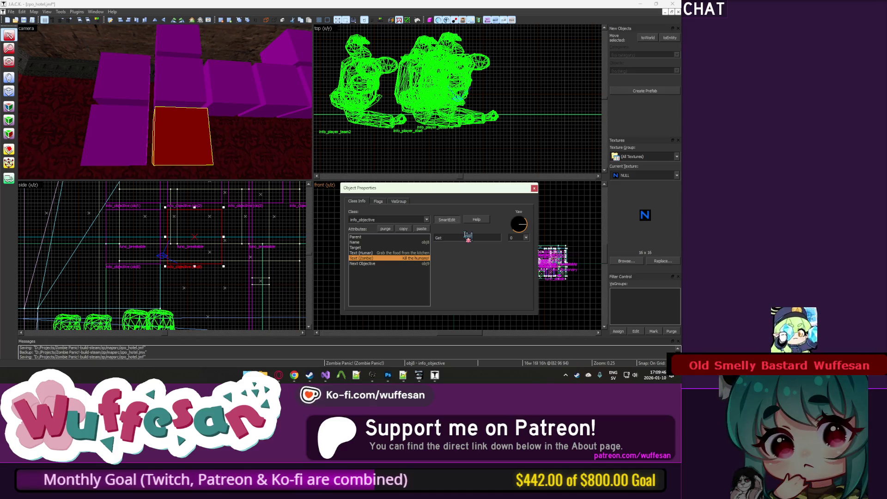
pyautogui.write(' back to the safe room')
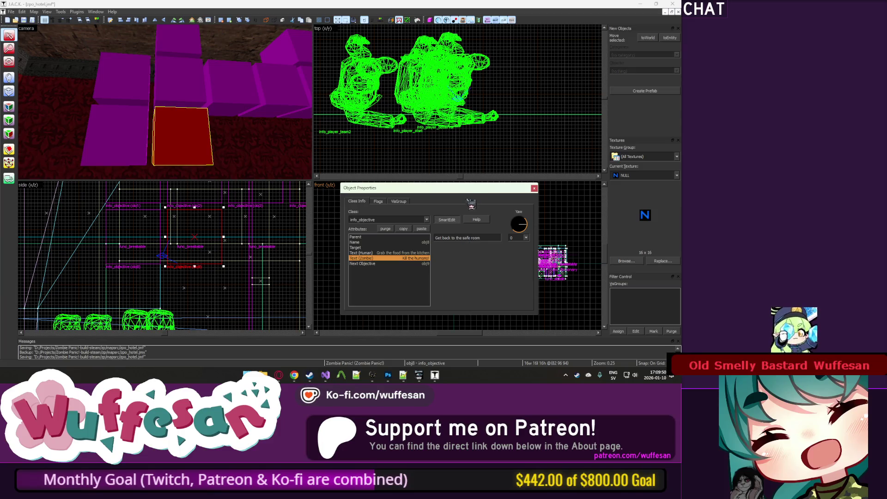
pyautogui.hotkey('ctrl', 'a')
pyautogui.press('BackSpace')
pyautogui.press('Up')
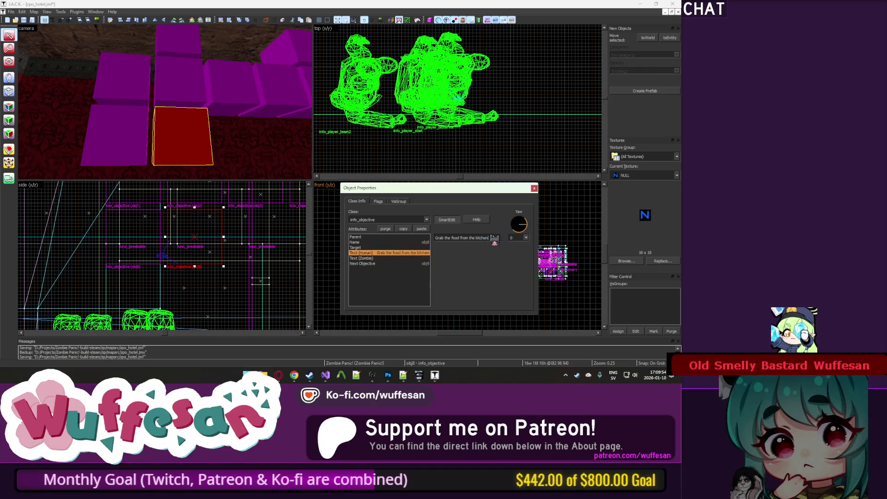
pyautogui.hotkey('ctrl', 'z')
pyautogui.press('Down')
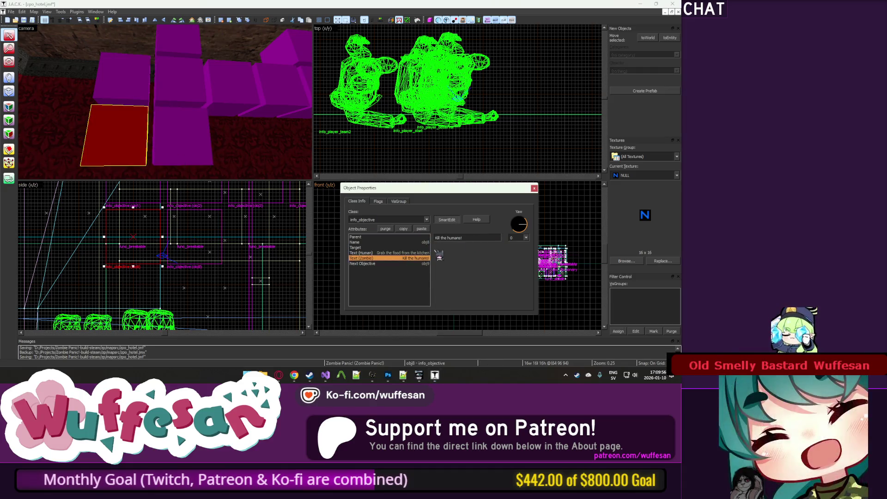
pyautogui.hotkey('ctrl', 'y')
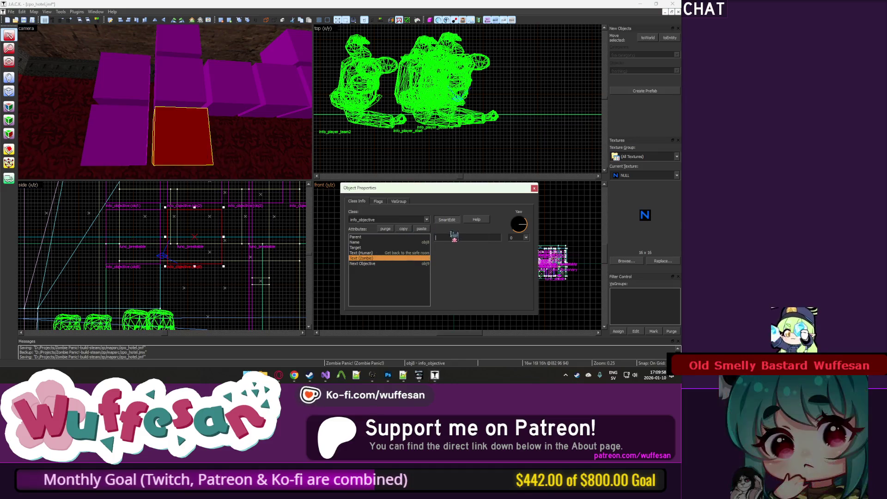
pyautogui.hotkey('ctrl', 'z')
# Point obj9's next objective to obj10.
pyautogui.press('Up')
pyautogui.press('Up')
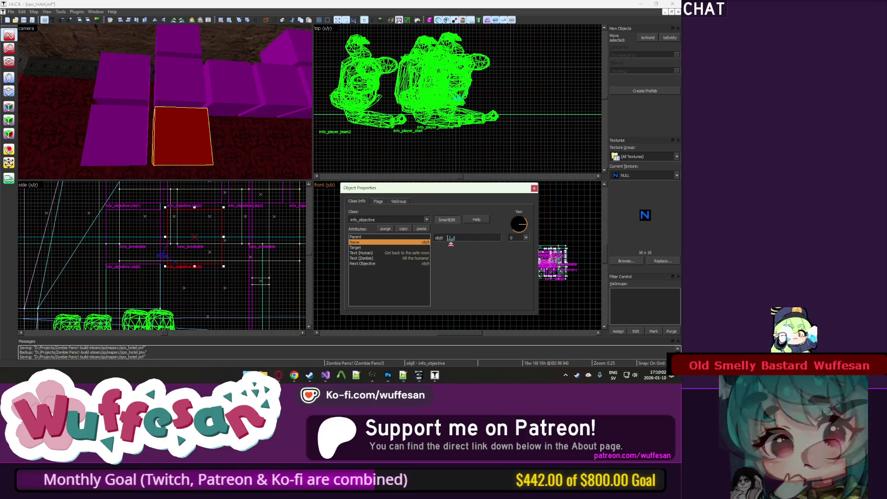
pyautogui.press('Down')
pyautogui.press('Down')
pyautogui.press('Down')
pyautogui.press('BackSpace')
pyautogui.write('10')
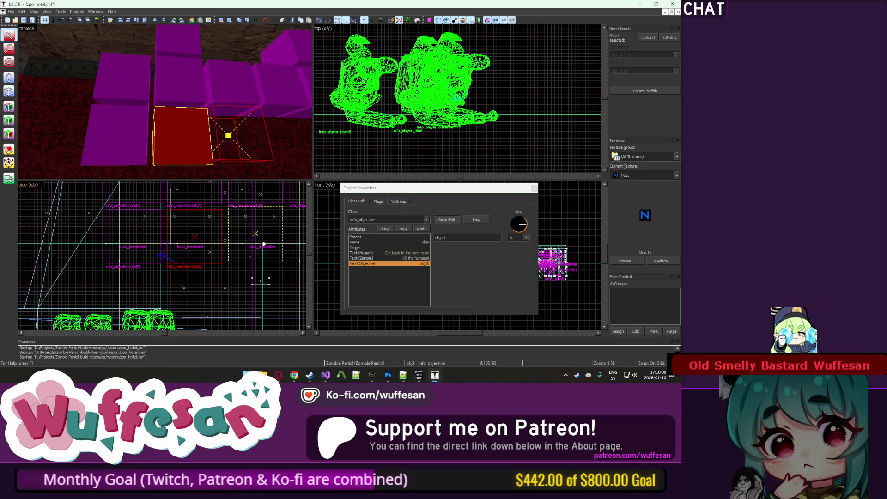
# Clone the obj9 block, rename it obj10 and set its next objective to obj11.
pyautogui.moveTo(228, 135); pyautogui.dragTo(243, 134)
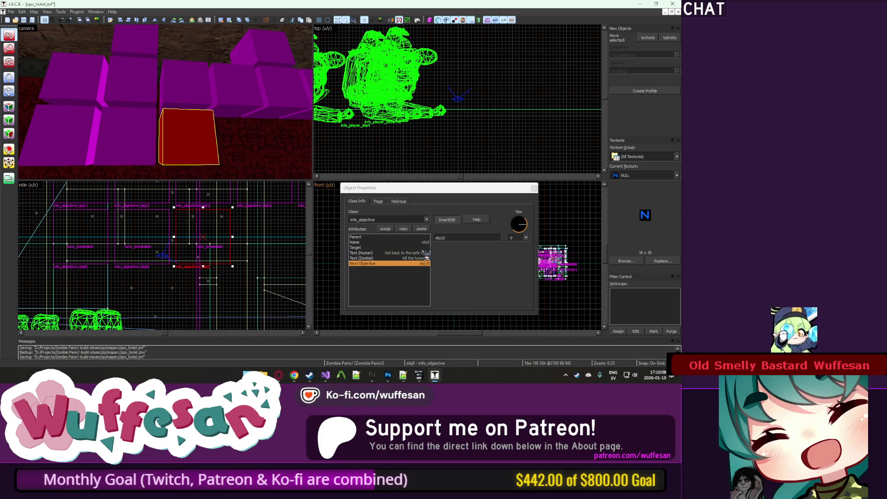
pyautogui.click(425, 242)
pyautogui.click(426, 253)
pyautogui.click(427, 242)
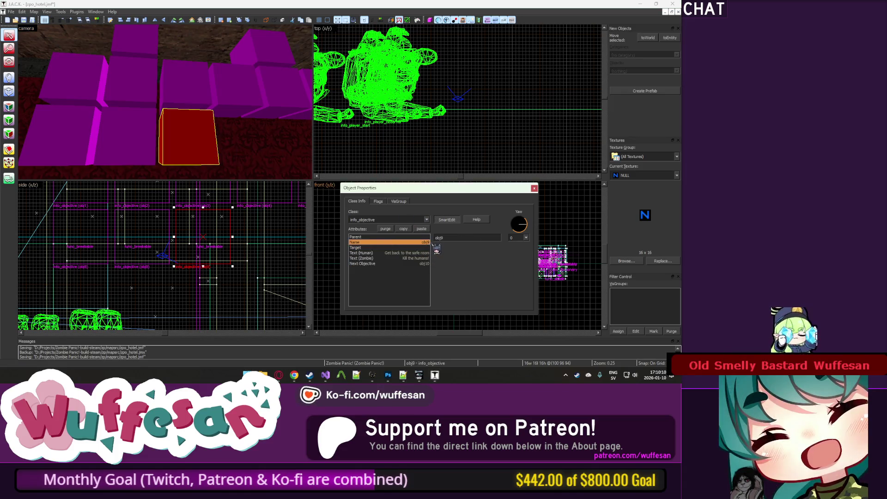
pyautogui.press('BackSpace')
pyautogui.write('10')
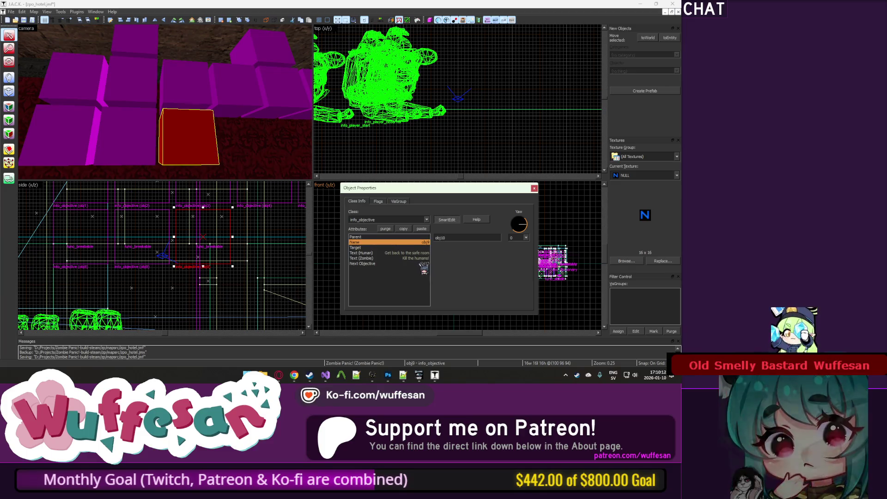
pyautogui.click(421, 263)
pyautogui.write('1')
pyautogui.press('Up')
pyautogui.press('Up')
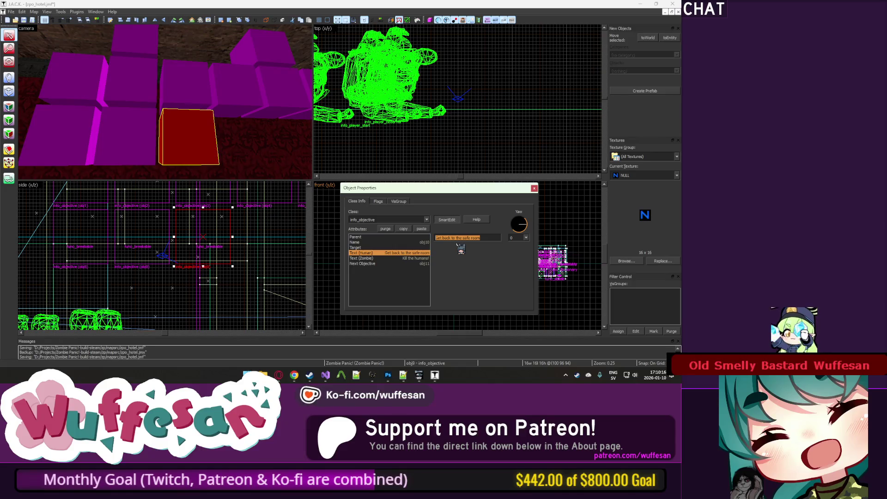
# Set obj10's human objective text to 'Start up the generator!'.
pyautogui.write('Start up t')
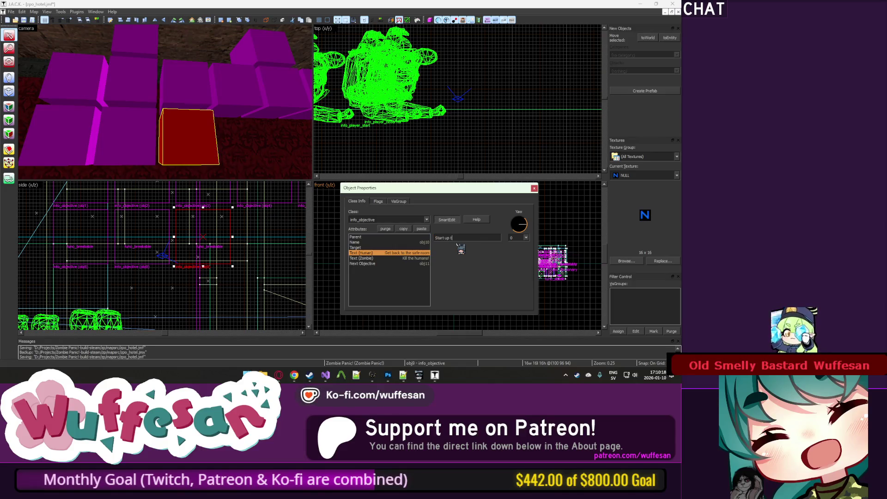
pyautogui.write('he generator, an')
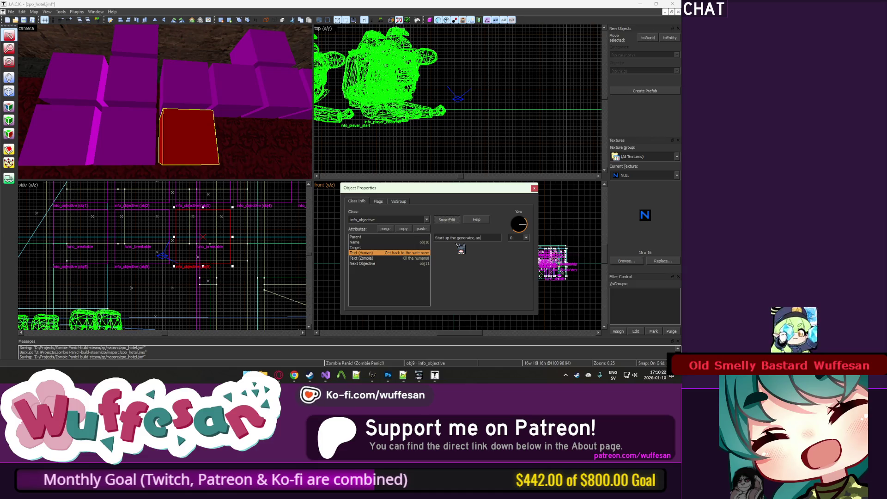
pyautogui.press('BackSpace')
pyautogui.press('BackSpace')
pyautogui.press('BackSpace')
pyautogui.write('!')
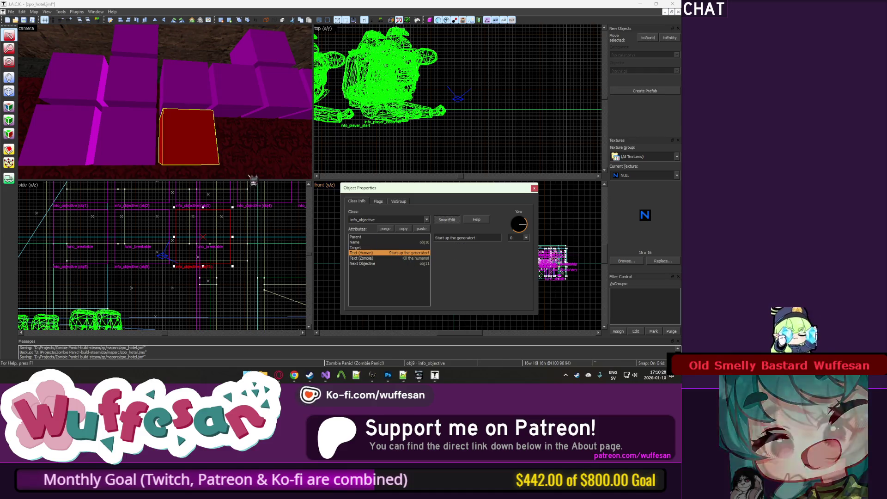
pyautogui.click(149, 140)
pyautogui.click(193, 142)
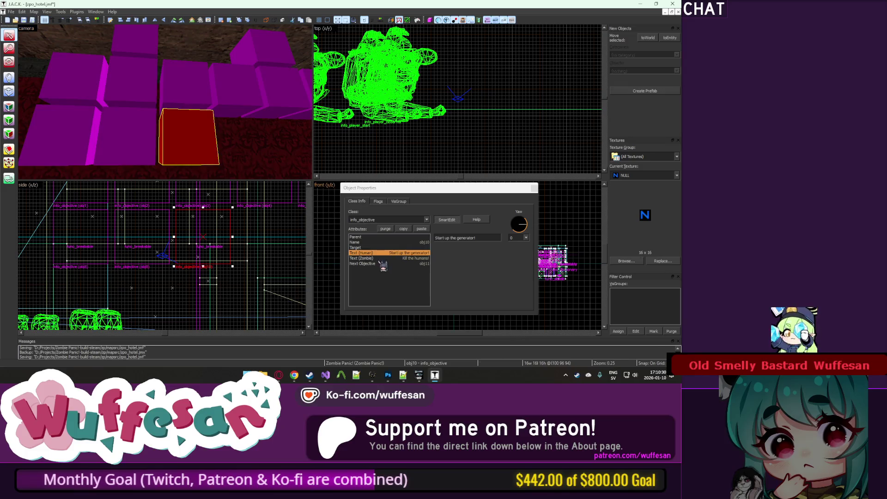
# Start retyping obj10's zombie text as 'Kill them before they are safe!'.
pyautogui.click(401, 258)
pyautogui.moveTo(477, 238); pyautogui.dragTo(435, 237)
pyautogui.click(136, 148)
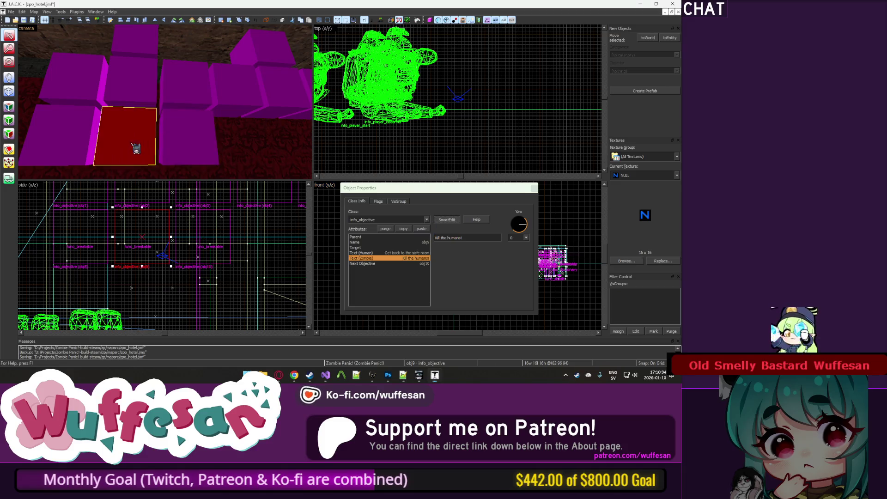
pyautogui.click(212, 146)
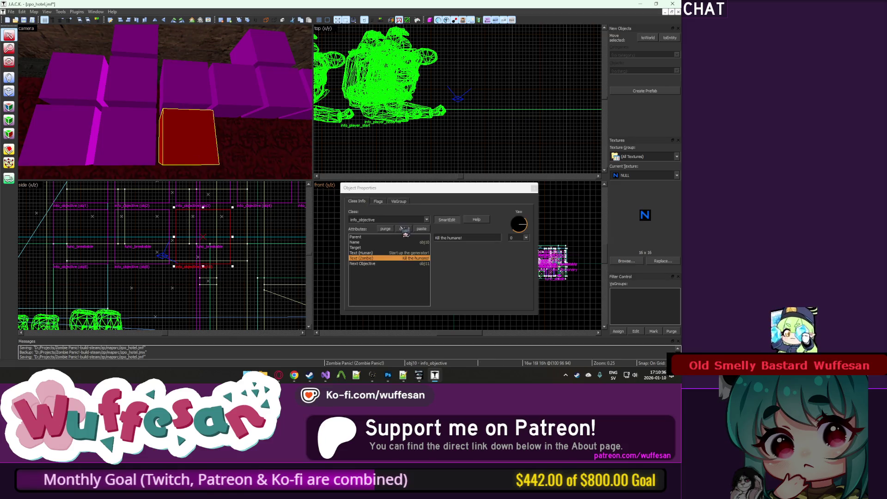
pyautogui.moveTo(479, 238); pyautogui.dragTo(419, 237)
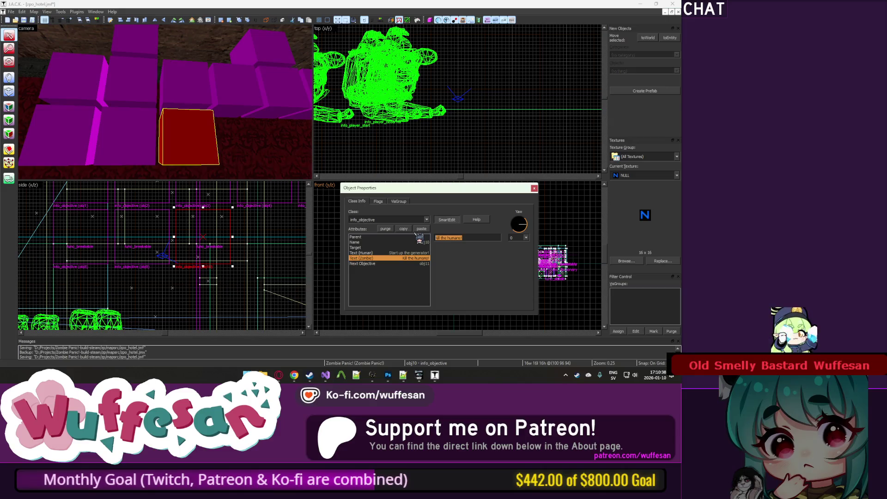
pyautogui.press('z')
pyautogui.click(241, 137)
pyautogui.click(79, 161)
pyautogui.click(140, 114)
pyautogui.click(226, 136)
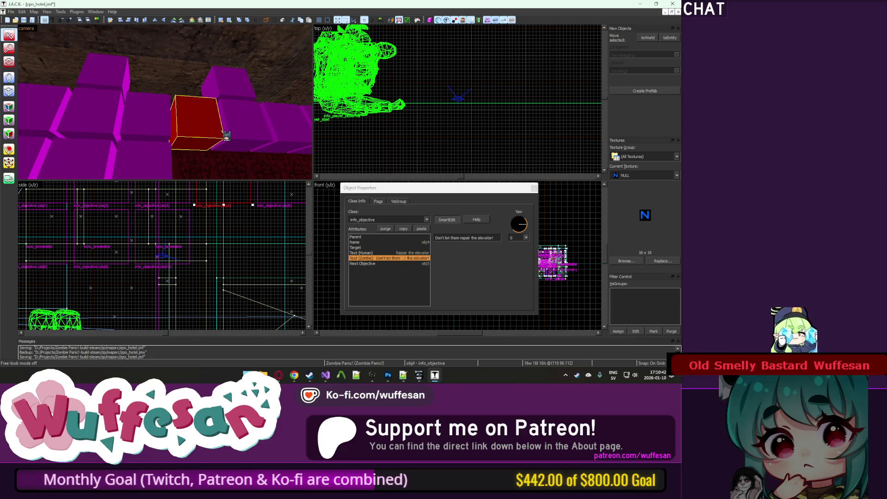
pyautogui.click(163, 174)
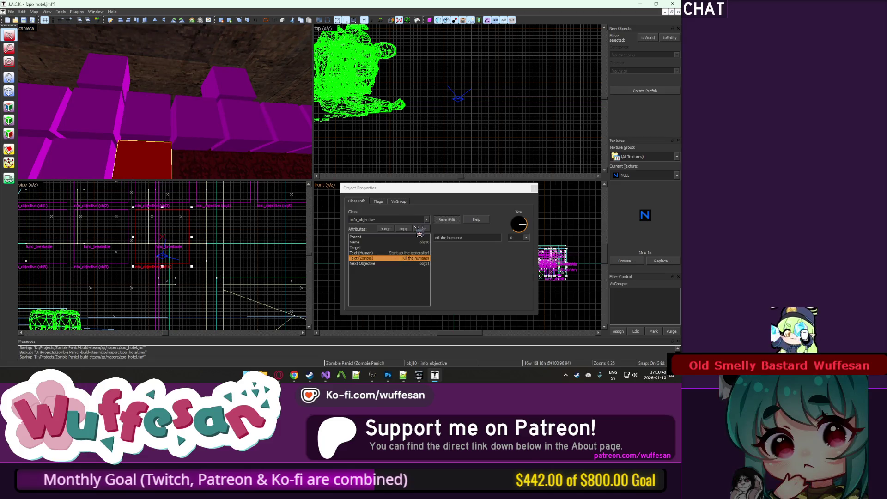
pyautogui.click(471, 237)
pyautogui.write('Kill t')
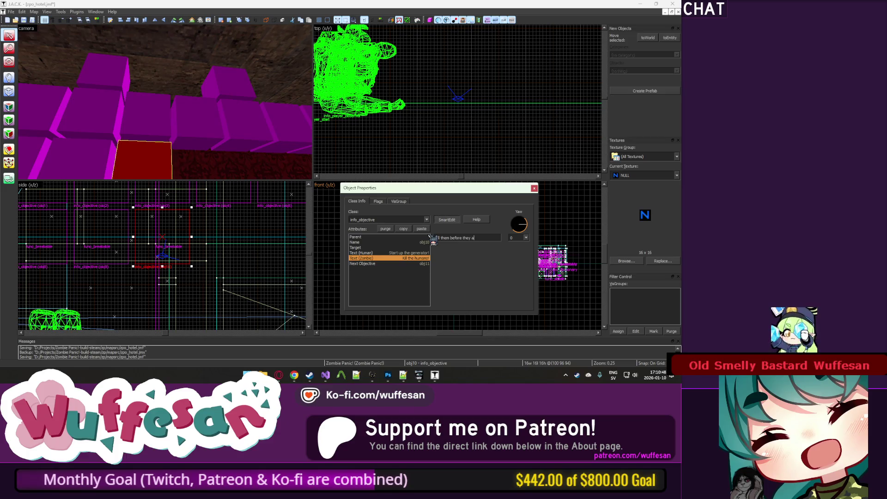
pyautogui.write('z')
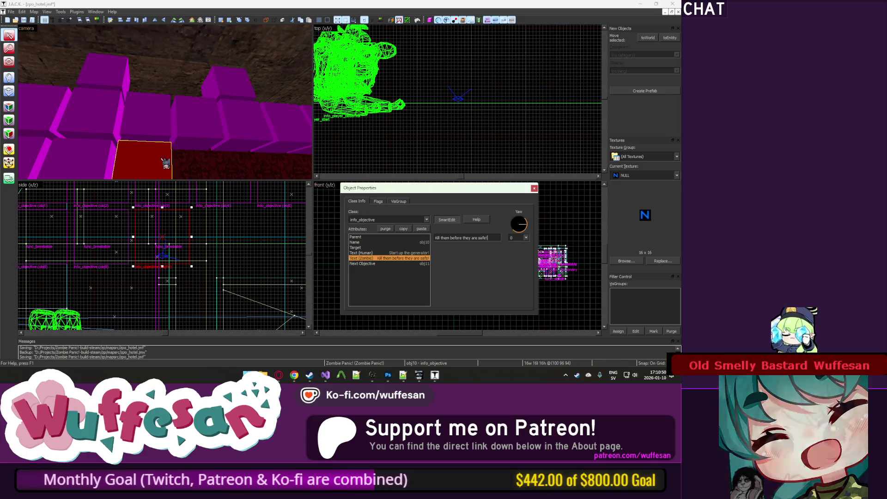
pyautogui.write('z')
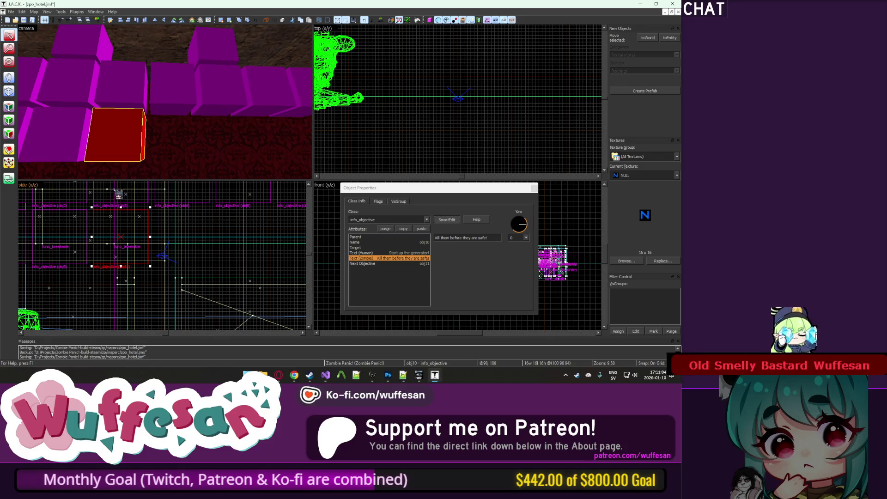
# Move the 3D camera along the blocks and inspect the obj9 and obj10 objective boxes.
pyautogui.click(115, 103)
pyautogui.click(115, 138)
pyautogui.click(104, 145)
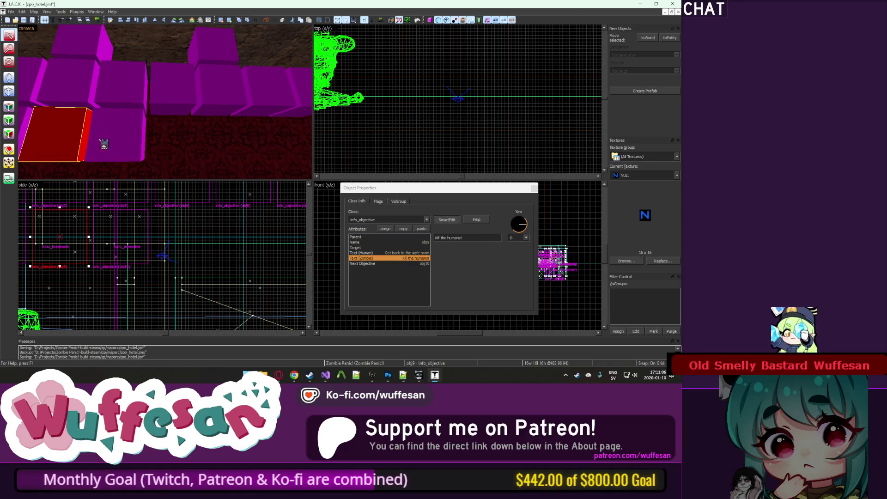
pyautogui.click(116, 146)
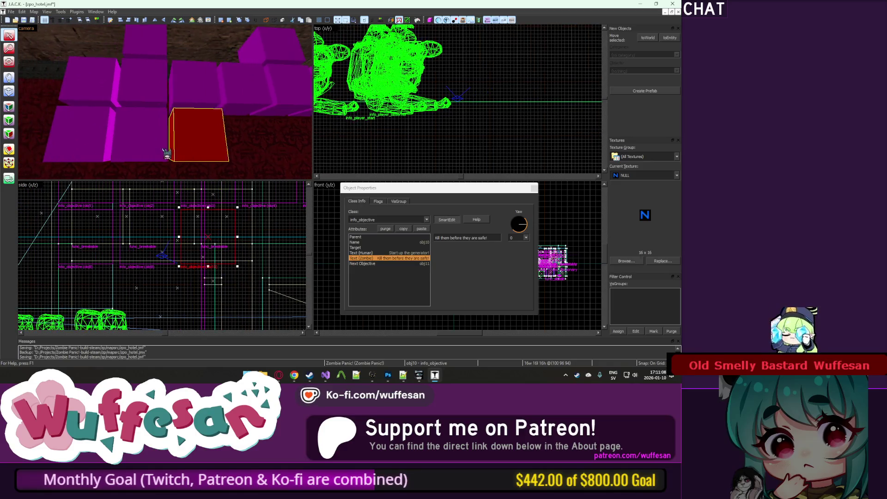
pyautogui.click(183, 146)
pyautogui.press('d')
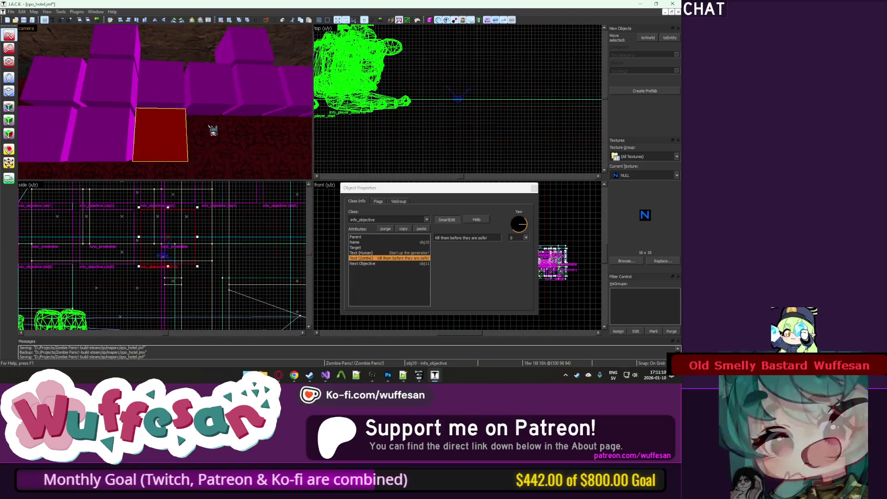
pyautogui.click(166, 142)
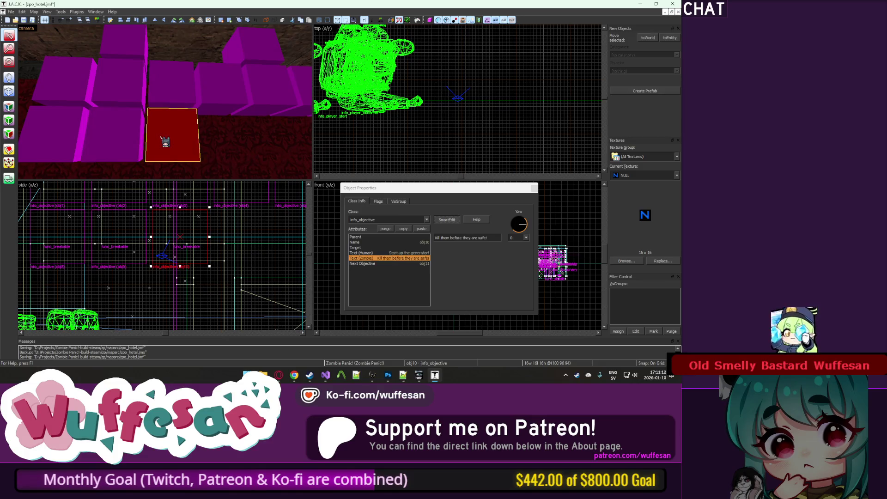
pyautogui.press('z')
pyautogui.press('d')
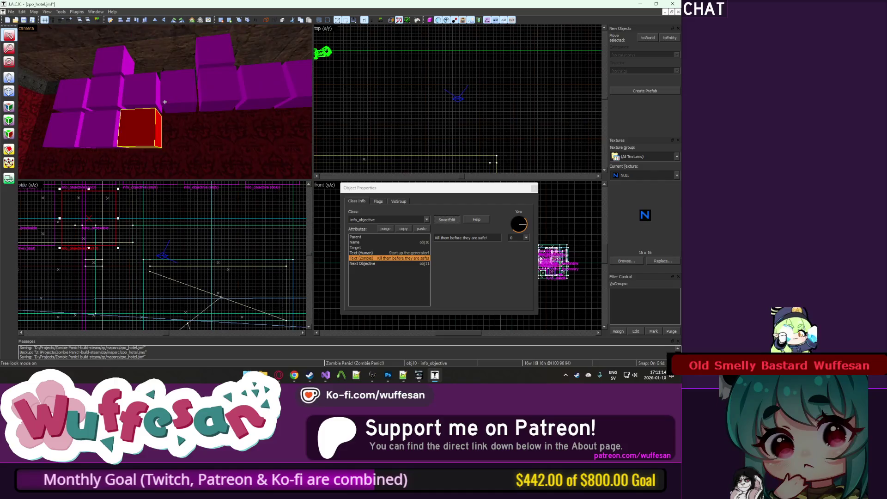
pyautogui.press('w')
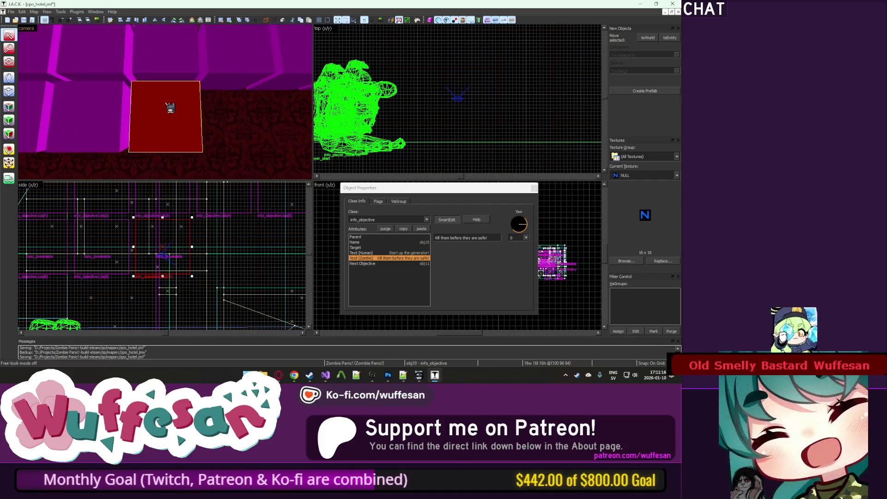
pyautogui.press('z')
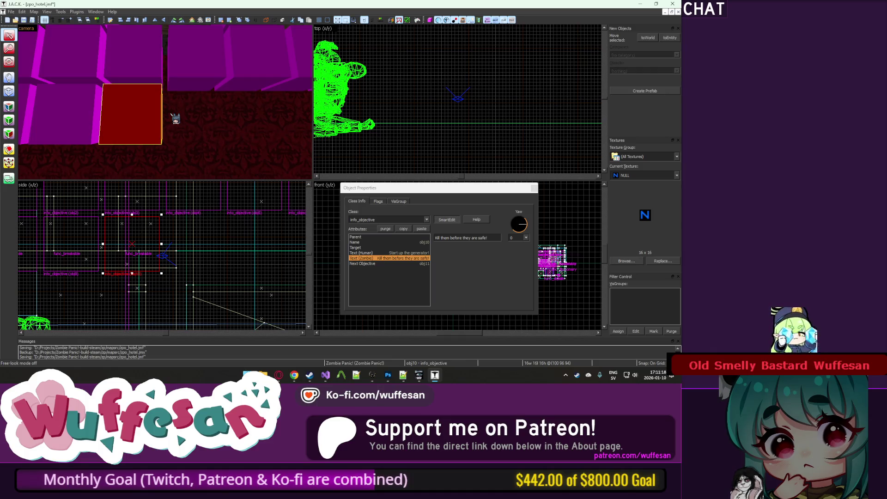
pyautogui.click(176, 119)
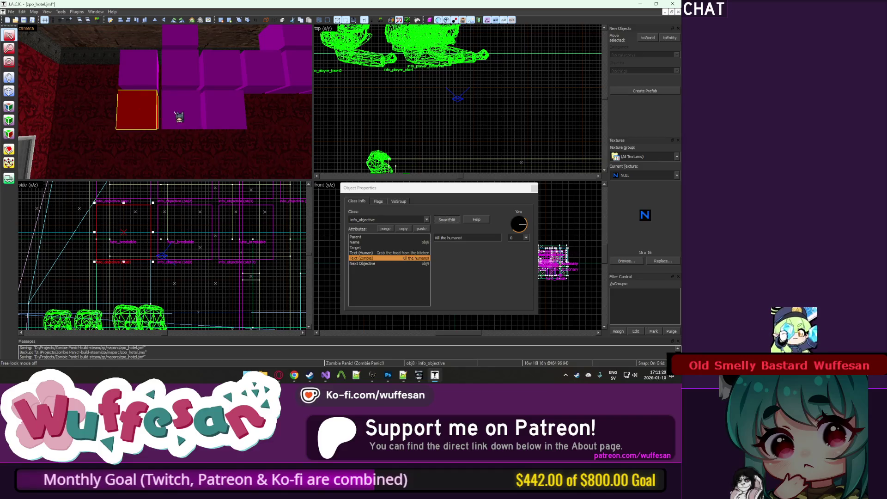
pyautogui.click(195, 122)
pyautogui.click(148, 123)
pyautogui.click(162, 126)
pyautogui.click(137, 128)
pyautogui.click(173, 128)
# Verify obj10's next objective and human text, then clone the box to the right.
pyautogui.click(424, 264)
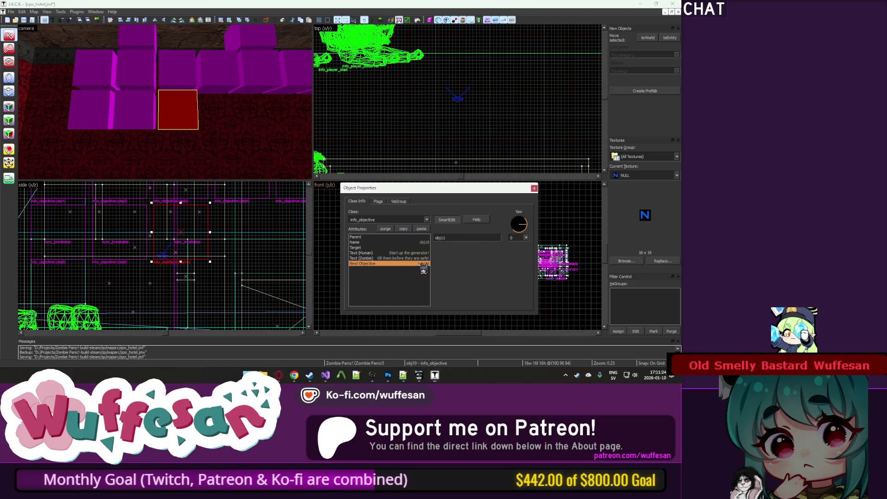
pyautogui.click(402, 253)
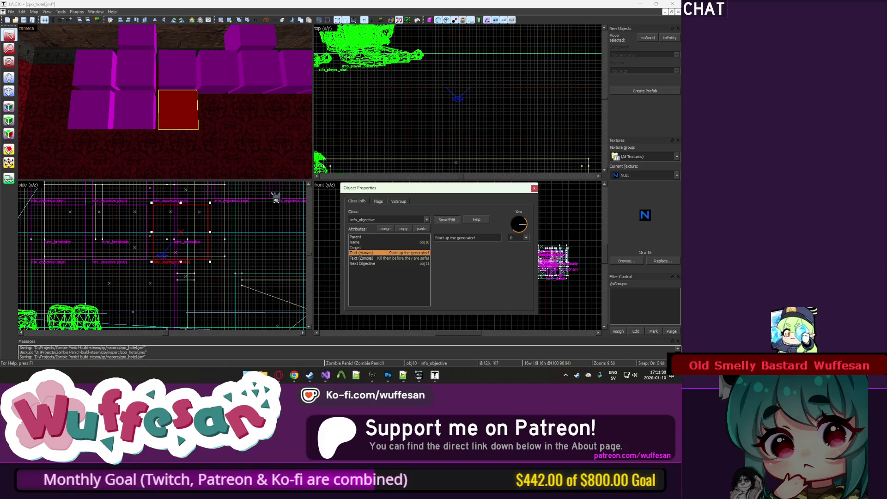
pyautogui.moveTo(184, 220); pyautogui.dragTo(238, 225)
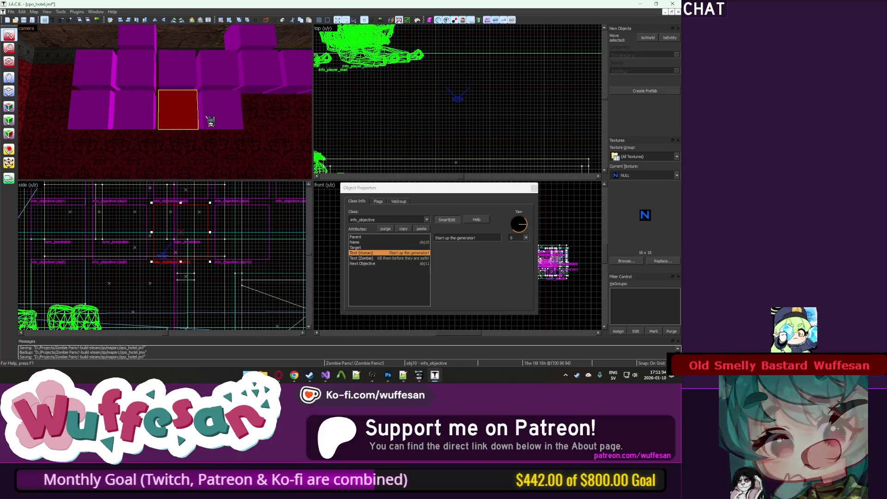
# Rename the copied objective from obj10 to obj11.
pyautogui.hotkey('ctrl', 'e')
pyautogui.click(423, 263)
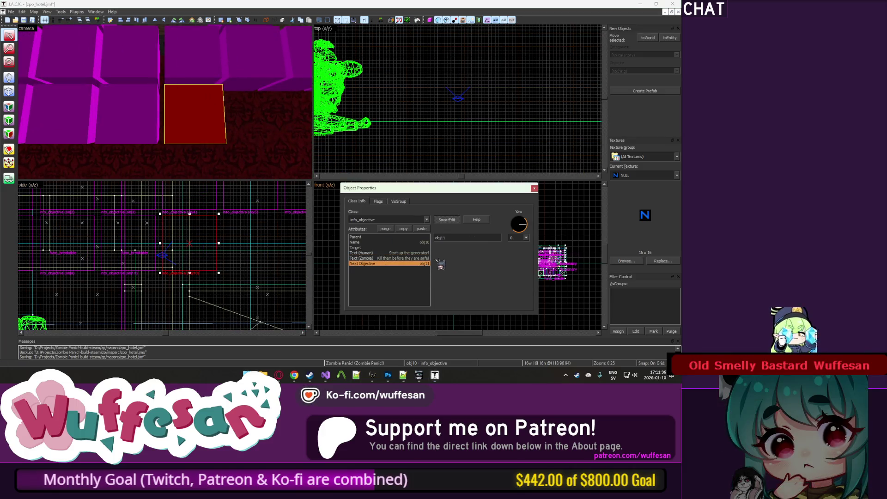
pyautogui.click(424, 252)
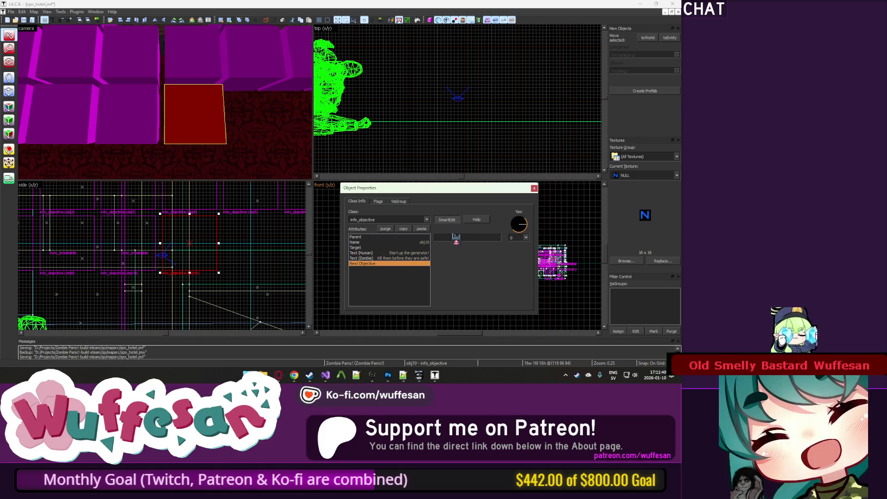
pyautogui.click(426, 243)
pyautogui.press('BackSpace')
pyautogui.write('11')
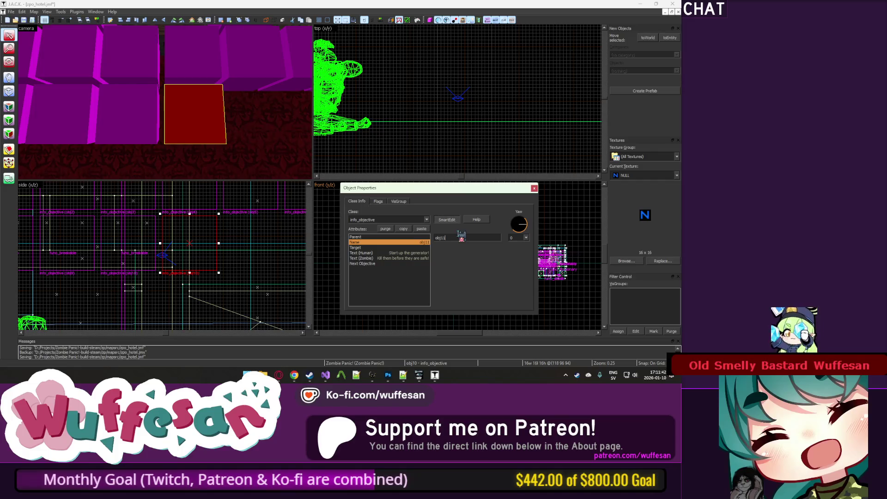
# Give obj11 the human text 'Wait until the generator is powed up!' and next objective obj12.
pyautogui.click(401, 253)
pyautogui.moveTo(487, 237); pyautogui.dragTo(435, 237)
pyautogui.write('Wai')
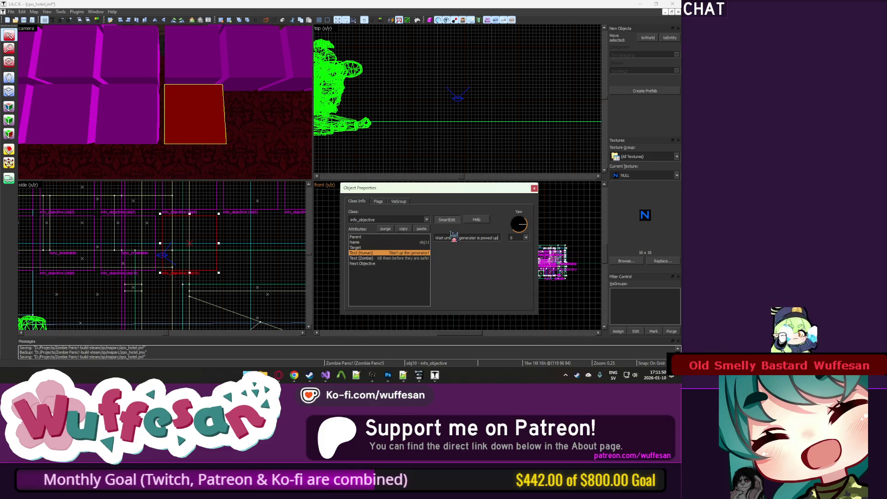
pyautogui.click(416, 263)
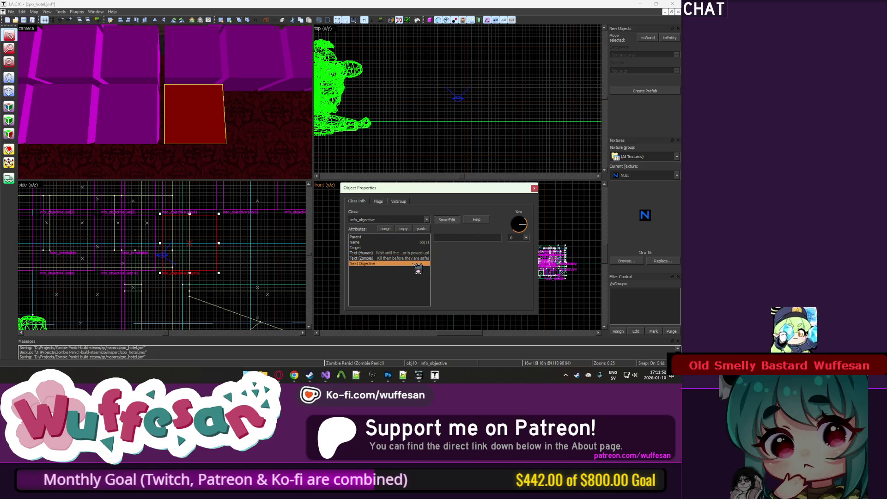
pyautogui.write('obj12')
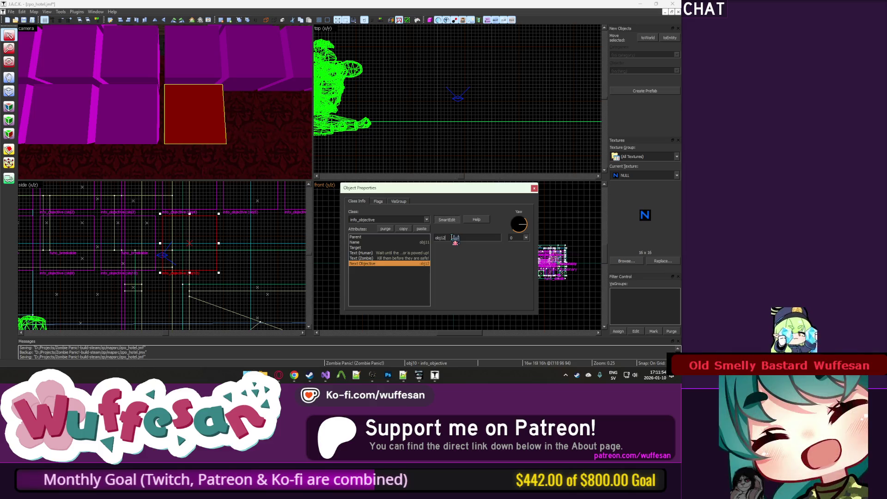
pyautogui.click(245, 243)
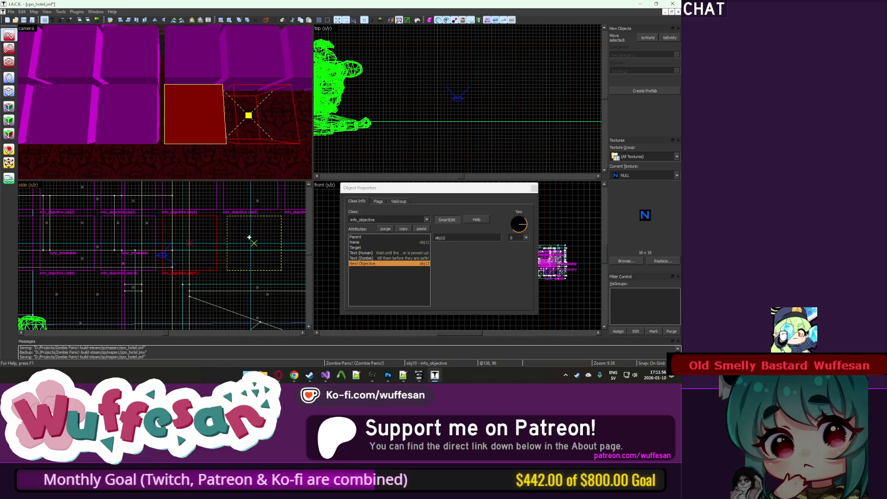
# Rename the newest objective copy to obj12.
pyautogui.click(370, 242)
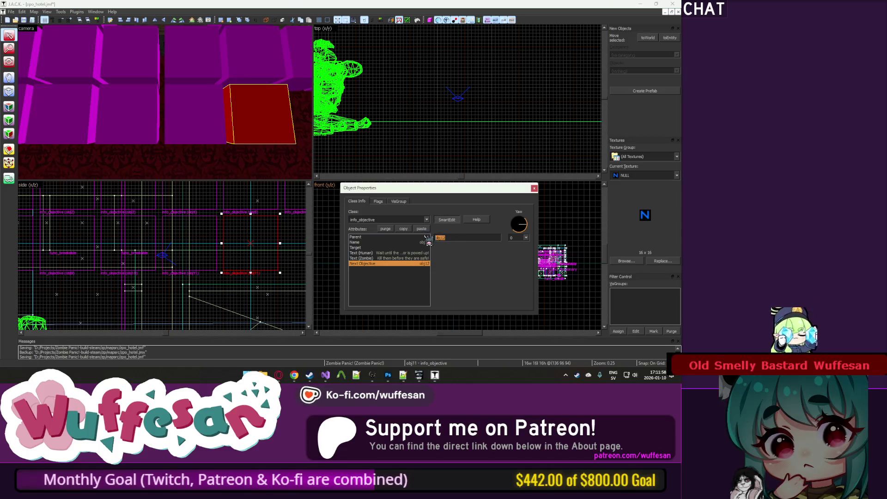
pyautogui.click(464, 238)
pyautogui.press('BackSpace')
pyautogui.write('2')
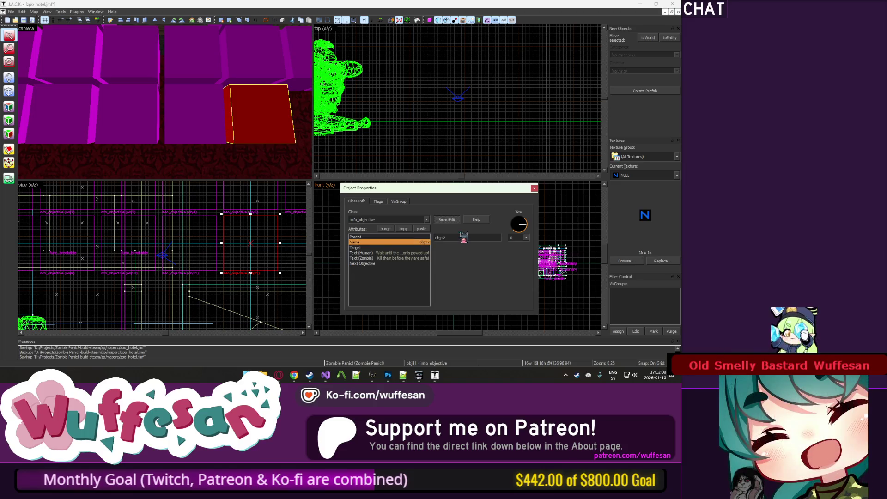
# Set obj12's human text to 'Get inside the safe room!' and close Object Properties.
pyautogui.click(414, 253)
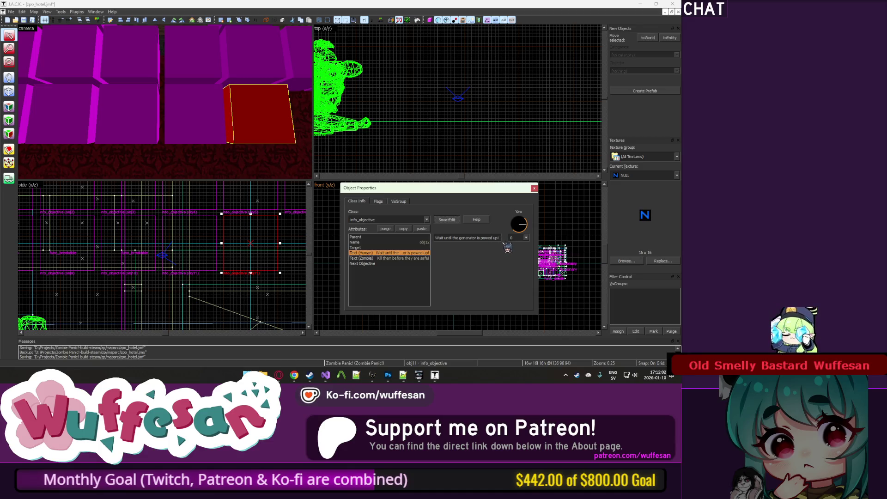
pyautogui.press('Tab')
pyautogui.press('BackSpace')
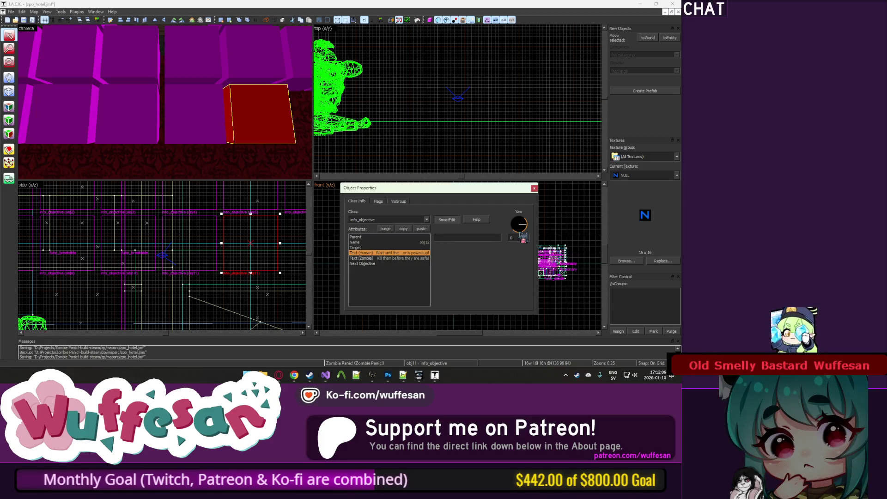
pyautogui.write('Get inside')
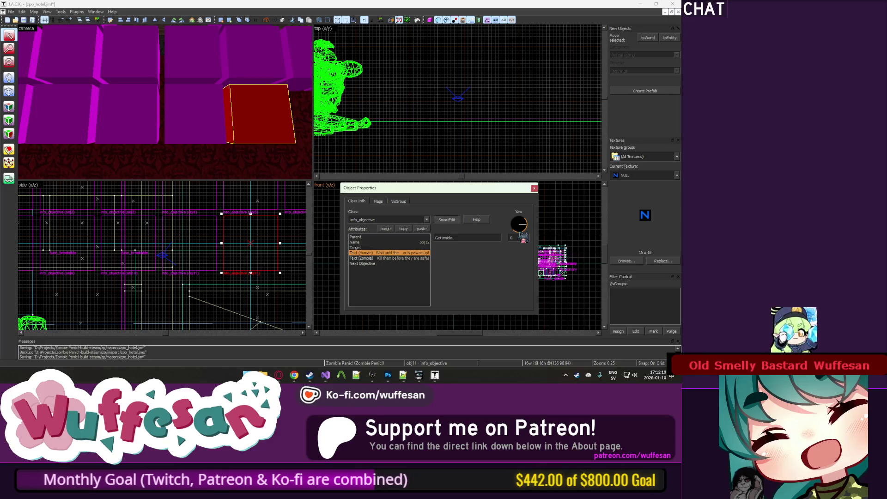
pyautogui.hotkey('ctrl', 'a')
pyautogui.press('BackSpace')
pyautogui.write('Ge')
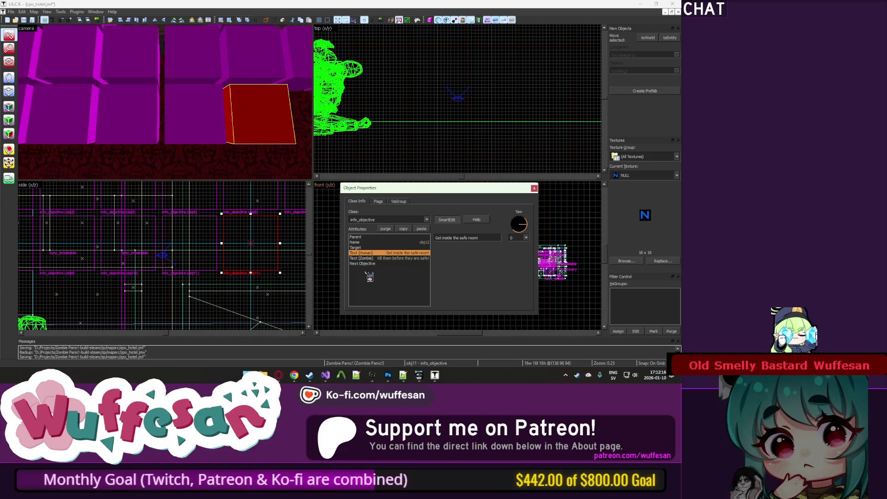
pyautogui.click(408, 258)
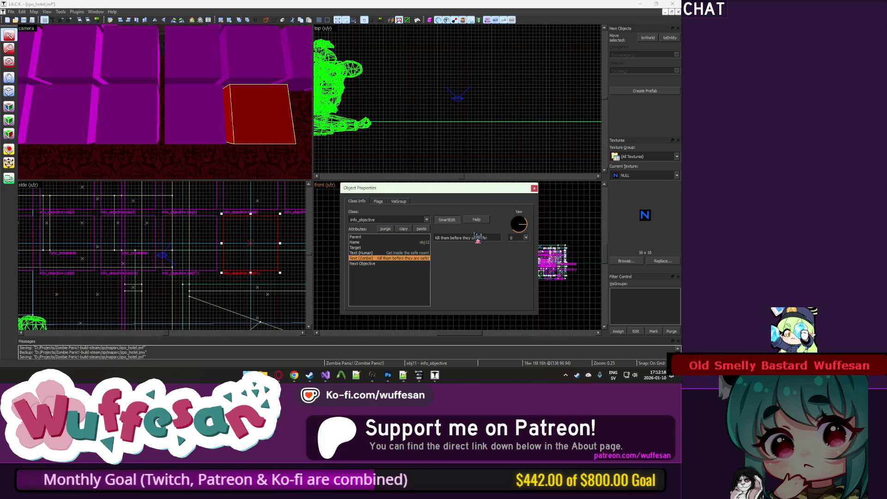
pyautogui.click(535, 188)
pyautogui.press('z')
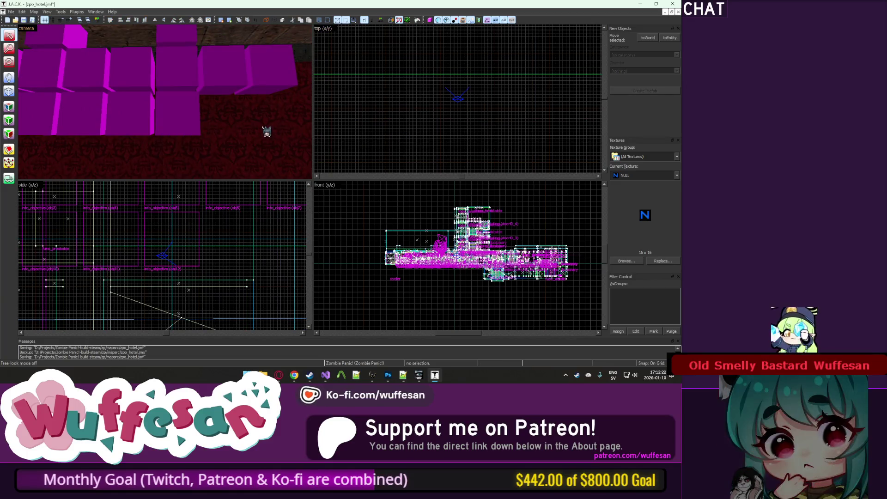
# Fly to the objective blocks and open Object Properties on one of them.
pyautogui.press('s')
pyautogui.press('w')
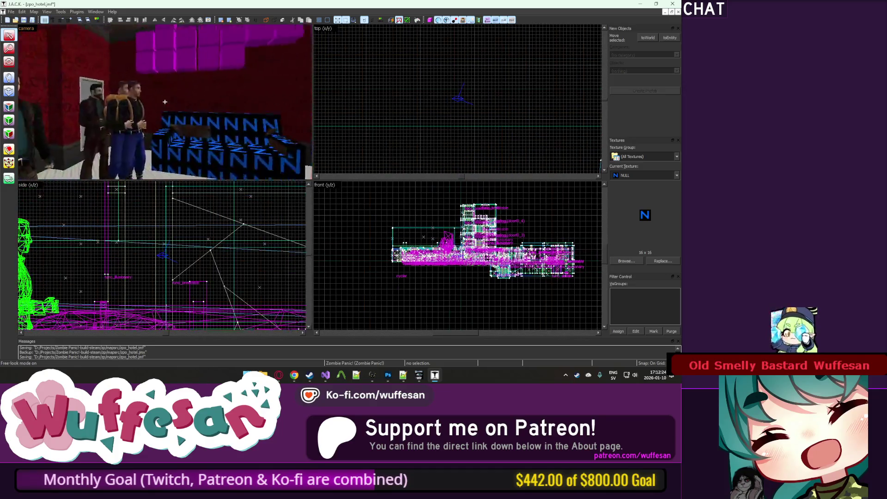
pyautogui.doubleClick(165, 102)
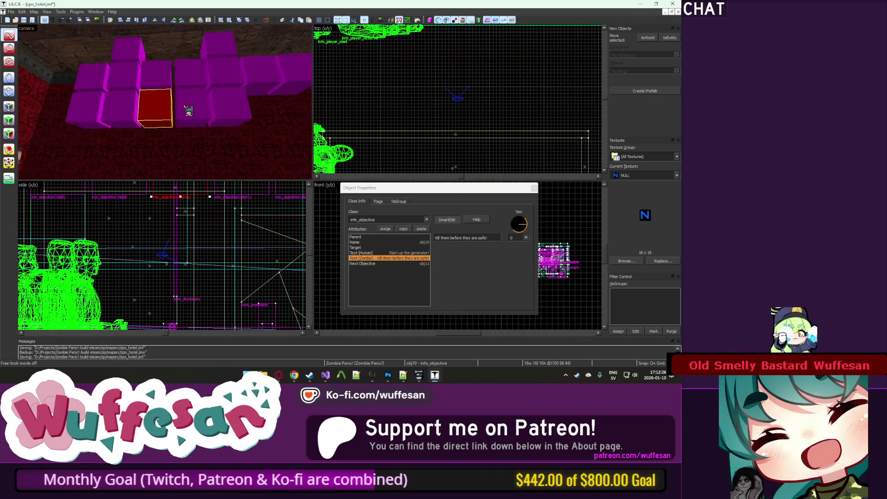
pyautogui.press('z')
# Step through objectives obj6, obj7, obj8 and obj9 to review their chain.
pyautogui.click(109, 111)
pyautogui.click(273, 93)
pyautogui.click(245, 77)
pyautogui.click(280, 76)
pyautogui.click(78, 118)
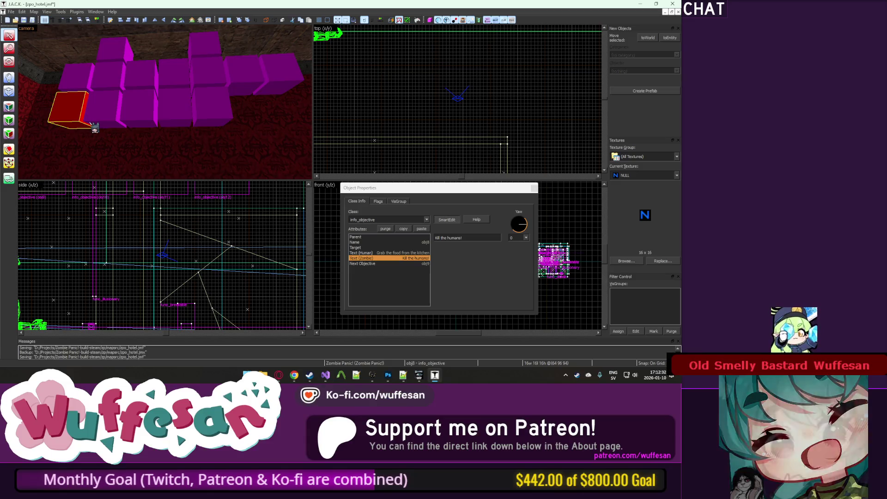
pyautogui.click(105, 121)
pyautogui.click(95, 123)
pyautogui.click(104, 120)
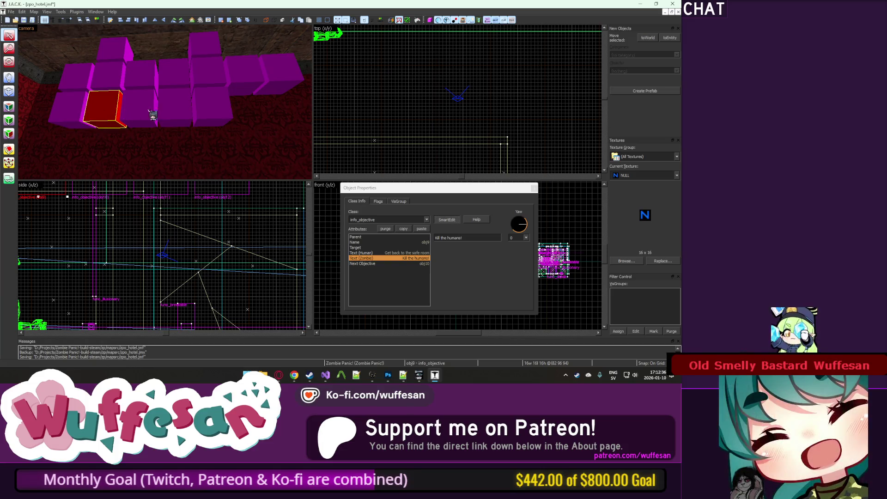
# Select obj10, then obj11, and view obj11's human objective text.
pyautogui.click(129, 110)
pyautogui.click(171, 122)
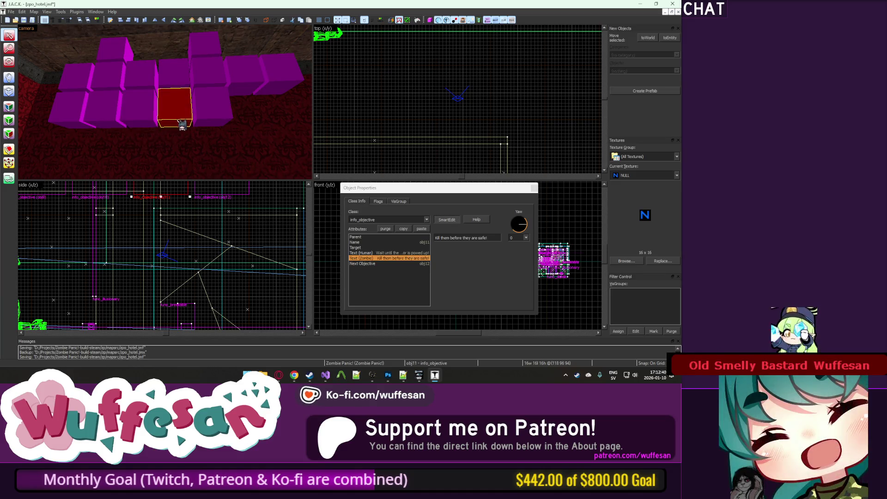
pyautogui.click(391, 254)
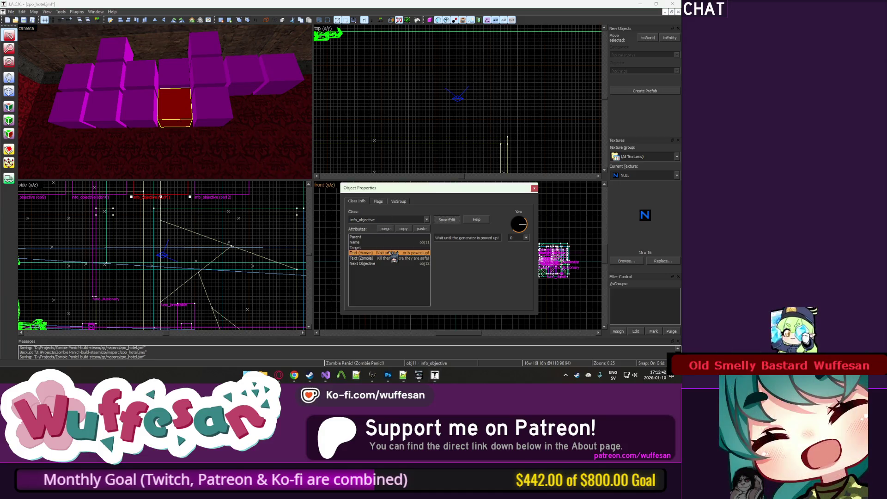
# Delete 'generator' from obj11's human text, then check obj12 and close its properties.
pyautogui.doubleClick(467, 239)
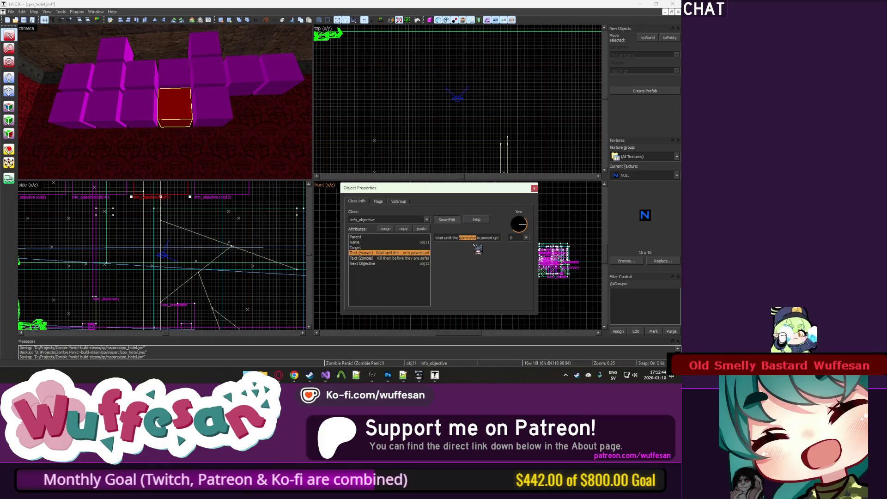
pyautogui.press('BackSpace')
pyautogui.write('t')
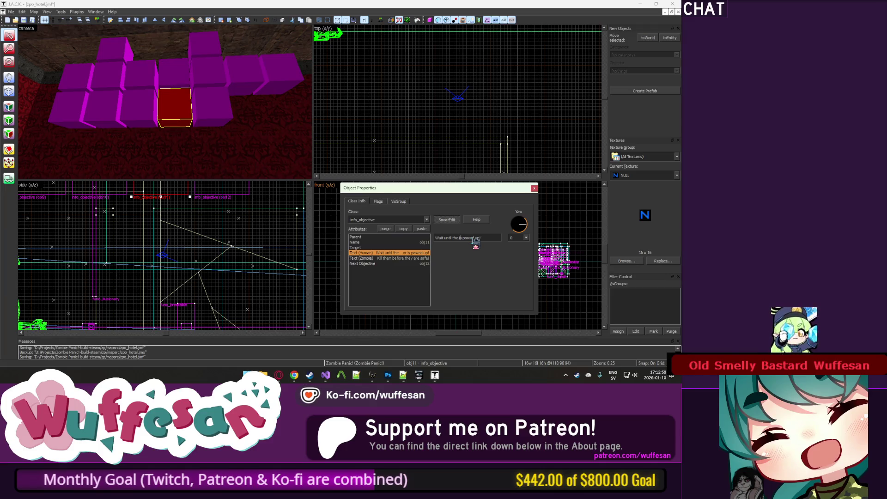
pyautogui.write('its')
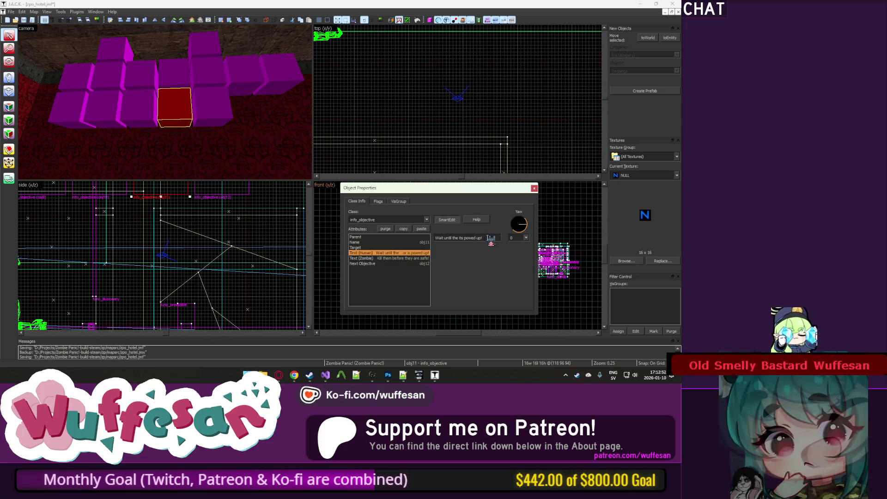
pyautogui.click(185, 115)
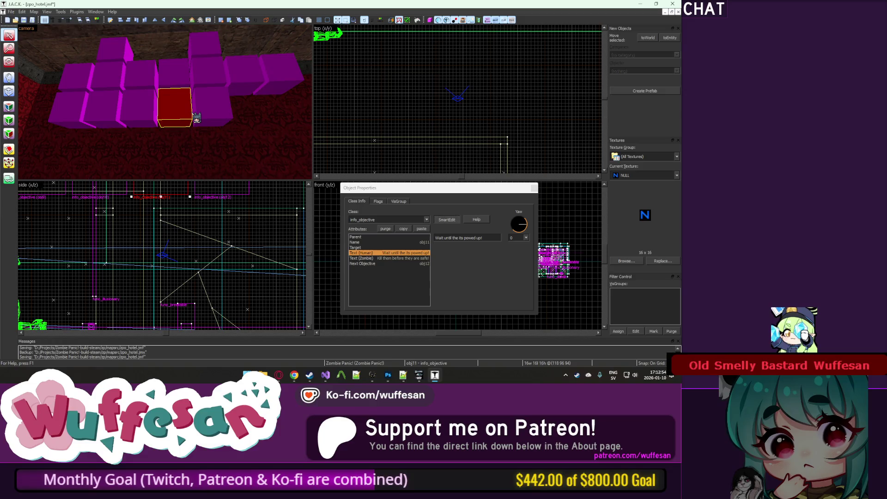
pyautogui.click(214, 114)
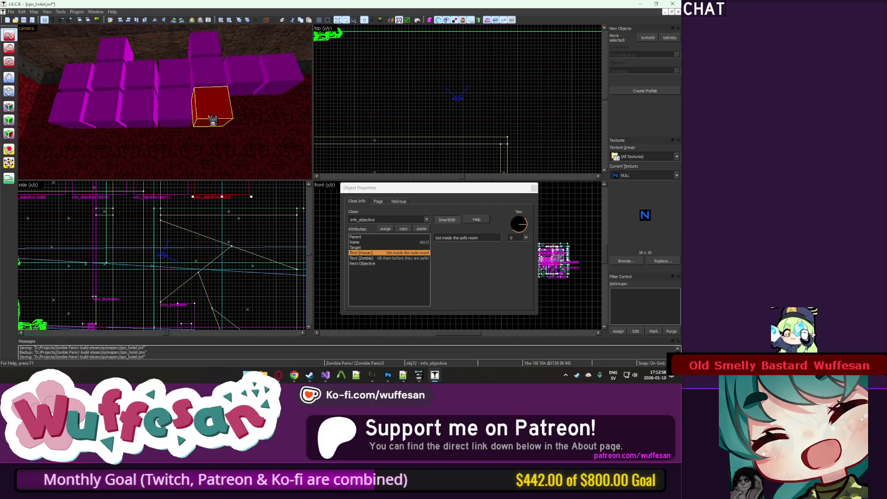
pyautogui.click(534, 189)
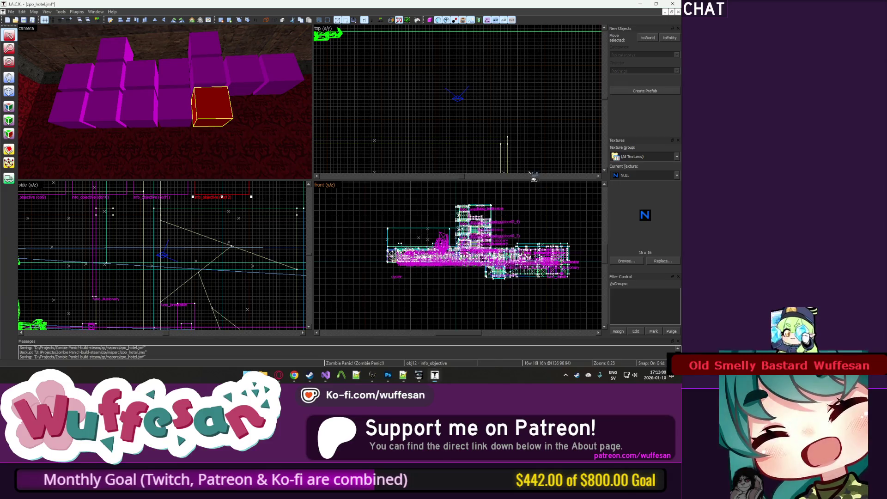
# Clear the selection and fly the camera up to the magenta objective block wall.
pyautogui.press('Escape')
pyautogui.press('z')
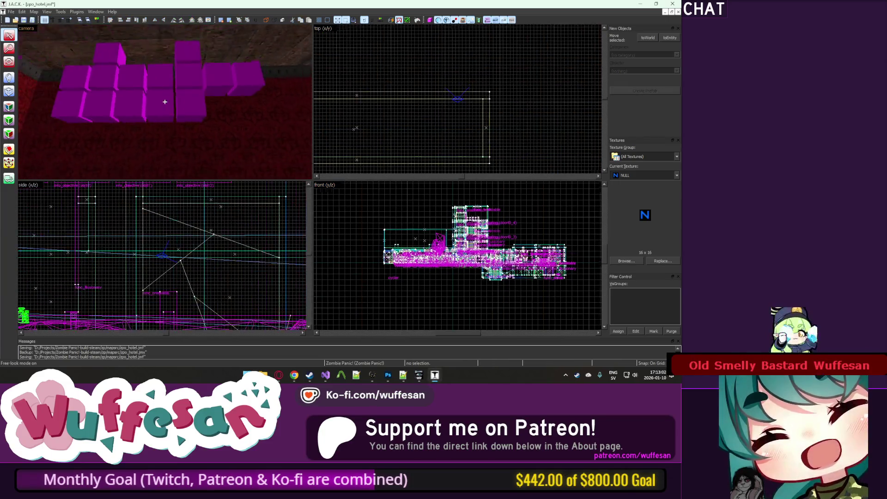
pyautogui.press('w')
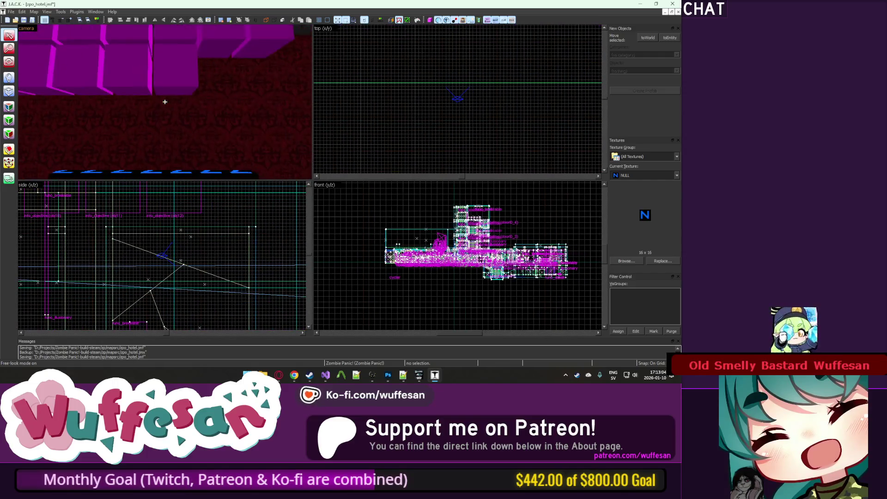
pyautogui.press('w')
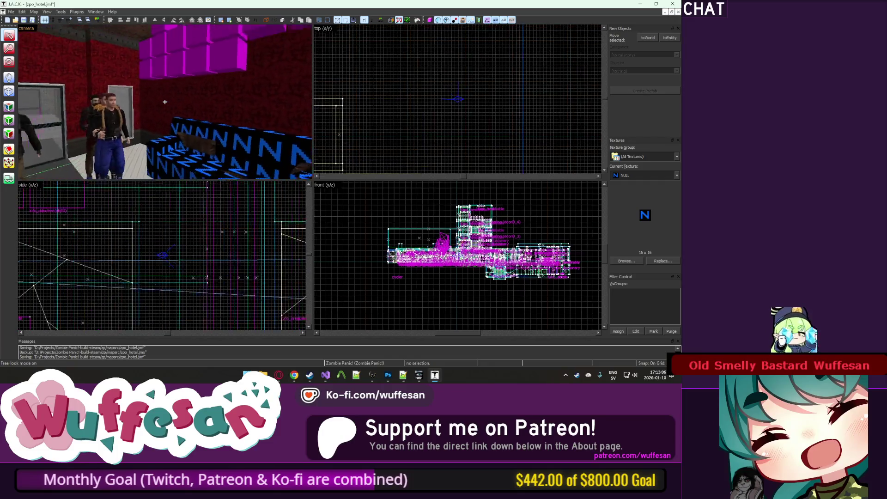
pyautogui.press('w')
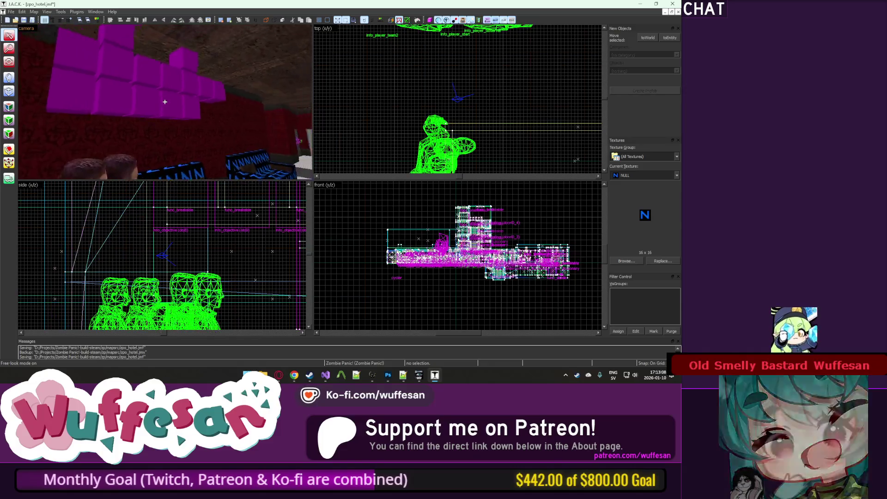
pyautogui.press('w')
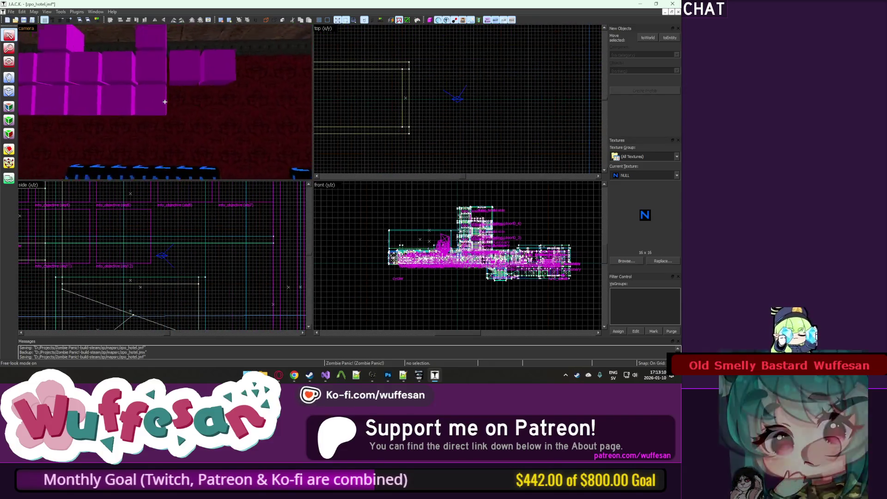
pyautogui.press('w')
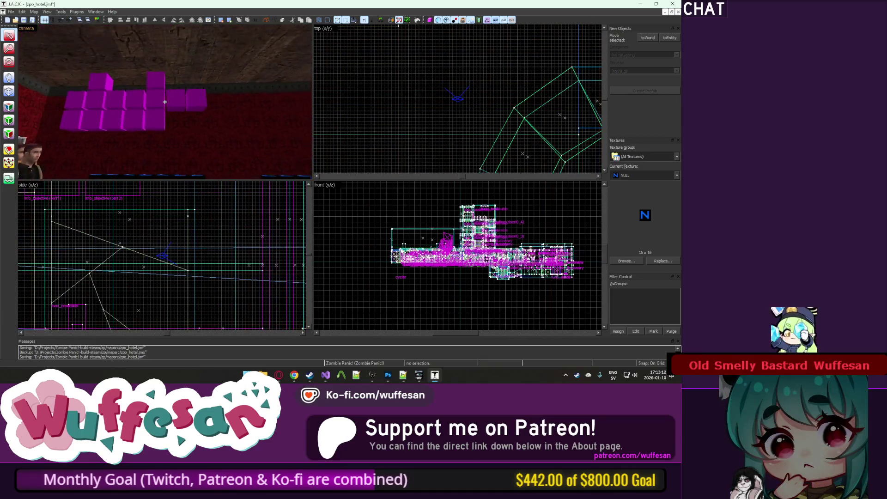
pyautogui.press('s')
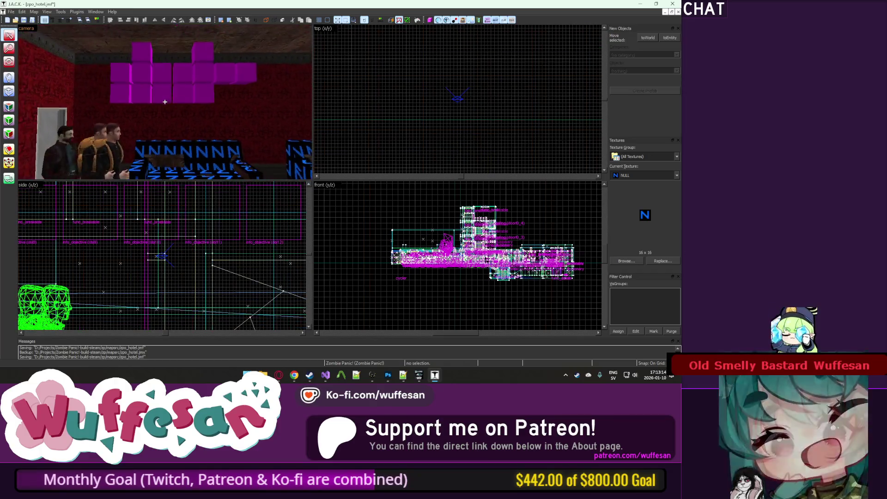
pyautogui.press('w')
pyautogui.press('z')
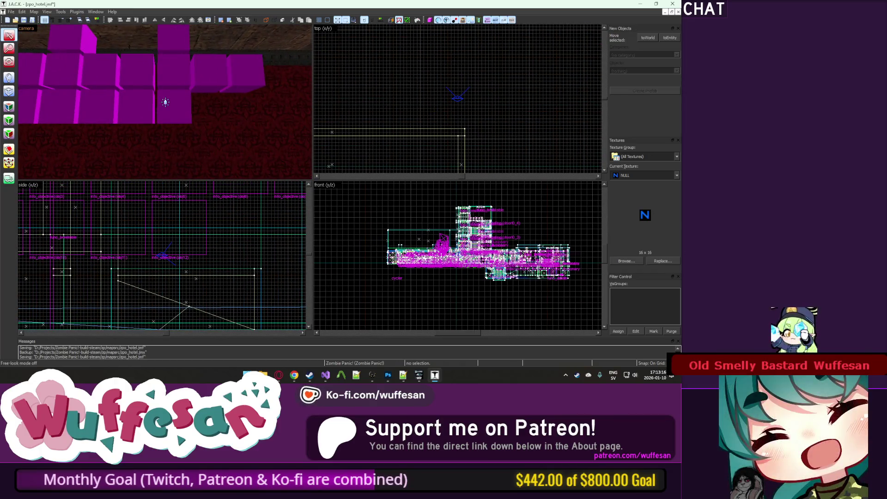
# Open an objective block's properties, check obj11, then clear and close them.
pyautogui.doubleClick(166, 103)
pyautogui.click(154, 115)
pyautogui.press('Escape')
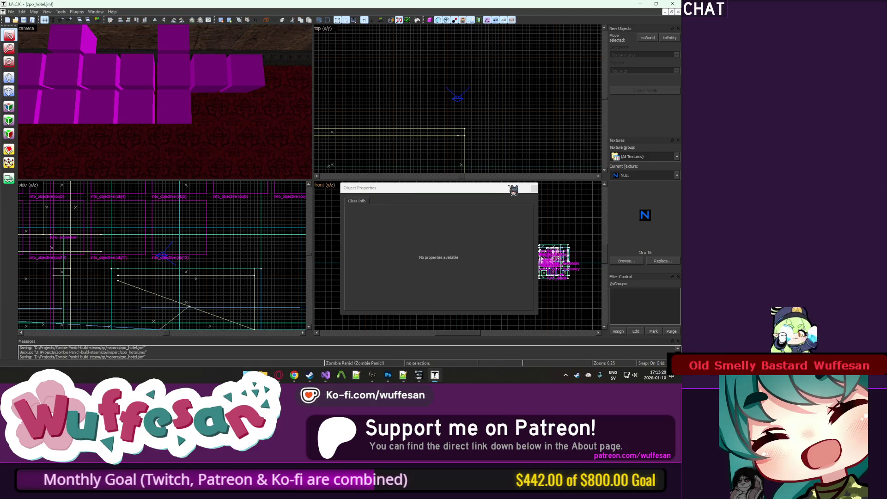
pyautogui.click(534, 187)
# Reposition at the block wall and read the obj2 and obj1 objective properties.
pyautogui.press('s')
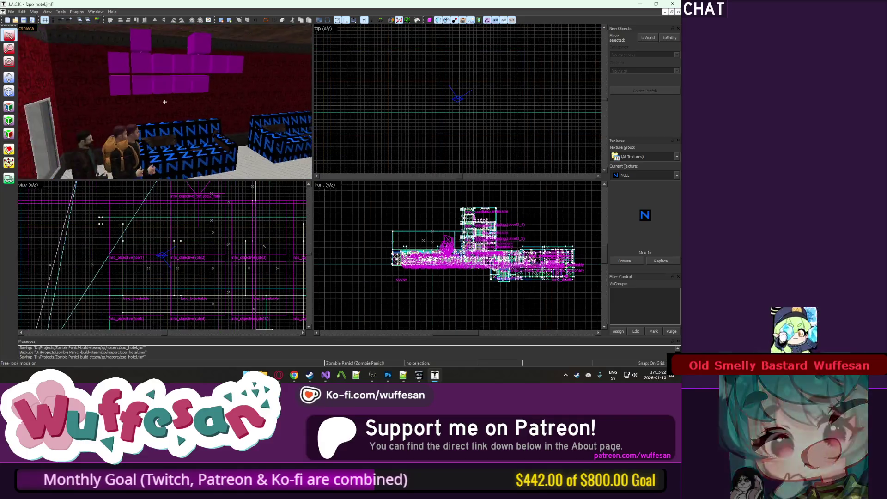
pyautogui.press('s')
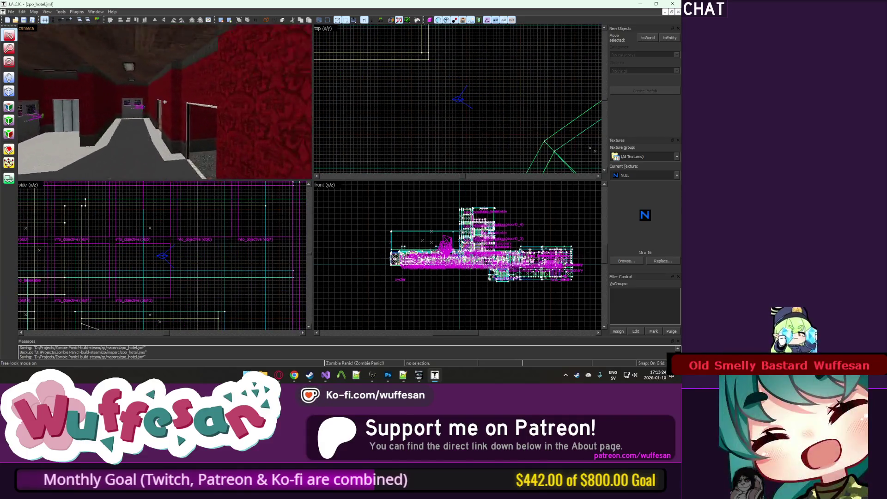
pyautogui.press('w')
pyautogui.press('z')
pyautogui.click(184, 79)
pyautogui.hotkey('alt', 'Return')
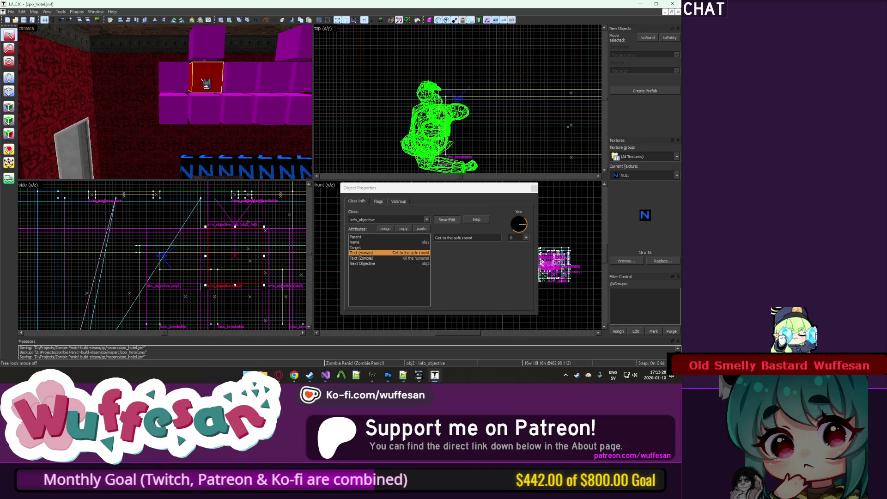
pyautogui.click(189, 81)
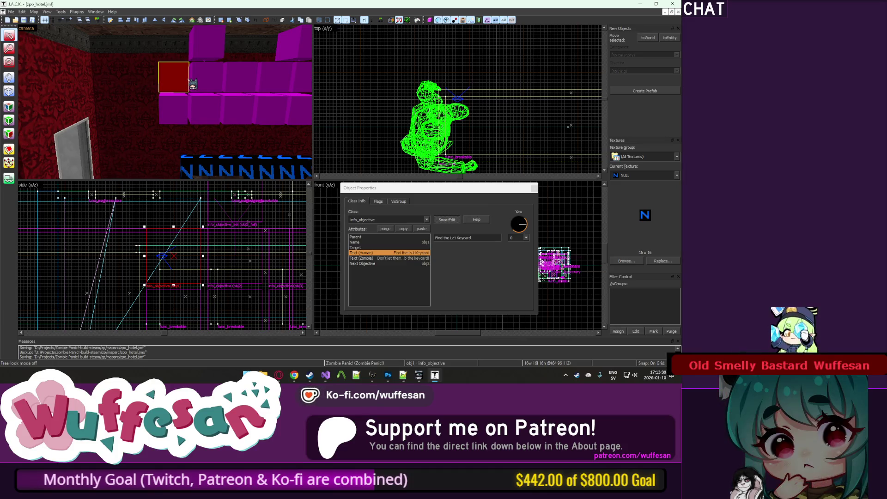
# Clear the selection and fly the camera to the corridor.
pyautogui.press('Escape')
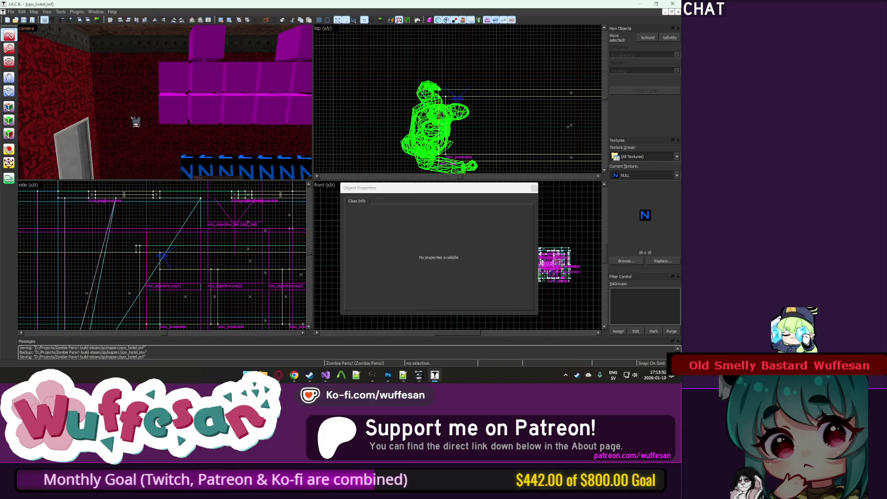
pyautogui.press('z')
pyautogui.press('w')
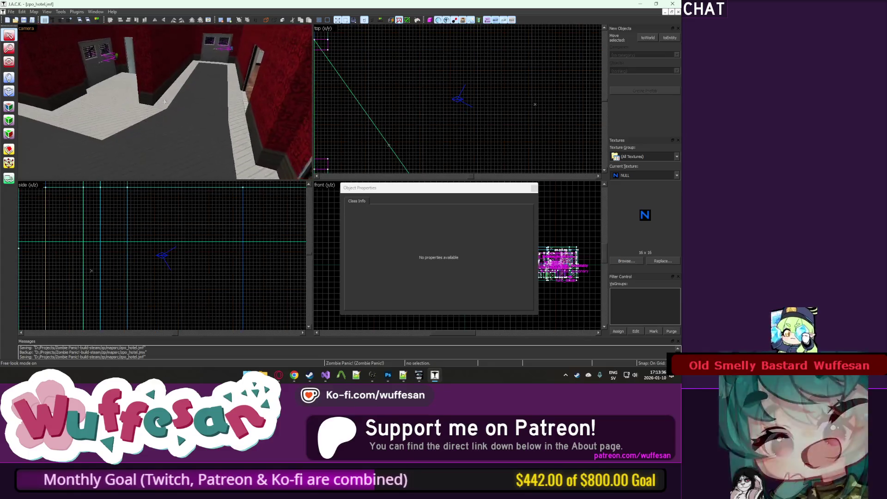
pyautogui.press('z')
pyautogui.click(9, 77)
# Place a new entity on the hallway floor and move the camera close to it.
pyautogui.click(9, 36)
pyautogui.click(149, 98)
pyautogui.press('z')
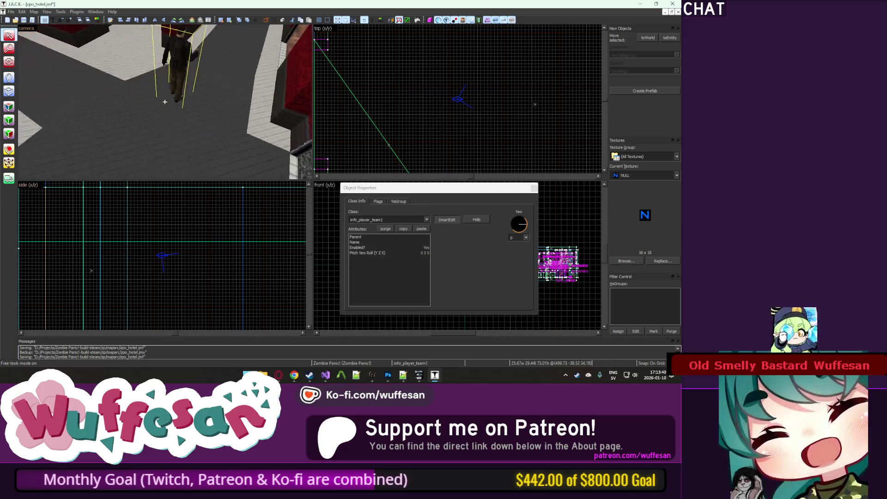
pyautogui.press('z')
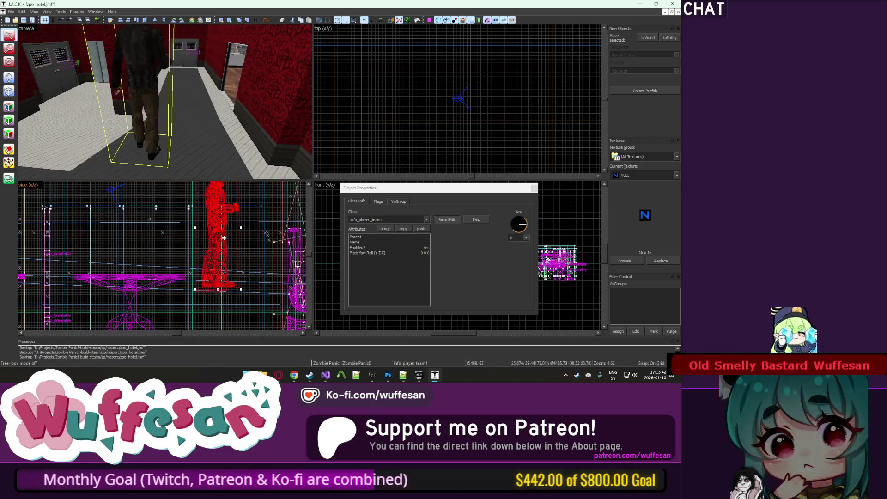
pyautogui.press('z')
pyautogui.press('z')
# Make the new entity a multi_manager named kcard1.
pyautogui.click(402, 220)
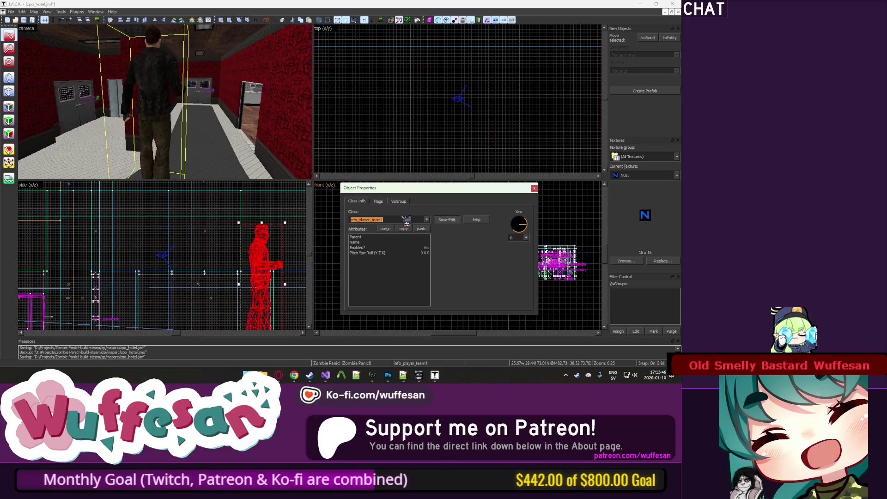
pyautogui.write('ma')
pyautogui.press('BackSpace')
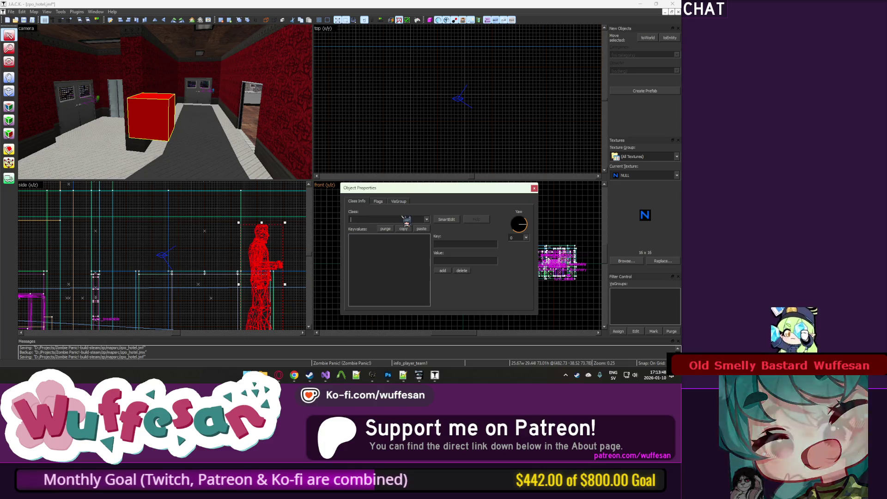
pyautogui.write('mat')
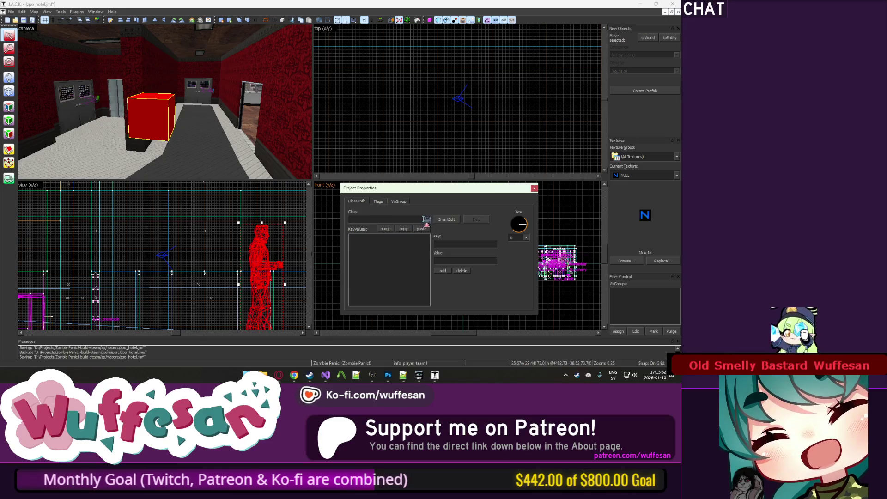
pyautogui.click(427, 219)
pyautogui.moveTo(430, 268); pyautogui.dragTo(430, 287)
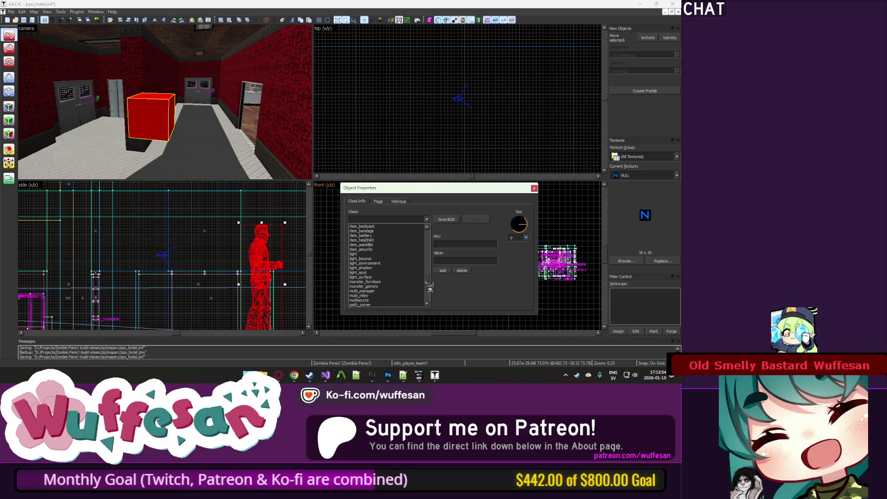
pyautogui.click(397, 244)
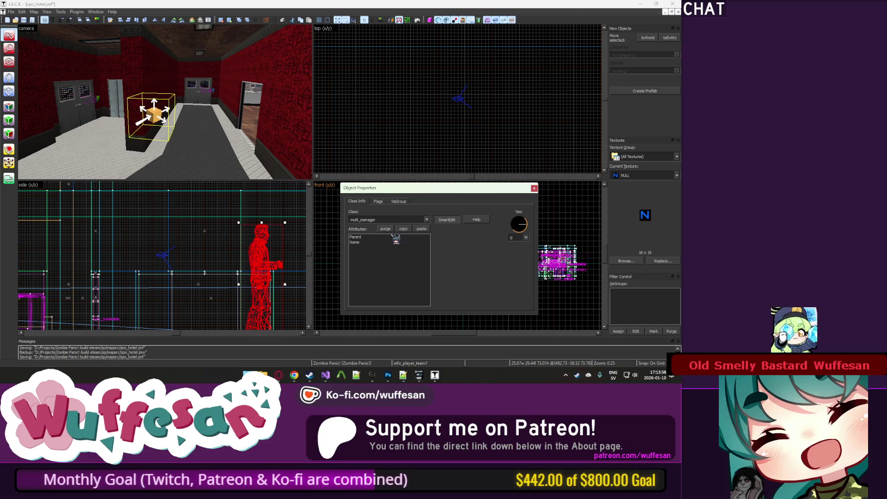
pyautogui.click(445, 237)
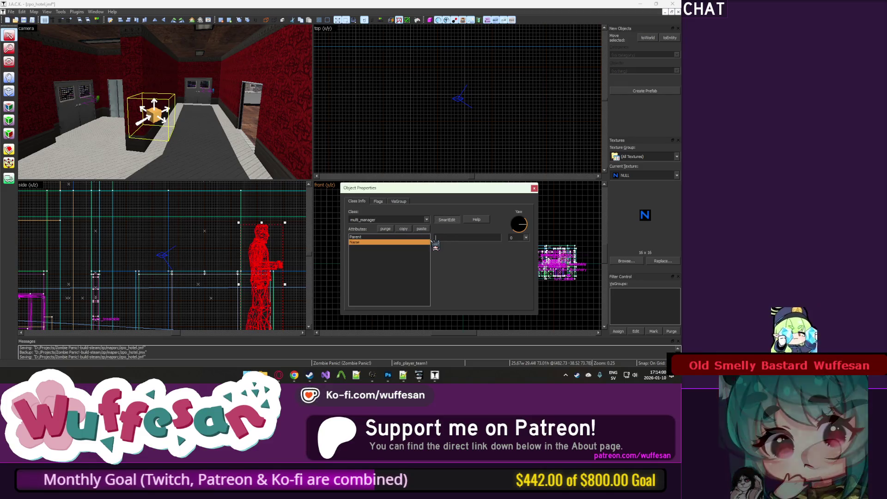
pyautogui.write('kd')
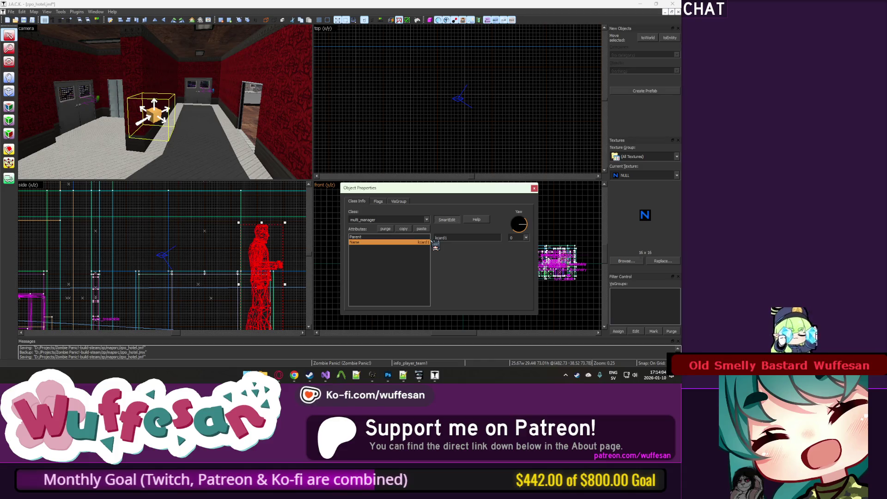
# Shift-drag a copy of kcard1 along the hallway and rename it kcard2.
pyautogui.moveTo(531, 124)
pyautogui.mouseDown()
pyautogui.moveTo(495, 94)
pyautogui.moveTo(495, 152)
pyautogui.mouseUp()
pyautogui.click(461, 238)
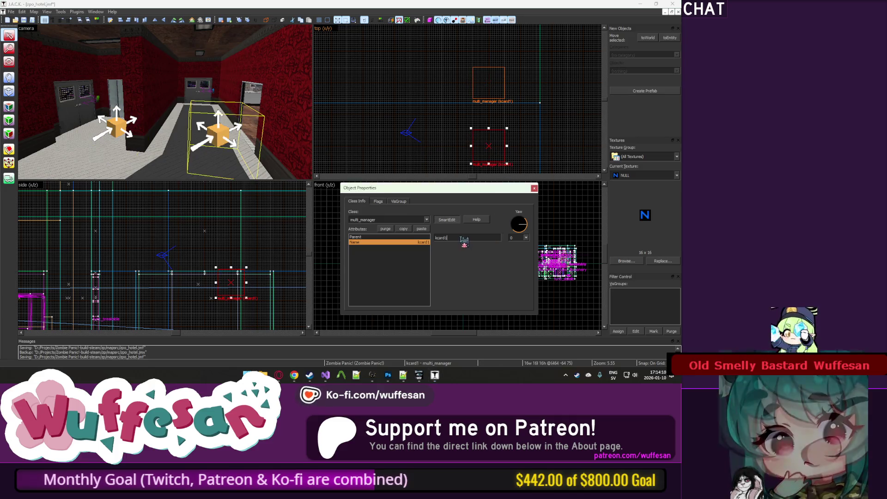
pyautogui.press('BackSpace')
pyautogui.write('2')
pyautogui.click(122, 131)
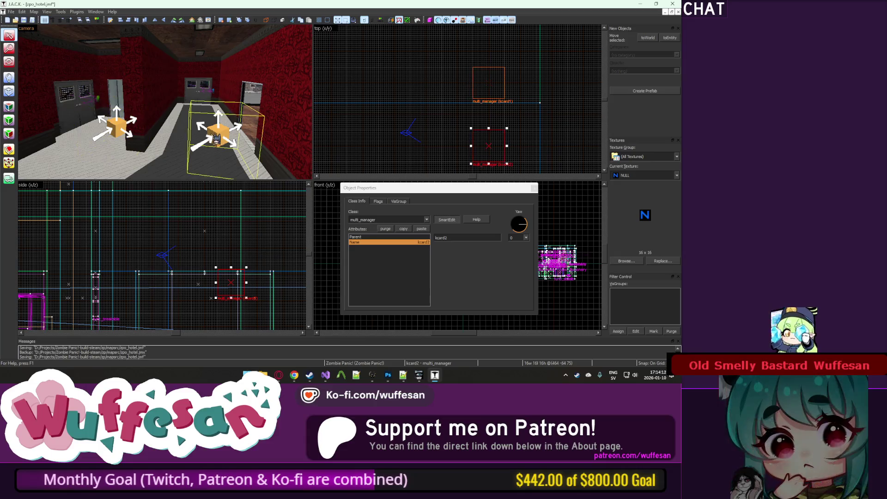
pyautogui.press('s')
pyautogui.press('a')
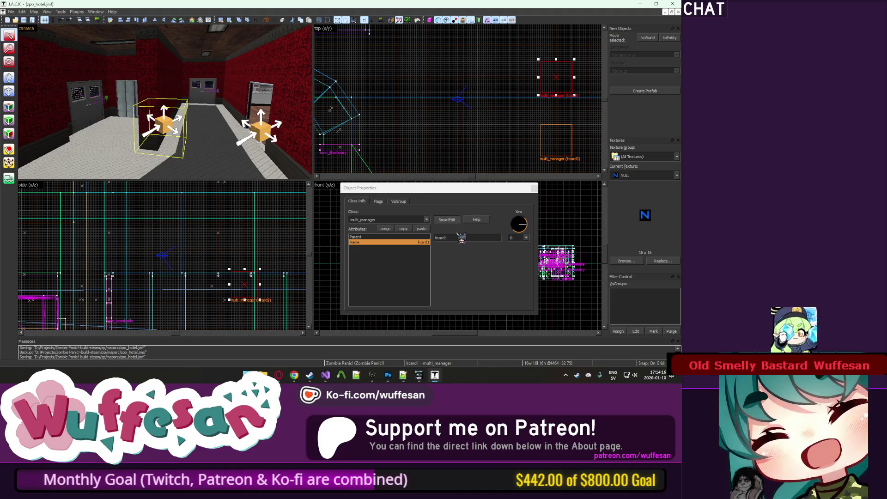
pyautogui.click(395, 215)
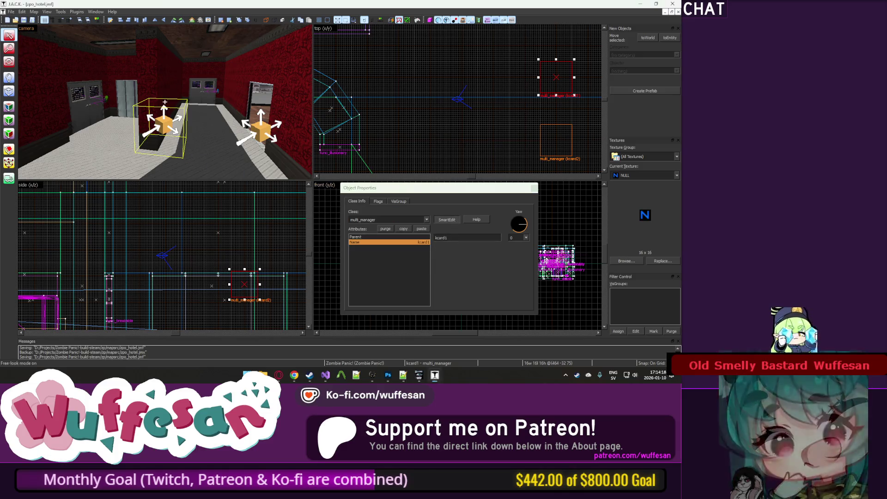
# Fly to the body and inspect the sec keycard prop's Model and Beacon attributes.
pyautogui.press('z')
pyautogui.press('w')
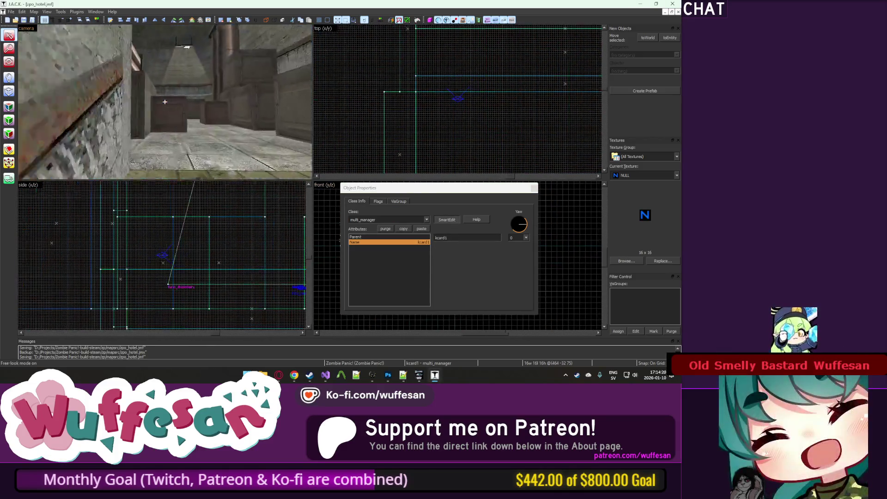
pyautogui.press('z')
pyautogui.scroll(2, 182, 119)
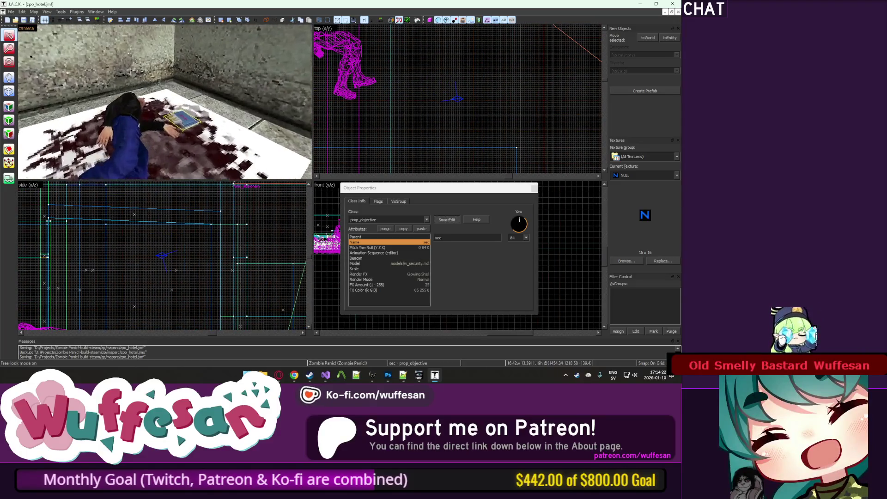
pyautogui.click(182, 119)
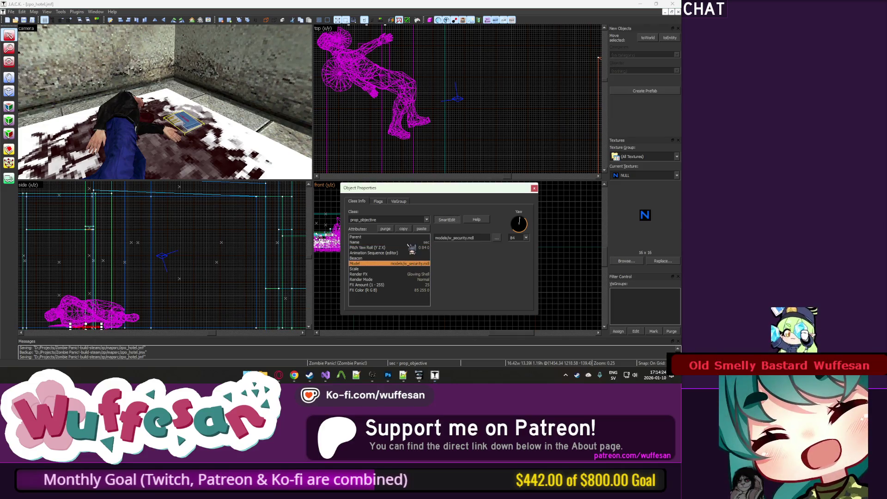
pyautogui.click(410, 259)
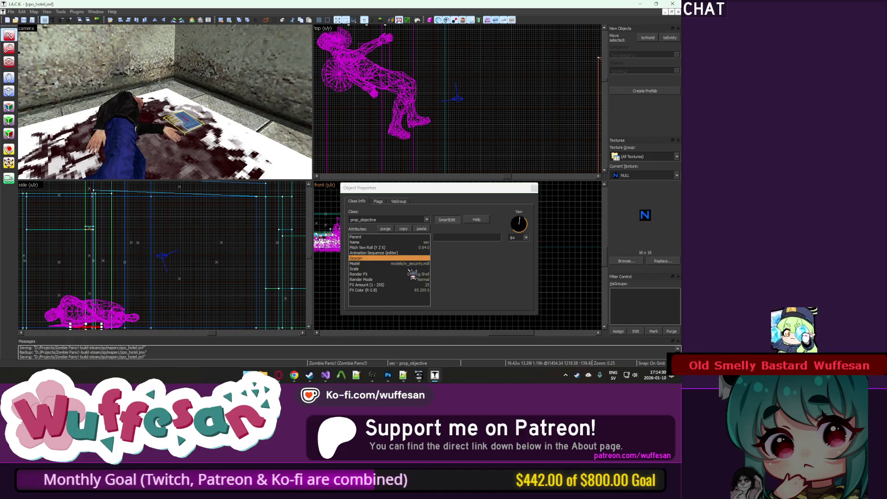
pyautogui.click(418, 269)
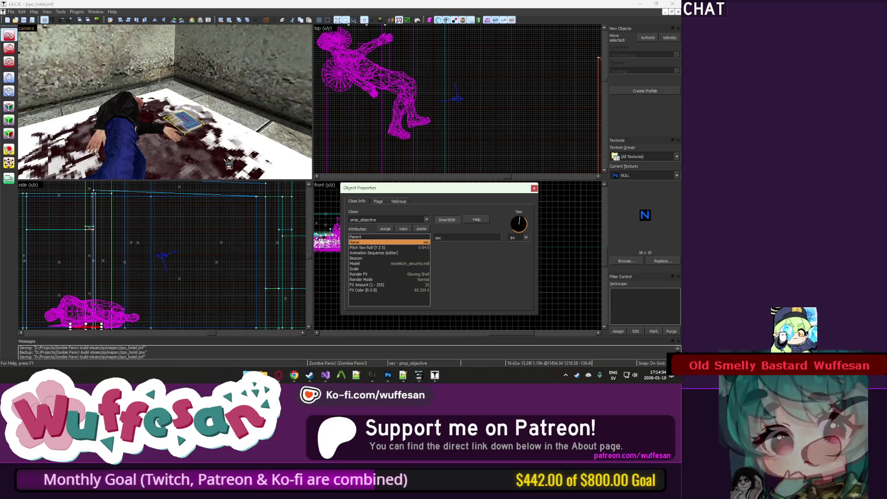
# Clear the selection and fly across the map to the player spawn room.
pyautogui.press('z')
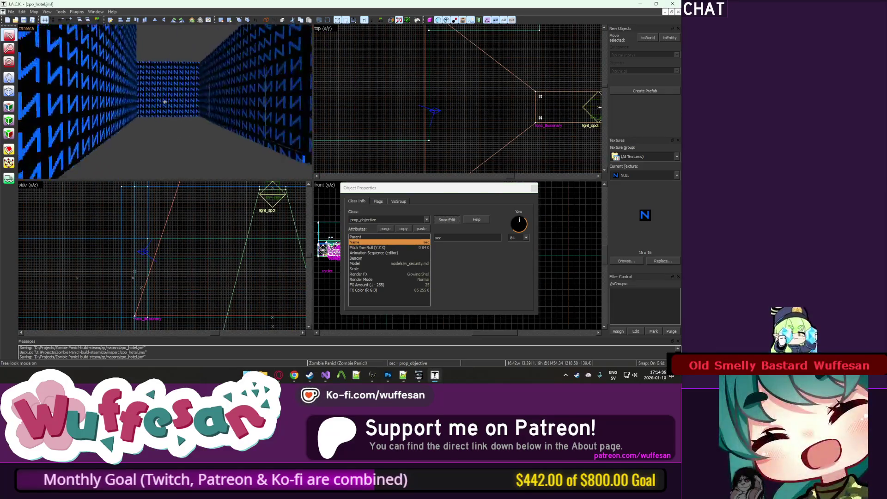
pyautogui.press('w')
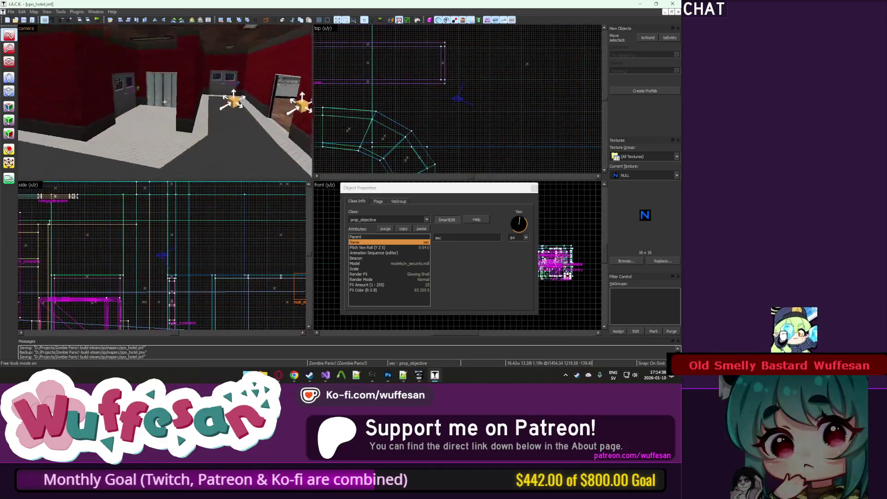
pyautogui.press('Escape')
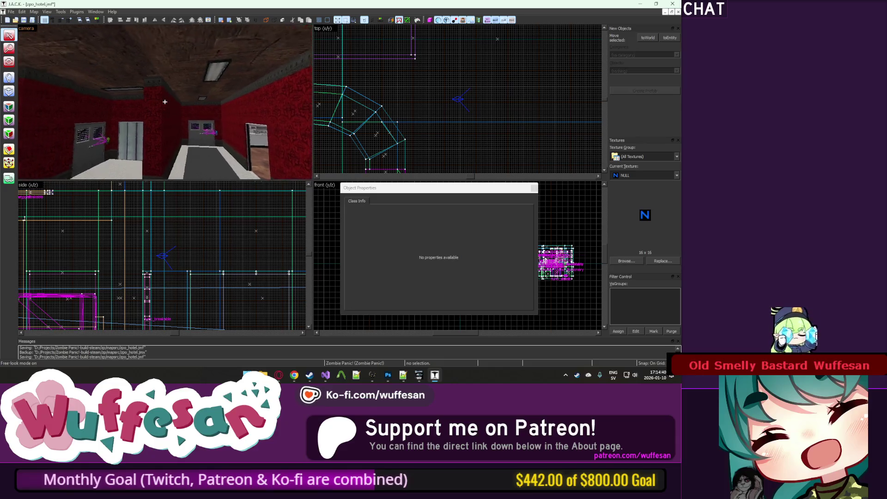
pyautogui.press('w')
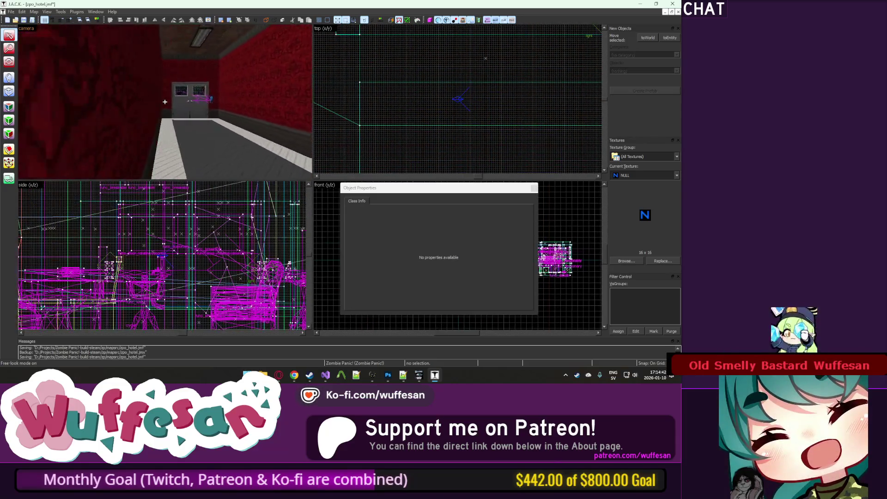
pyautogui.press('w')
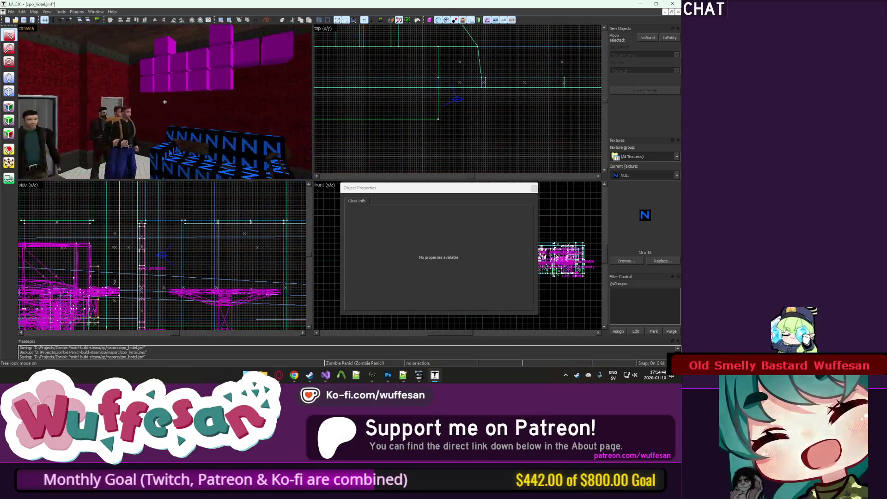
# Read obj2 and obj2_fail's names, human/zombie texts and next objective (obj3).
pyautogui.press('z')
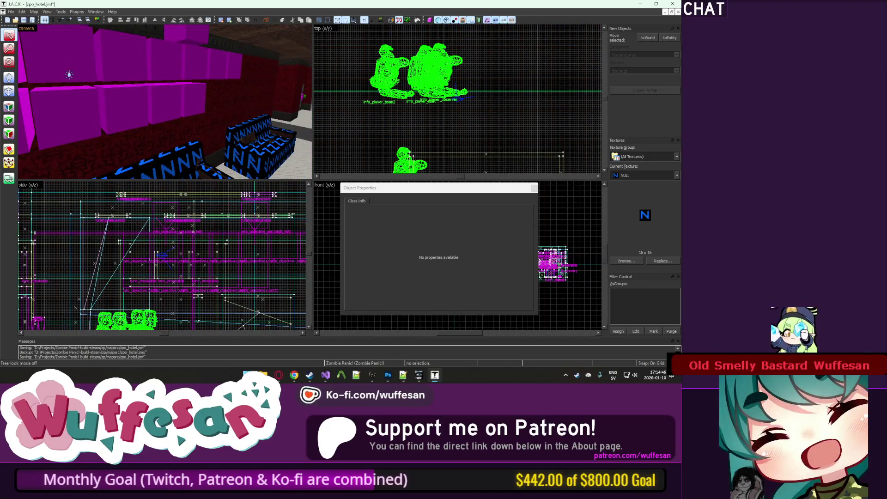
pyautogui.click(67, 74)
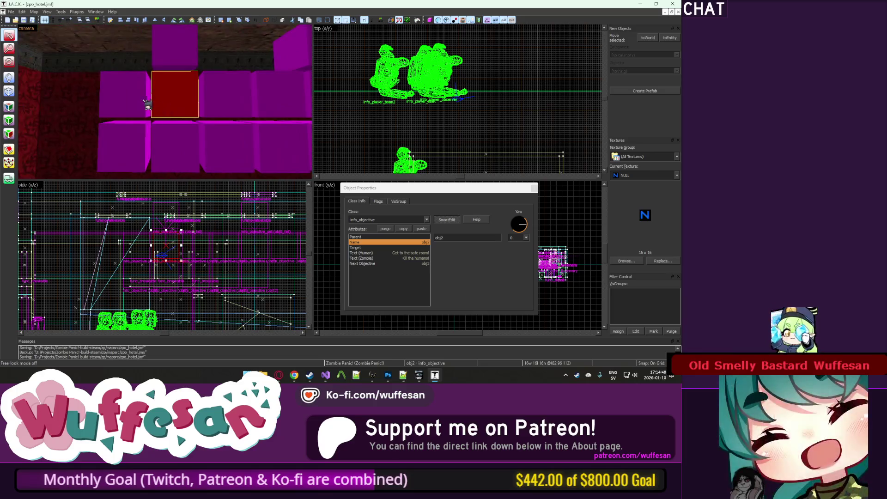
pyautogui.click(180, 104)
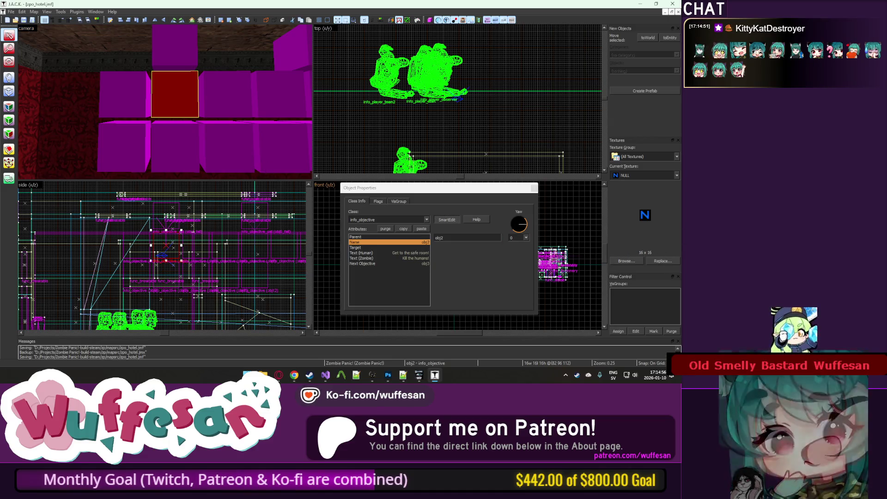
pyautogui.click(109, 113)
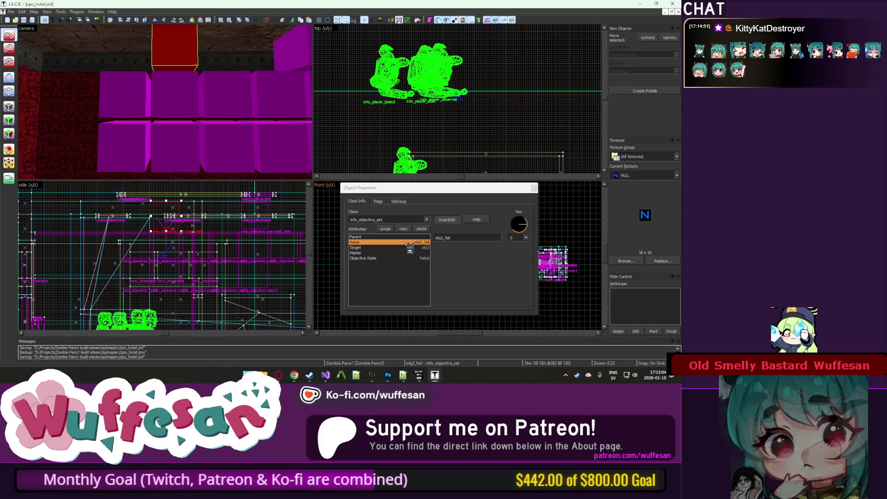
pyautogui.click(153, 111)
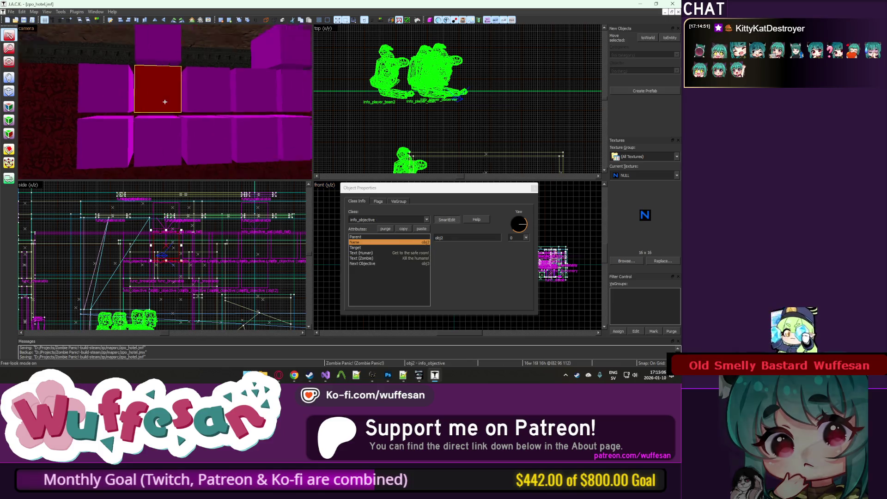
# Leave face texture editing and fly the camera to the stairwell railing.
pyautogui.press('z')
pyautogui.press('w')
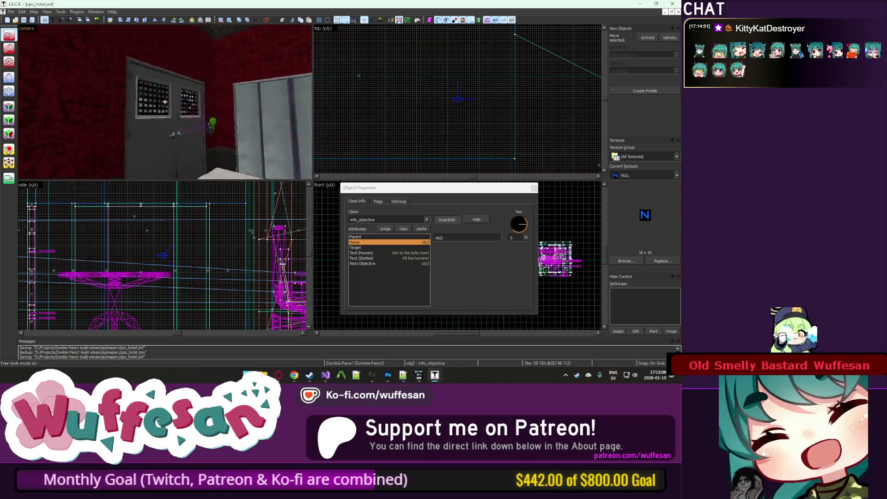
pyautogui.press('w')
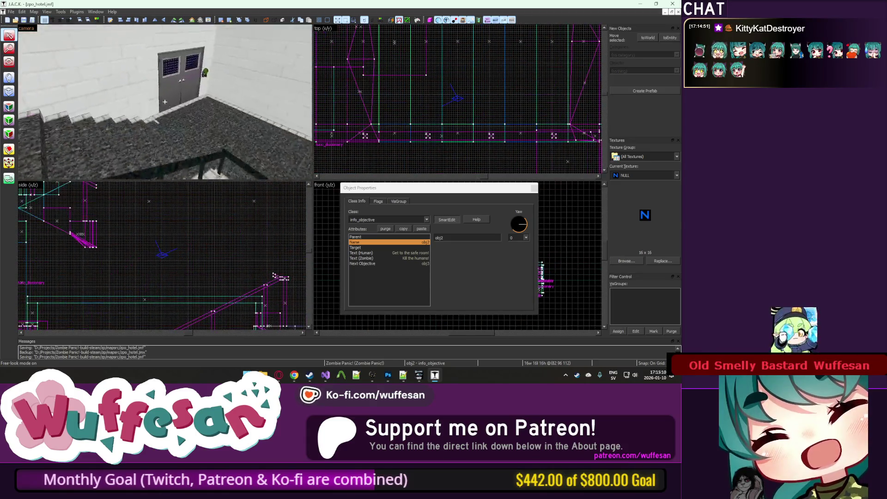
pyautogui.press('w')
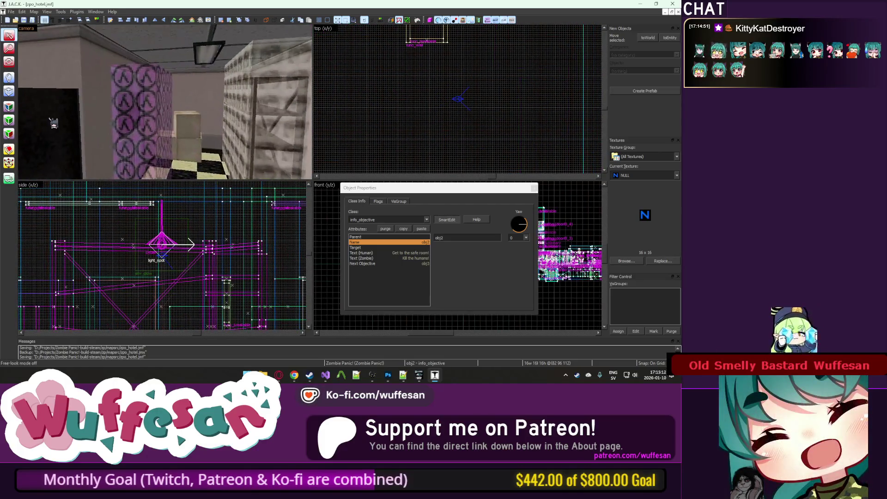
pyautogui.hotkey('shift', 'a')
pyautogui.click(391, 69)
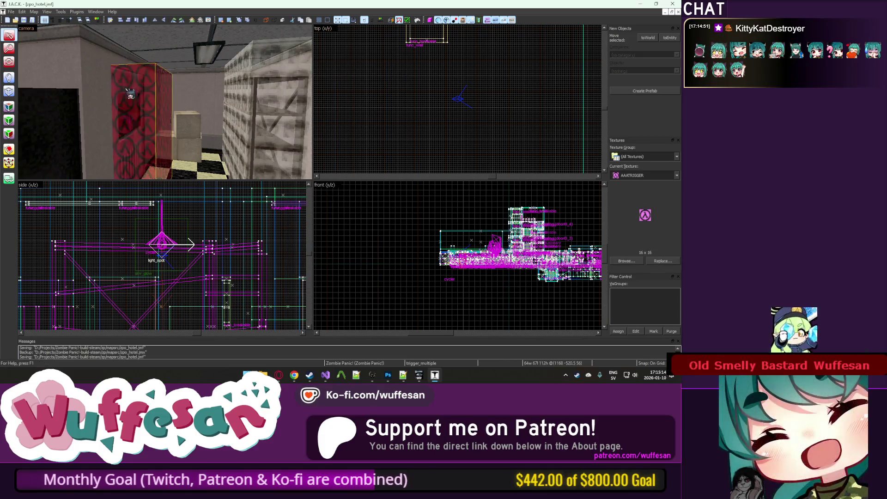
pyautogui.press('z')
pyautogui.press('w')
pyautogui.press('w')
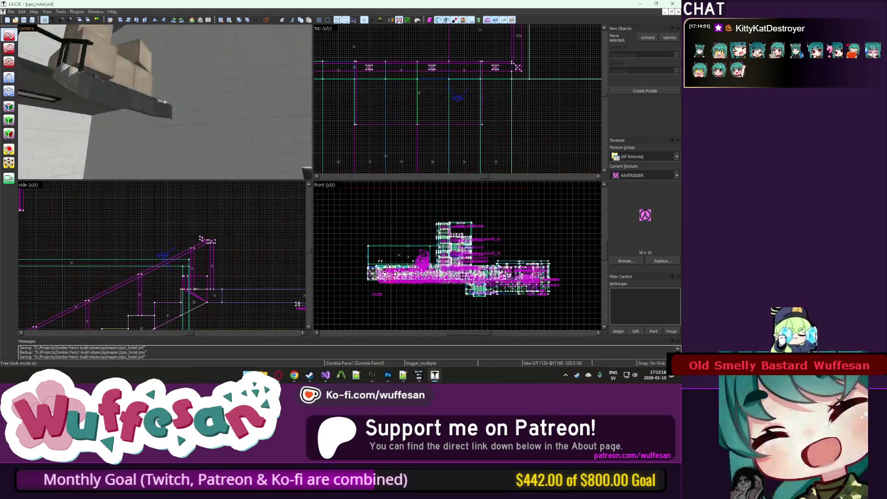
# Select the trigger-textured brushes beside the railing and zoom the top view onto them.
pyautogui.click(165, 102)
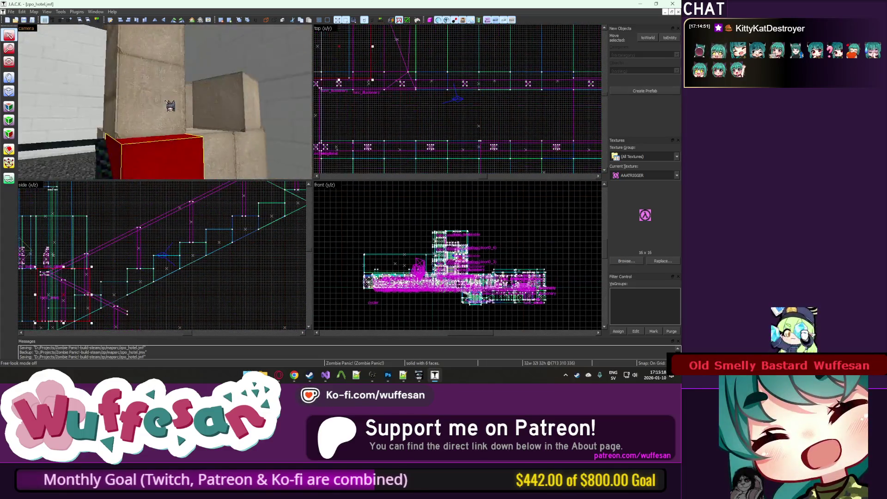
pyautogui.keyDown('ctrl'); pyautogui.click(165, 101); pyautogui.keyUp('ctrl')
pyautogui.press('w')
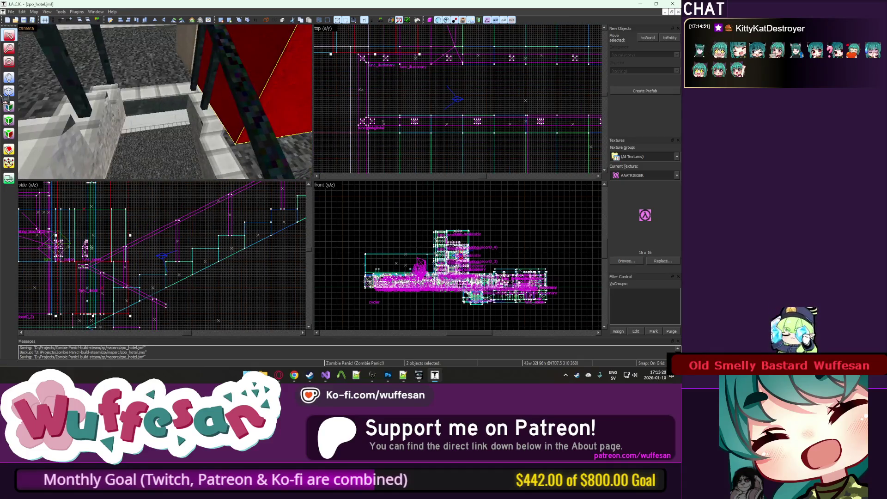
pyautogui.scroll(2, 420, 64)
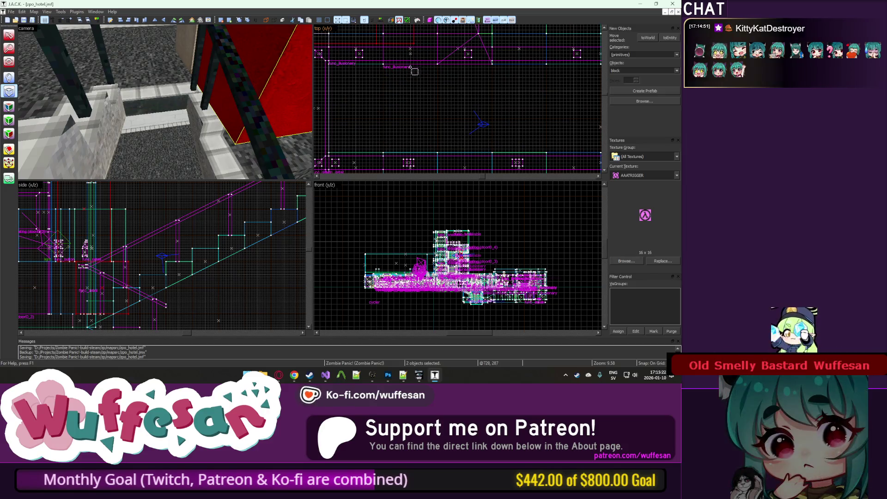
pyautogui.scroll(-10, 426, 44)
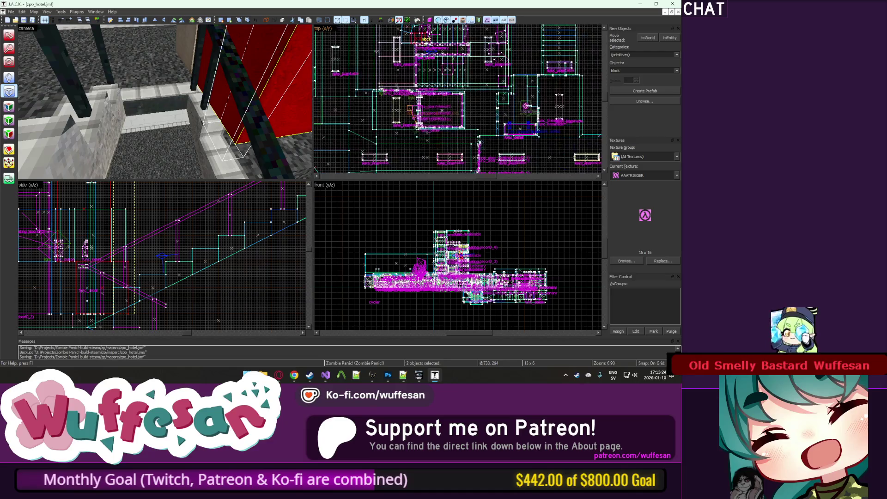
pyautogui.scroll(7, 425, 33)
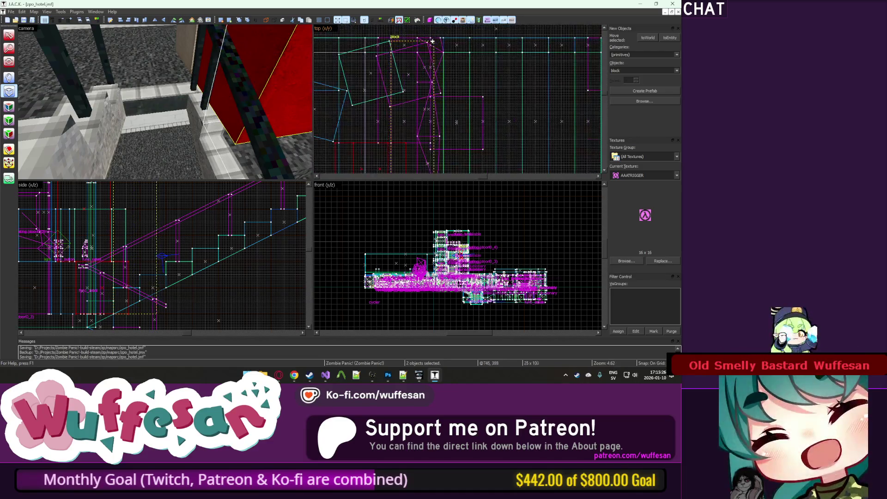
pyautogui.scroll(2, 419, 85)
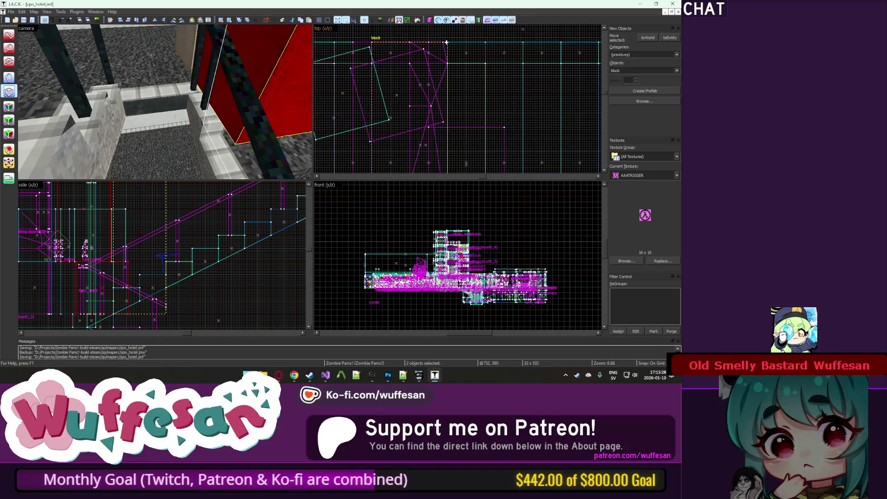
pyautogui.press('z')
pyautogui.press('z')
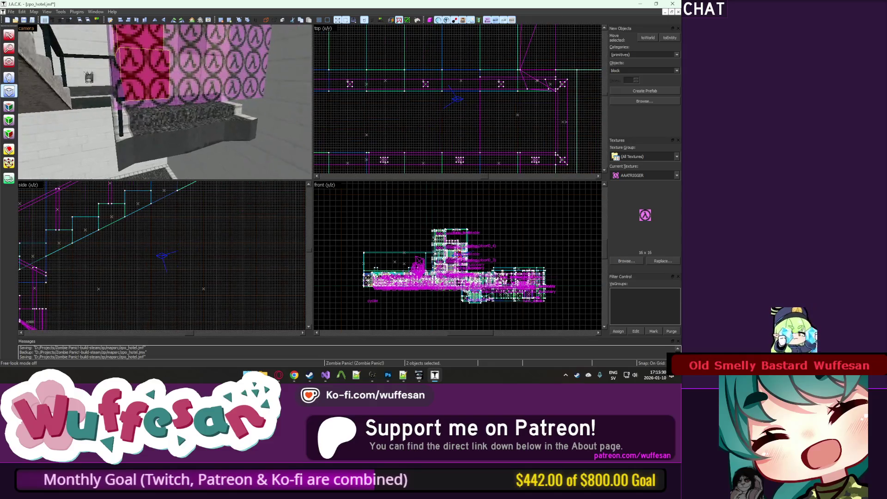
pyautogui.scroll(-3, 383, 111)
# Stretch the railing brush from 103 to 129 units and turn it into an entity.
pyautogui.click(382, 111)
pyautogui.moveTo(383, 112); pyautogui.dragTo(382, 142)
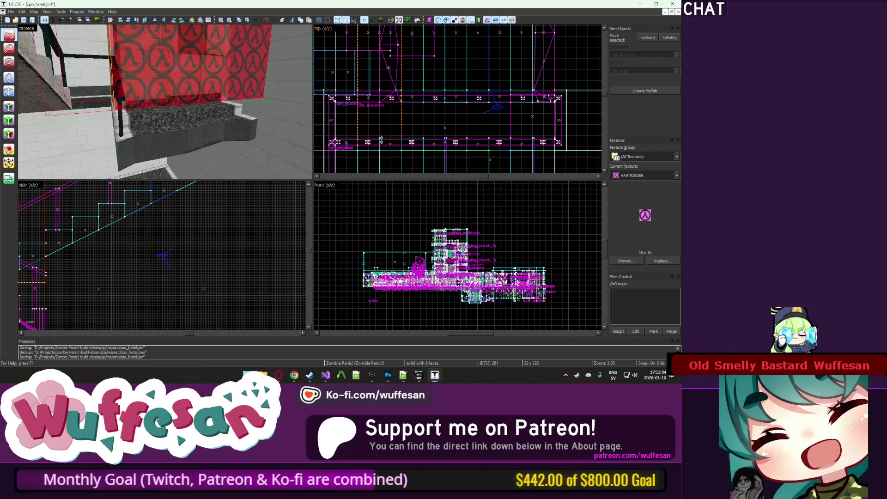
pyautogui.hotkey('ctrl', 't')
# Make it a trigger_push named nonono with push speed 999, then deselect.
pyautogui.click(427, 221)
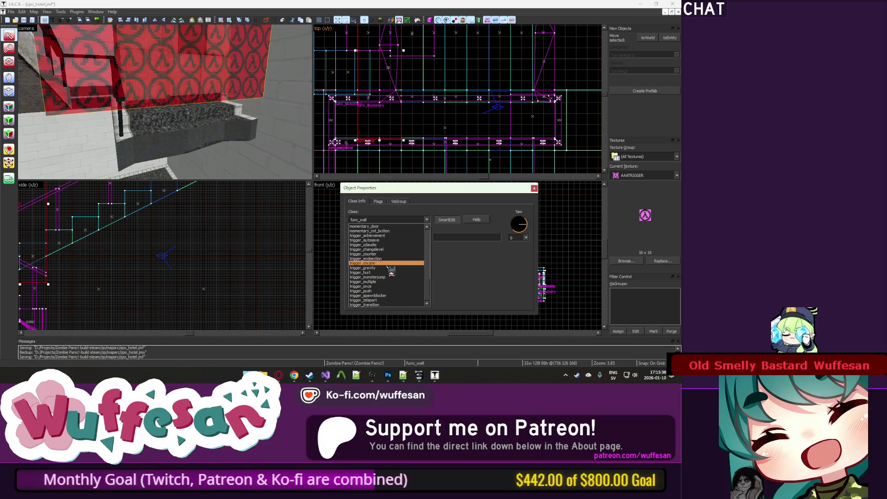
pyautogui.click(393, 291)
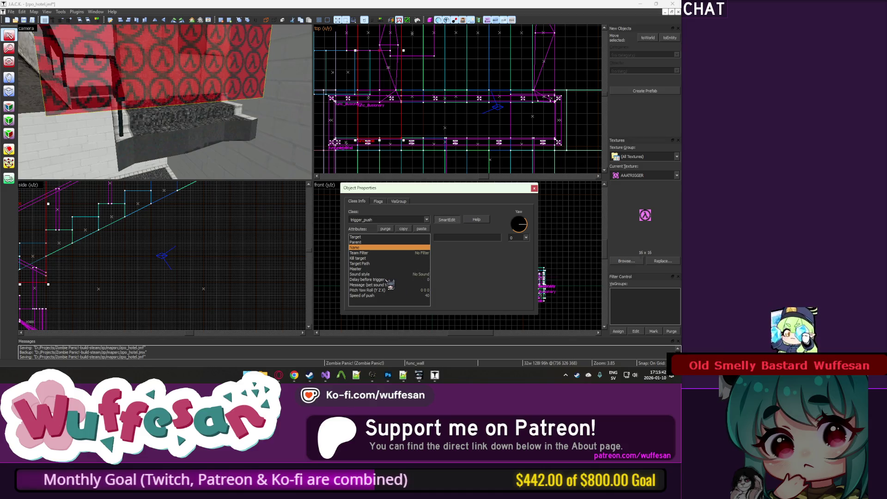
pyautogui.scroll(-1, 483, 239)
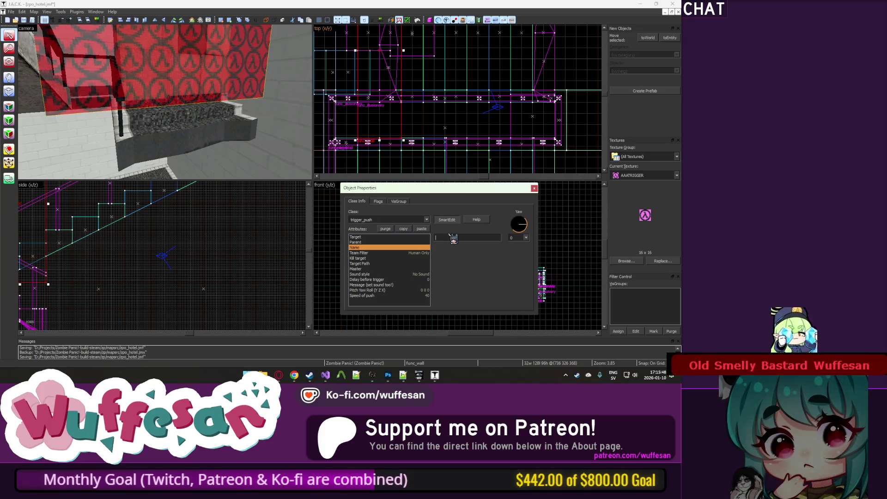
pyautogui.write('nonono')
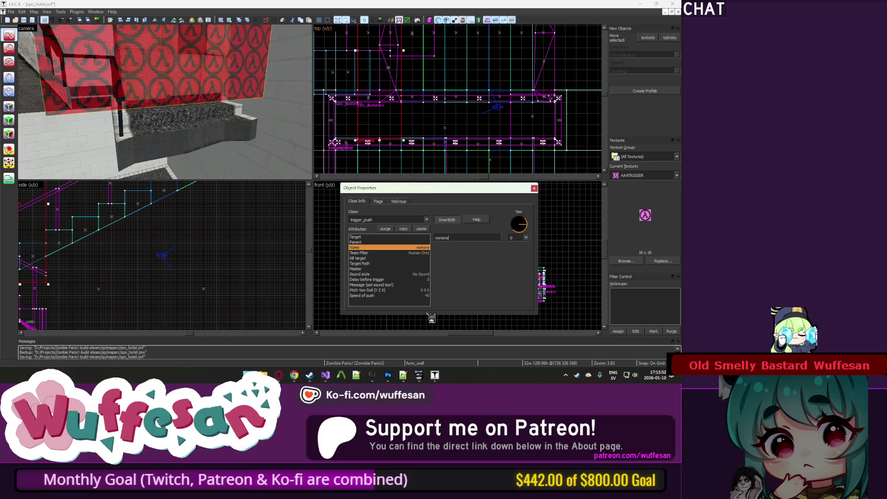
pyautogui.write('999')
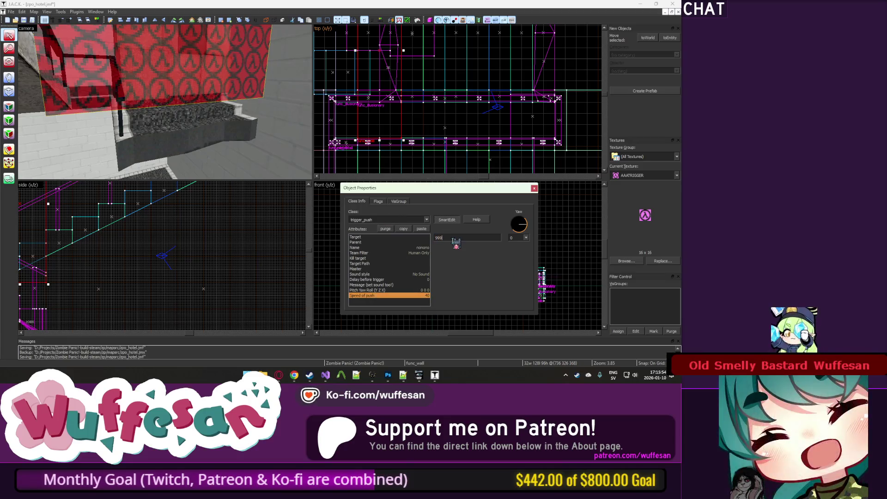
pyautogui.click(534, 188)
pyautogui.click(478, 133)
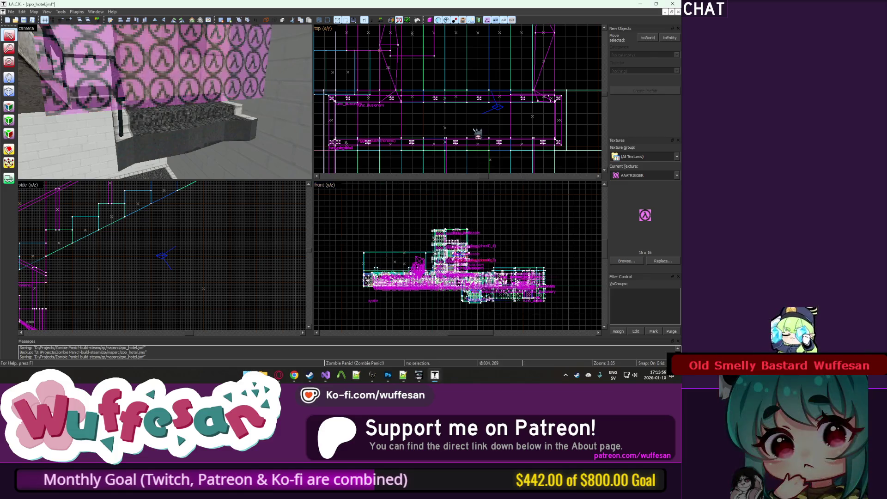
# Save the map with Ctrl+S and select the red nonono push trigger brush.
pyautogui.press('z')
pyautogui.press('z')
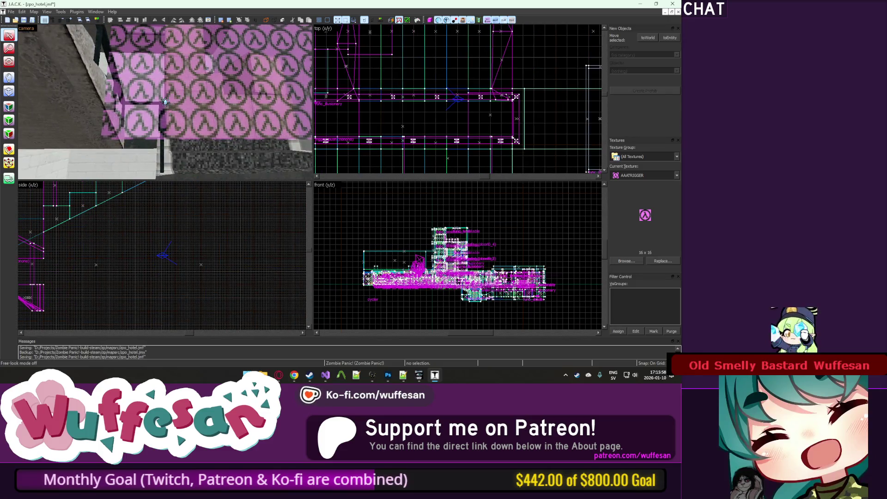
pyautogui.hotkey('ctrl', 's')
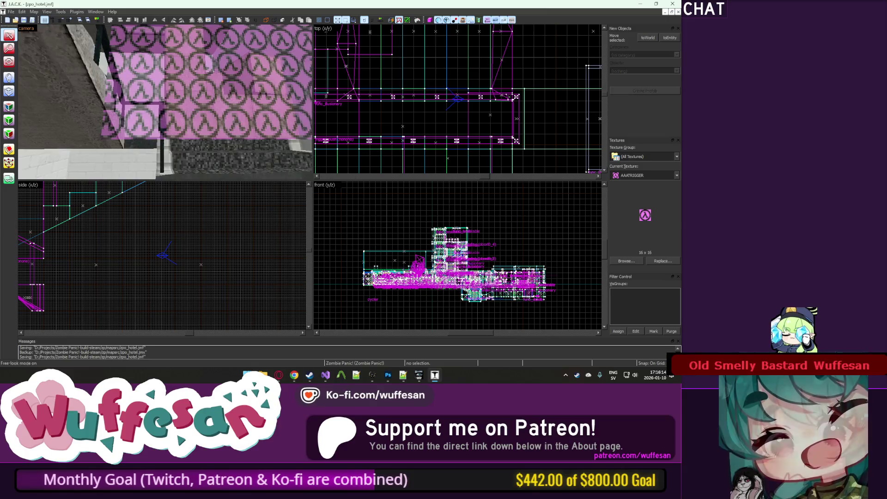
pyautogui.press('z')
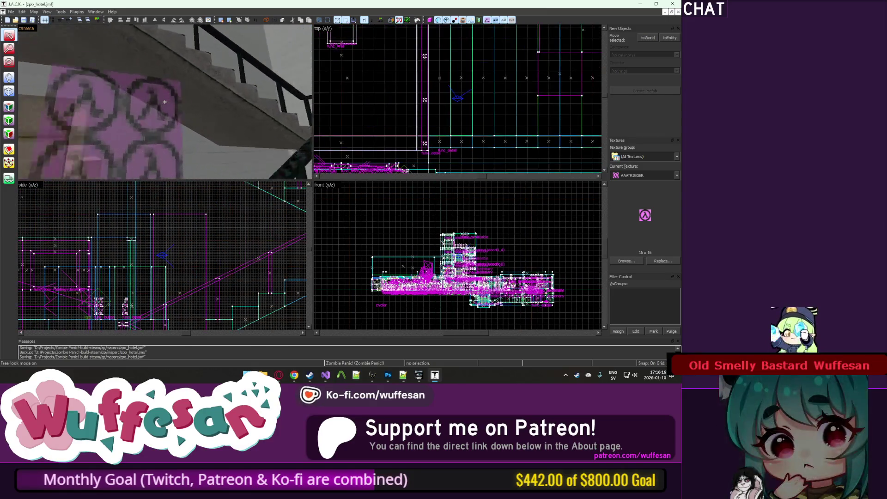
pyautogui.click(165, 101)
pyautogui.press('z')
# Review the push trigger's attributes and Flags tab, then close its properties.
pyautogui.hotkey('alt', 'Return')
pyautogui.scroll(-2, 421, 133)
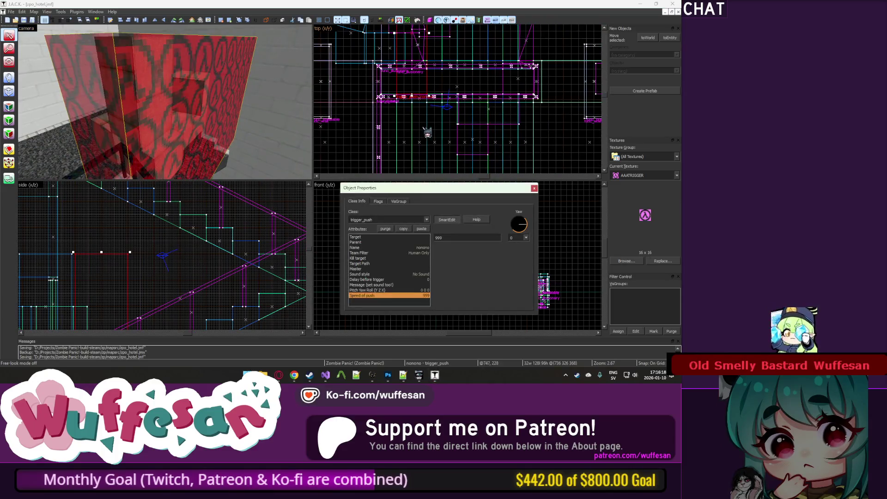
pyautogui.click(374, 201)
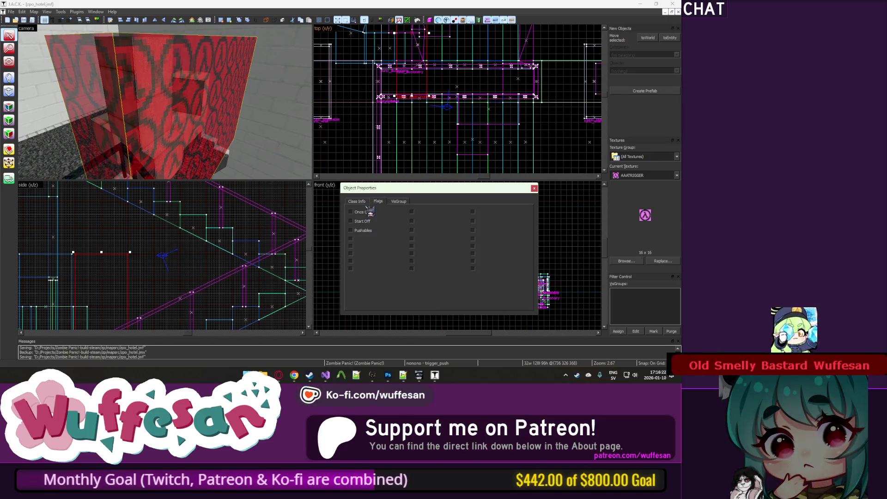
pyautogui.click(368, 202)
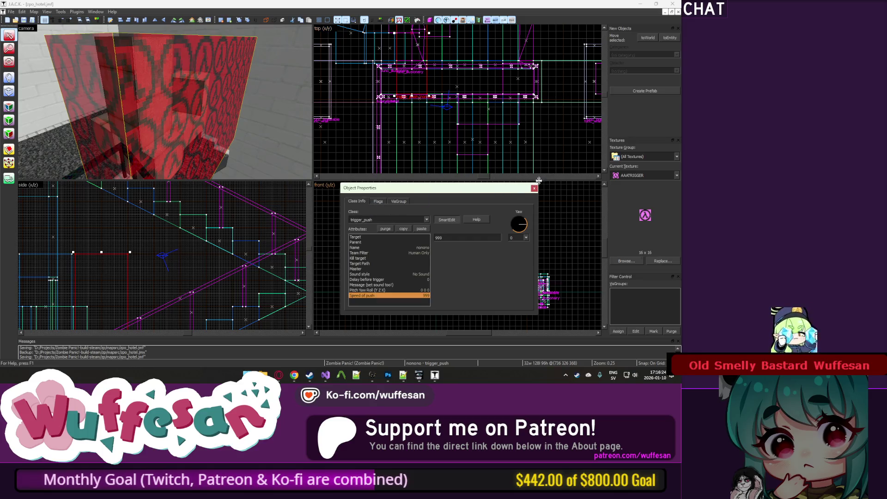
pyautogui.click(534, 188)
# Fly the camera to the red elevator door and draw a block brush there.
pyautogui.press('z')
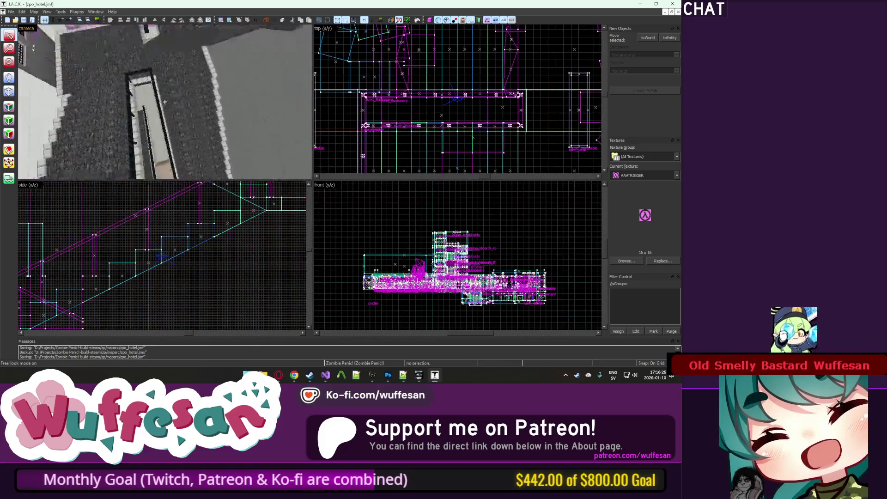
pyautogui.press('w')
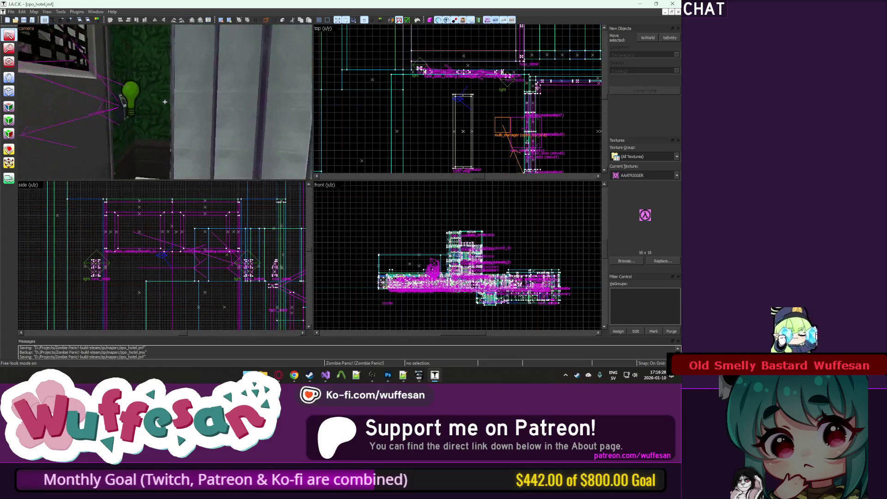
pyautogui.press('w')
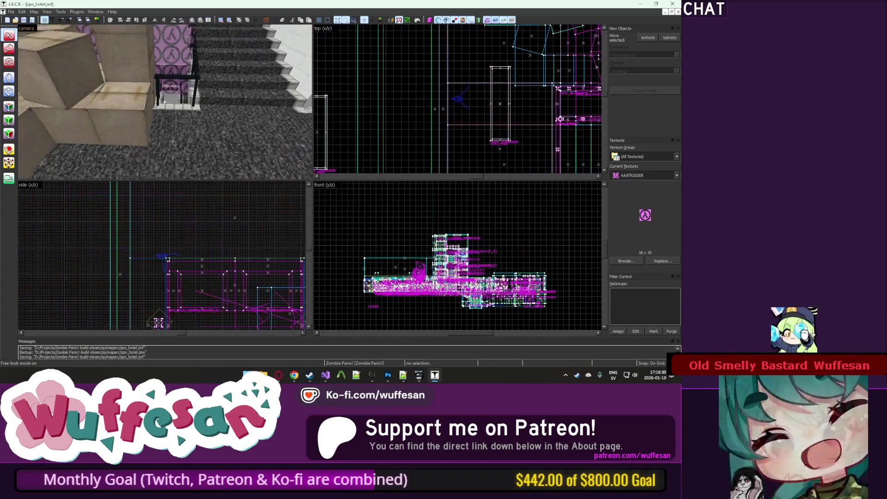
pyautogui.press('w')
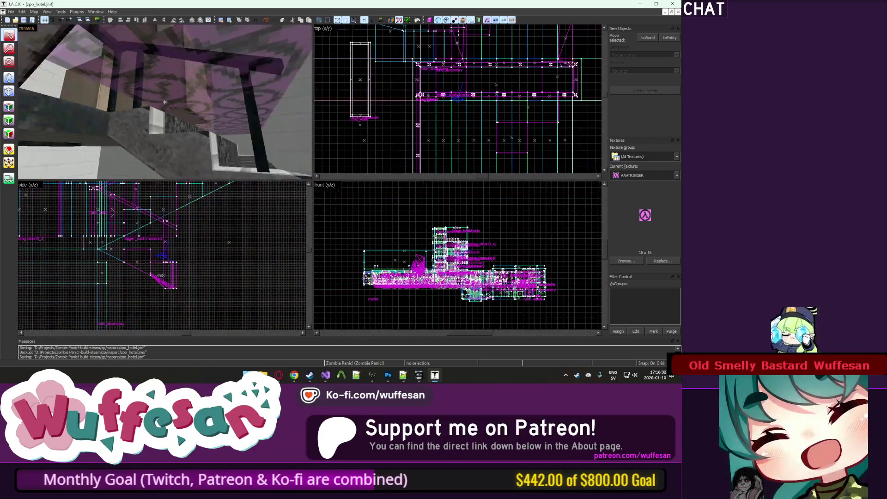
pyautogui.press('w')
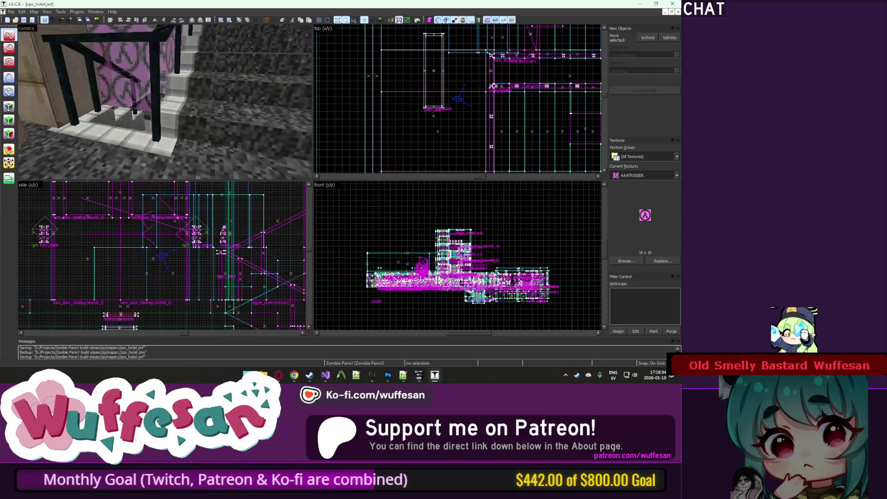
pyautogui.press('w')
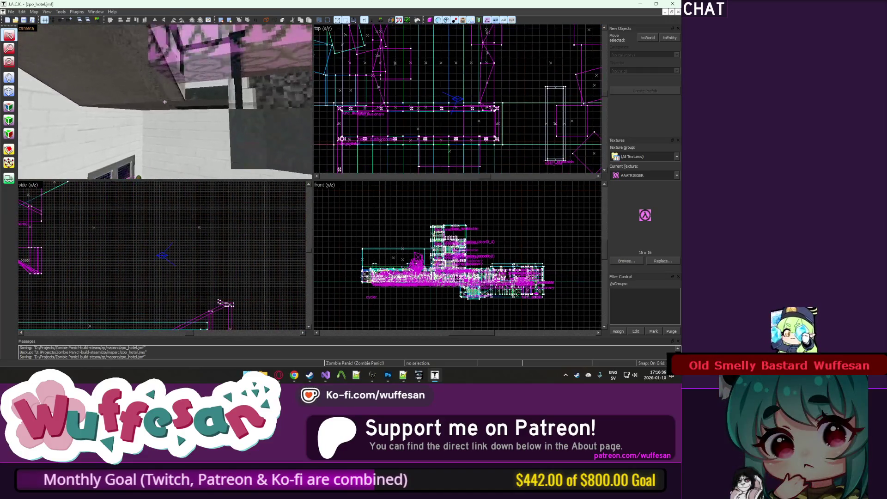
pyautogui.press('w')
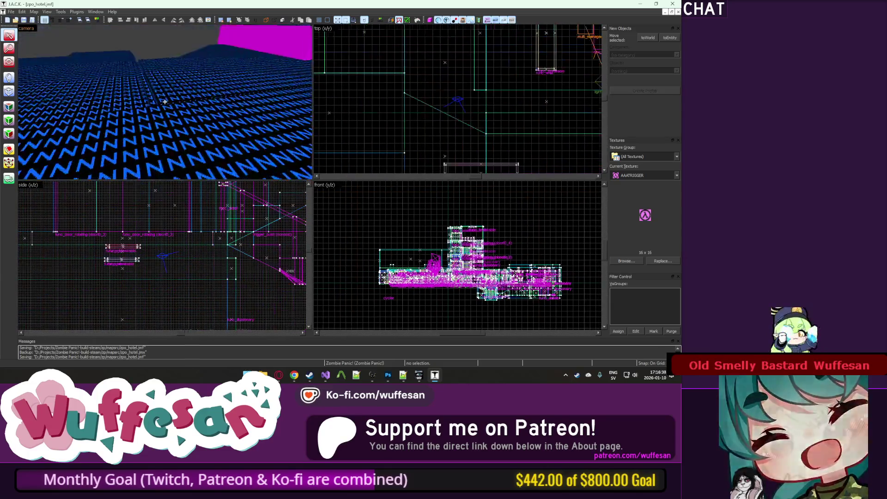
pyautogui.press('w')
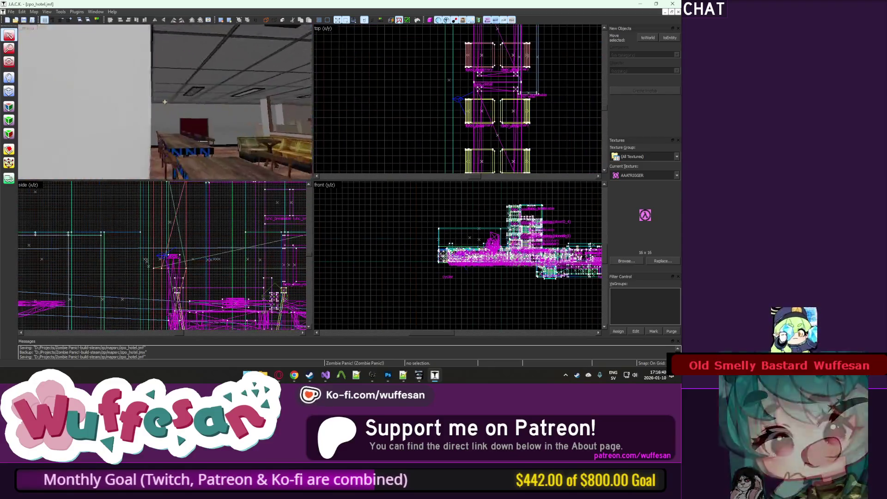
pyautogui.press('w')
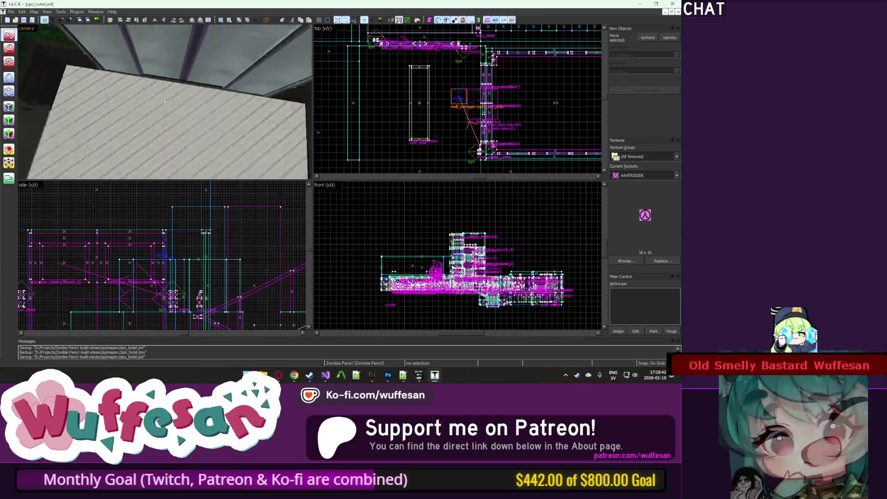
pyautogui.press('z')
pyautogui.click(170, 85)
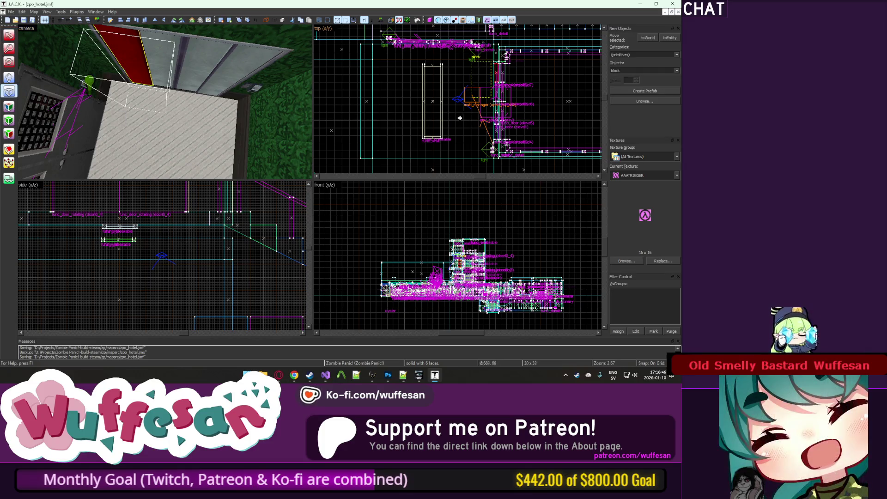
pyautogui.click(502, 139)
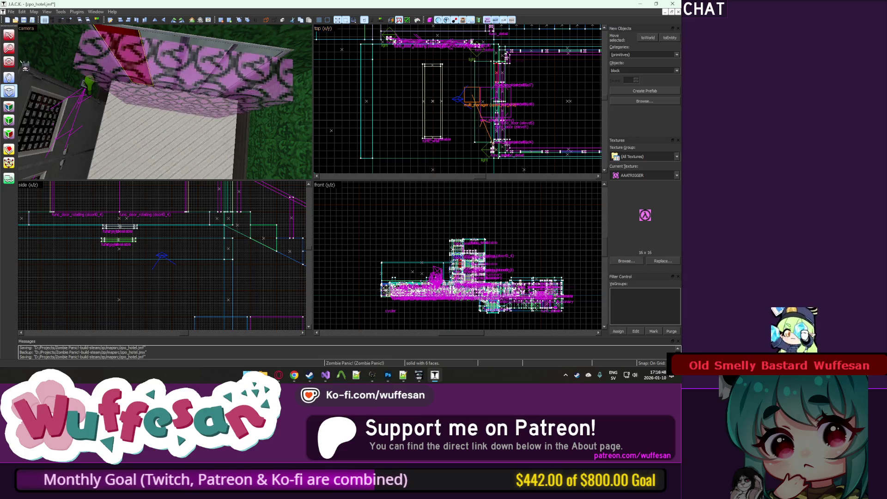
pyautogui.hotkey('shift', 's')
# Tie the block to a trigger_once with Kill target nonono and Team Filter Human Only.
pyautogui.hotkey('ctrl', 't')
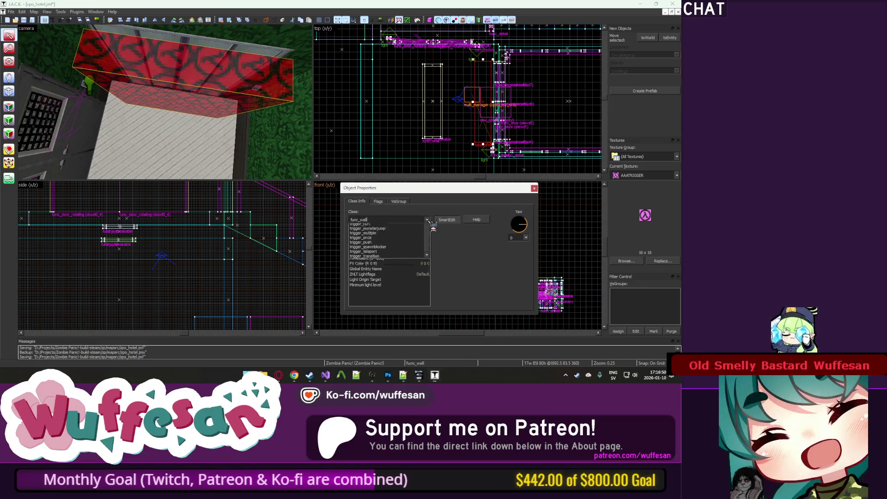
pyautogui.click(417, 286)
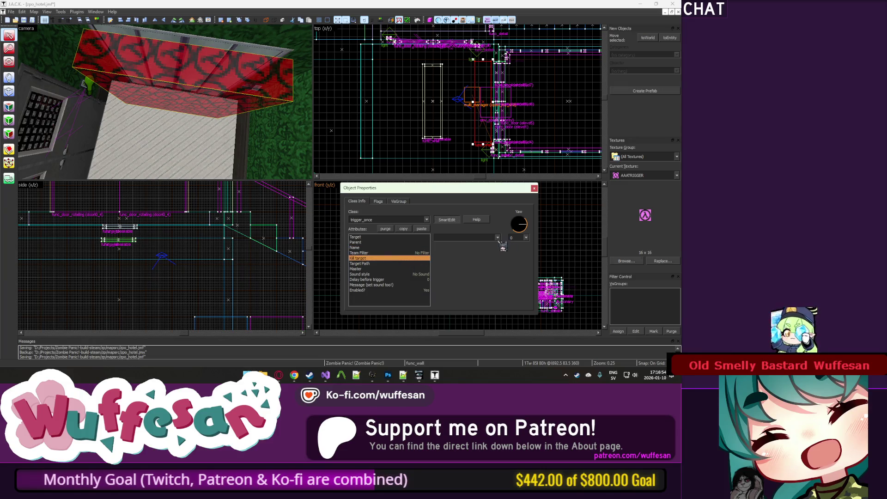
pyautogui.write('nonono')
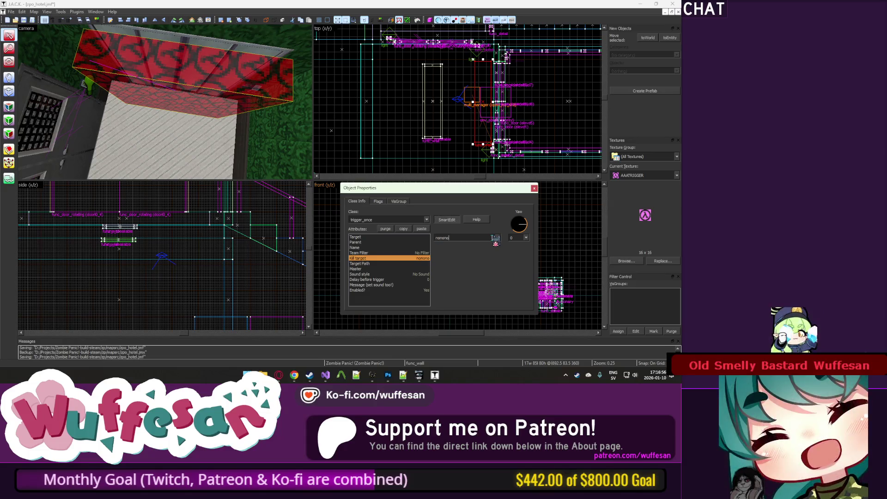
pyautogui.click(368, 253)
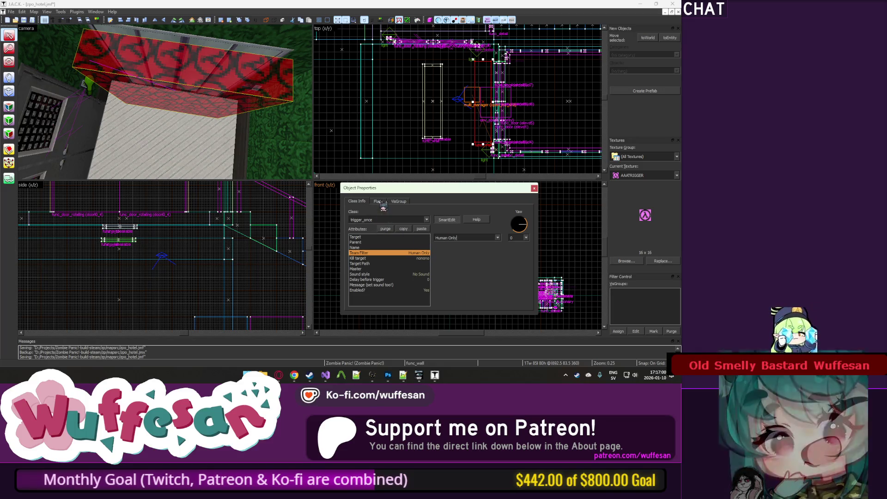
pyautogui.click(534, 188)
pyautogui.press('z')
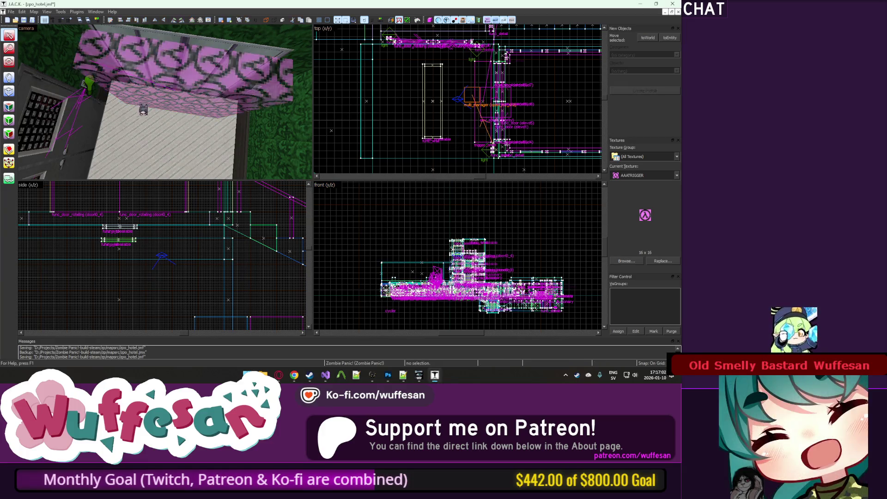
pyautogui.press('w')
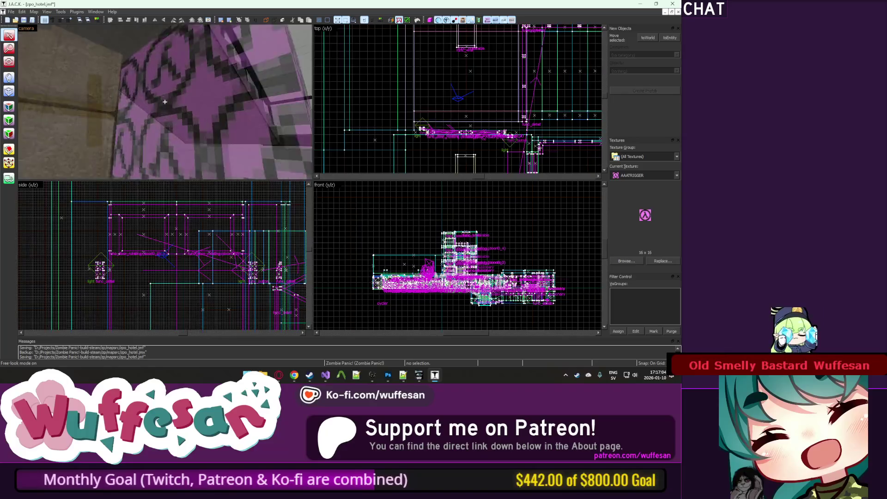
pyautogui.press('w')
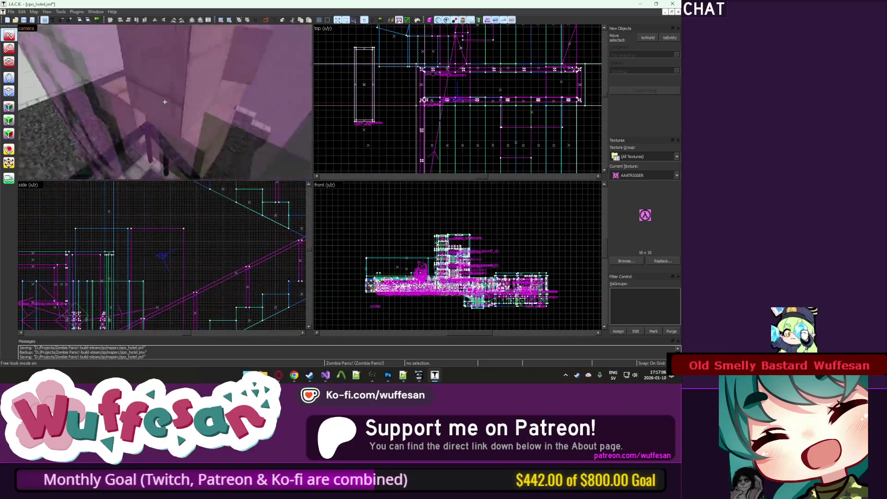
pyautogui.press('w')
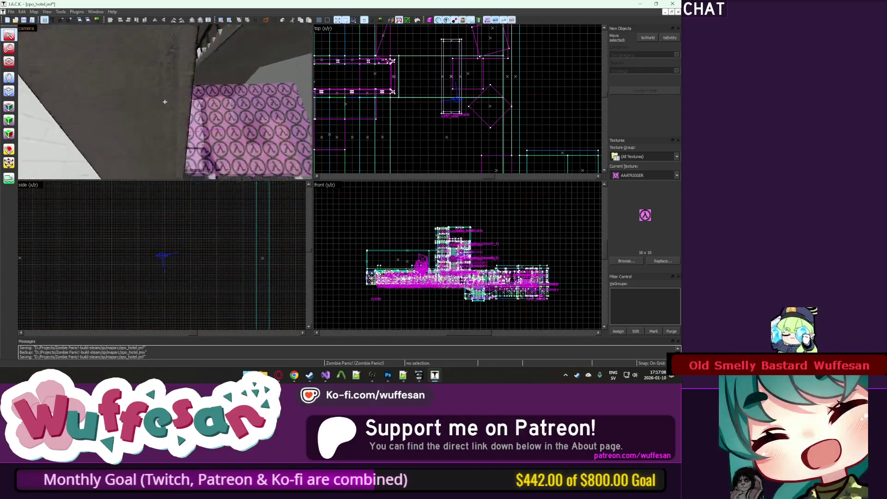
pyautogui.press('w')
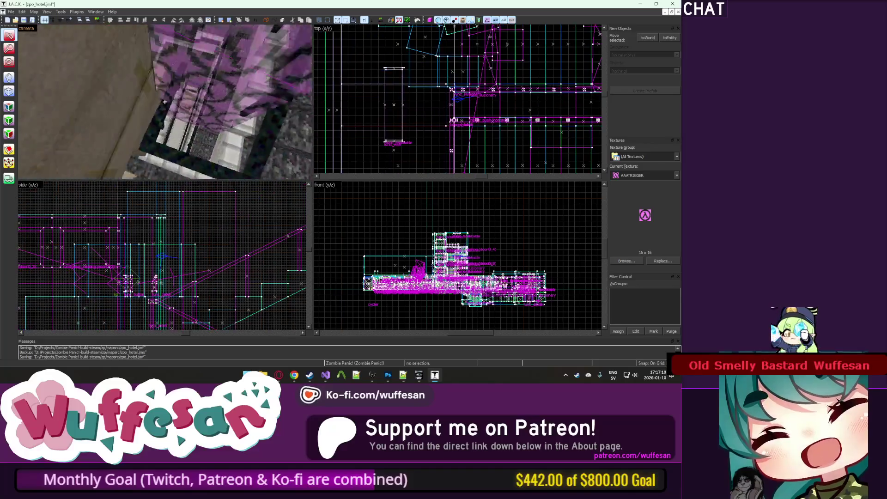
pyautogui.press('w')
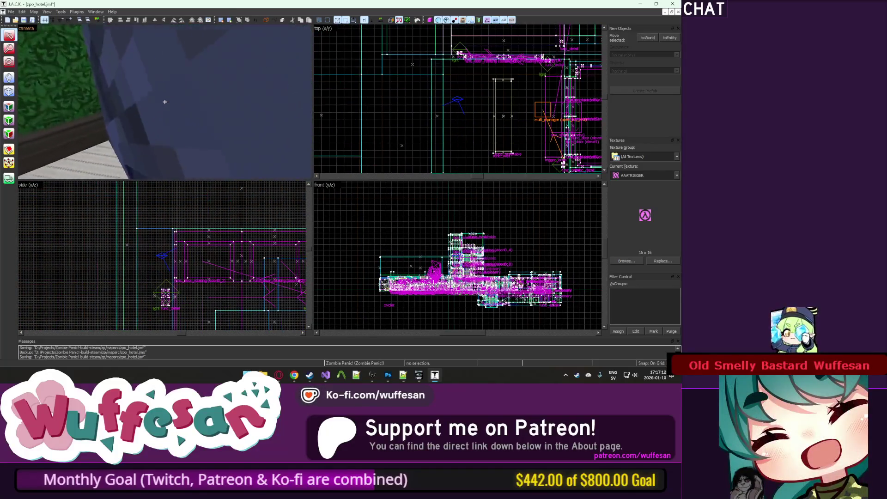
pyautogui.press('w')
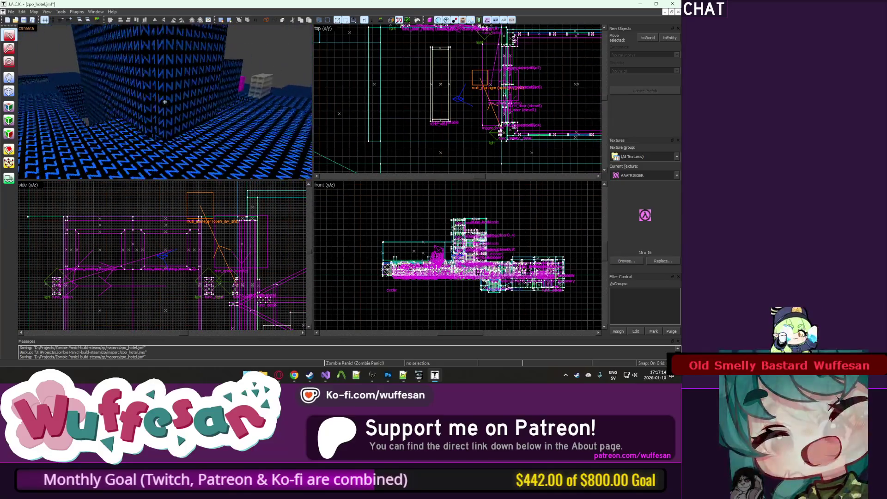
pyautogui.press('w')
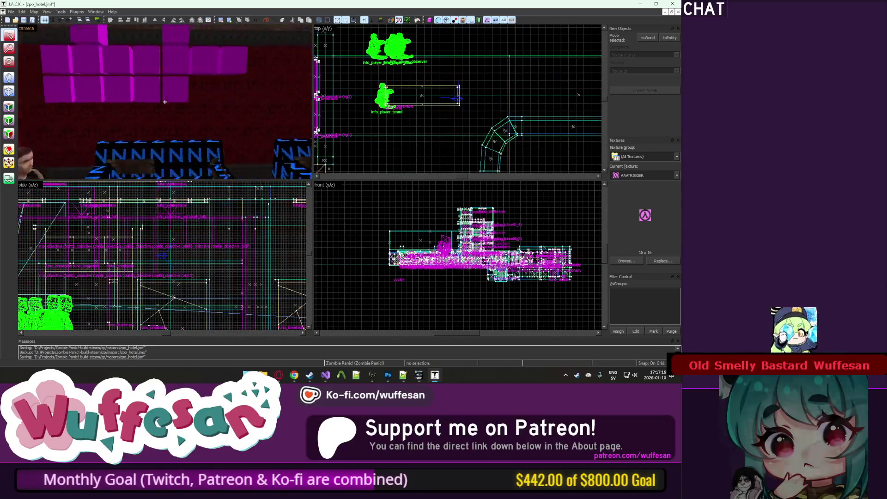
pyautogui.press('z')
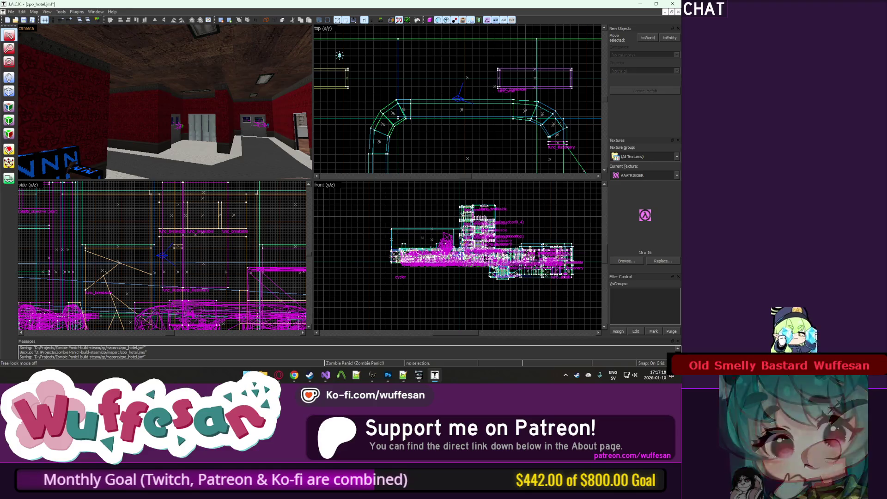
# Start the zpo_hotel compile from Run Map, then show the zp game folder in File Explorer.
pyautogui.click(417, 20)
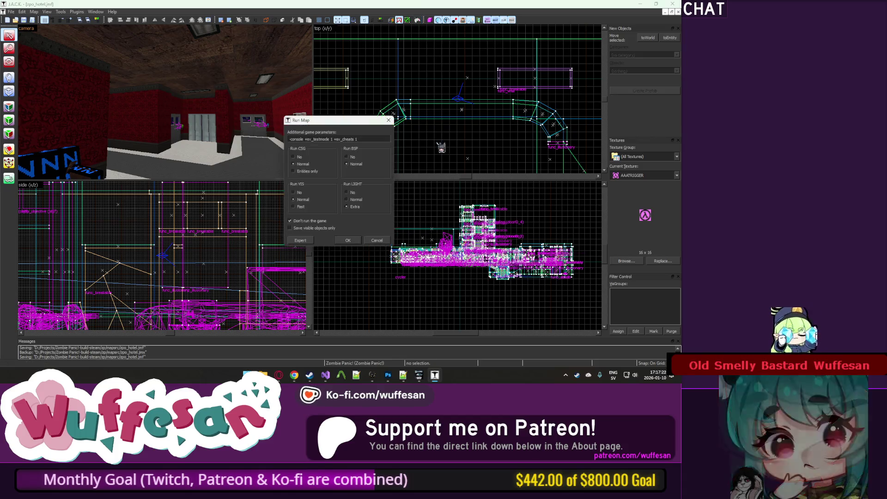
pyautogui.click(350, 241)
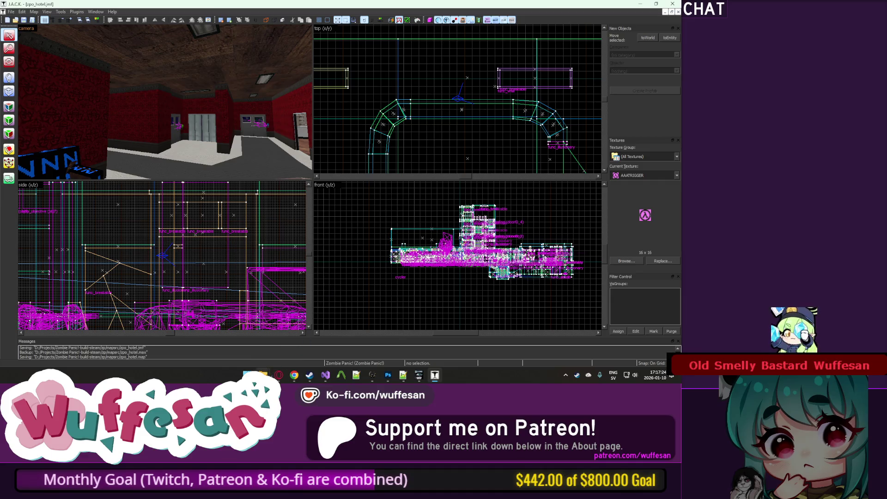
pyautogui.moveTo(261, 375)
pyautogui.moveTo(252, 342)
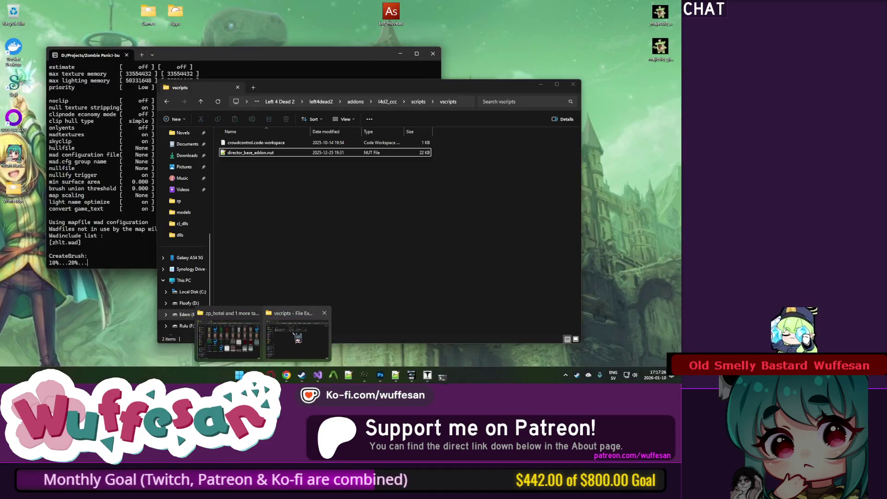
pyautogui.click(253, 342)
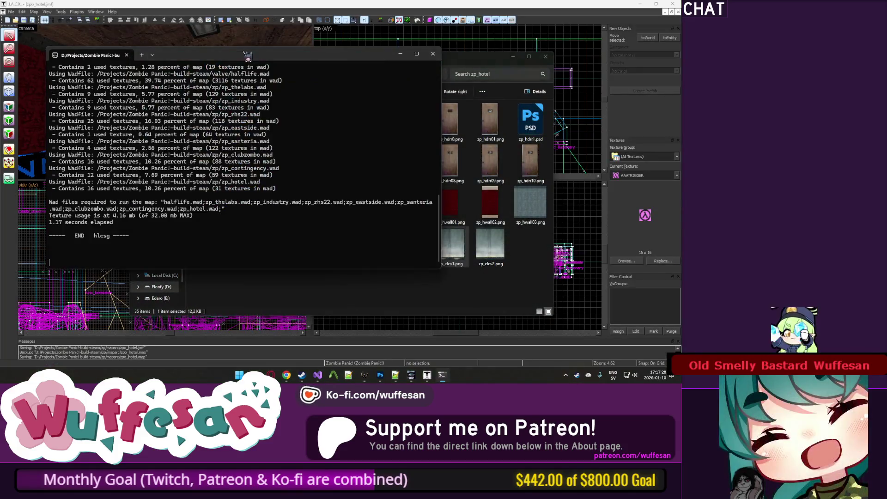
pyautogui.click(277, 58)
pyautogui.click(291, 64)
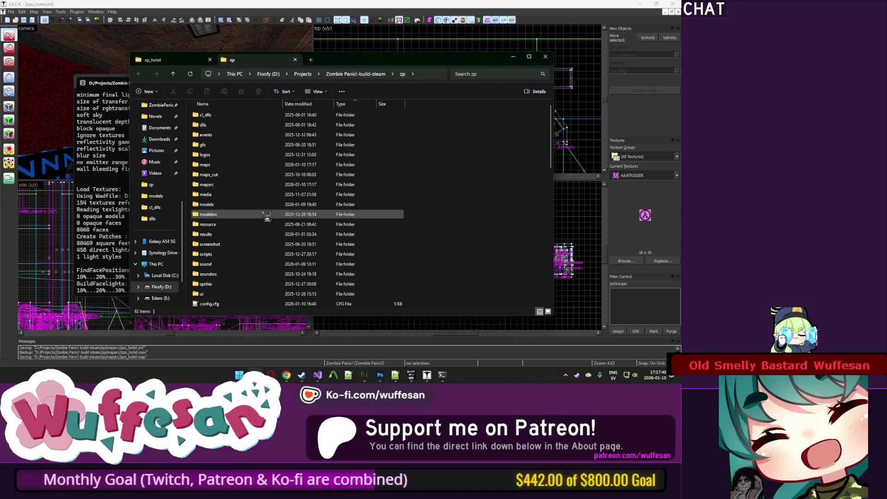
# In zp\scripts\maps, paste a copy of zpo_clubzombo.io and rename it zpo_hotel.io.
pyautogui.doubleClick(254, 254)
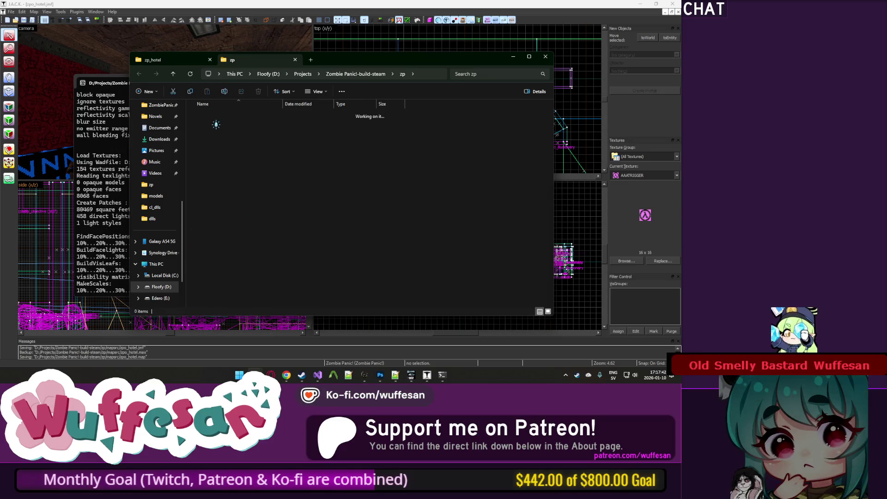
pyautogui.doubleClick(205, 125)
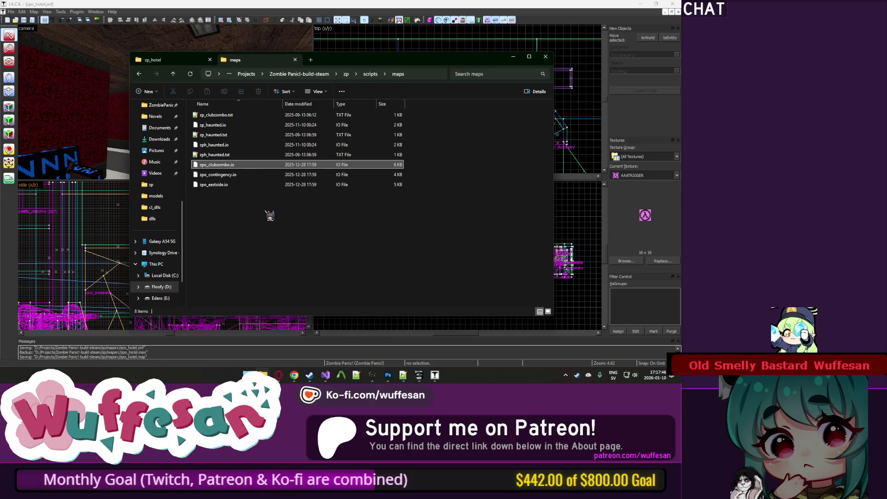
pyautogui.hotkey('ctrl', 'v')
pyautogui.press('F2')
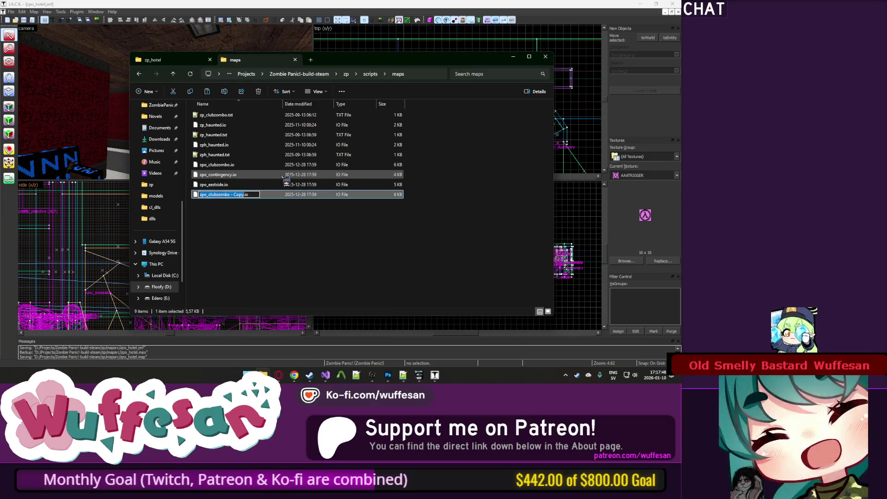
pyautogui.write('zpo_hotel')
pyautogui.press('Return')
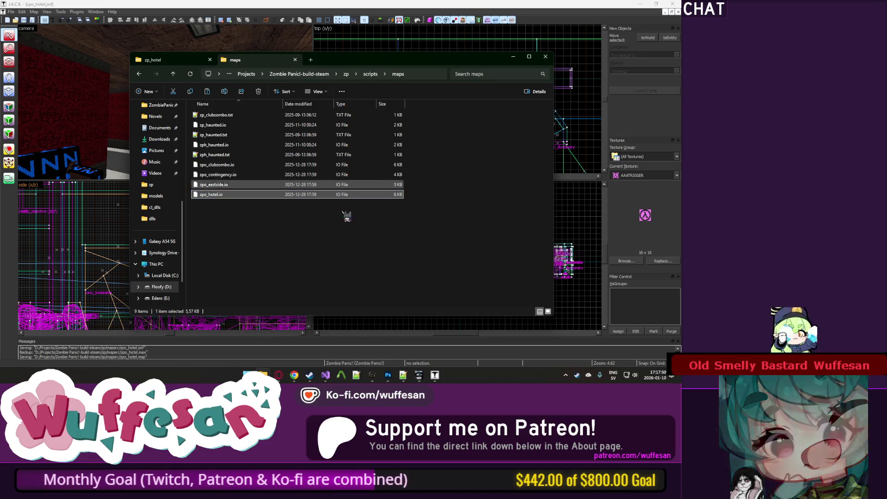
pyautogui.press('Return')
pyautogui.click(218, 195)
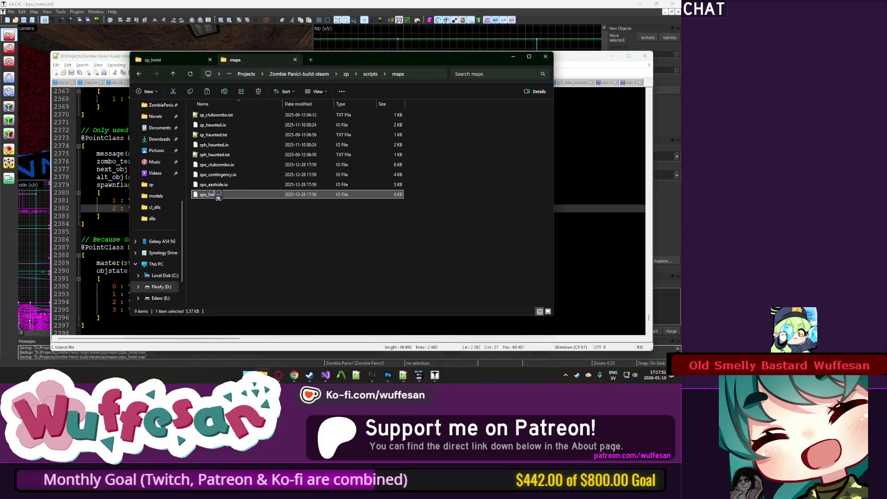
# Open zpo_hotel.io in Notepad++ at its OnRoundStart code, then return to J.A.C.K.
pyautogui.press('Return')
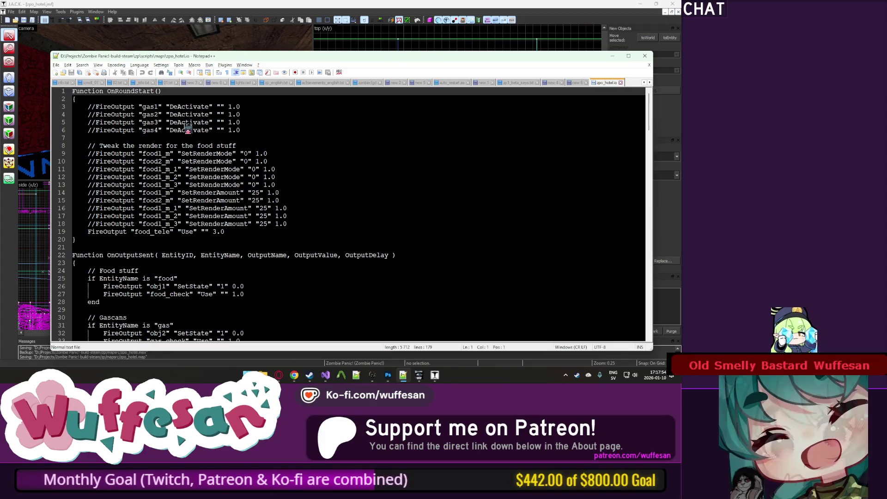
pyautogui.click(304, 225)
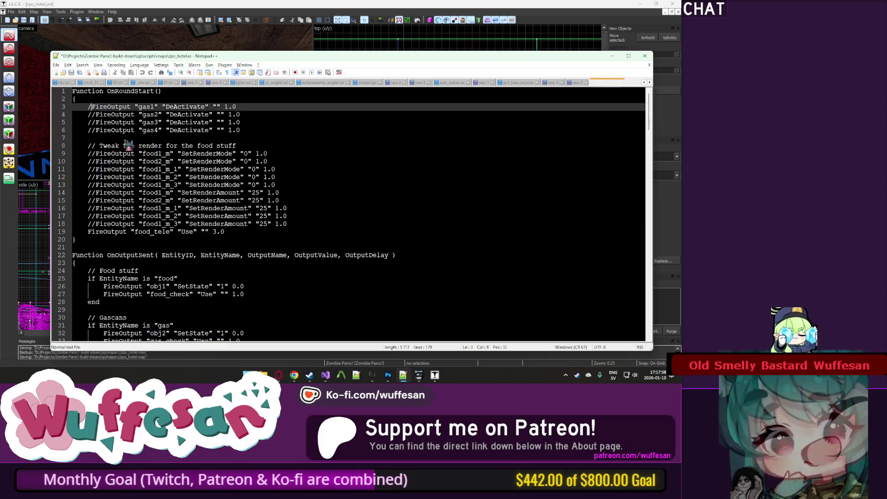
pyautogui.hotkey('alt', 'Tab')
# Find the scbutt button beside the grille and view its properties.
pyautogui.press('z')
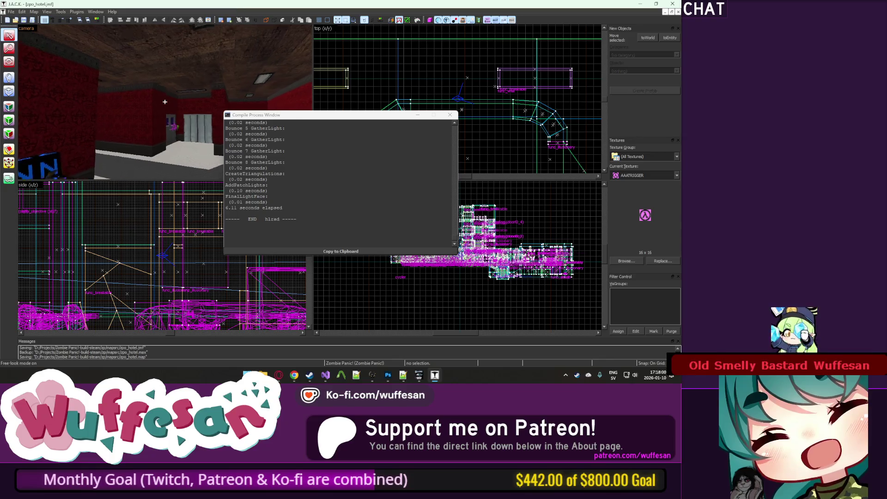
pyautogui.press('z')
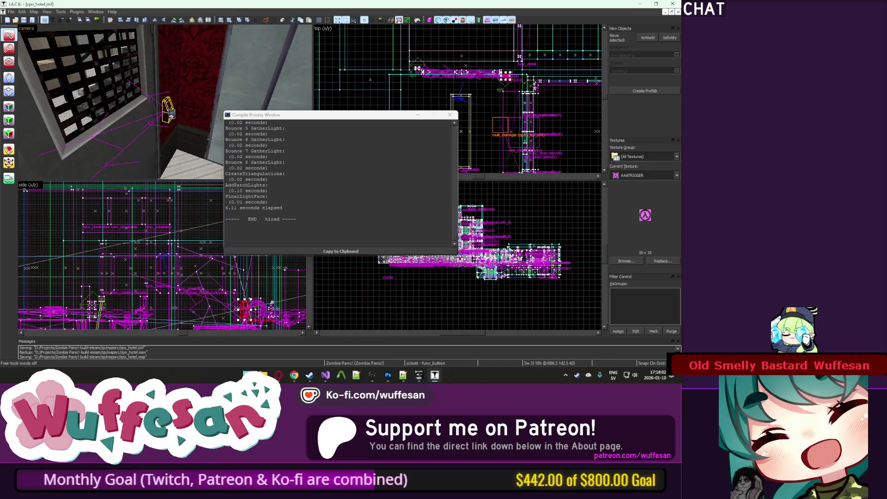
pyautogui.hotkey('alt', 'Return')
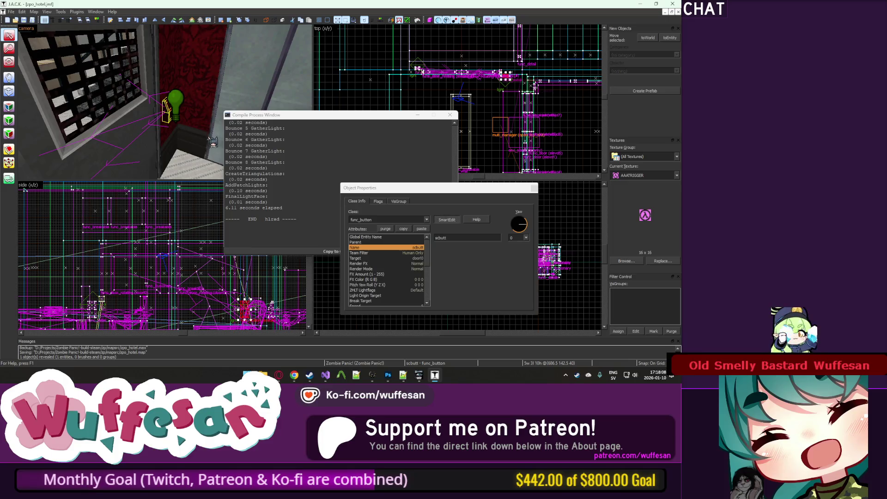
# Delete the gas2–gas4 outputs and the food render lines from zpo_hotel.io's OnRoundStart.
pyautogui.hotkey('alt', 'Tab')
pyautogui.moveTo(254, 130); pyautogui.dragTo(254, 107)
pyautogui.press('Delete')
pyautogui.moveTo(325, 195); pyautogui.dragTo(319, 118)
pyautogui.moveTo(309, 200)
pyautogui.mouseDown()
pyautogui.moveTo(313, 119)
pyautogui.moveTo(240, 108)
pyautogui.mouseUp()
pyautogui.press('Delete')
# Check the lb1 button's properties in J.A.C.K., then close them and the compile log.
pyautogui.click(228, 26)
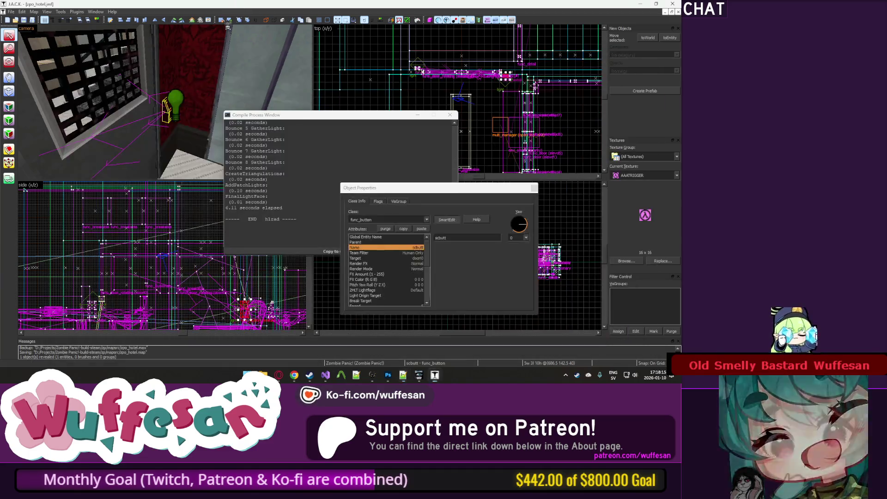
pyautogui.press('z')
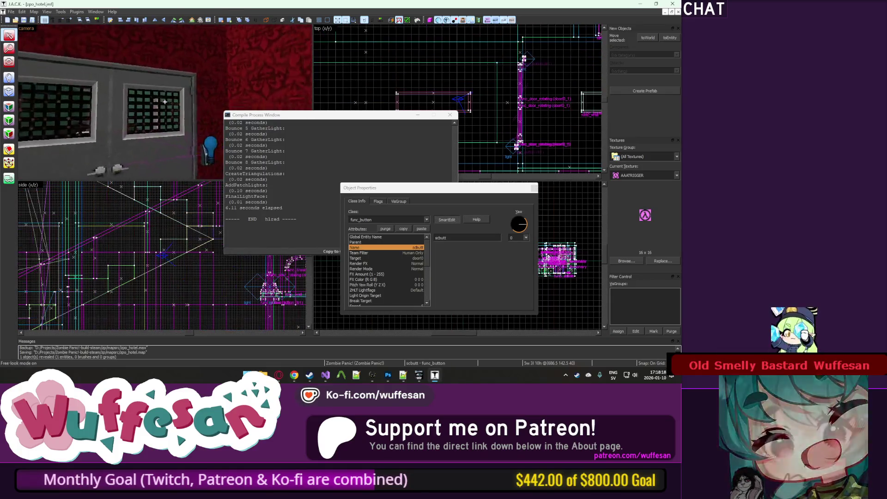
pyautogui.click(165, 101)
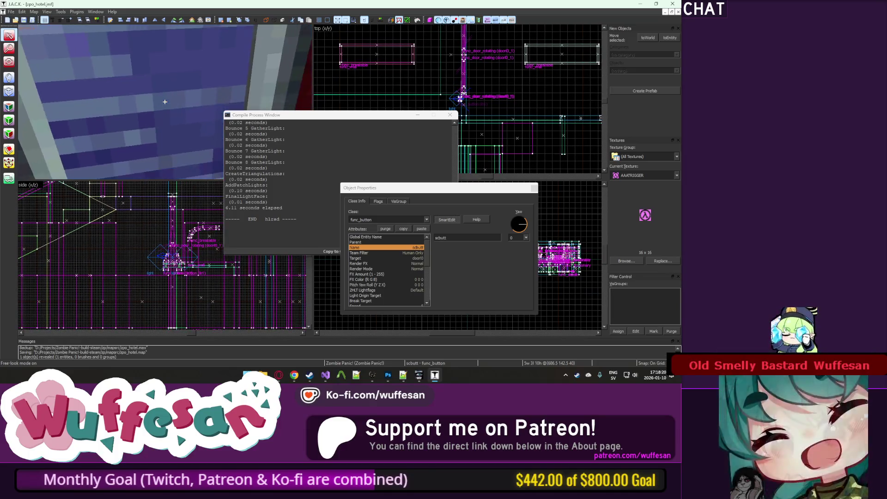
pyautogui.press('z')
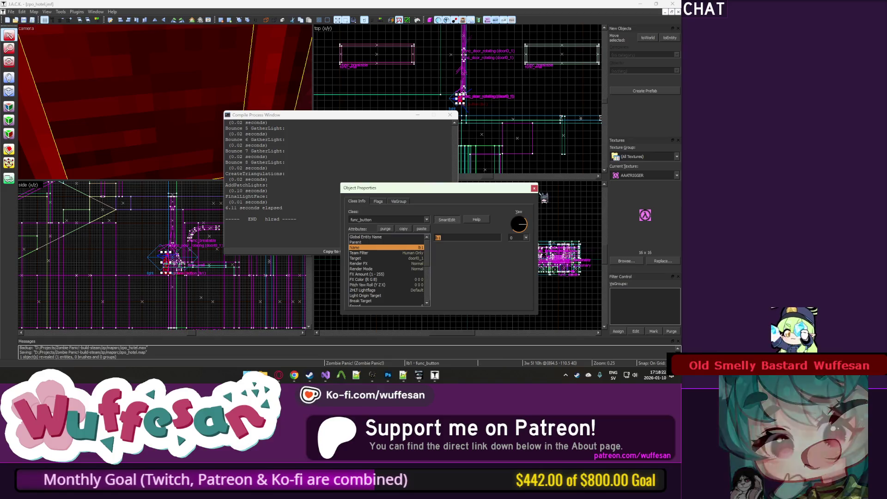
pyautogui.click(534, 188)
pyautogui.click(493, 147)
pyautogui.click(453, 116)
pyautogui.hotkey('alt', 'Tab')
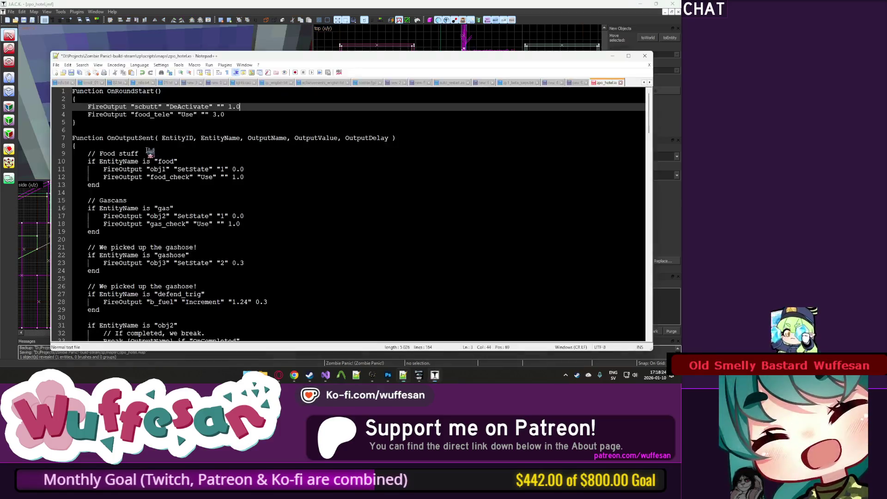
# Duplicate the scbutt output line and rename the copy to lb1.
pyautogui.hotkey('ctrl', 'd')
pyautogui.doubleClick(146, 114)
pyautogui.write('lb1')
# Look up the SetLocked input in zpo_eastside.io for reference.
pyautogui.hotkey('alt', 'Tab')
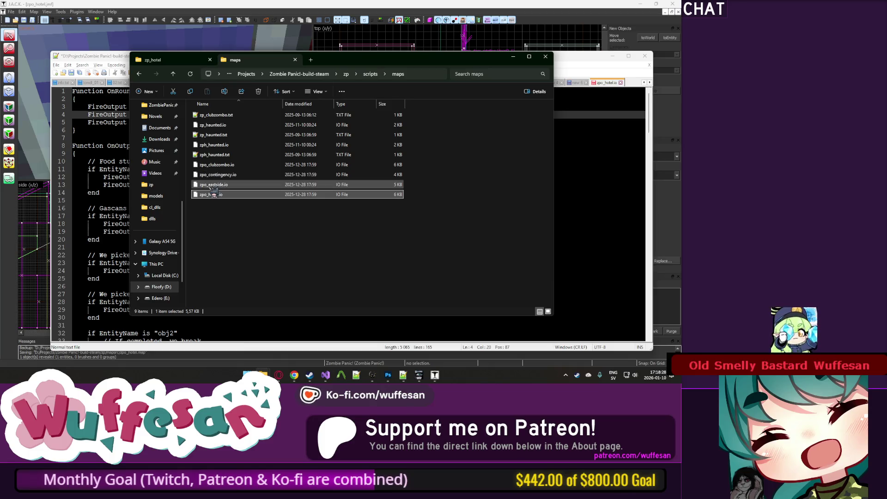
pyautogui.doubleClick(212, 185)
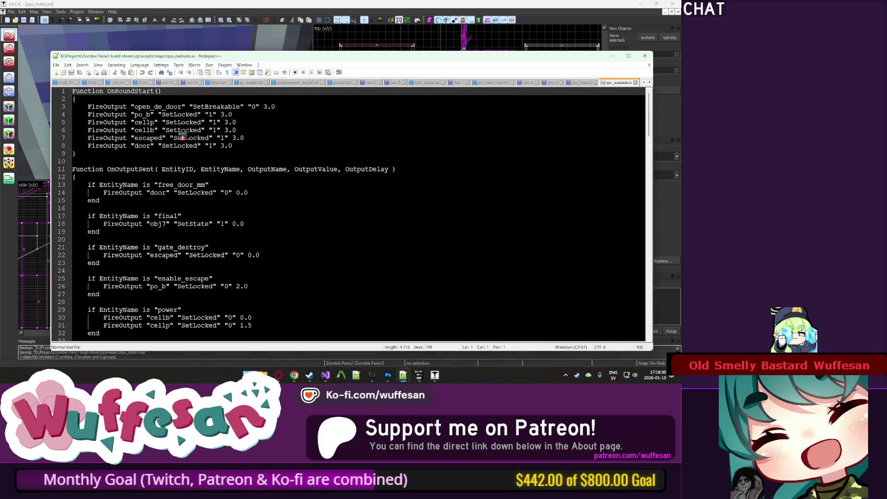
pyautogui.doubleClick(182, 130)
pyautogui.hotkey('ctrl', 'c')
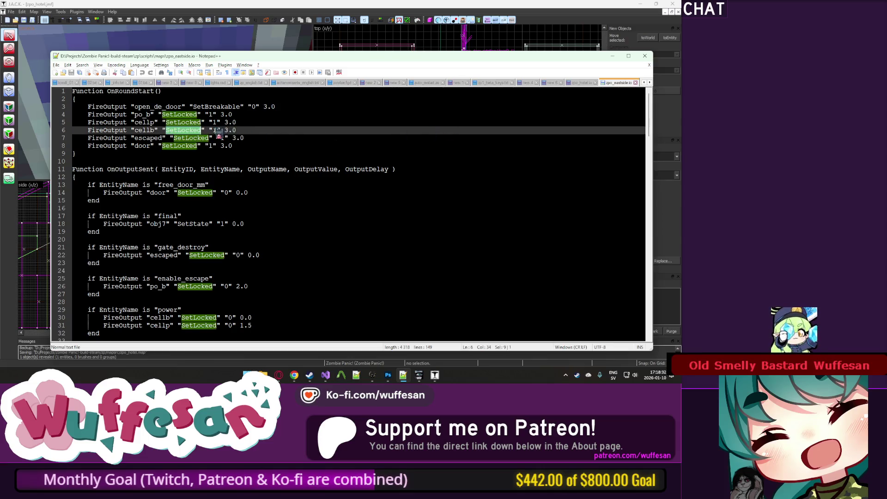
pyautogui.click(575, 82)
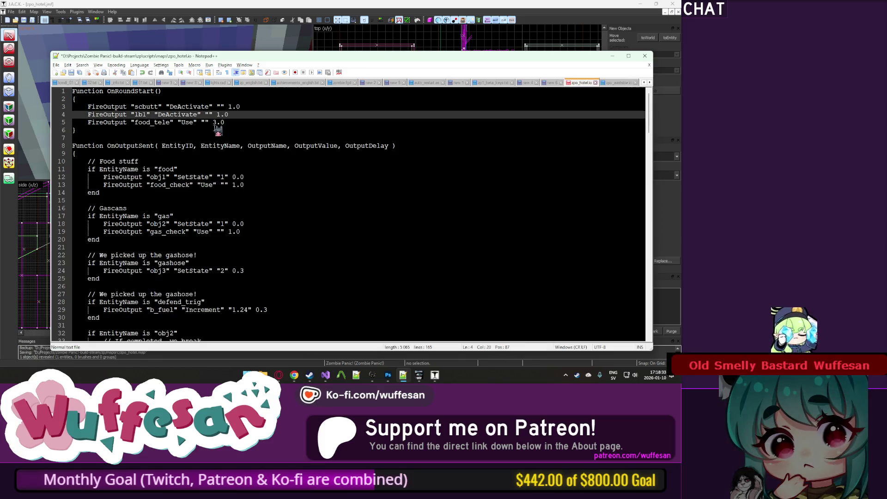
# Replace DeActivate with SetLocked "1" on the button lines and duplicate the scbutt line again.
pyautogui.doubleClick(181, 115)
pyautogui.hotkey('ctrl', 'v')
pyautogui.click(189, 106)
pyautogui.write('1')
pyautogui.click(206, 114)
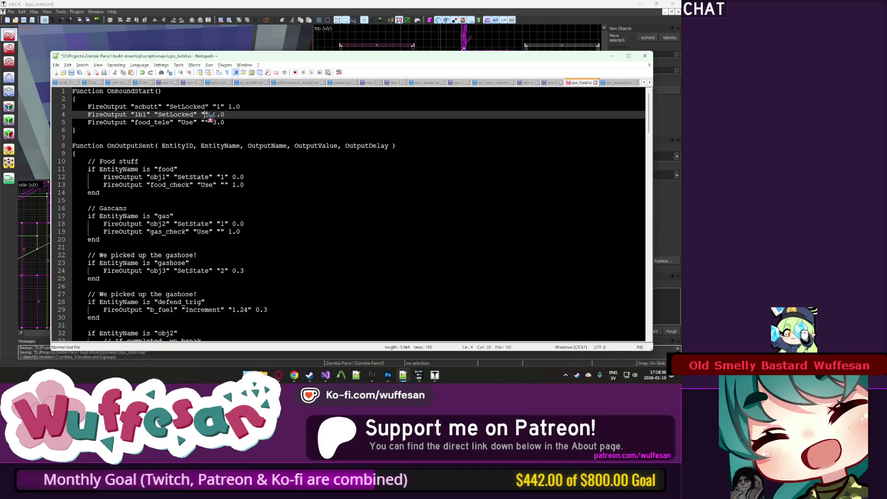
pyautogui.scroll(-2, 240, 127)
pyautogui.scroll(2, 238, 129)
pyautogui.press('Up')
pyautogui.hotkey('ctrl', 'd')
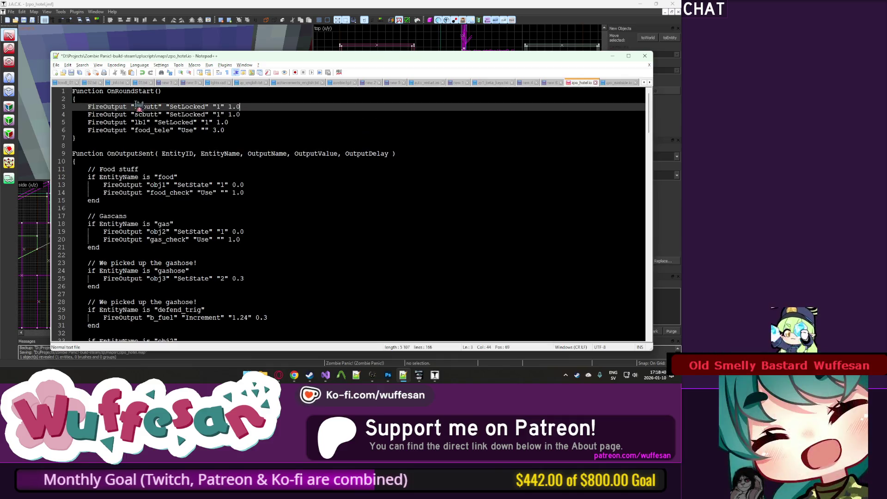
pyautogui.doubleClick(159, 114)
pyautogui.write('2')
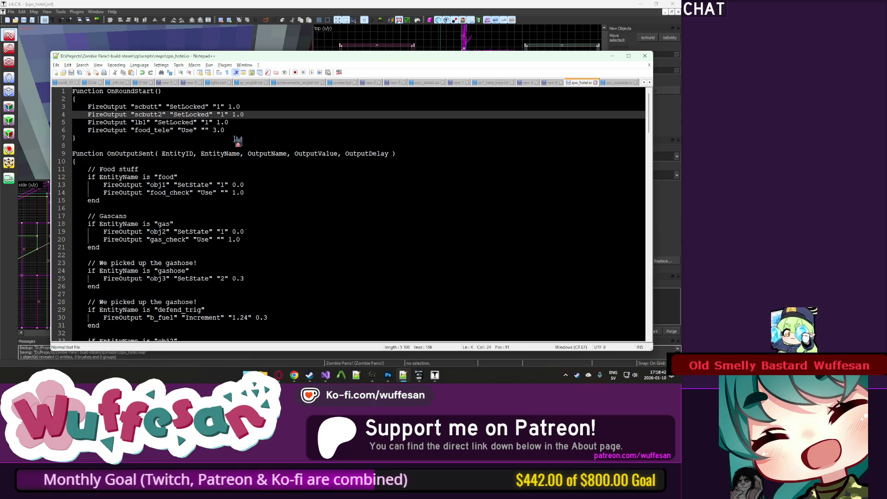
# Rename the Food stuff handler's entity to sec and its comment to Lv1 Keycard.
pyautogui.click(214, 153)
pyautogui.scroll(-1, 214, 154)
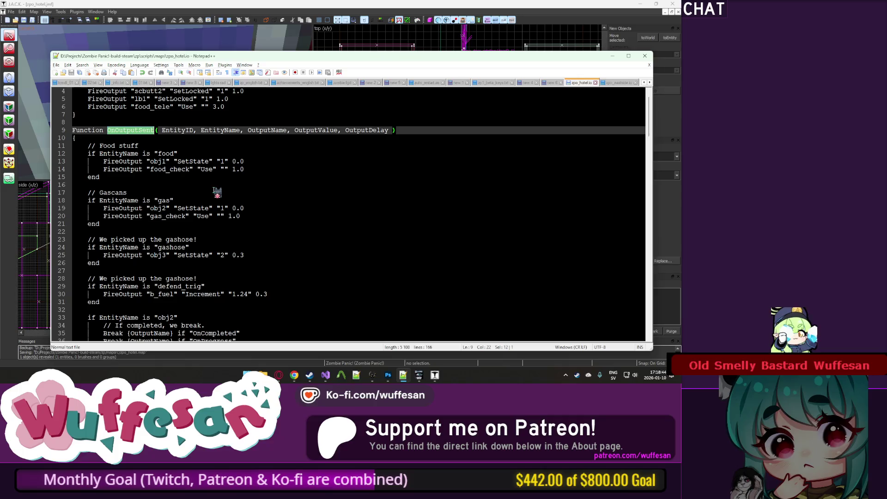
pyautogui.moveTo(174, 153); pyautogui.dragTo(170, 153)
pyautogui.doubleClick(170, 154)
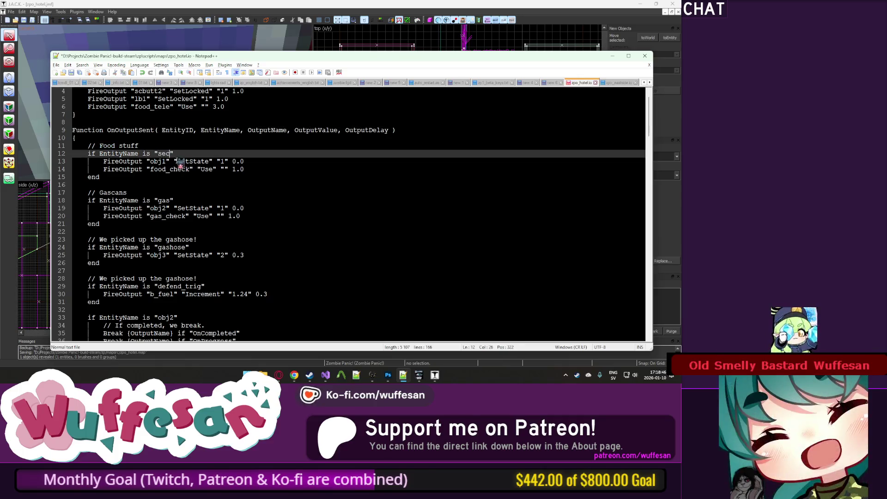
pyautogui.write('sec')
pyautogui.press('Up')
pyautogui.keyDown('shift'); pyautogui.click(100, 146); pyautogui.keyUp('shift')
pyautogui.write('Lvl Keycard')
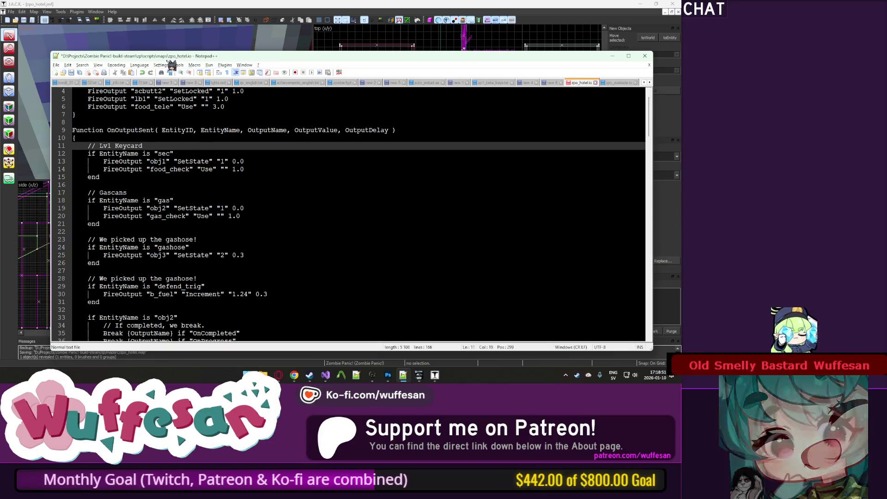
# Switch the script's syntax highlighting to C.
pyautogui.click(139, 66)
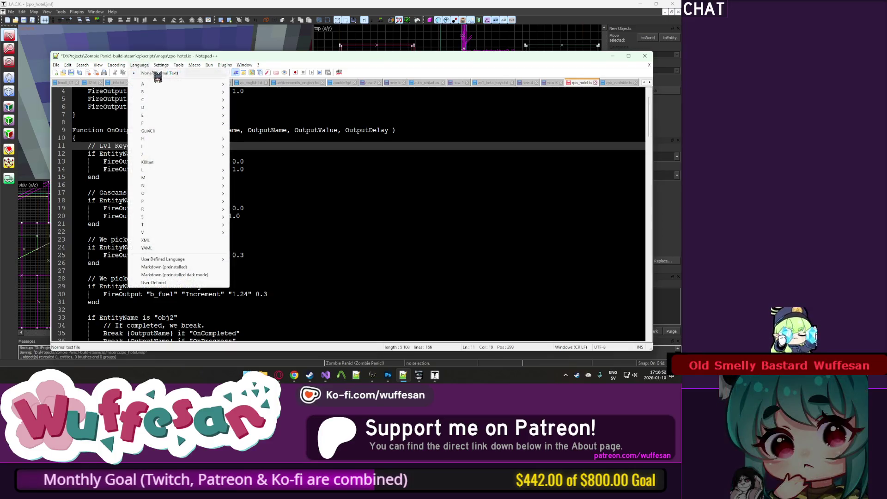
pyautogui.moveTo(207, 101)
pyautogui.click(247, 100)
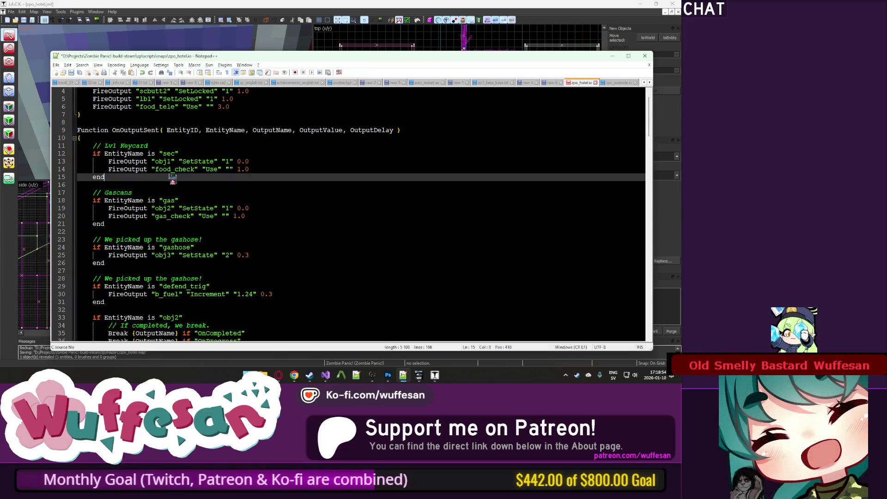
# Copy the SetLocked outputs from OnRoundStart over the old outputs in the sec block.
pyautogui.doubleClick(169, 153)
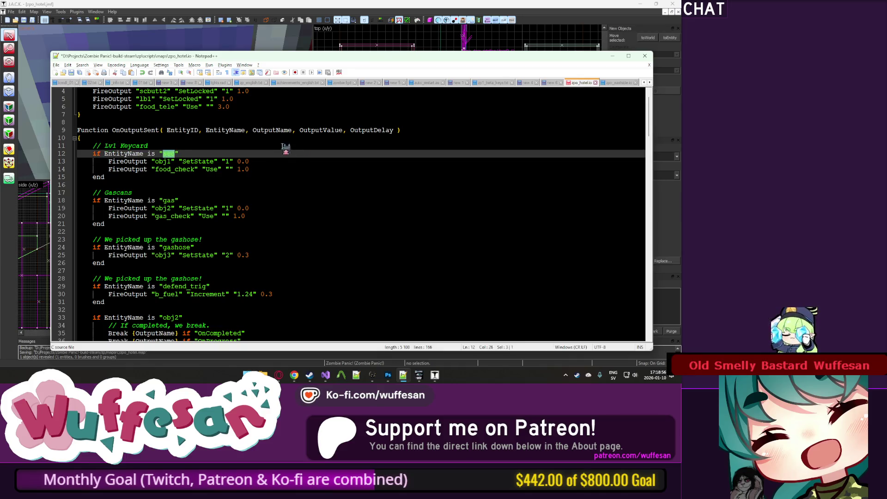
pyautogui.scroll(1, 234, 153)
pyautogui.moveTo(260, 109); pyautogui.dragTo(187, 106)
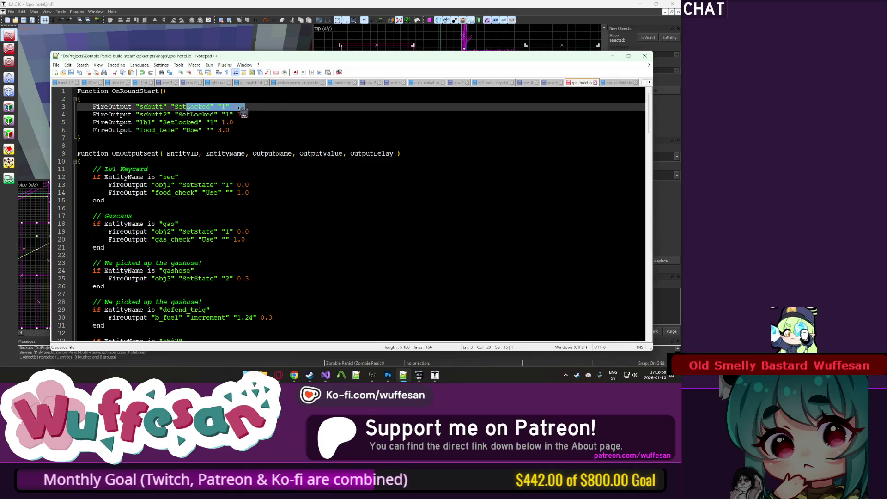
pyautogui.moveTo(78, 106)
pyautogui.mouseDown()
pyautogui.moveTo(240, 115)
pyautogui.moveTo(231, 130)
pyautogui.mouseUp()
pyautogui.hotkey('ctrl', 'c')
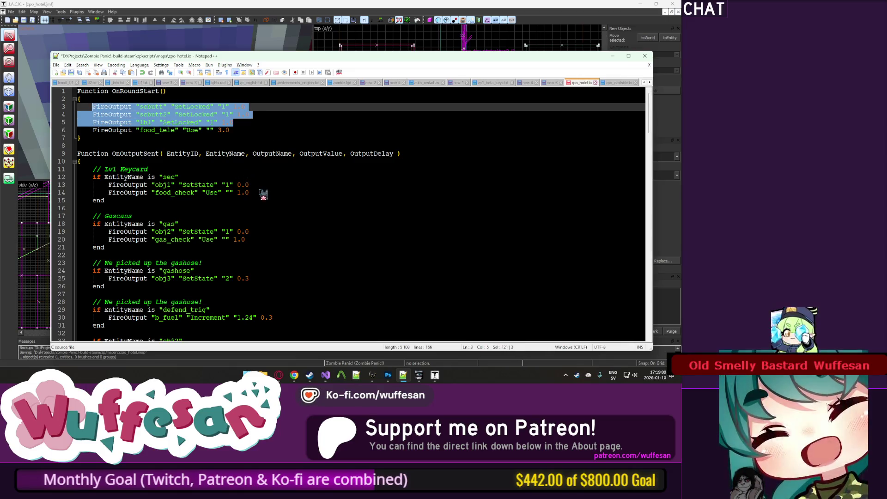
pyautogui.moveTo(259, 192); pyautogui.dragTo(115, 187)
pyautogui.hotkey('ctrl', 'v')
# Set the scbutt delay to 0.0 and remove the scbutt2 line, keeping scbutt and lbl1.
pyautogui.click(250, 185)
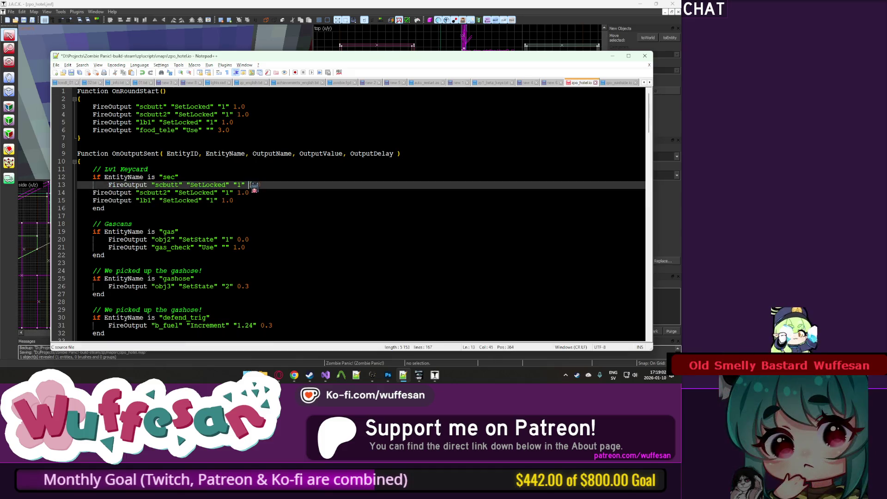
pyautogui.write('0')
pyautogui.click(238, 192)
pyautogui.press('Delete')
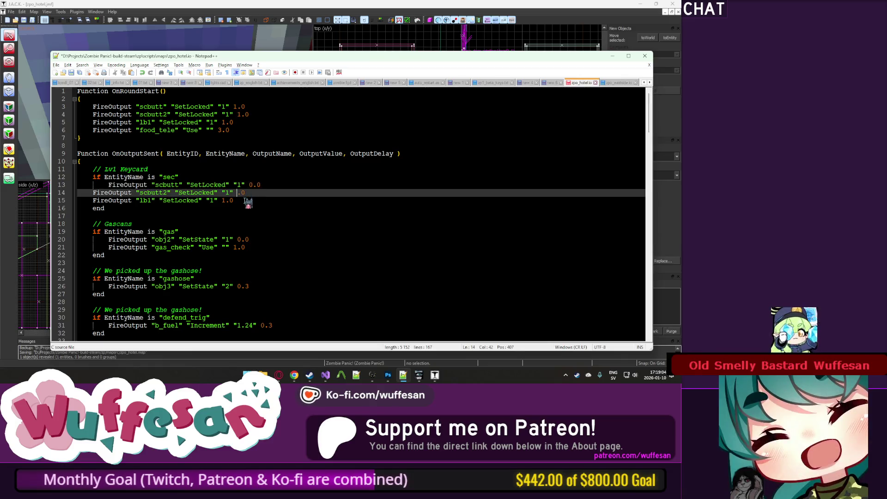
pyautogui.write('0')
pyautogui.click(223, 200)
pyautogui.tripleClick(102, 191)
pyautogui.press('Delete')
pyautogui.press('Tab')
# Change both SetLocked values in the sec block to "0".
pyautogui.click(287, 184)
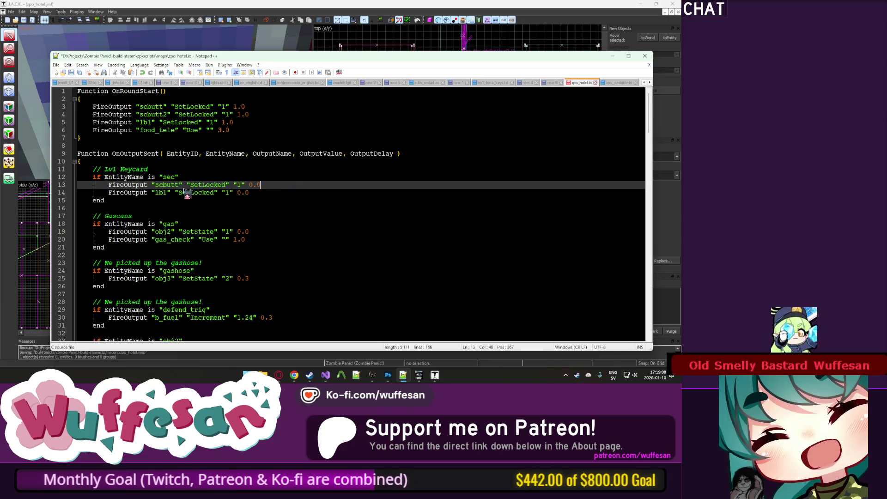
pyautogui.doubleClick(239, 184)
pyautogui.write('0')
pyautogui.click(230, 193)
pyautogui.press('BackSpace')
pyautogui.write('0')
pyautogui.click(166, 232)
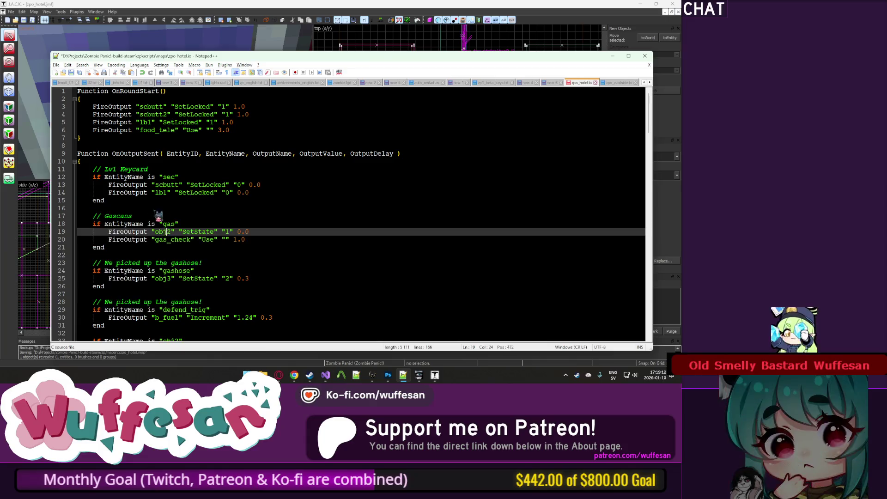
# Turn the Gascans outputs into a sec2 handler that unlocks scbutt2.
pyautogui.click(168, 177)
pyautogui.moveTo(261, 181); pyautogui.dragTo(288, 186)
pyautogui.hotkey('ctrl', 'c')
pyautogui.moveTo(268, 240); pyautogui.dragTo(179, 224)
pyautogui.hotkey('ctrl', 'v')
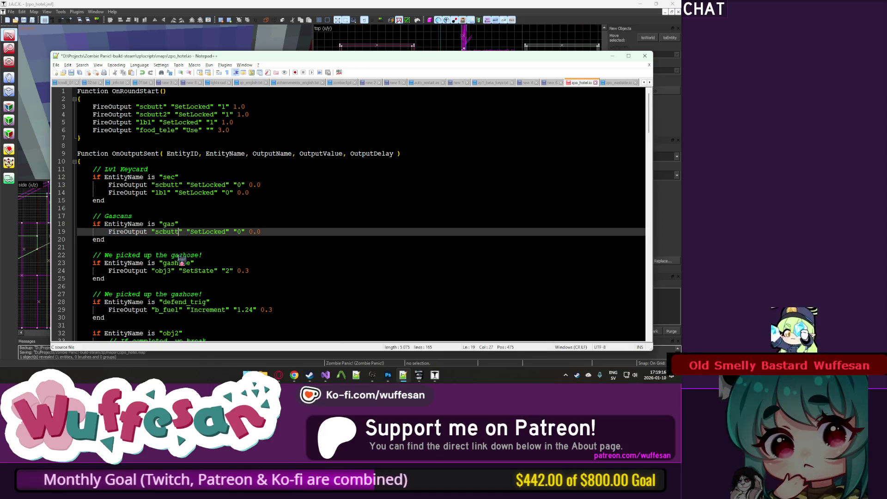
pyautogui.write('2')
pyautogui.click(178, 225)
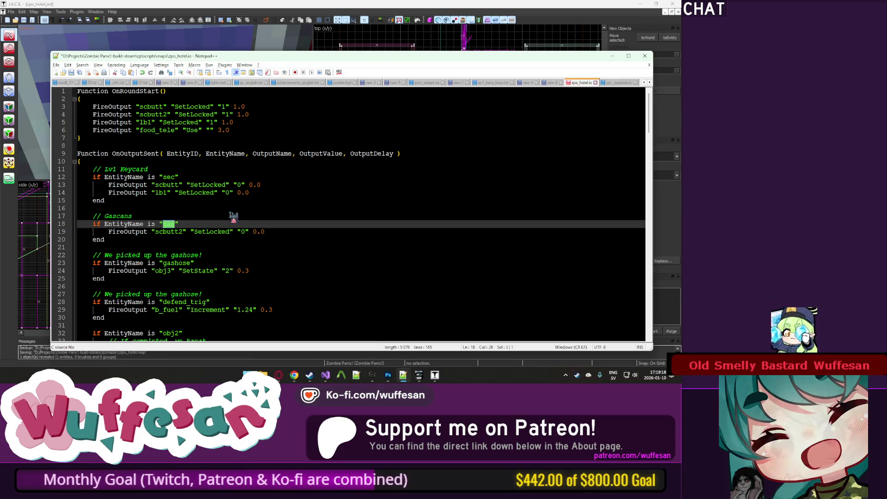
pyautogui.write('sec2')
# Delete the gas-hose block and rename the Gascans comment to the level-2 keycard.
pyautogui.scroll(-2, 226, 220)
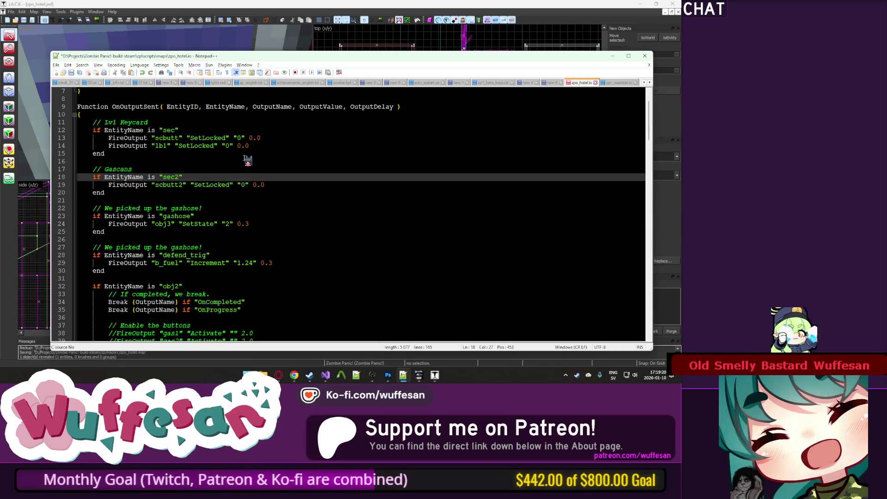
pyautogui.moveTo(162, 239); pyautogui.dragTo(167, 205)
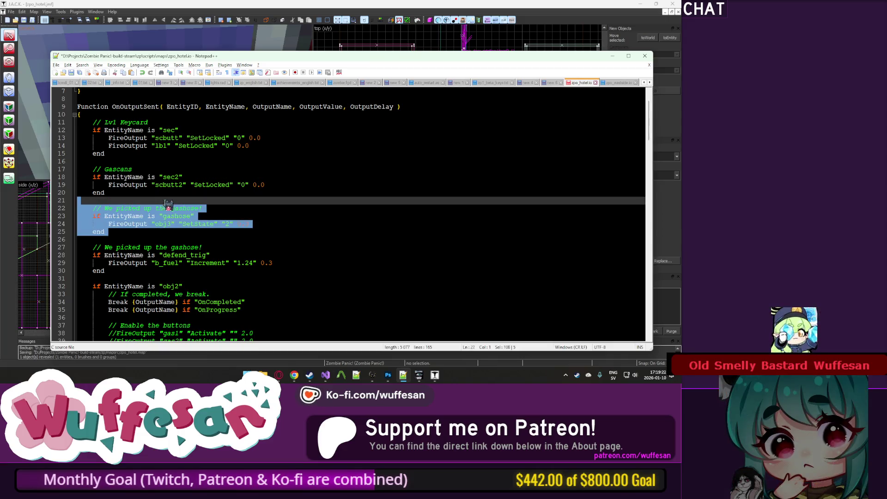
pyautogui.click(176, 216)
pyautogui.moveTo(144, 243); pyautogui.dragTo(158, 204)
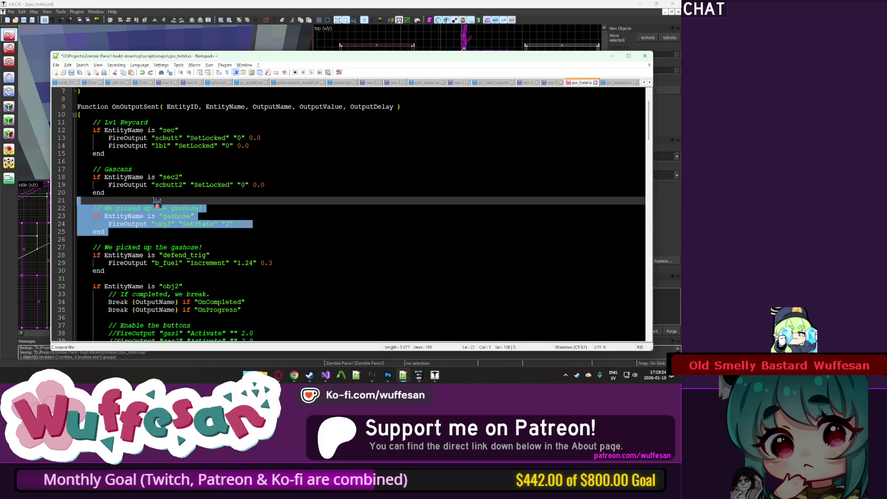
pyautogui.press('Delete')
pyautogui.doubleClick(159, 172)
pyautogui.write('LO')
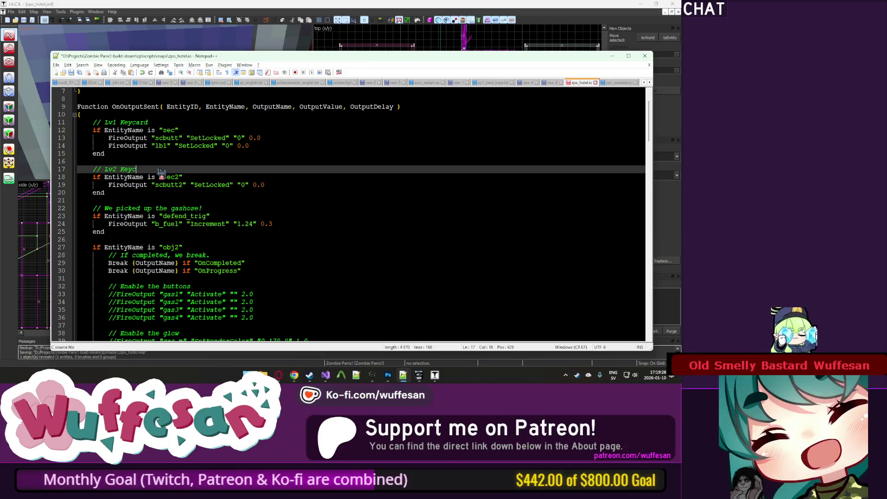
# Duplicate the keycard block as a food block with a "// TODO:" comment, then view zpo_eastside.io.
pyautogui.moveTo(131, 200); pyautogui.dragTo(135, 160)
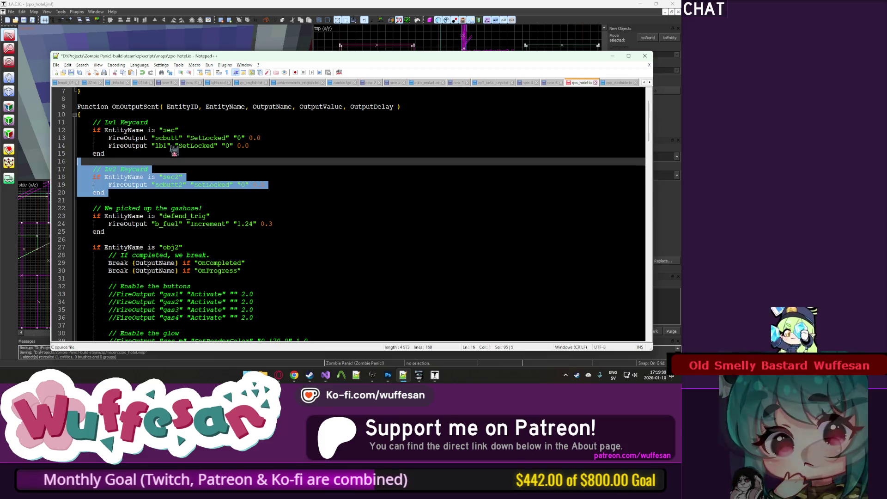
pyautogui.hotkey('ctrl', 'd')
pyautogui.click(171, 216)
pyautogui.click(119, 209)
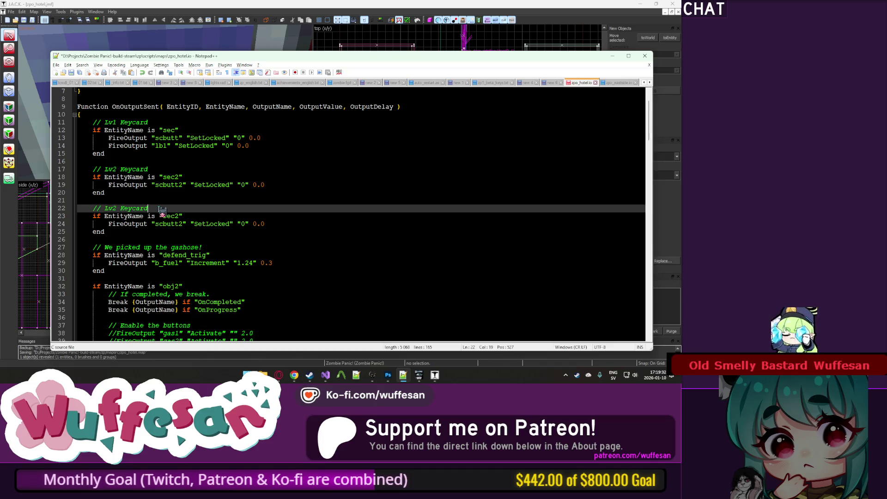
pyautogui.moveTo(161, 210); pyautogui.dragTo(106, 209)
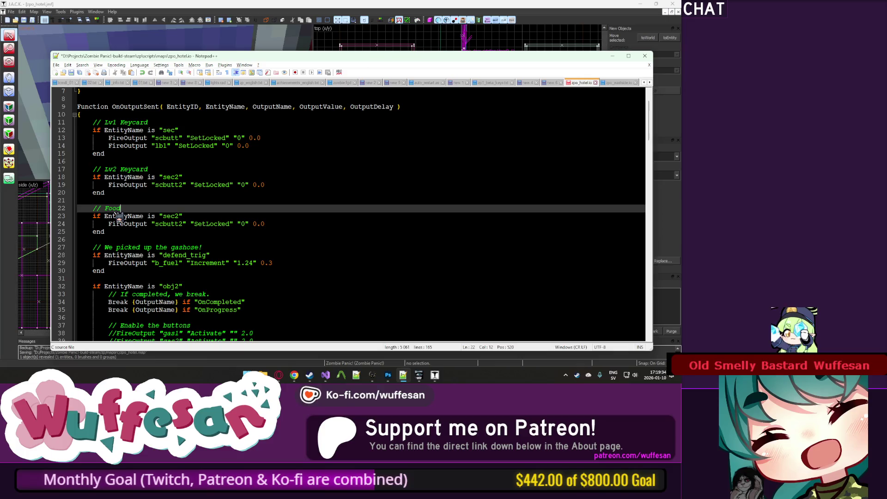
pyautogui.doubleClick(172, 216)
pyautogui.write('food')
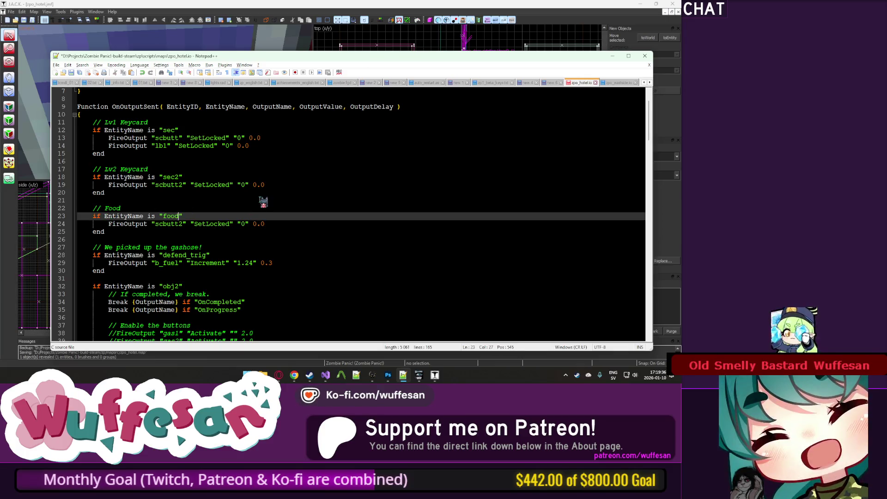
pyautogui.press('BackSpace')
pyautogui.press('Return')
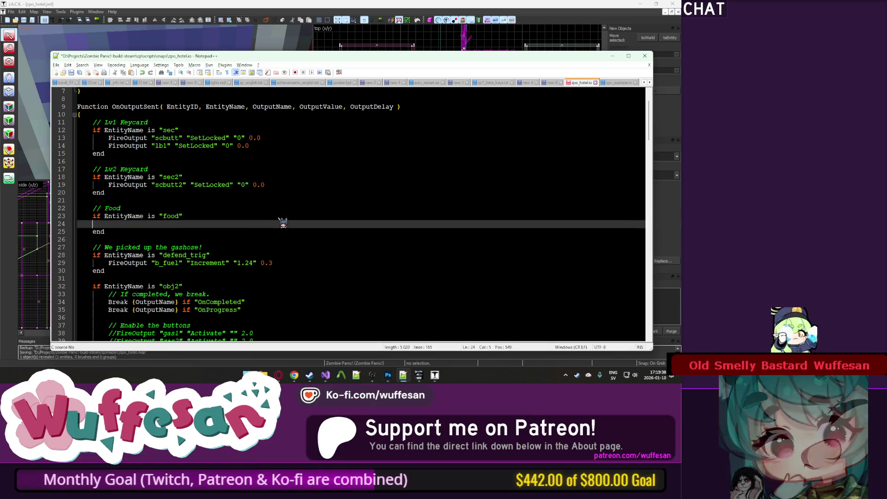
pyautogui.write('// TODO:; ')
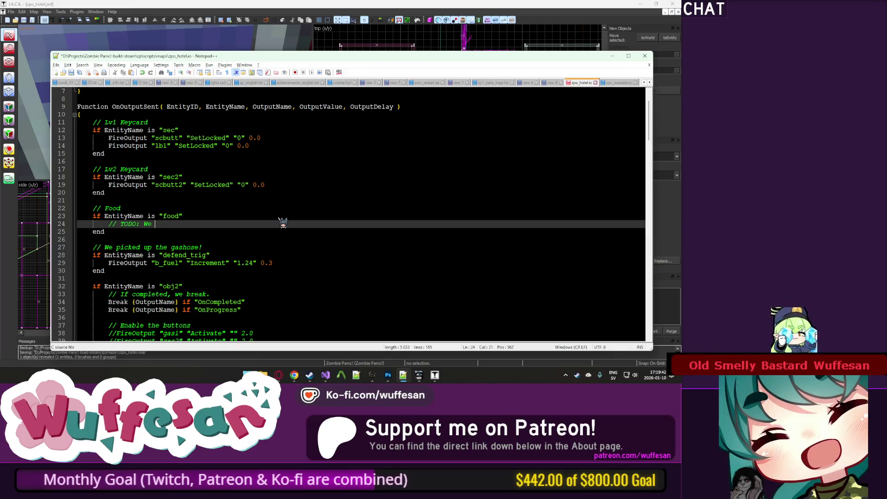
pyautogui.write('!')
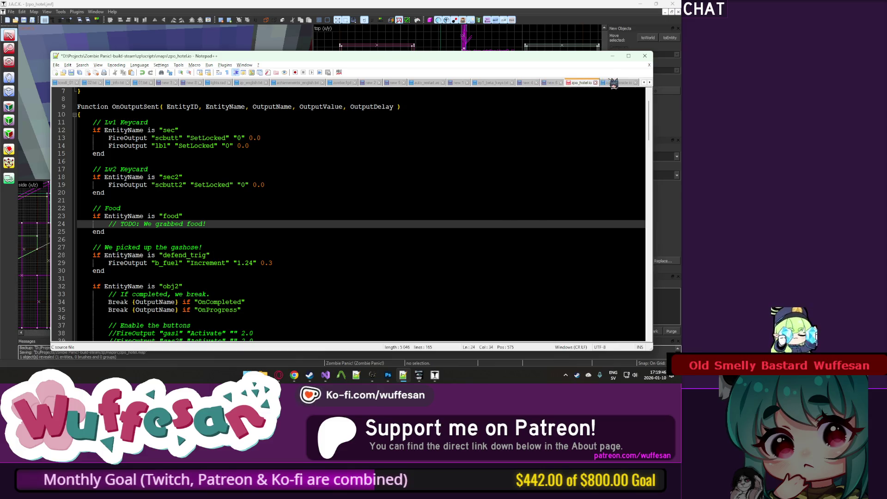
pyautogui.click(613, 84)
pyautogui.scroll(-3, 244, 261)
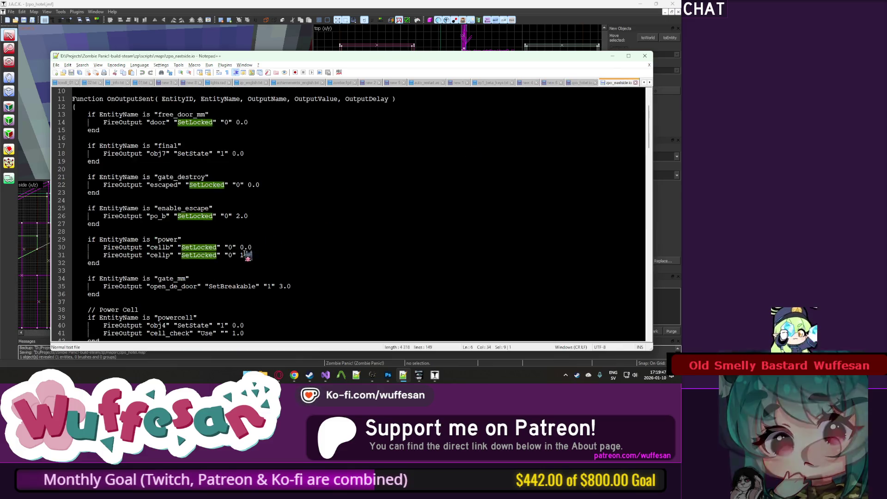
# Close the zpo_eastside.io script.
pyautogui.click(251, 155)
pyautogui.keyDown('shift'); pyautogui.click(106, 155); pyautogui.keyUp('shift')
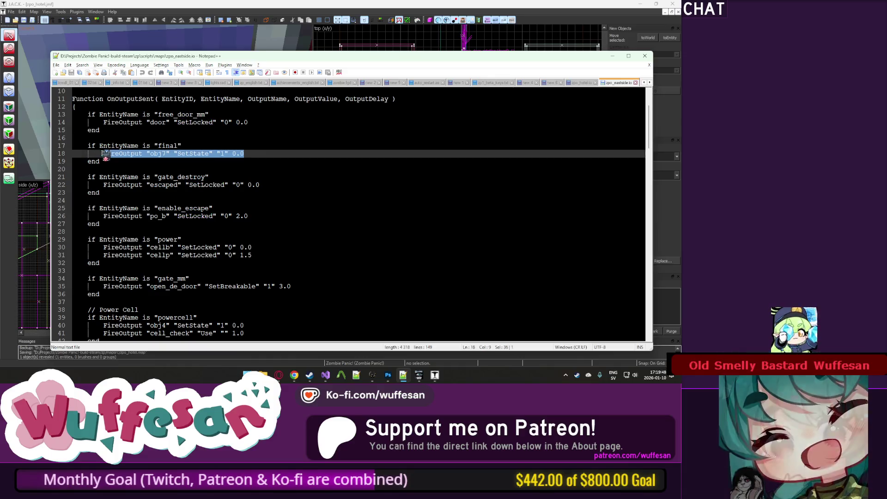
pyautogui.click(635, 83)
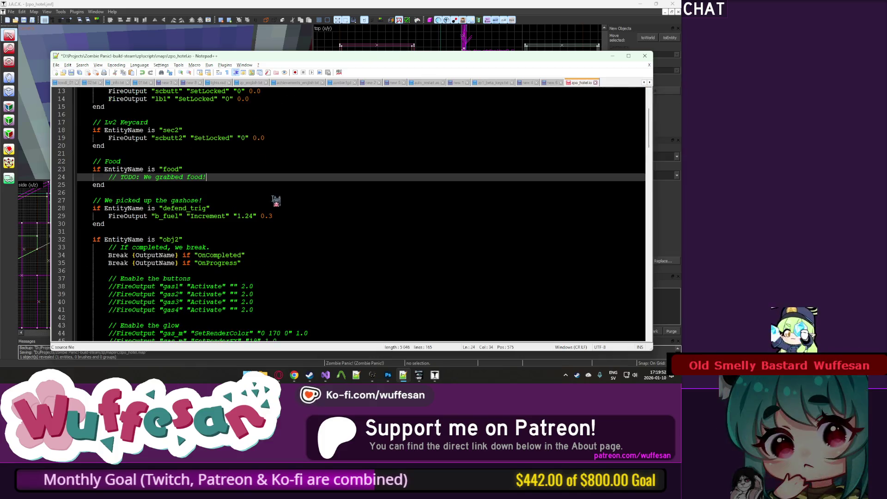
# Add FireOutput "obj1" "SetState" "1" 0.0 below line 14 in the Lvl1 keycard handler, then switch to Visual Studio.
pyautogui.scroll(3, 263, 216)
pyautogui.click(272, 177)
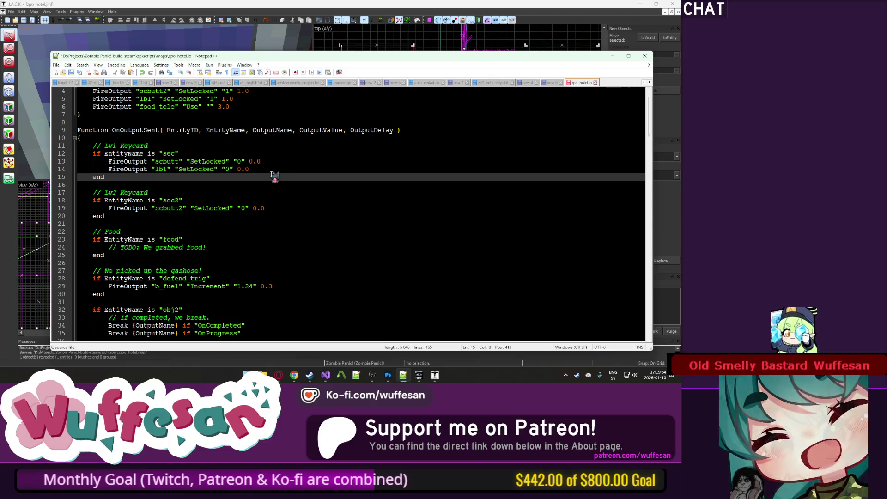
pyautogui.moveTo(272, 177); pyautogui.dragTo(283, 171)
pyautogui.click(286, 171)
pyautogui.press('Return')
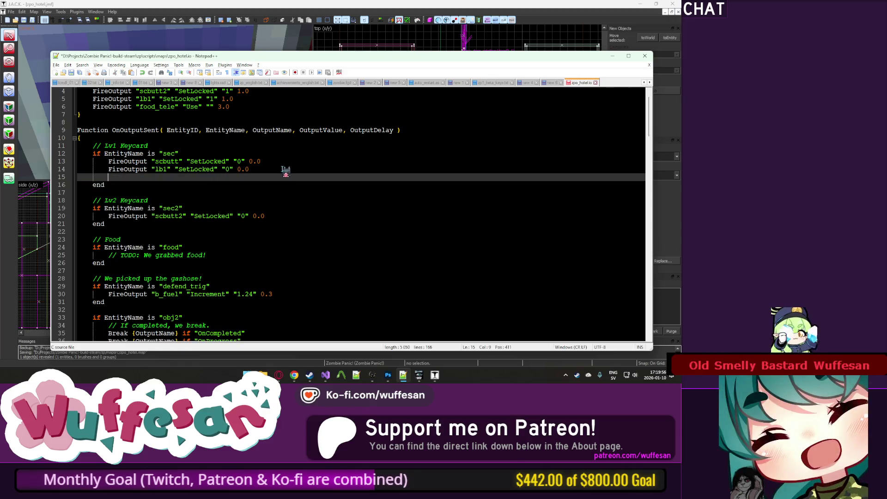
pyautogui.click(171, 177)
pyautogui.press('BackSpace')
pyautogui.write('1')
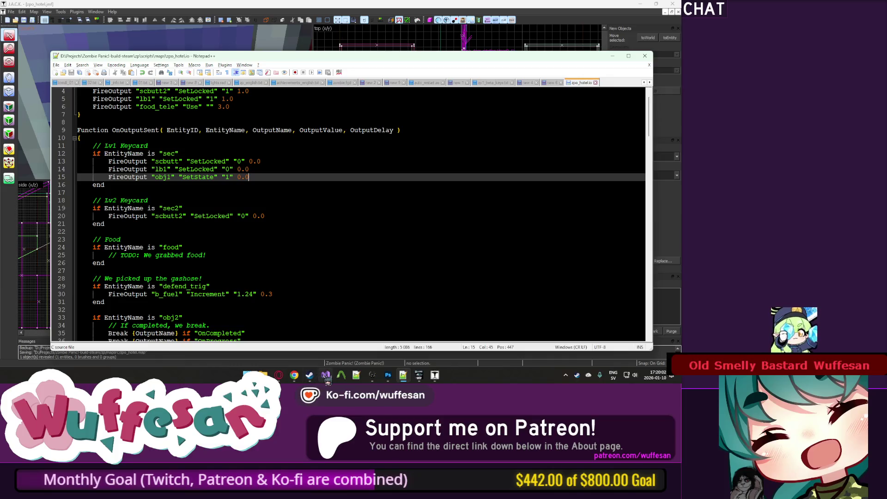
pyautogui.click(326, 379)
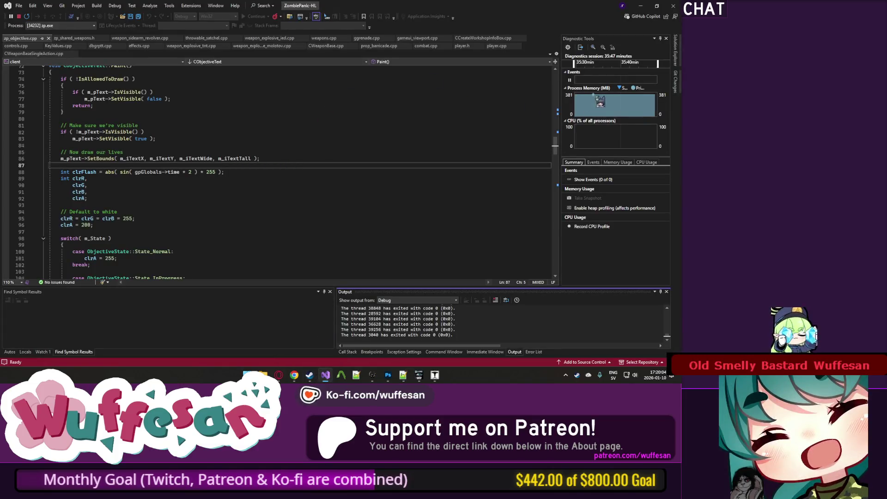
# Open info_objective.cpp and review how its SetState input is registered and handled.
pyautogui.click(675, 51)
pyautogui.scroll(-13, 658, 155)
pyautogui.moveTo(670, 195); pyautogui.dragTo(668, 127)
pyautogui.doubleClick(643, 158)
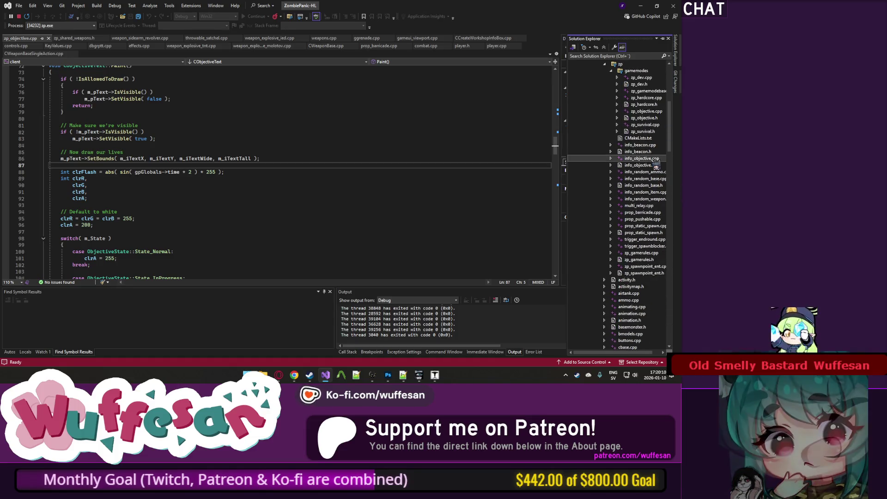
pyautogui.click(317, 154)
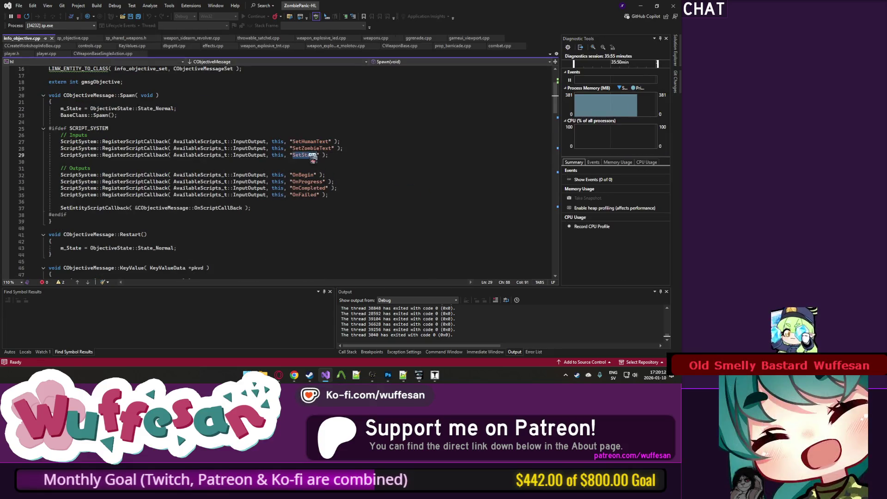
pyautogui.scroll(-8, 316, 150)
pyautogui.scroll(-20, 317, 150)
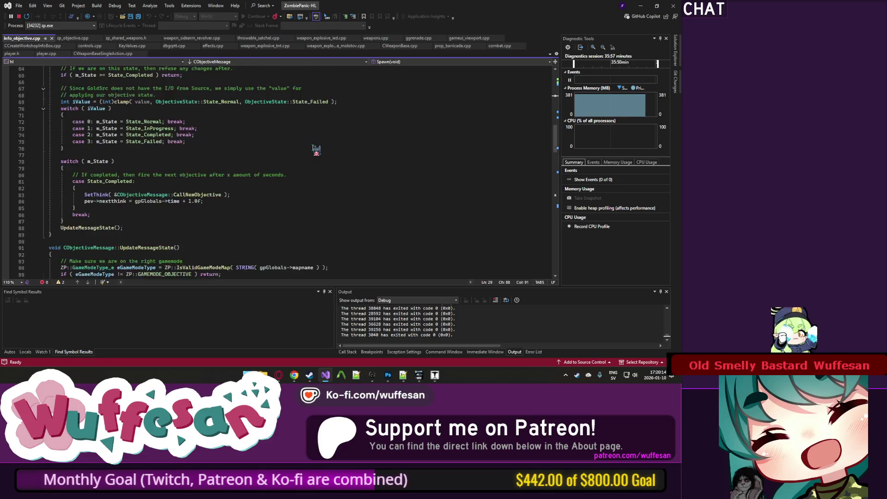
pyautogui.scroll(-4, 318, 148)
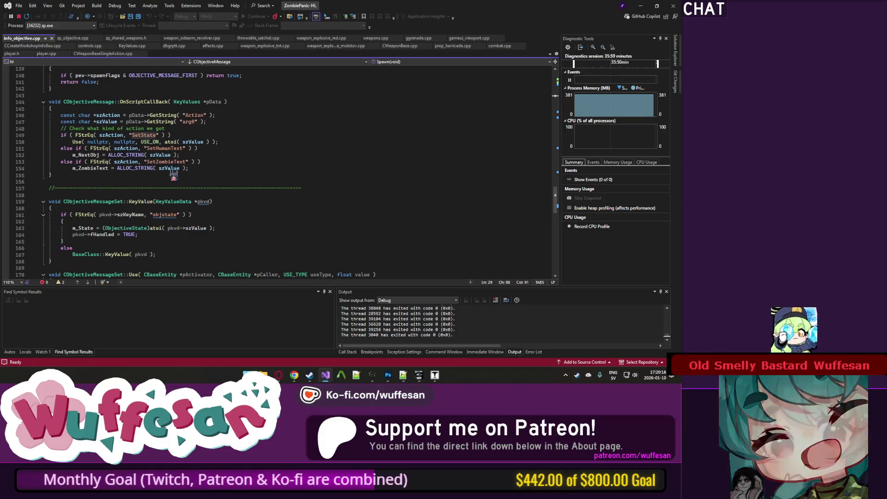
pyautogui.click(82, 142)
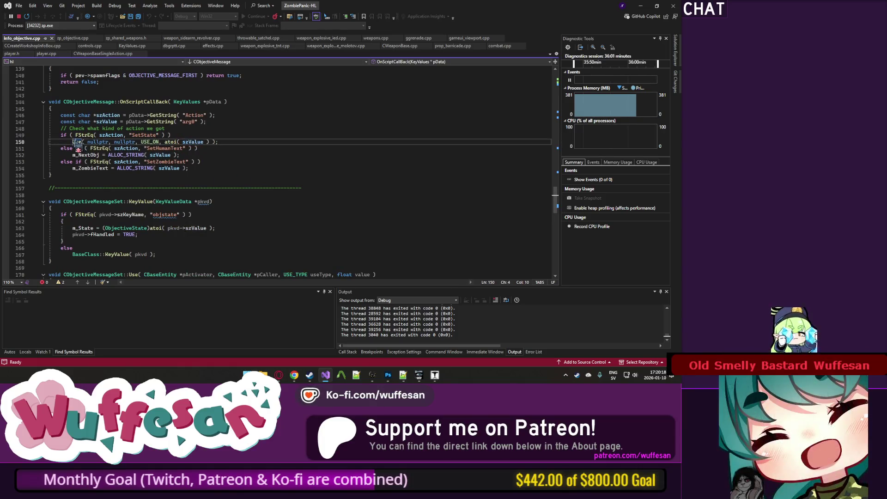
pyautogui.scroll(13, 175, 123)
pyautogui.scroll(17, 176, 123)
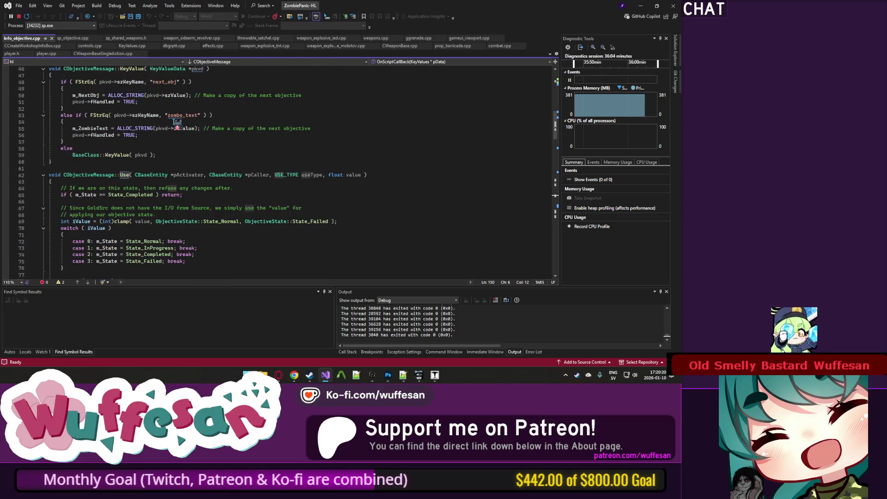
pyautogui.scroll(-1, 141, 199)
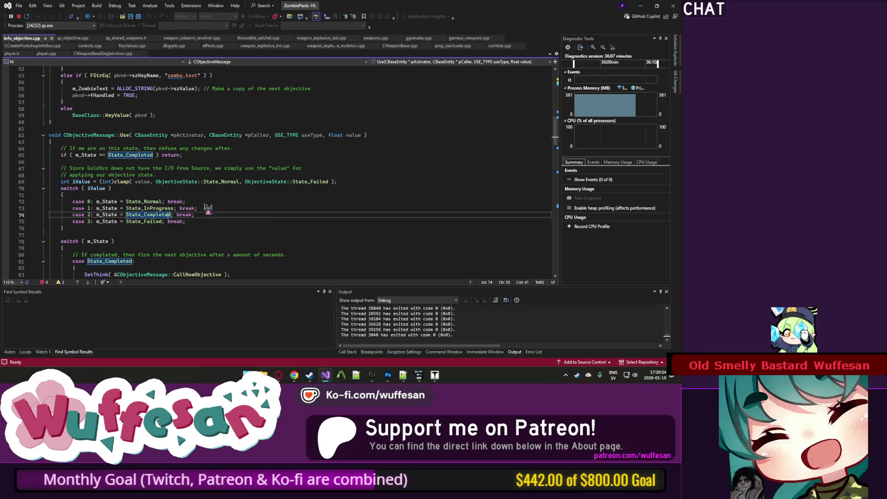
# Change obj1's SetState value to "2" in the script, then unhide all objects in J.A.C.K.
pyautogui.hotkey('alt', 'Tab')
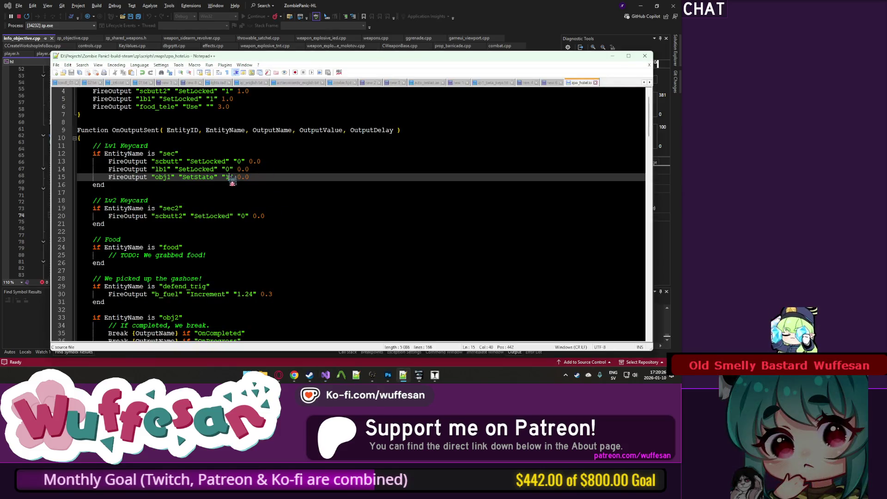
pyautogui.write('2')
pyautogui.hotkey('alt', 'Tab')
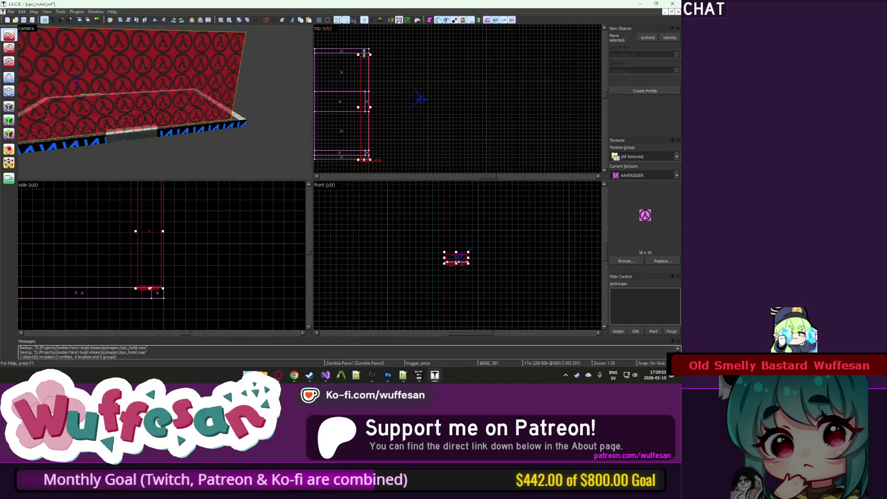
pyautogui.press('u')
pyautogui.hotkey('alt', 'Return')
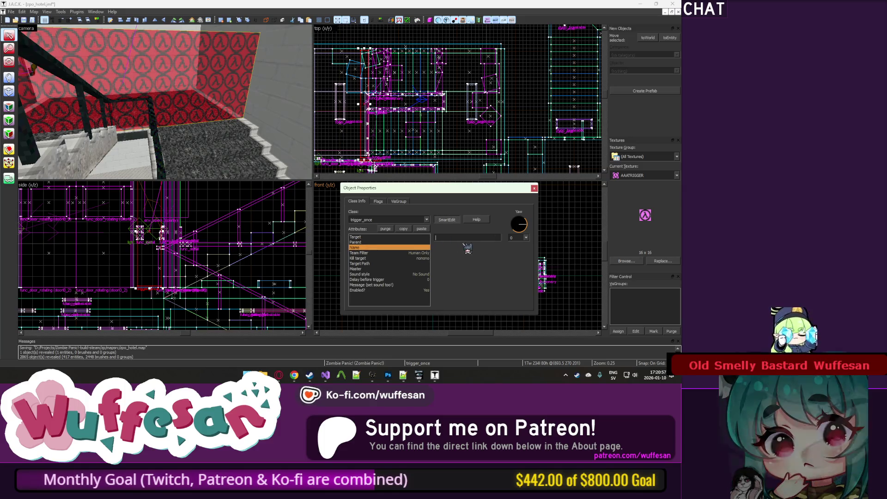
# Name the trigger_once failobj2 and set its Target to obj2_fail.
pyautogui.click(456, 238)
pyautogui.write('fail')
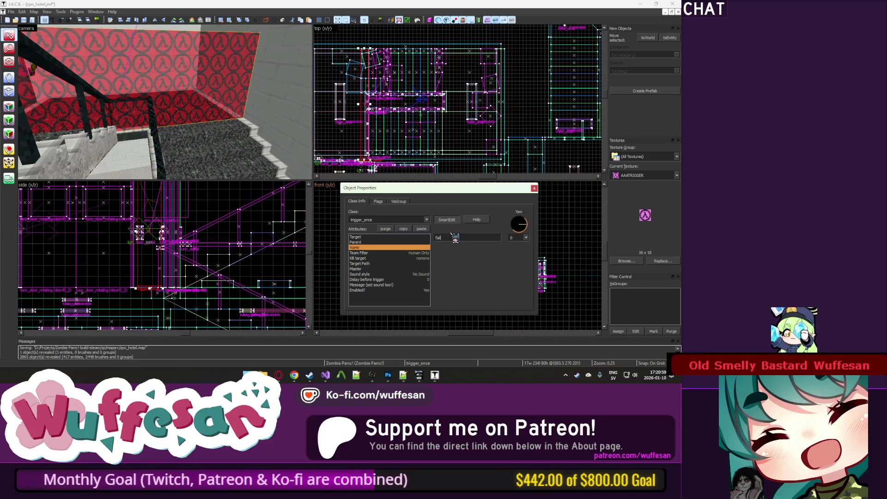
pyautogui.write('obj2')
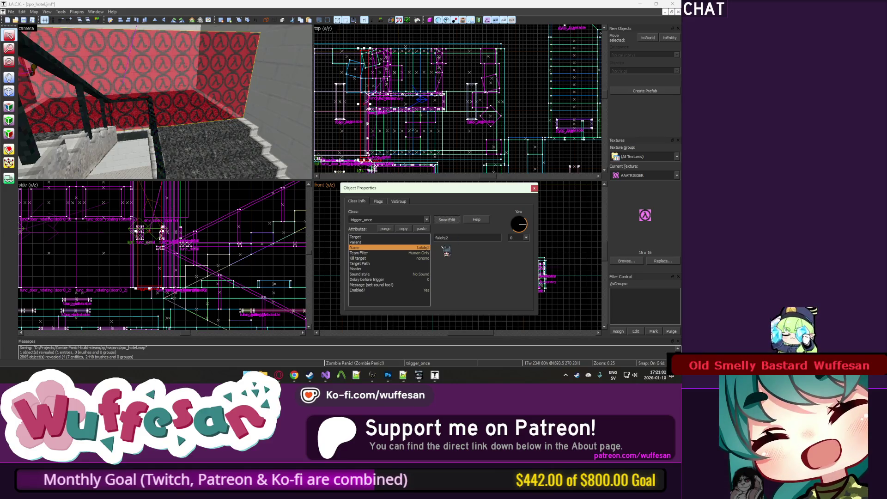
pyautogui.click(382, 264)
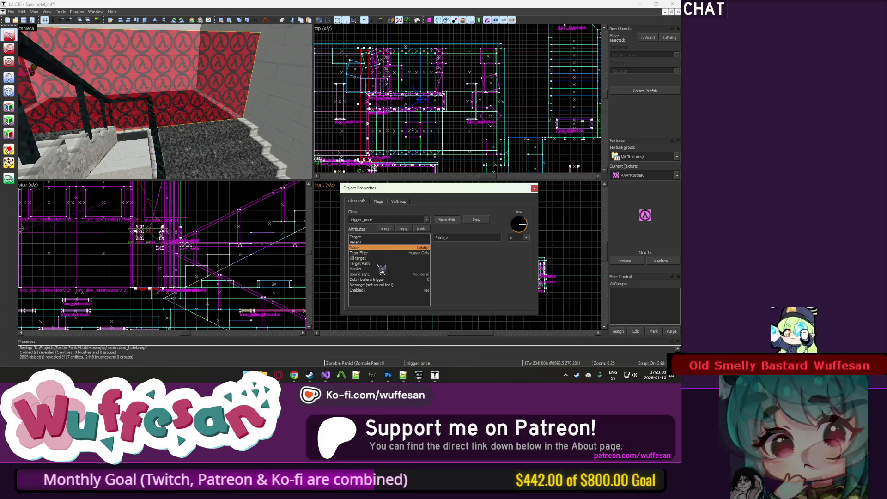
pyautogui.click(395, 242)
pyautogui.click(402, 237)
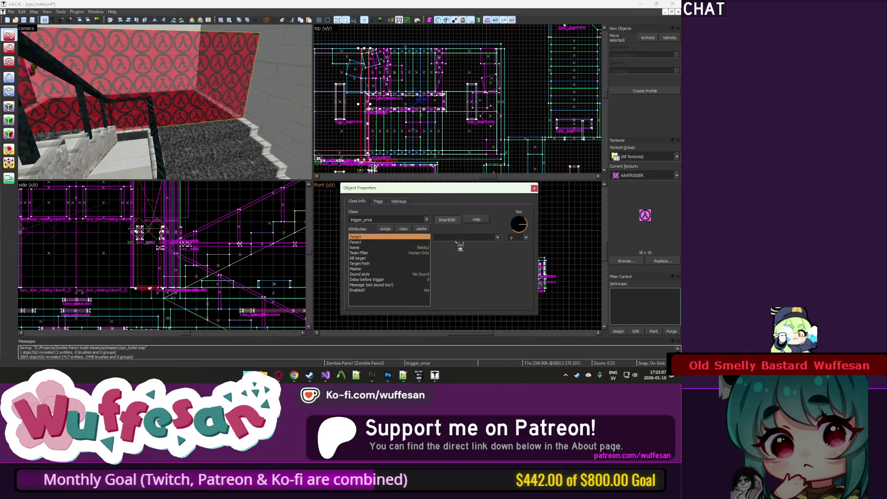
pyautogui.write('obj2_fail')
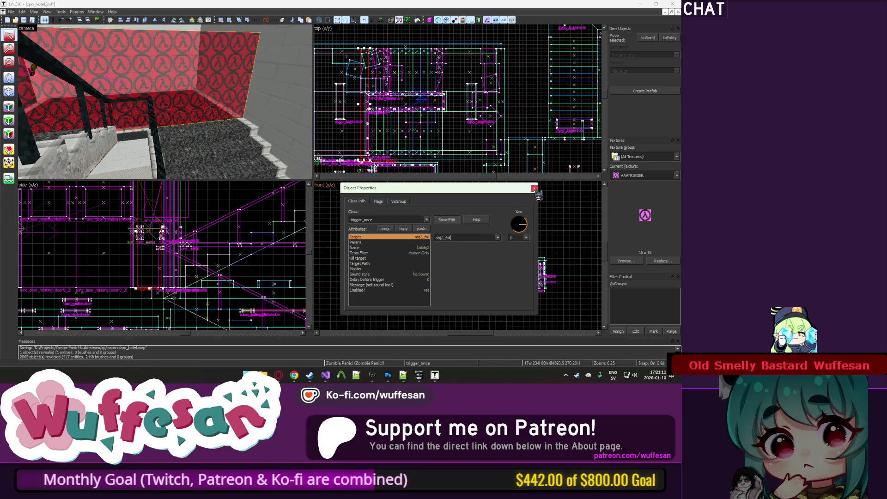
pyautogui.press('Escape')
# Compile and run the zpo_hotel map from the Run Map dialog.
pyautogui.press('z')
pyautogui.press('z')
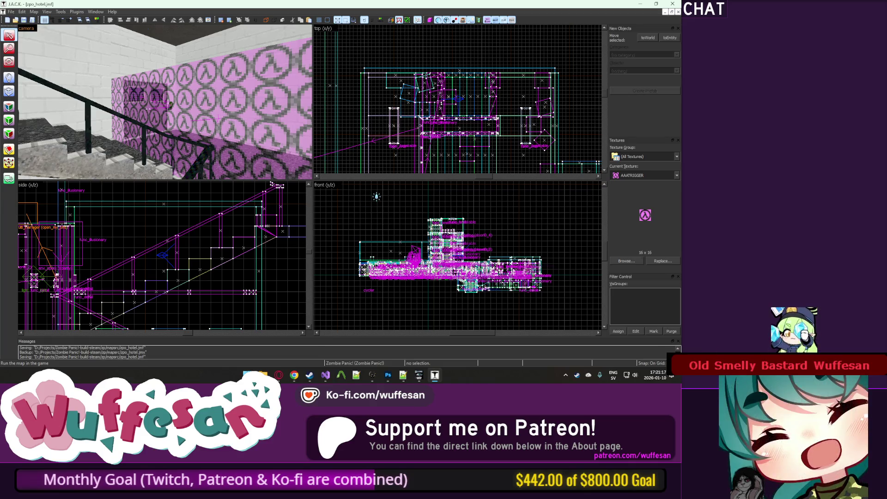
pyautogui.press('F9')
pyautogui.click(348, 241)
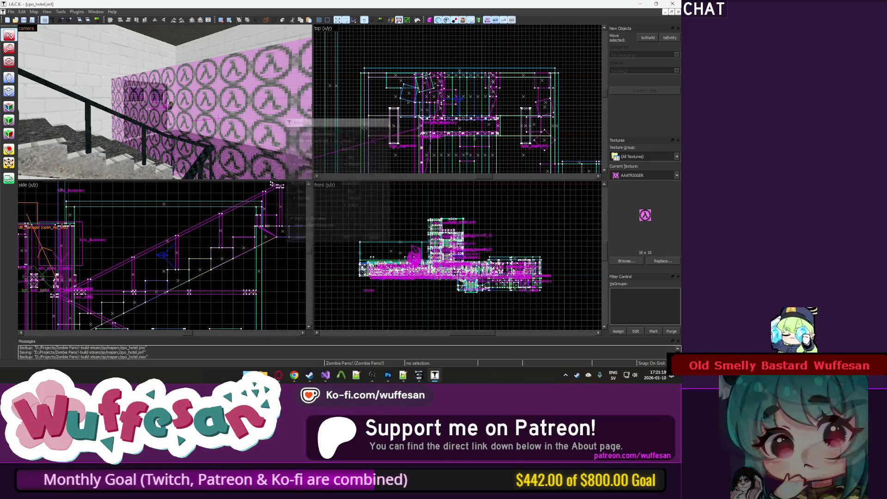
# Delete the obj2 handler block from the zpo_hotel.io script.
pyautogui.click(404, 375)
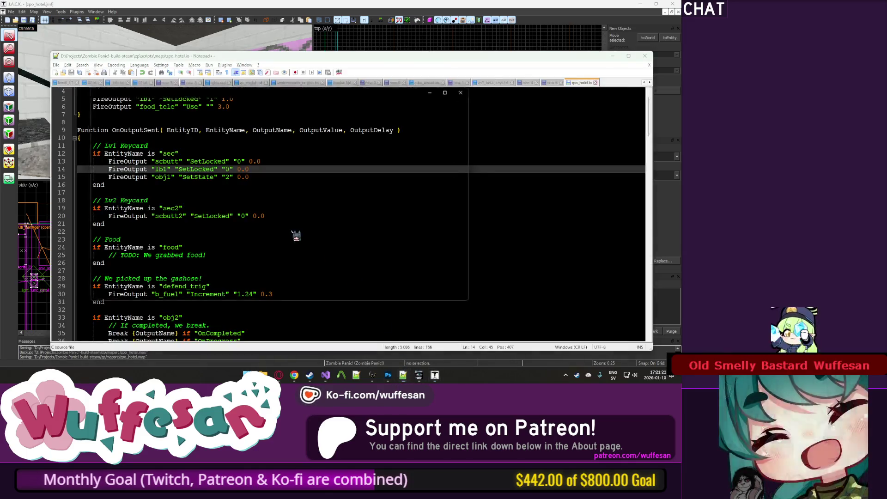
pyautogui.click(369, 264)
pyautogui.scroll(-4, 183, 178)
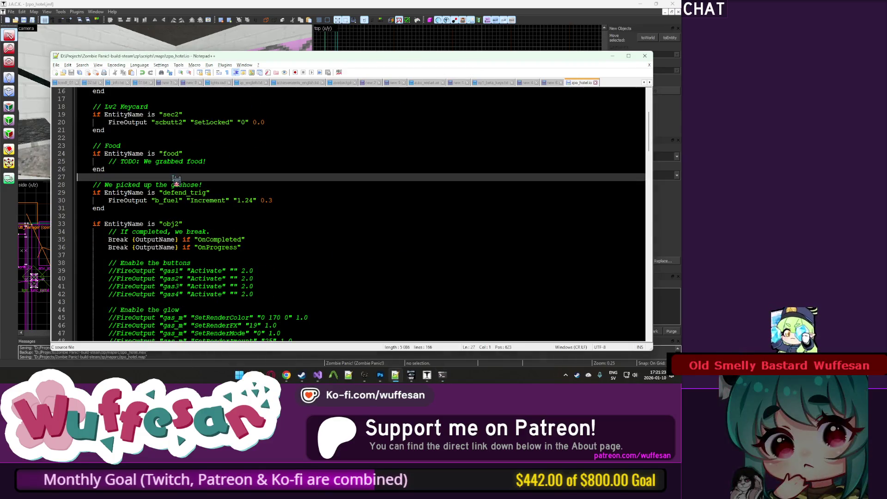
pyautogui.scroll(-1, 178, 177)
pyautogui.click(450, 240)
pyautogui.scroll(-5, 390, 232)
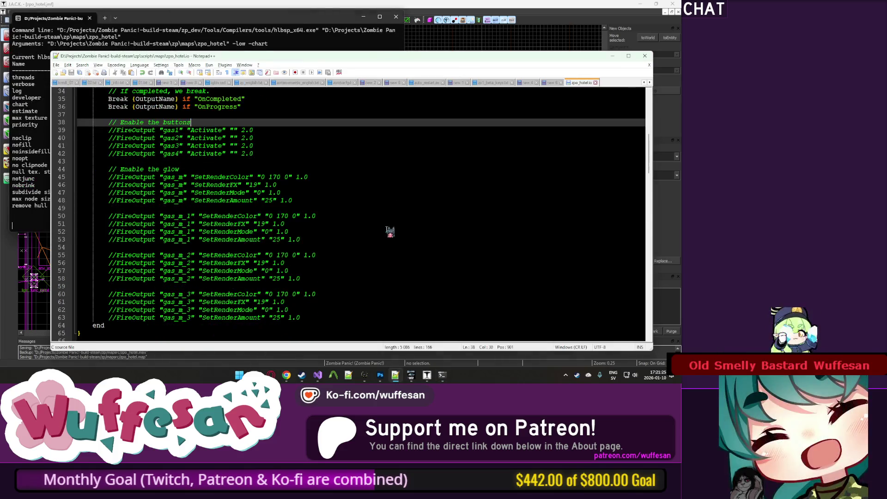
pyautogui.scroll(-4, 343, 244)
pyautogui.click(146, 229)
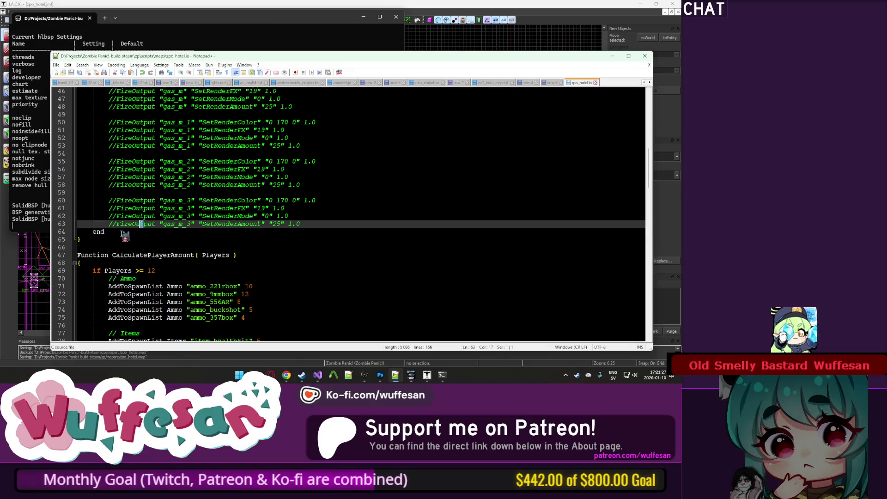
pyautogui.scroll(7, 157, 229)
pyautogui.scroll(1, 170, 213)
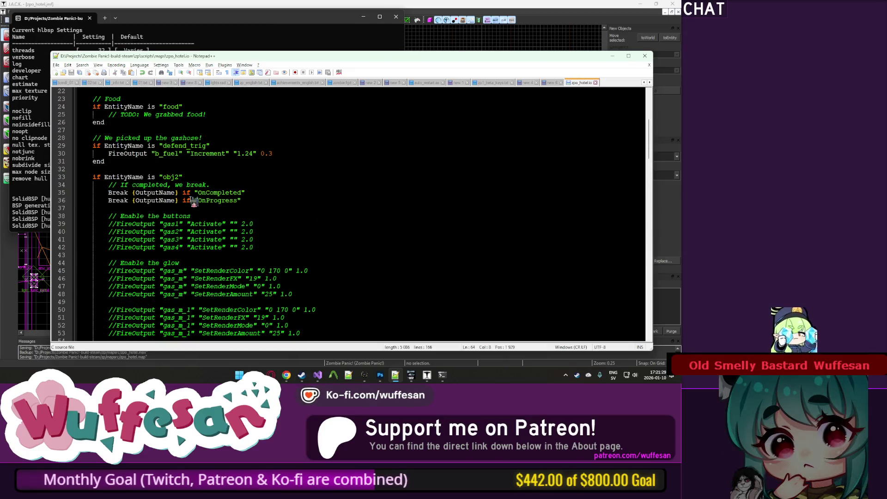
pyautogui.scroll(-5, 162, 208)
pyautogui.scroll(7, 153, 202)
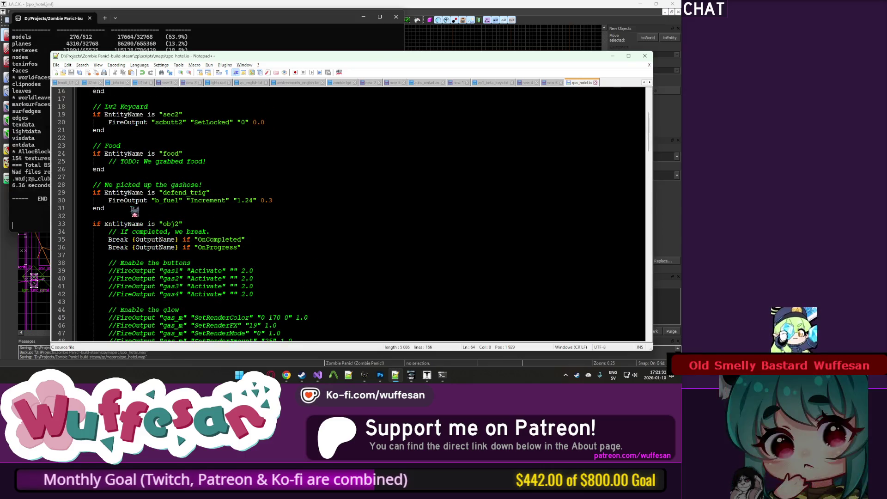
pyautogui.keyDown('shift'); pyautogui.click(135, 208); pyautogui.keyUp('shift')
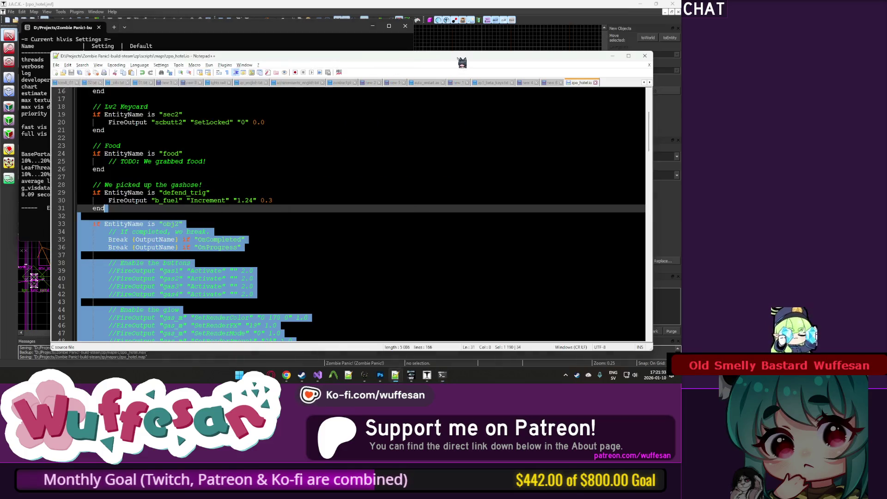
pyautogui.click(470, 55)
pyautogui.press('Delete')
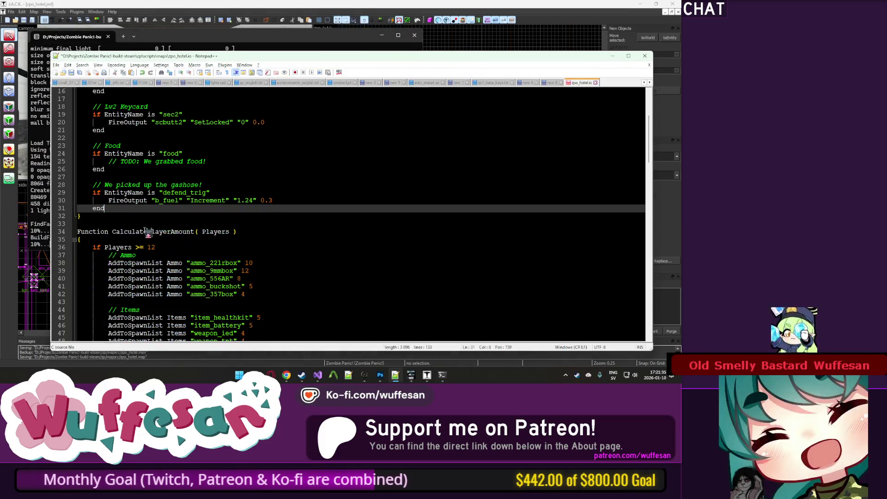
# Rename the defend_trig handler to repair_elev, change b_fuel to b_repair, and save.
pyautogui.doubleClick(183, 193)
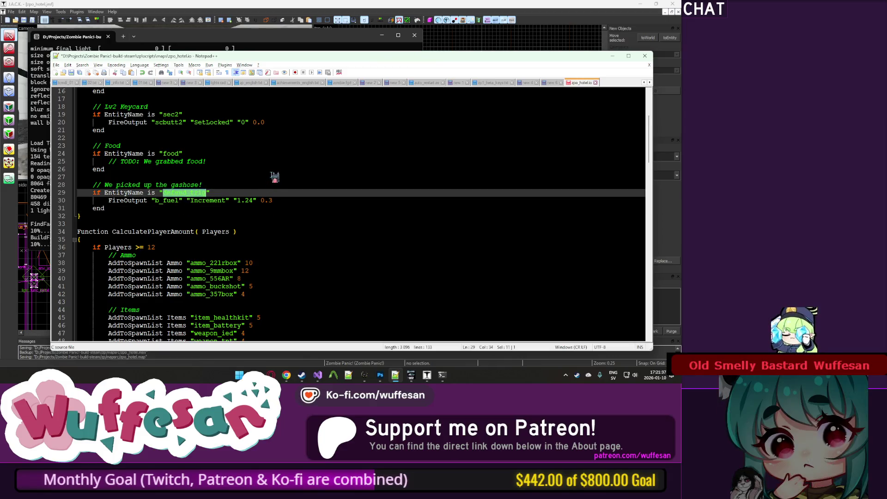
pyautogui.write('repair')
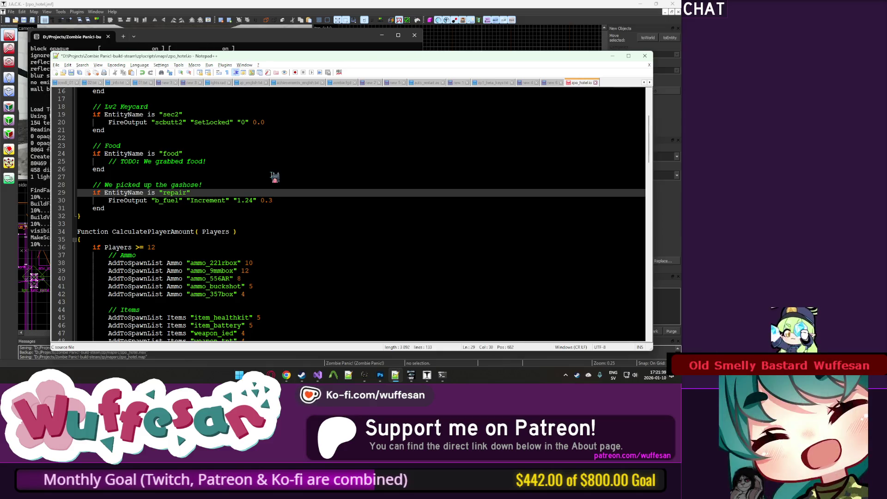
pyautogui.write('_elev')
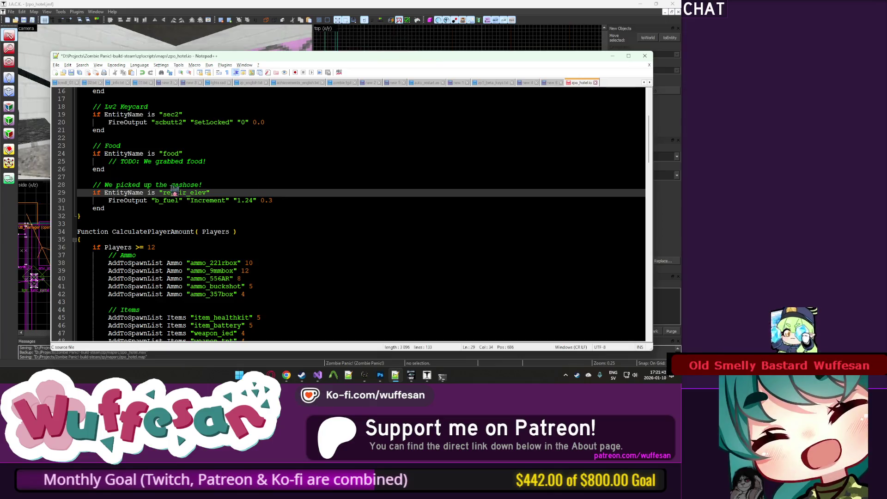
pyautogui.moveTo(179, 200); pyautogui.dragTo(163, 200)
pyautogui.press('Delete')
pyautogui.write('repair')
pyautogui.click(268, 184)
pyautogui.hotkey('ctrl', 's')
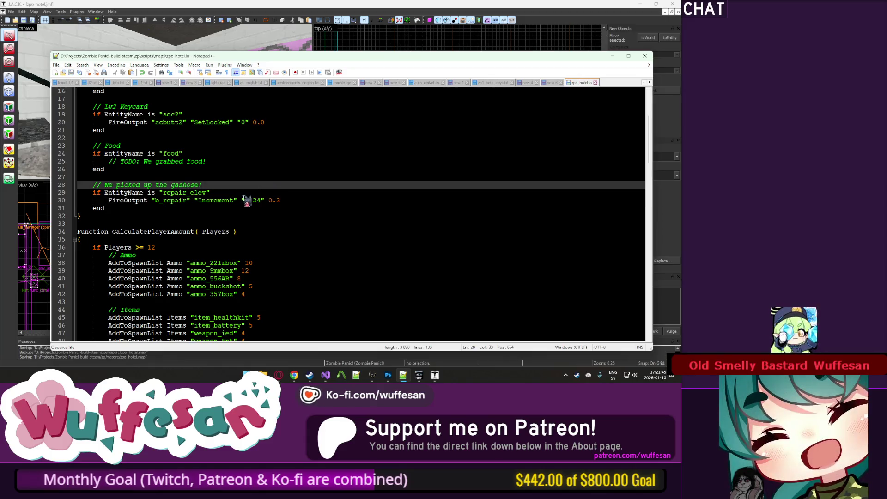
# Copy the obj1 SetState output line into the Lv2 Keycard handler below the scbutt2 SetLocked line.
pyautogui.click(269, 192)
pyautogui.scroll(2, 272, 226)
pyautogui.click(247, 224)
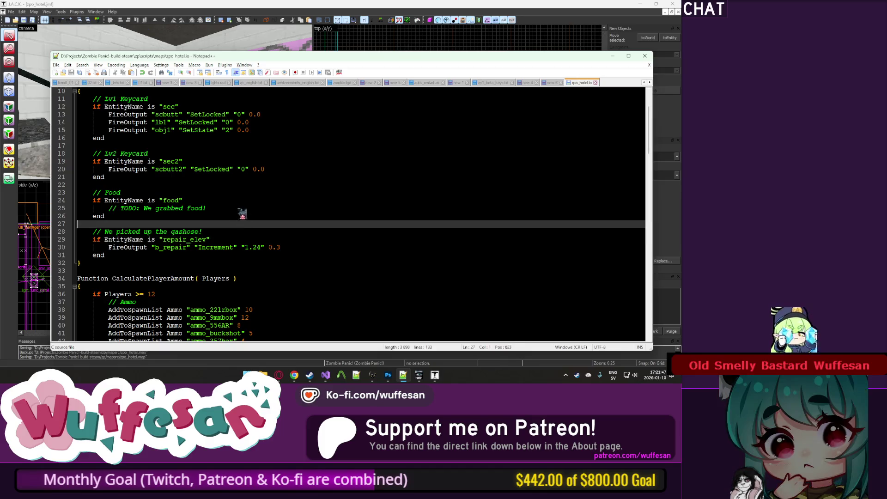
pyautogui.click(250, 185)
pyautogui.scroll(2, 258, 194)
pyautogui.click(273, 216)
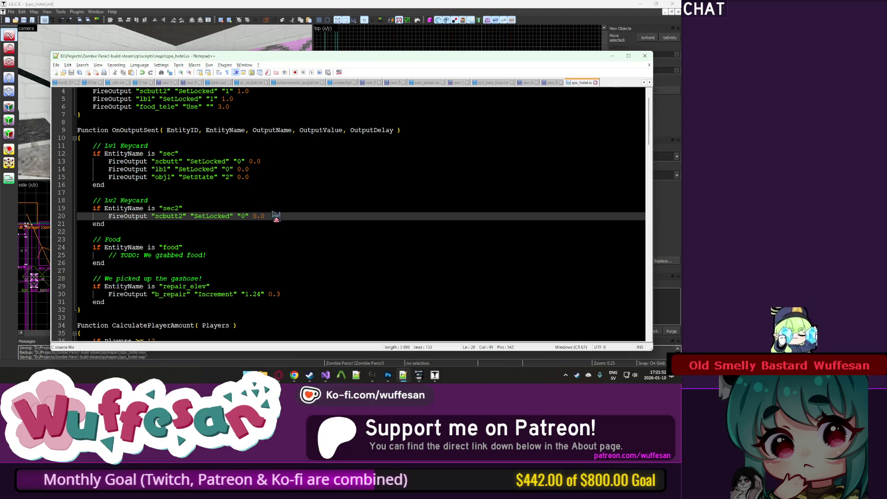
pyautogui.click(268, 177)
pyautogui.hotkey('shift', 'Home')
pyautogui.hotkey('ctrl', 'c')
pyautogui.click(273, 216)
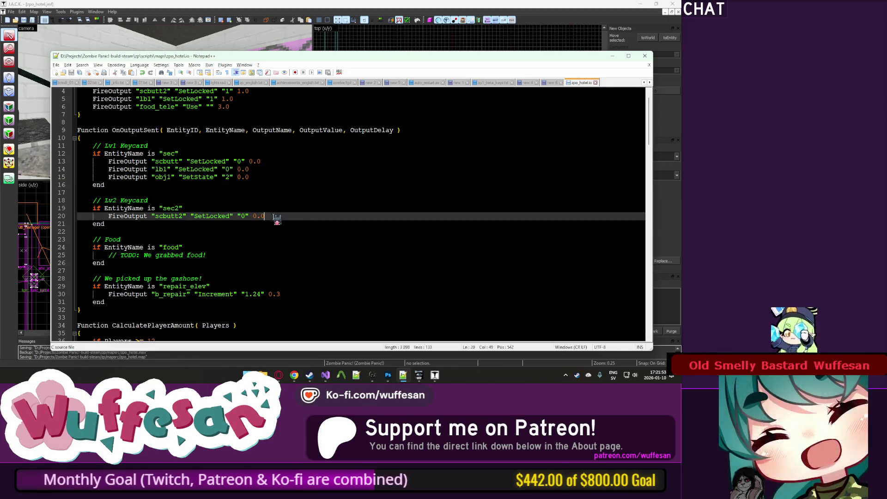
pyautogui.press('Return')
pyautogui.hotkey('ctrl', 'v')
pyautogui.hotkey('alt', 'Tab')
# Check the obj6 and obj7 info_objective properties, then switch to the running Zombie Panic! game.
pyautogui.press('z')
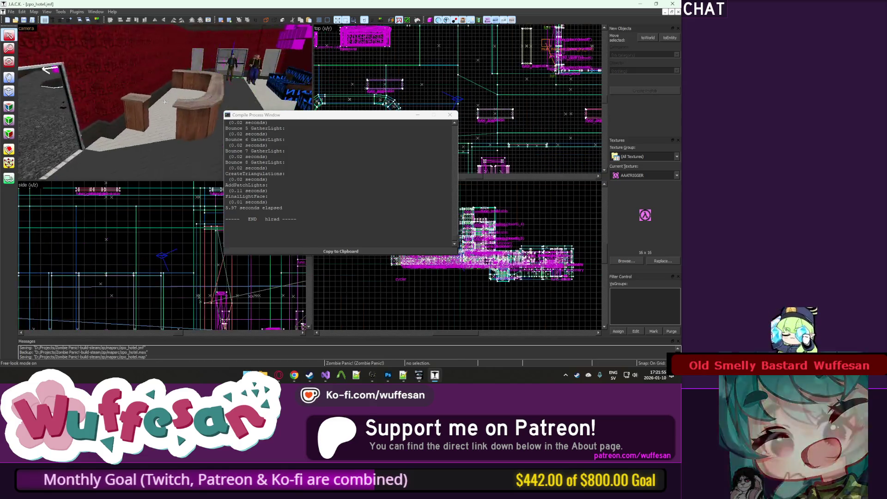
pyautogui.press('z')
pyautogui.click(144, 100)
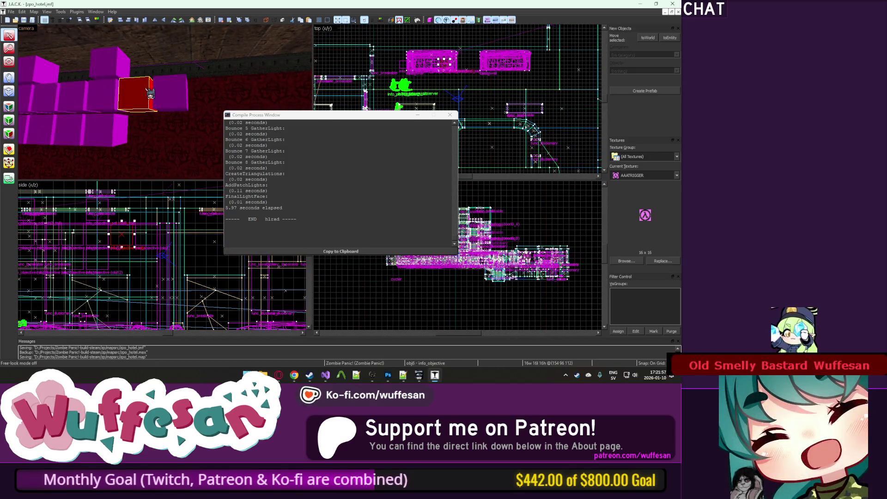
pyautogui.hotkey('alt', 'Return')
pyautogui.click(171, 101)
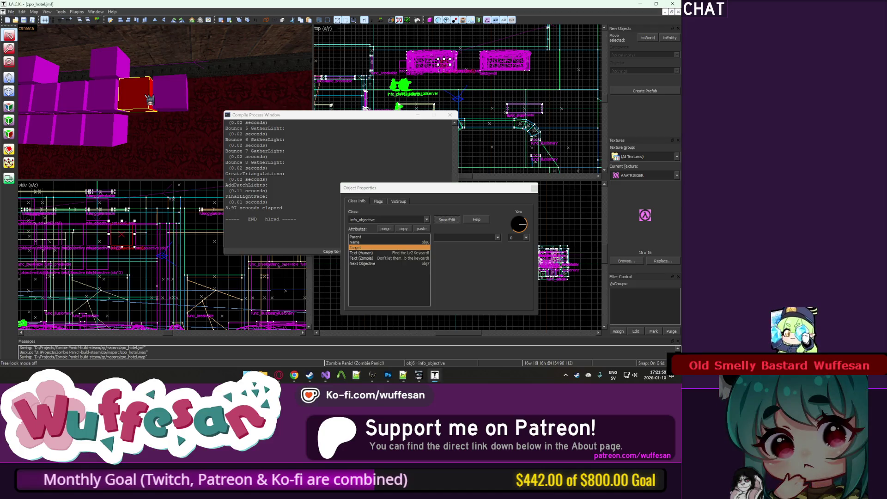
pyautogui.press('Escape')
pyautogui.hotkey('alt', 'Tab')
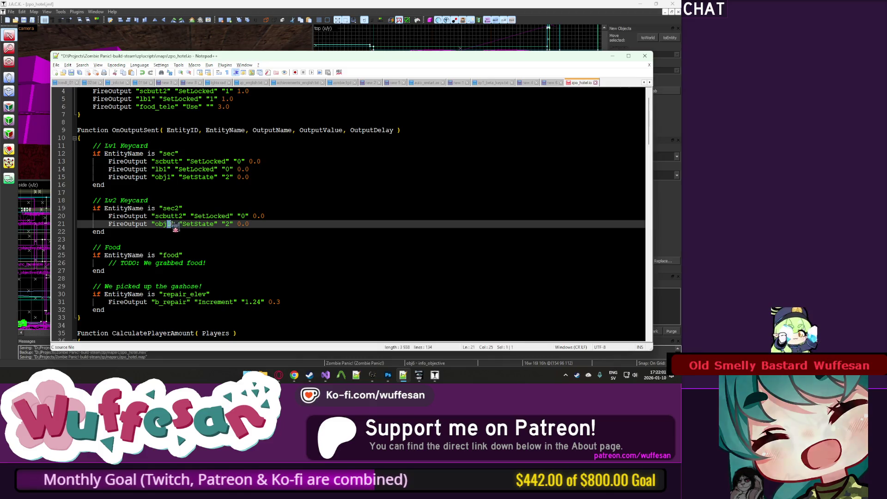
pyautogui.hotkey('alt', 'Tab')
pyautogui.click(535, 188)
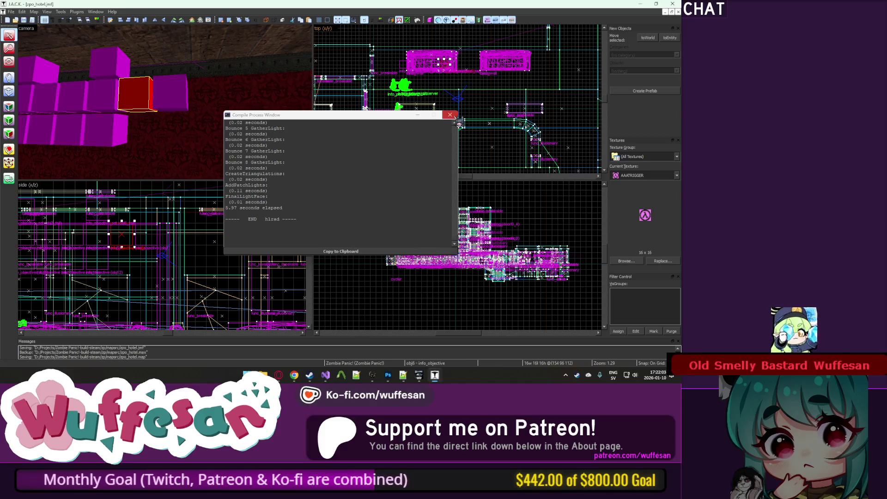
pyautogui.hotkey('alt', 'Tab')
pyautogui.click(123, 194)
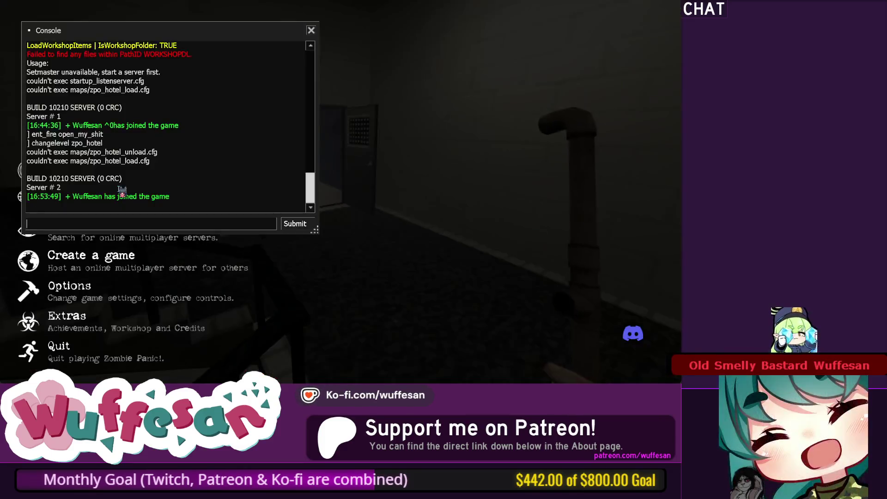
# Reload the map with 'changelevel zpo_hotel' and spawn into it.
pyautogui.press('Up')
pyautogui.press('Return')
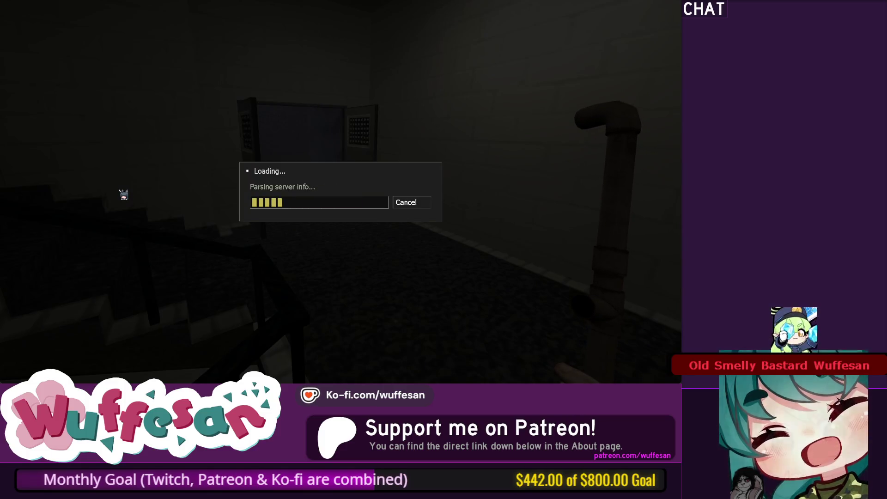
pyautogui.hotkey('alt', 'Tab')
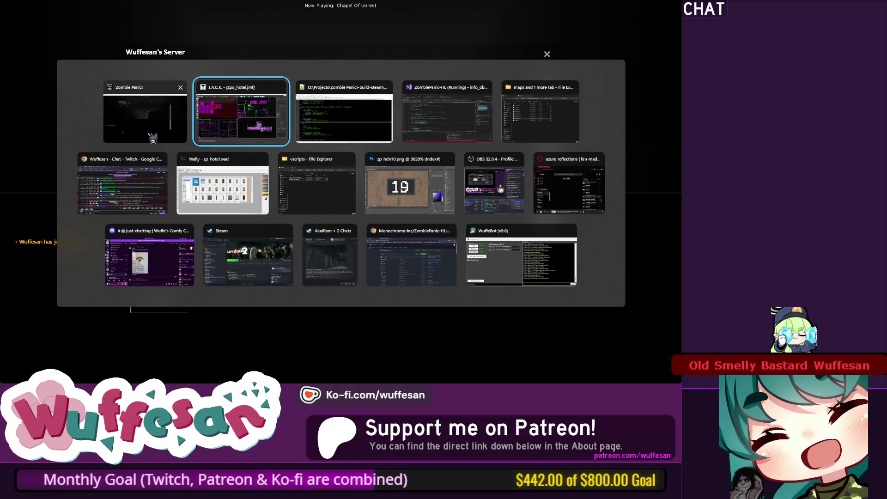
pyautogui.click(175, 139)
pyautogui.press('Return')
pyautogui.press('Return')
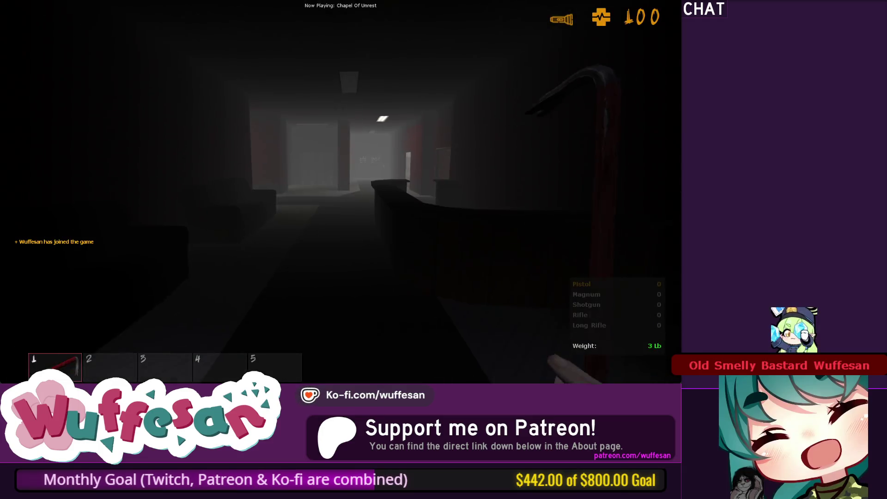
# Walk through the kitchen and double doors, then down the stairs to the basement door.
pyautogui.press('w')
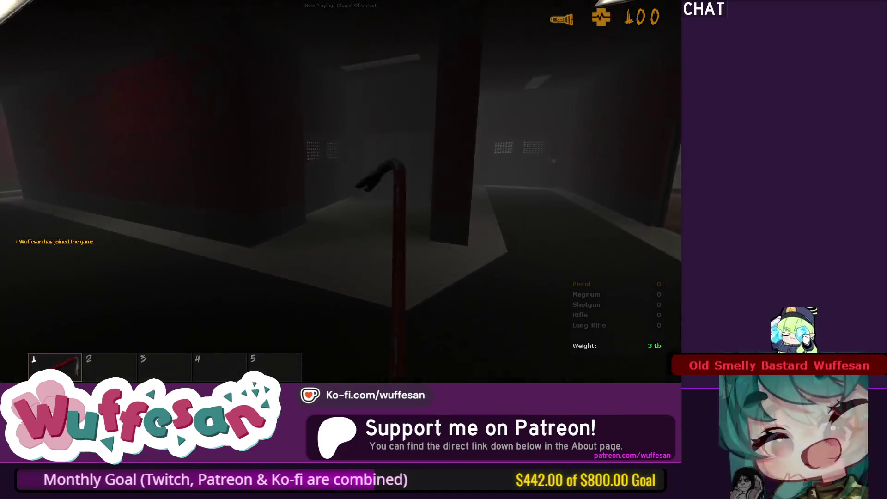
pyautogui.press('w')
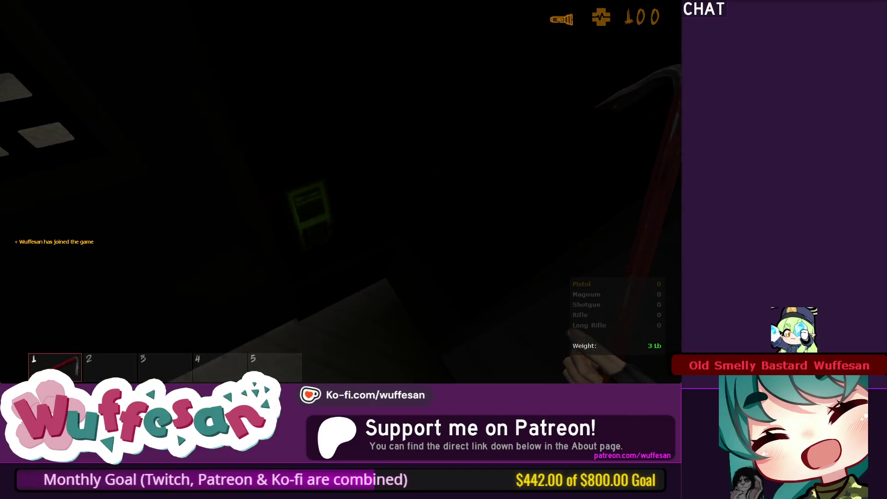
pyautogui.press('w')
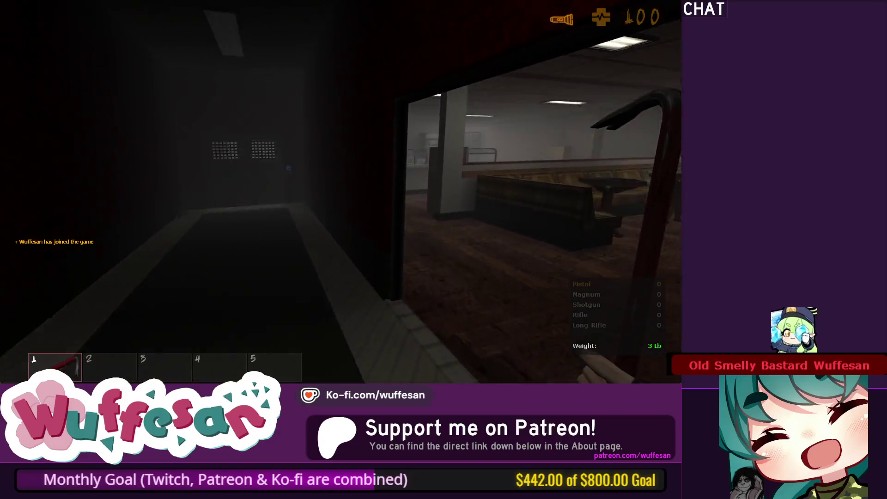
pyautogui.press('w')
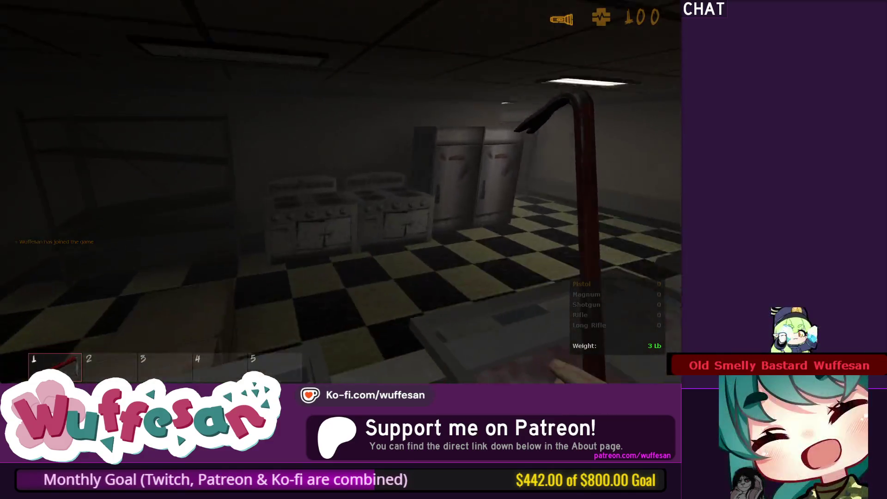
pyautogui.press('w')
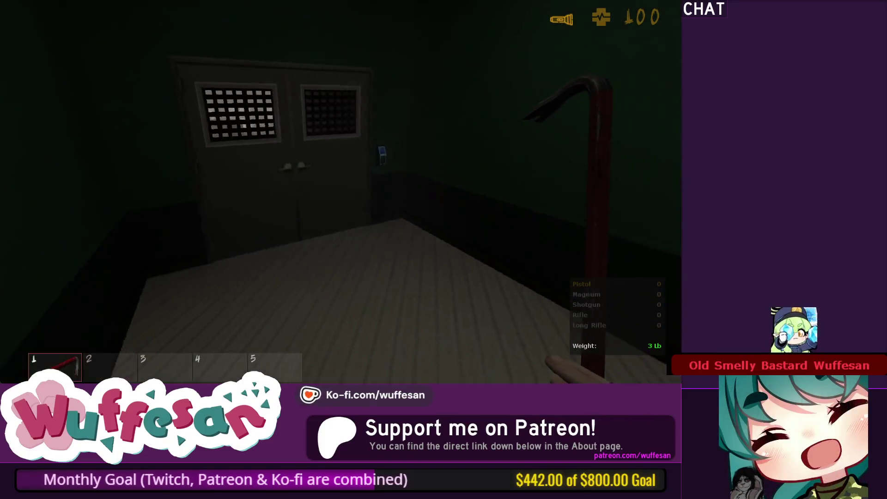
pyautogui.press('w')
pyautogui.press('w')
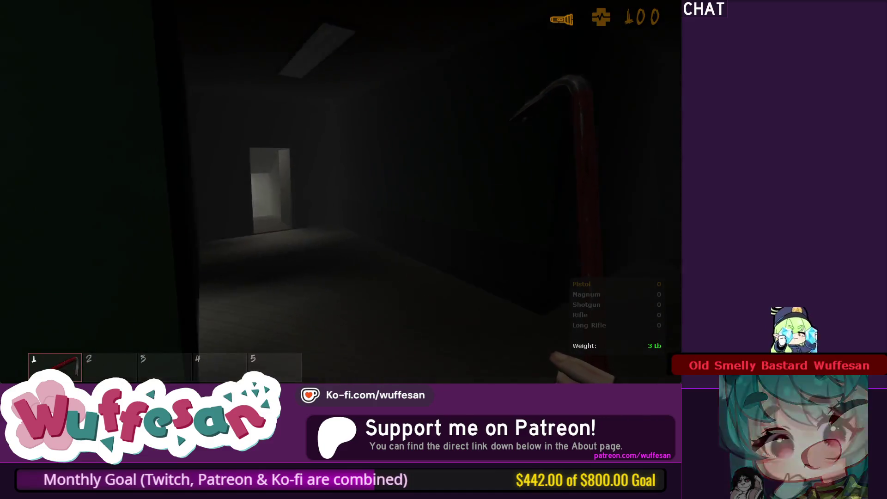
pyautogui.press('w')
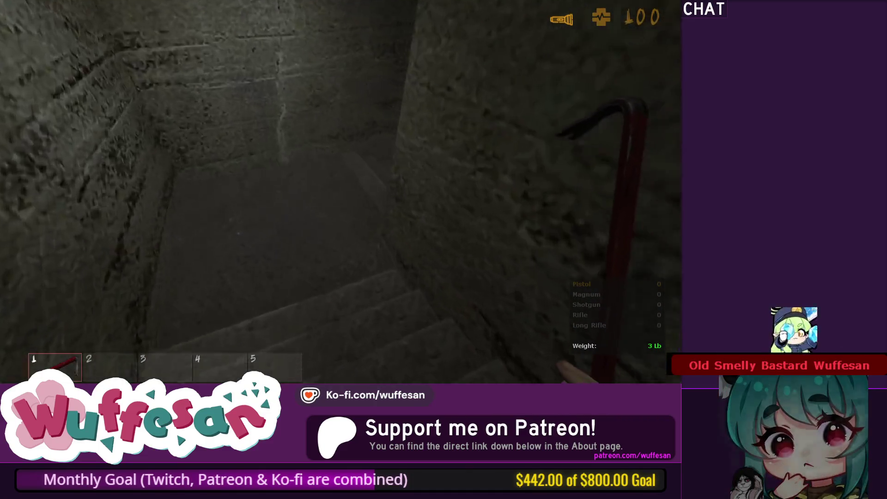
pyautogui.press('w')
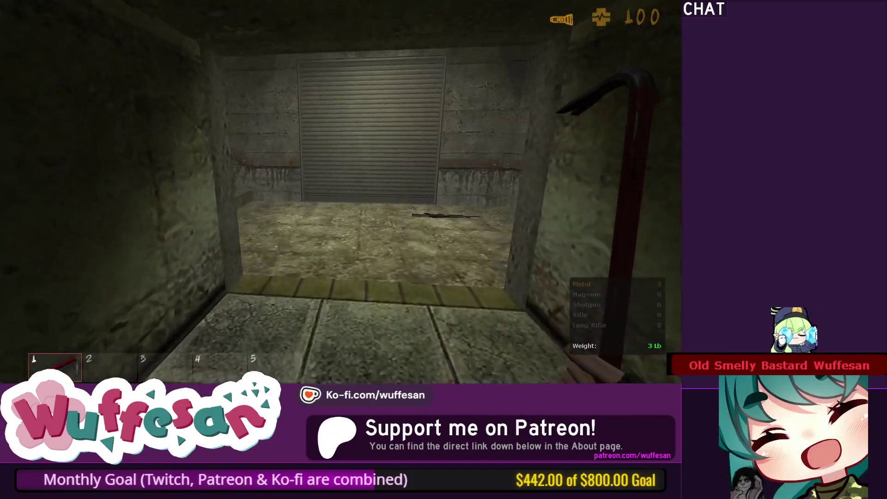
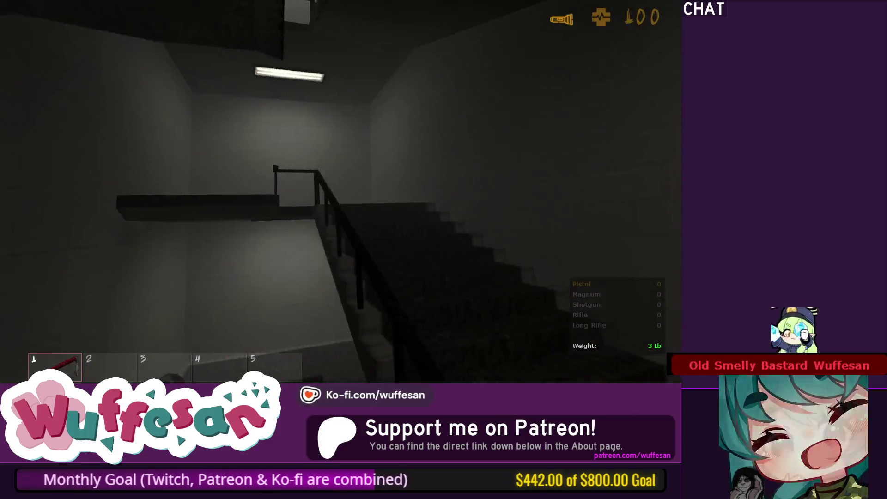
# Open the double door off the stairwell landing in-game, then bring up the window switcher.
pyautogui.press('e')
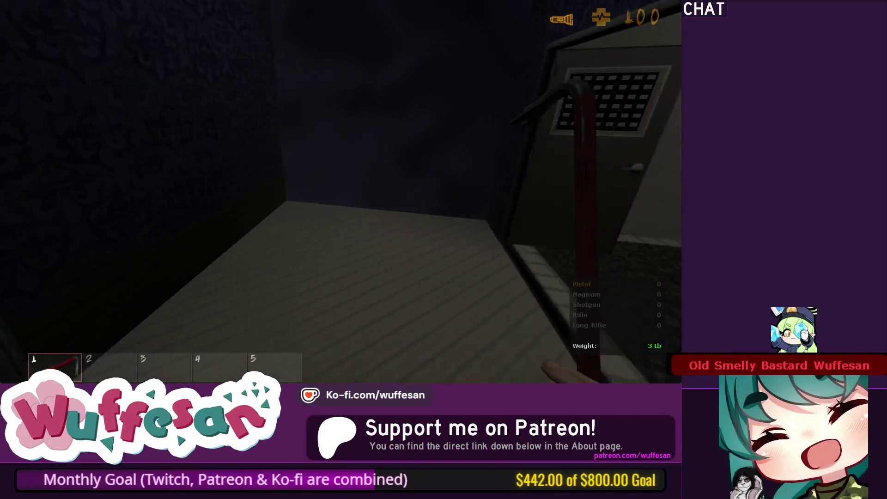
pyautogui.hotkey('alt', 'Tab')
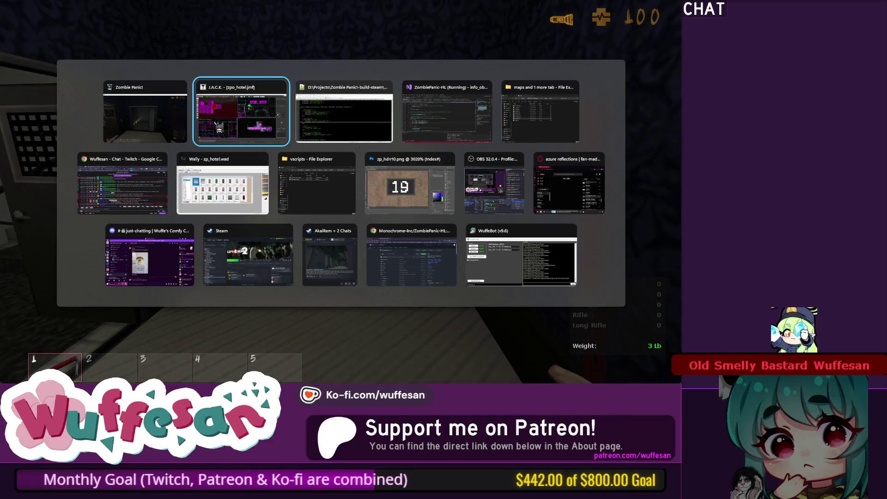
# Back in J.A.C.K., select the elevb func_button and show its Object Properties.
pyautogui.press('z')
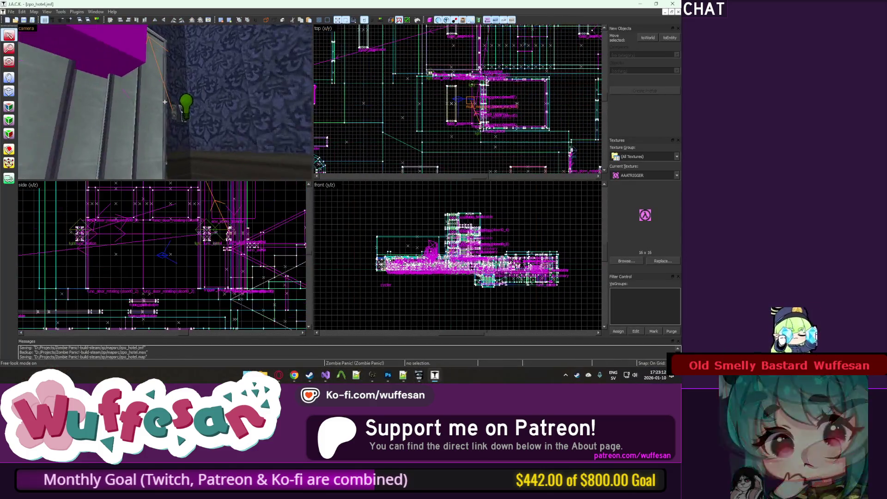
pyautogui.press('z')
pyautogui.click(173, 110)
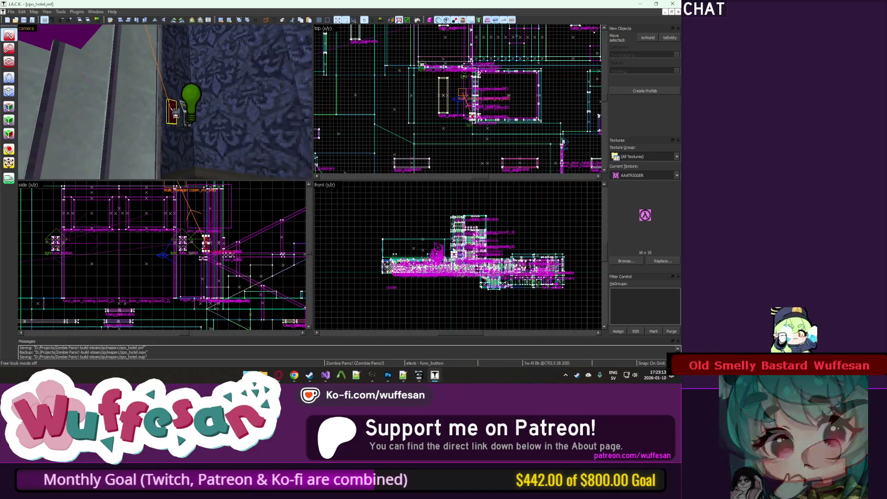
pyautogui.hotkey('alt', 'Return')
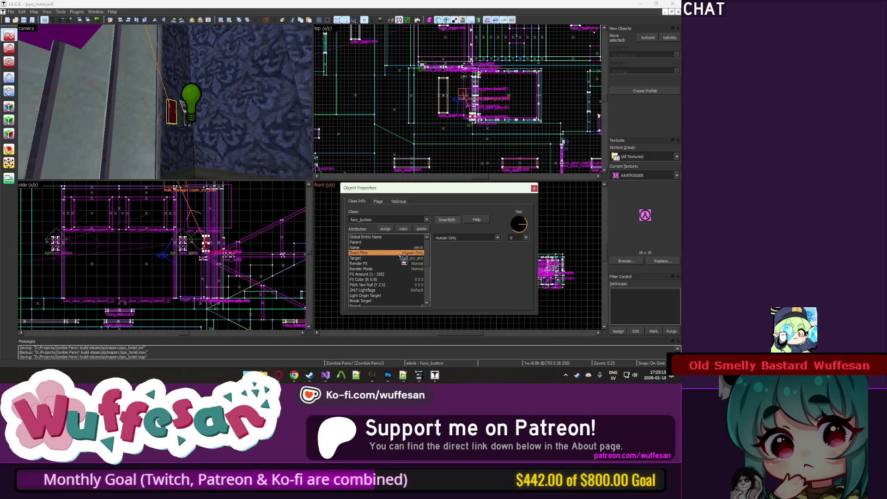
# In the Notepad++ hotel script, duplicate the scbutt lock line to lock elevb on round start.
pyautogui.hotkey('alt', 'Tab')
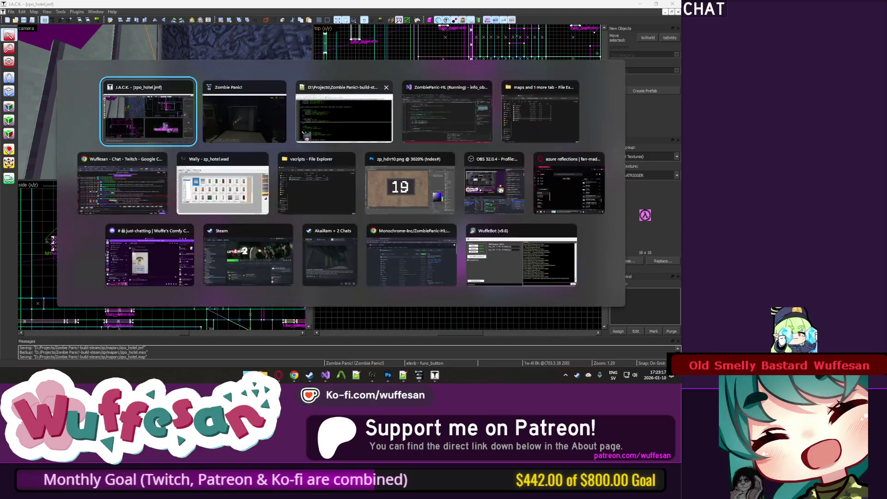
pyautogui.hotkey('alt', 'Tab')
pyautogui.hotkey('alt', 'Tab')
pyautogui.click(267, 145)
pyautogui.scroll(1, 268, 143)
pyautogui.click(273, 131)
pyautogui.click(273, 114)
pyautogui.press('Up')
pyautogui.hotkey('ctrl', 'd')
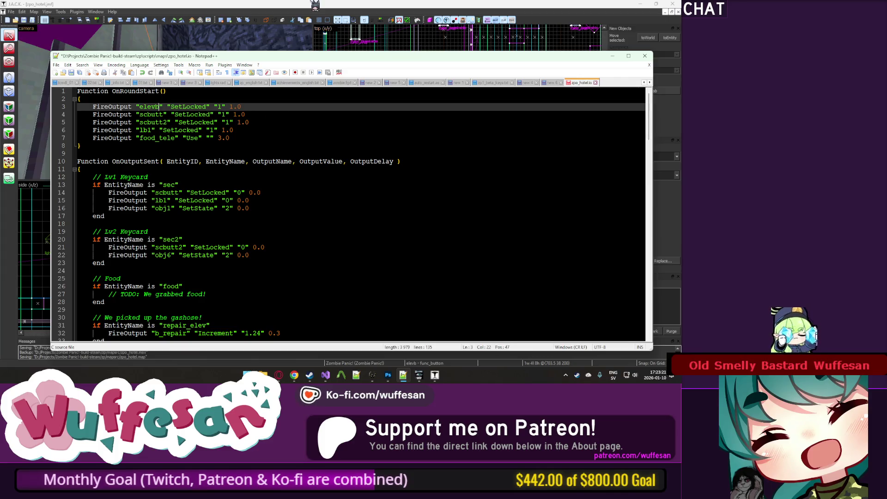
# Close the elevb properties, quit the game with the quit console command, and switch to Visual Studio.
pyautogui.click(315, 5)
pyautogui.click(535, 189)
pyautogui.press('z')
pyautogui.press('z')
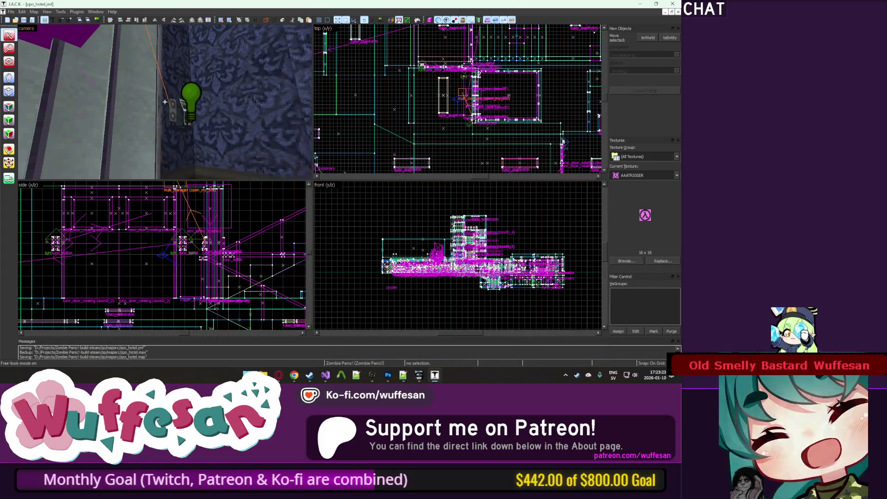
pyautogui.hotkey('alt', 'Tab')
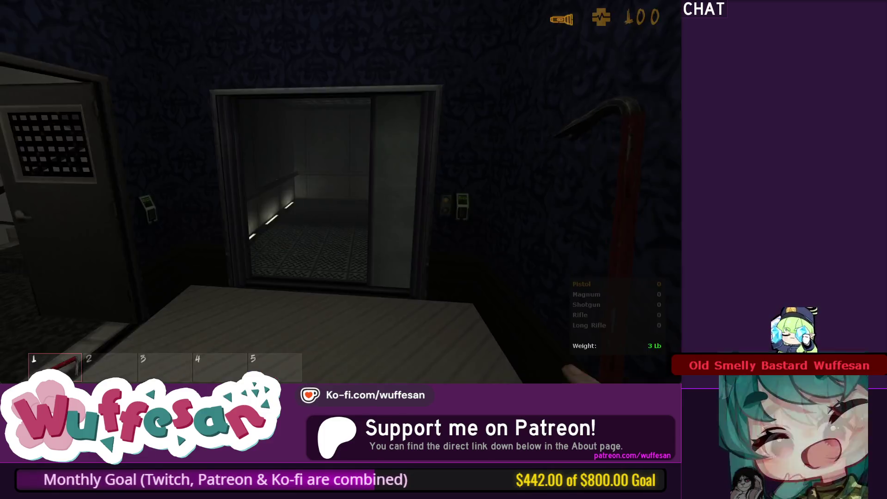
pyautogui.write('uit')
pyautogui.press('Return')
pyautogui.hotkey('alt', 'Tab')
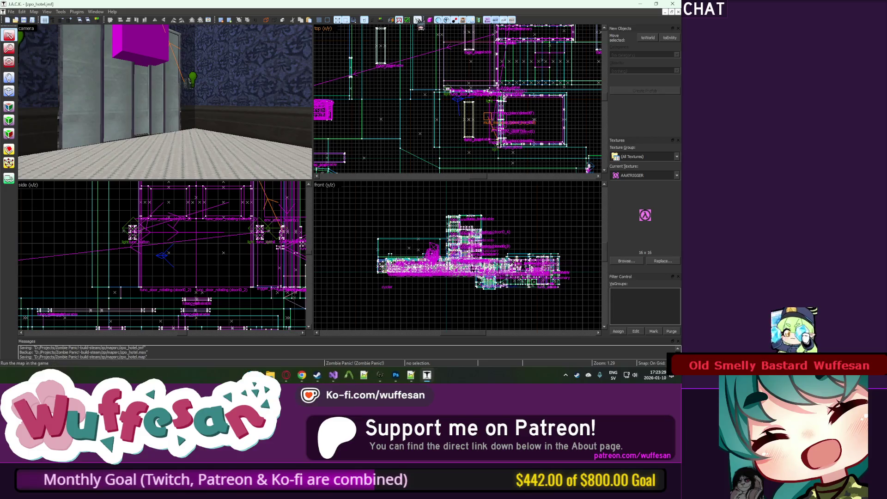
pyautogui.hotkey('alt', 'Tab')
pyautogui.click(297, 141)
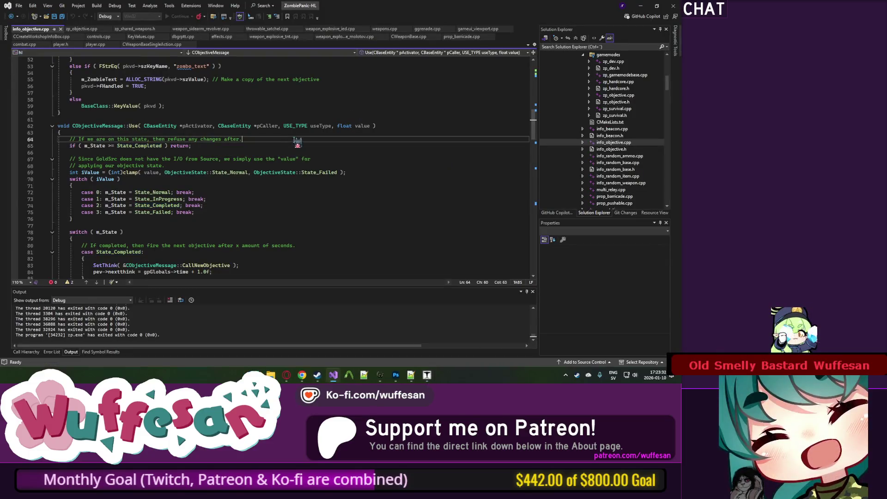
# Duplicate the OBJECTIVE_MESSAGE_FIRST define in info_objective.h as a new OBJECTIVE_DONT_USE_ALT (1<<1) flag.
pyautogui.scroll(15, 296, 141)
pyautogui.scroll(-3, 224, 178)
pyautogui.scroll(-20, 257, 141)
pyautogui.scroll(-6, 257, 141)
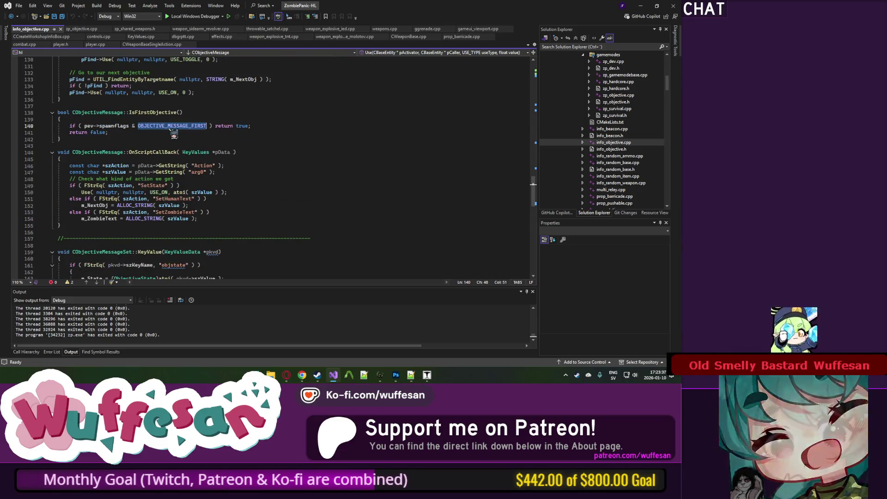
pyautogui.press('F12')
pyautogui.press('End')
pyautogui.hotkey('ctrl', 'd')
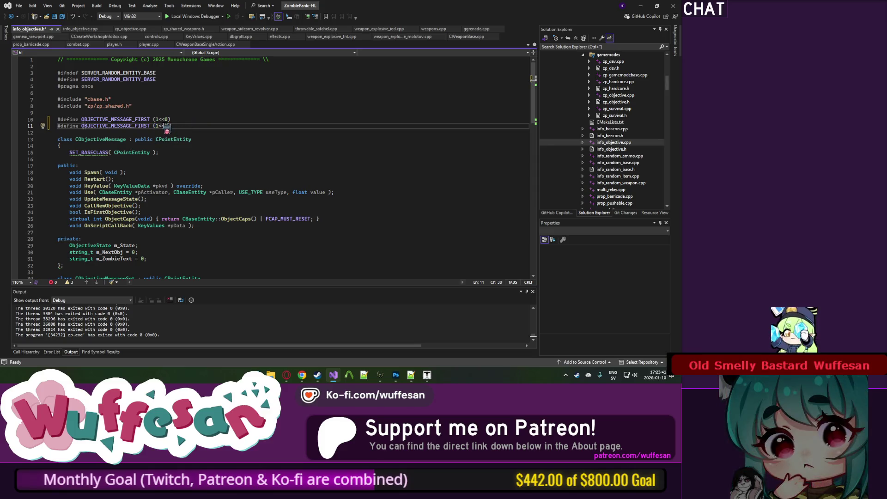
pyautogui.click(147, 127)
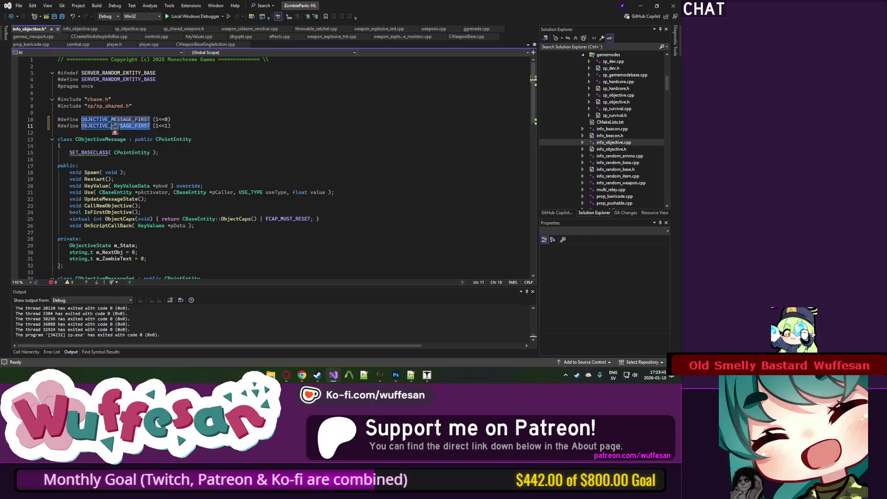
# Check the script tabs in Notepad++, then save info_objective.h.
pyautogui.hotkey('alt', 'Tab')
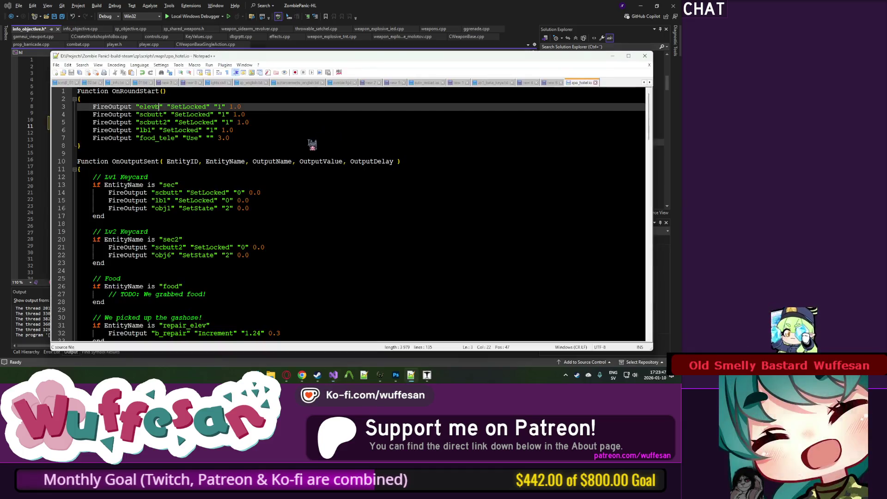
pyautogui.hotkey('alt', 'Tab')
pyautogui.hotkey('alt', 'Tab')
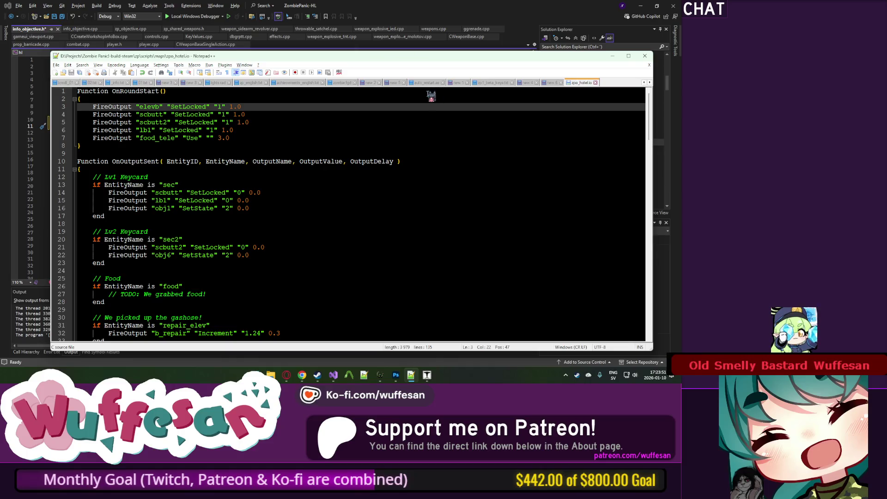
pyautogui.click(347, 86)
pyautogui.hotkey('alt', 'Tab')
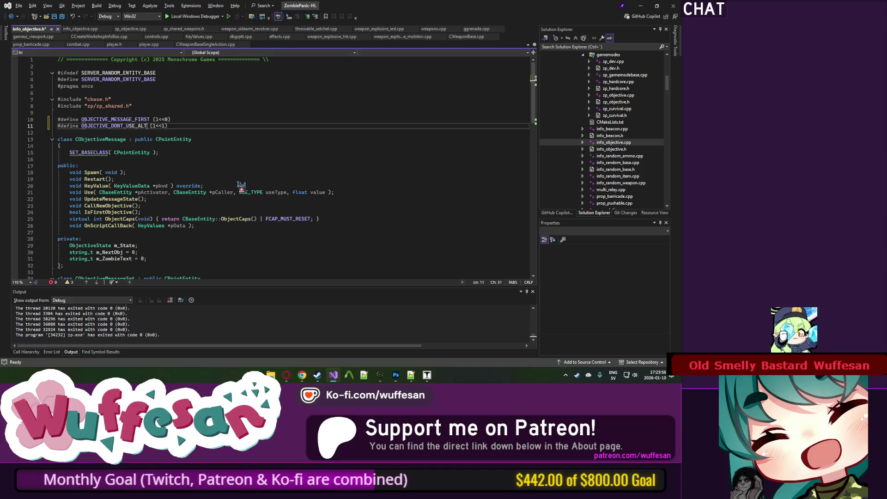
pyautogui.hotkey('ctrl', 's')
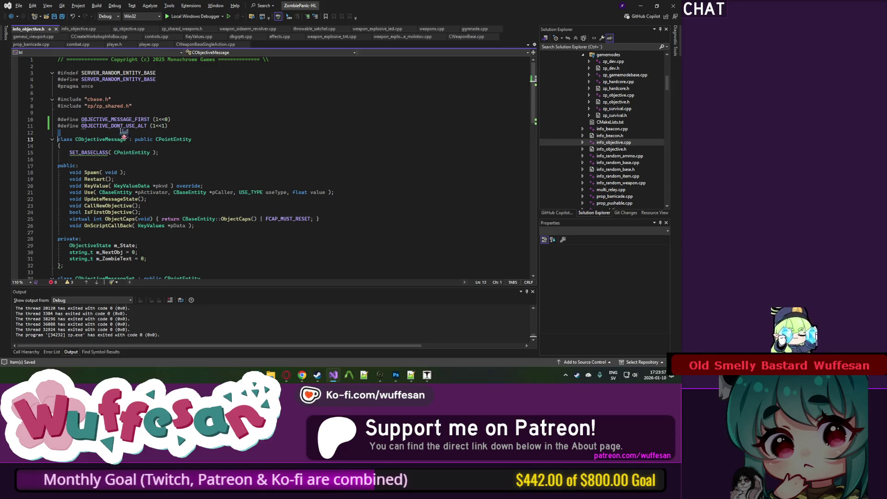
# Duplicate the m_NextObj member as m_AltObj and go to the KeyValue definition.
pyautogui.scroll(-3, 172, 193)
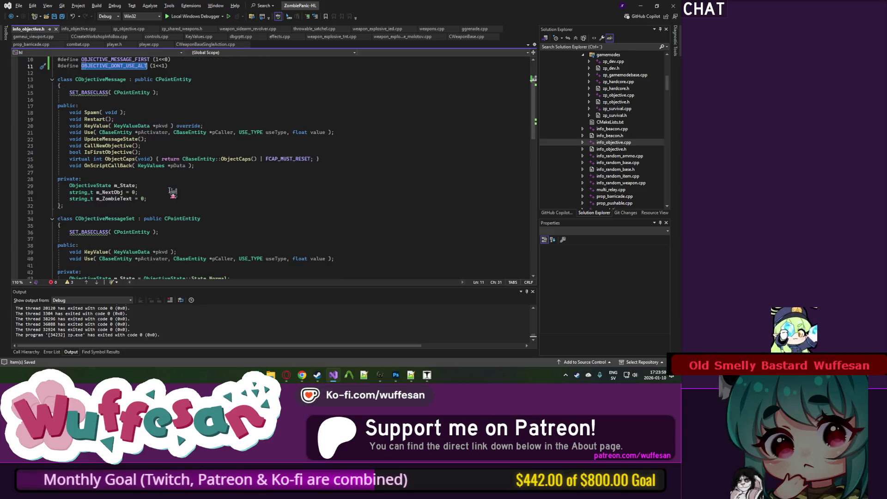
pyautogui.click(158, 193)
pyautogui.click(116, 193)
pyautogui.hotkey('ctrl', 'd')
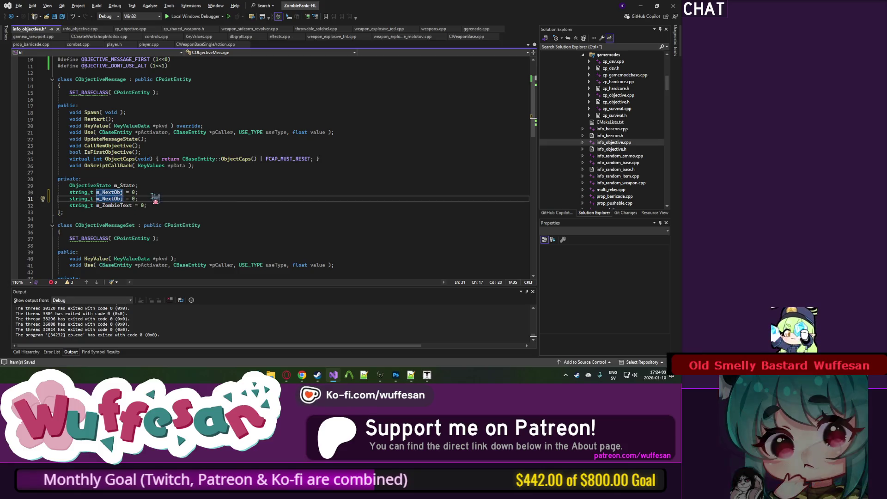
pyautogui.press('BackSpace')
pyautogui.press('BackSpace')
pyautogui.press('BackSpace')
pyautogui.write('Al')
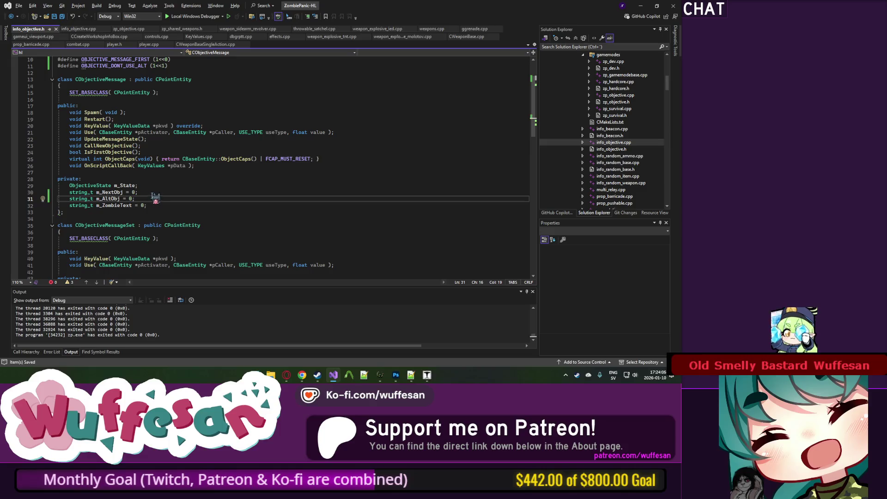
pyautogui.doubleClick(113, 199)
pyautogui.hotkey('ctrl', 'c')
pyautogui.keyDown('ctrl'); pyautogui.click(97, 126); pyautogui.keyUp('ctrl')
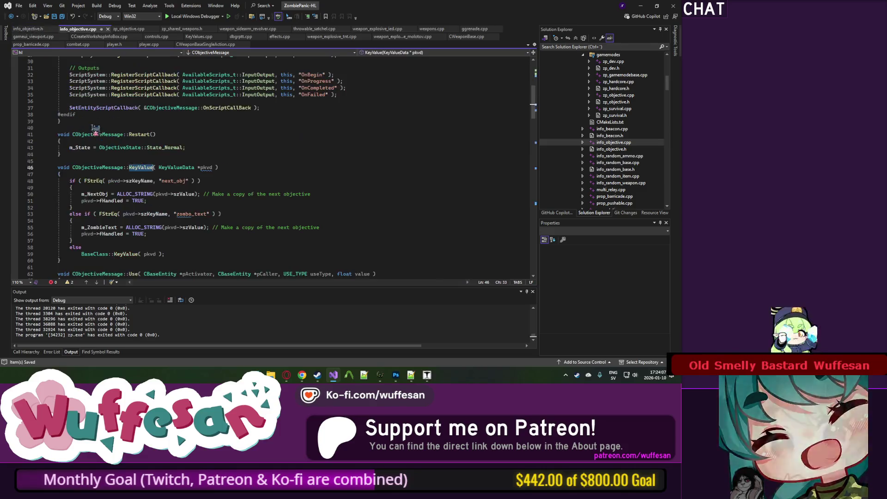
# Duplicate the next_obj block in KeyValue and make the copy assign m_AltObj.
pyautogui.moveTo(88, 208); pyautogui.dragTo(58, 178)
pyautogui.hotkey('ctrl', 'd')
pyautogui.press('Escape')
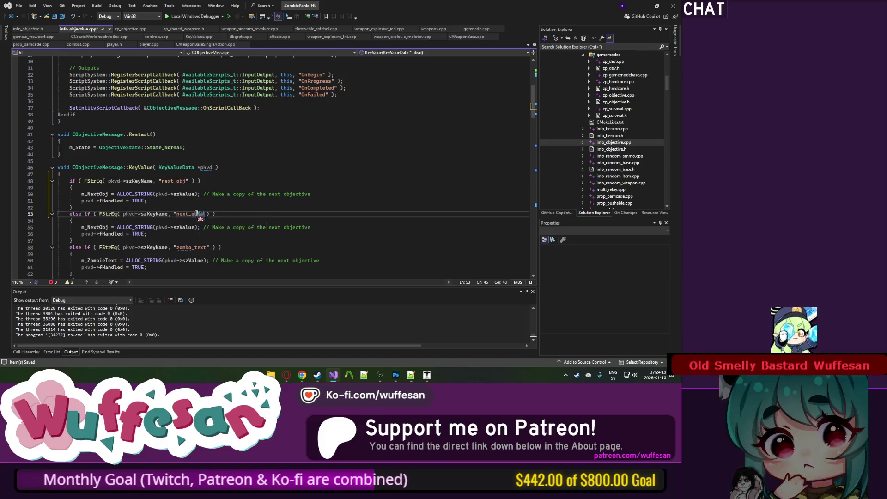
pyautogui.doubleClick(95, 228)
pyautogui.hotkey('ctrl', 'v')
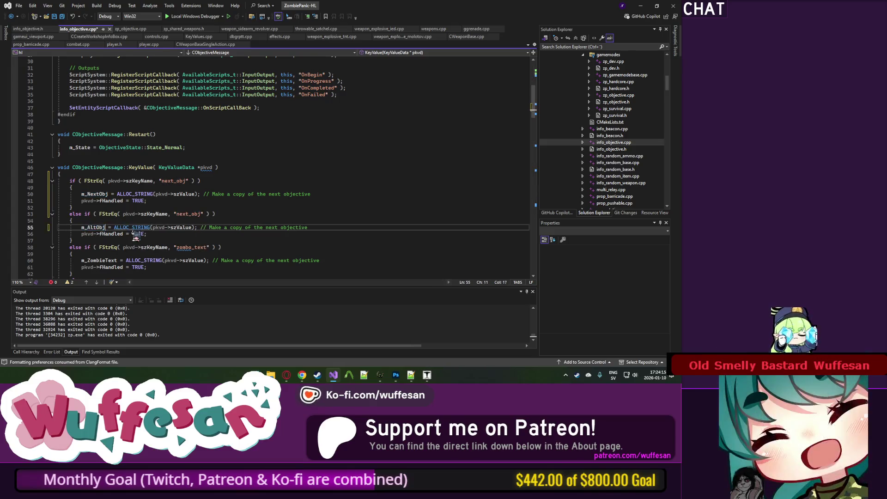
# Change the copied key name to alt_obj and save the file.
pyautogui.hotkey('alt', 'Tab')
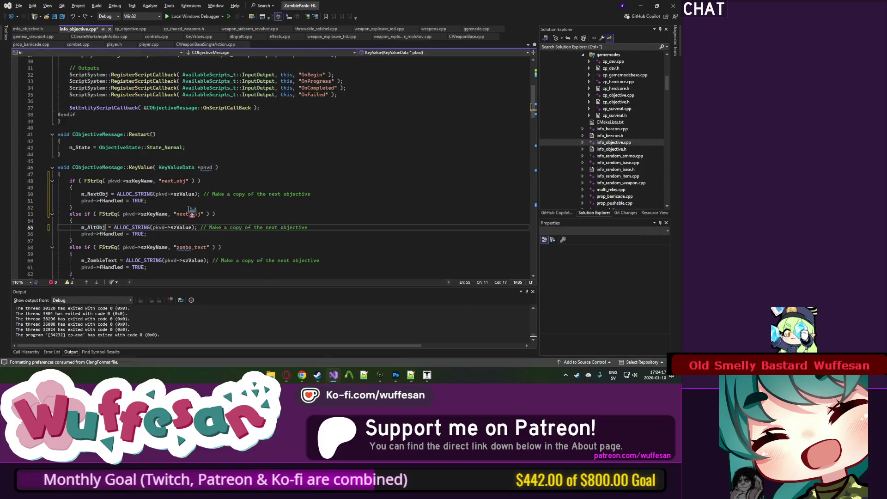
pyautogui.hotkey('alt', 'Tab')
pyautogui.hotkey('alt', 'Tab')
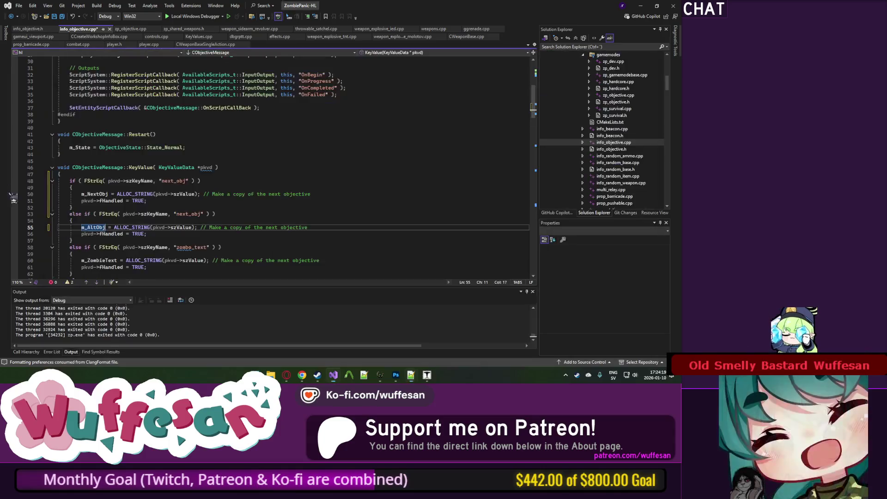
pyautogui.doubleClick(188, 214)
pyautogui.write('alt_obj')
pyautogui.hotkey('ctrl', 's')
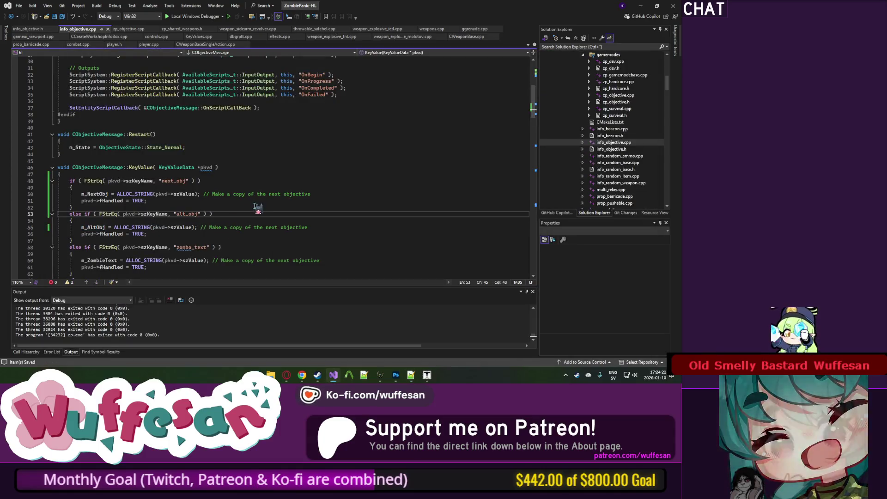
# After checking zombie.fgd, duplicate the State_Completed case block in Use().
pyautogui.hotkey('alt', 'Tab')
pyautogui.hotkey('alt', 'Tab')
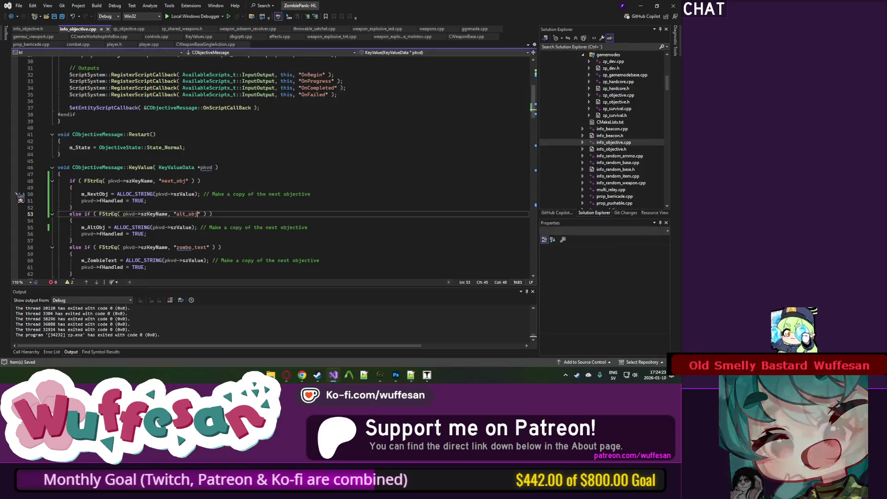
pyautogui.scroll(-8, 261, 206)
pyautogui.scroll(8, 261, 206)
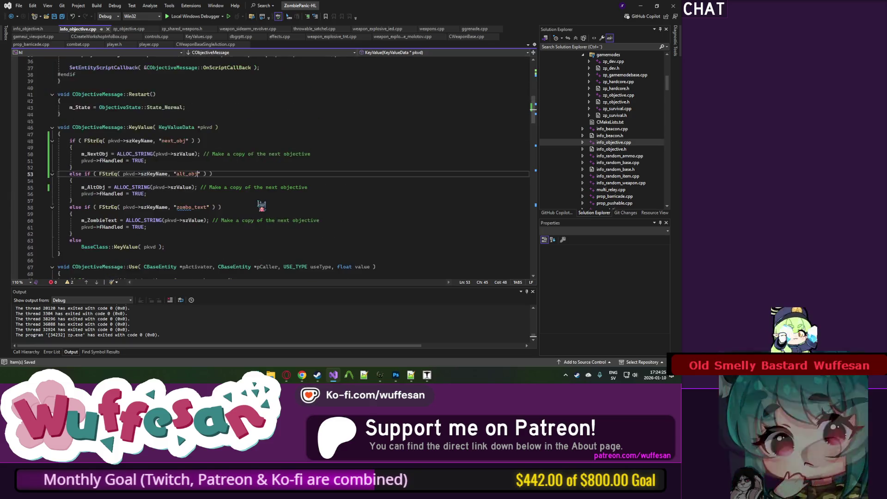
pyautogui.click(104, 227)
pyautogui.scroll(-12, 189, 185)
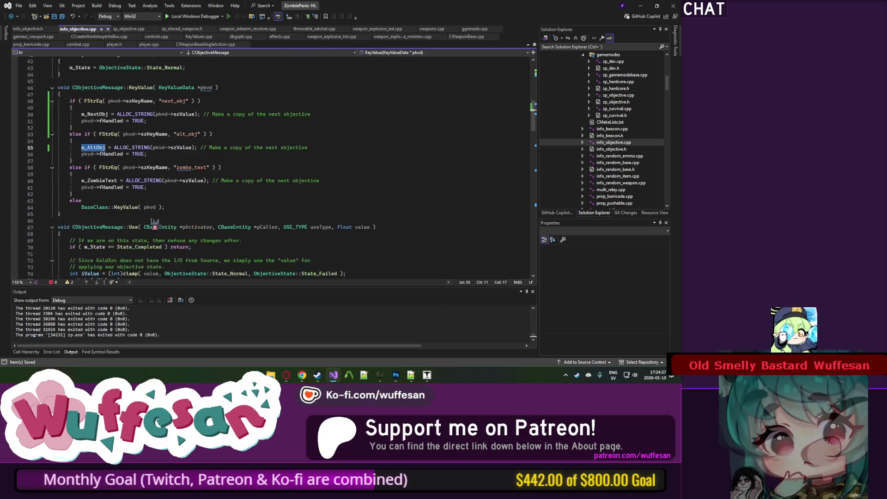
pyautogui.click(111, 227)
pyautogui.hotkey('shift', 'Up')
pyautogui.hotkey('shift', 'Up')
pyautogui.hotkey('shift', 'Up')
pyautogui.hotkey('shift', 'Home')
pyautogui.hotkey('ctrl', 'd')
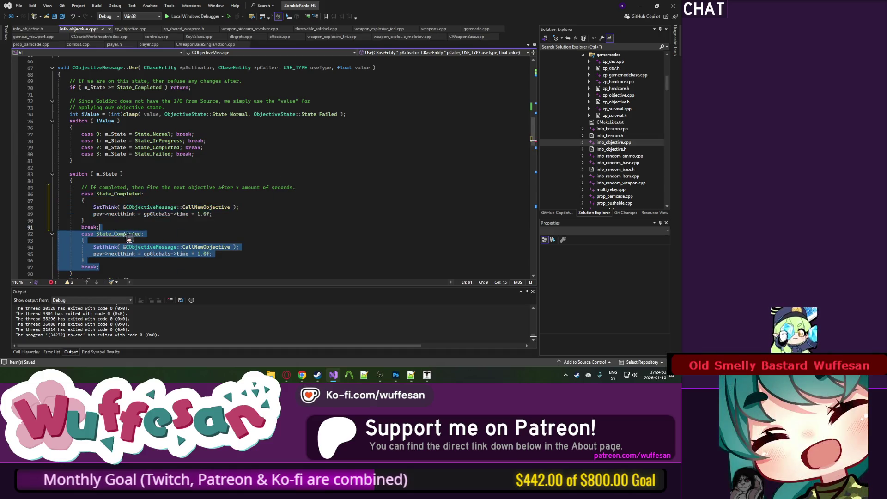
# Rename the duplicated case to State_Failed and review its CallNewObjective call.
pyautogui.doubleClick(132, 234)
pyautogui.write('State_F')
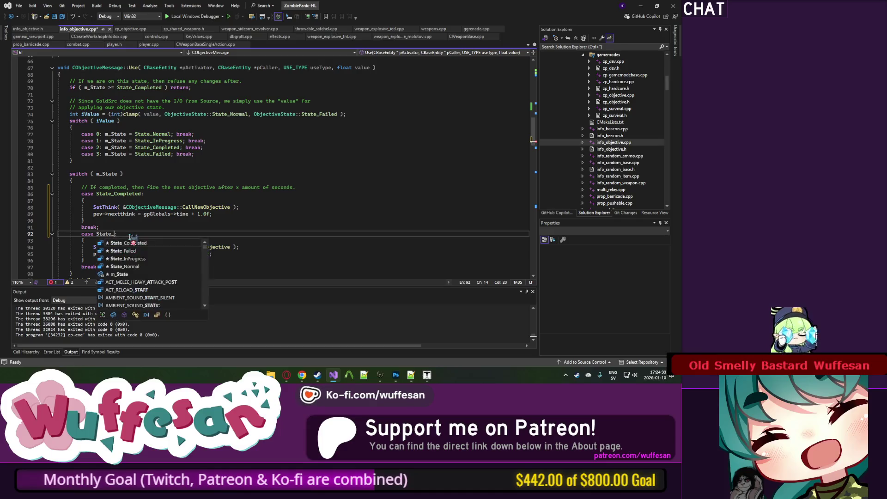
pyautogui.press('Tab')
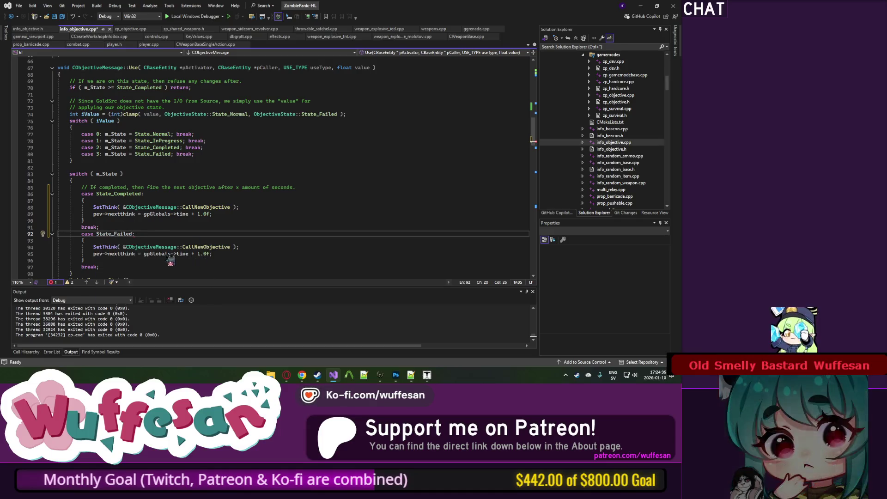
pyautogui.click(214, 247)
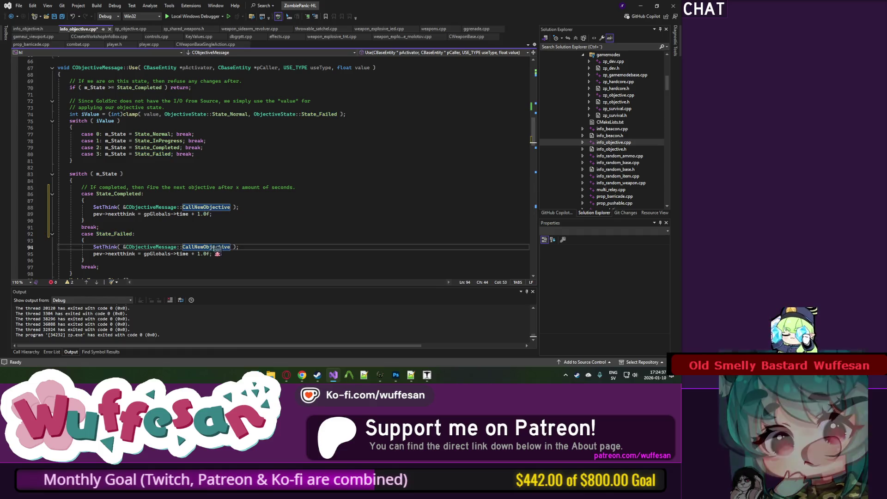
pyautogui.doubleClick(216, 247)
pyautogui.click(109, 234)
pyautogui.doubleClick(108, 234)
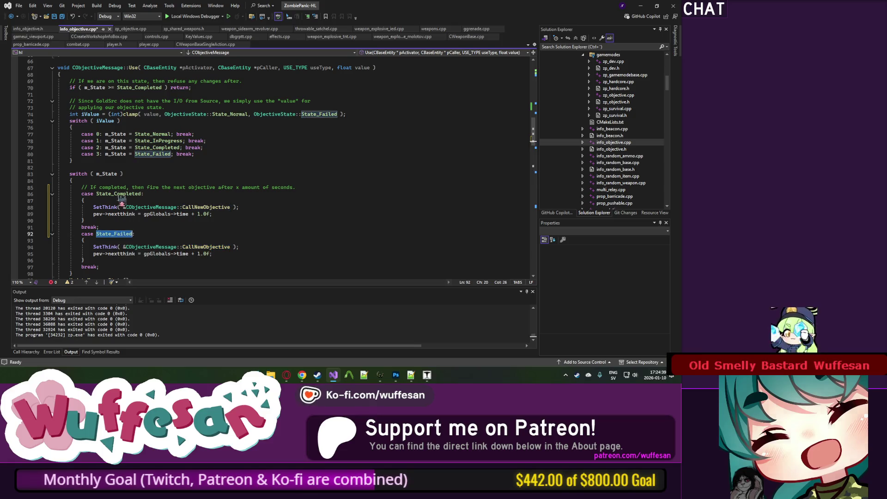
pyautogui.doubleClick(109, 173)
pyautogui.scroll(-2, 235, 182)
pyautogui.doubleClick(216, 207)
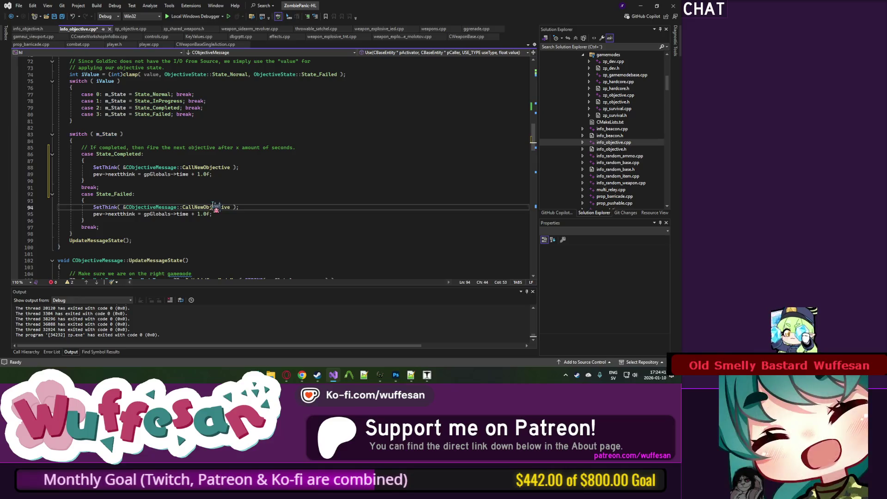
pyautogui.scroll(-5, 224, 215)
# Find the CallNewObjective definition and locate its next-objective lookup code.
pyautogui.hotkey('ctrl', 'f')
pyautogui.scroll(-11, 236, 205)
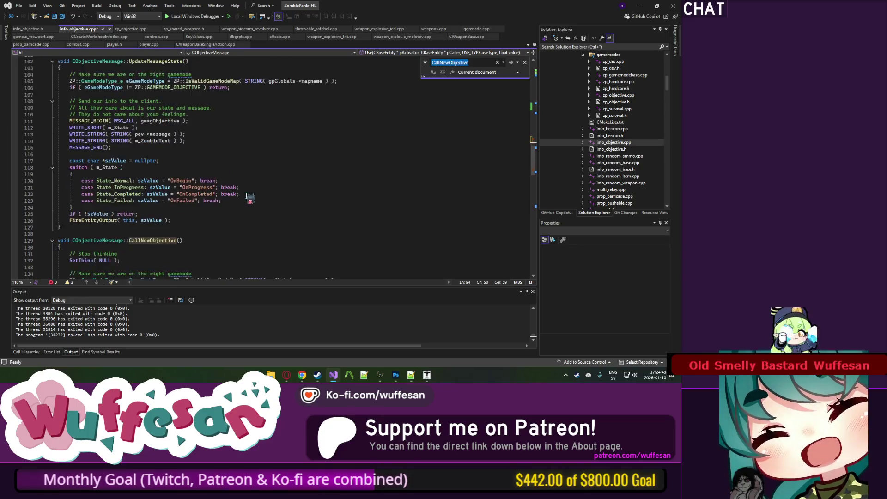
pyautogui.press('Escape')
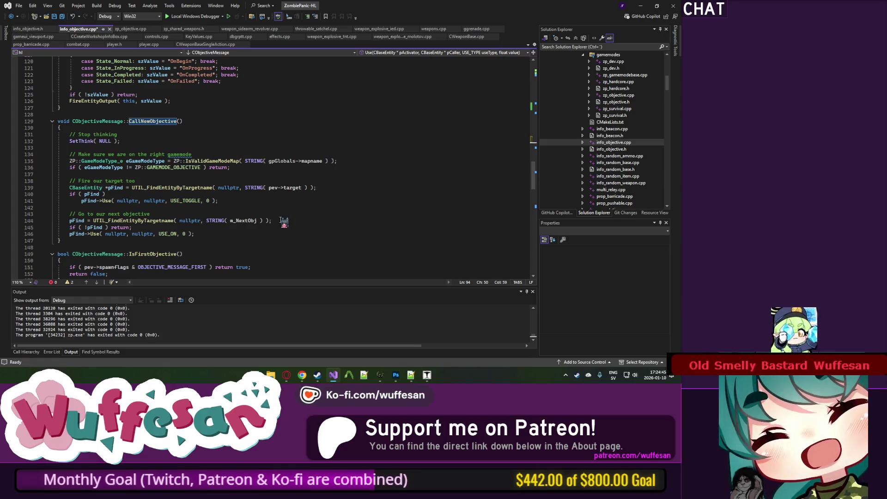
pyautogui.click(286, 216)
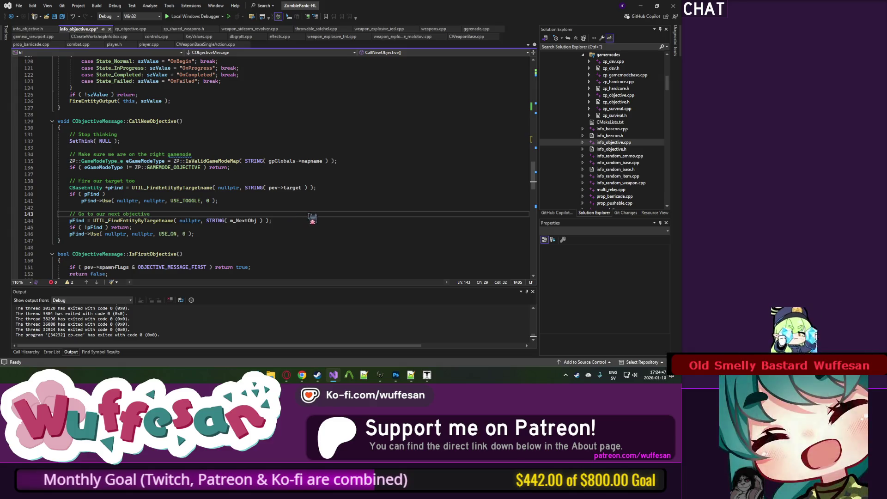
pyautogui.hotkey('ctrl', 'Return')
pyautogui.hotkey('ctrl', 'Return')
pyautogui.write('if (')
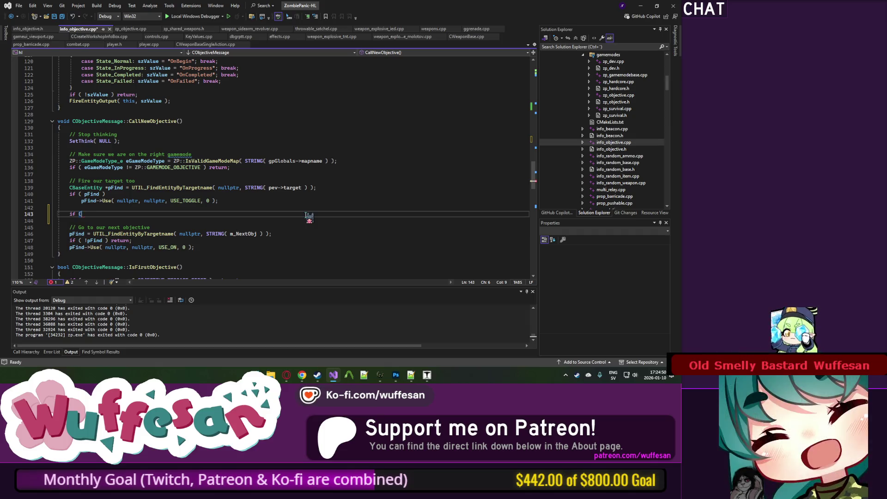
pyautogui.hotkey('ctrl', 'z')
pyautogui.hotkey('ctrl', 'z')
pyautogui.hotkey('ctrl', 'z')
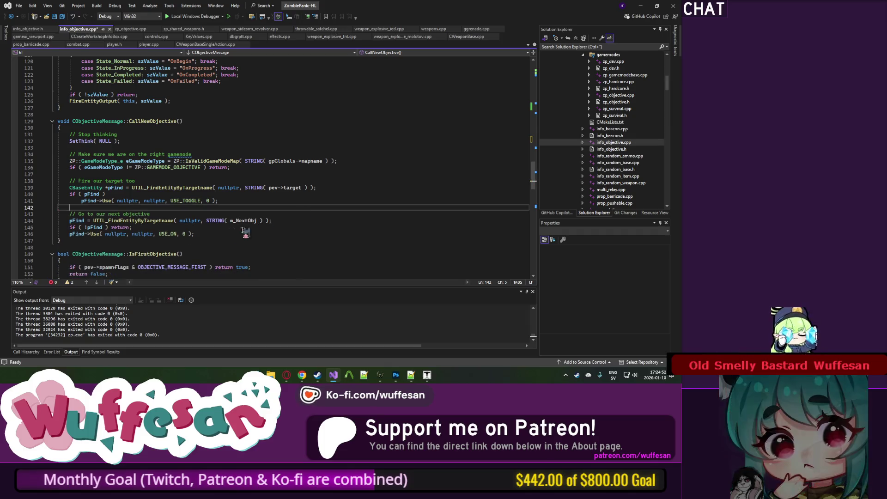
# Duplicate the next-objective lookup so an m_AltObj lookup sits above the m_NextObj one.
pyautogui.click(194, 221)
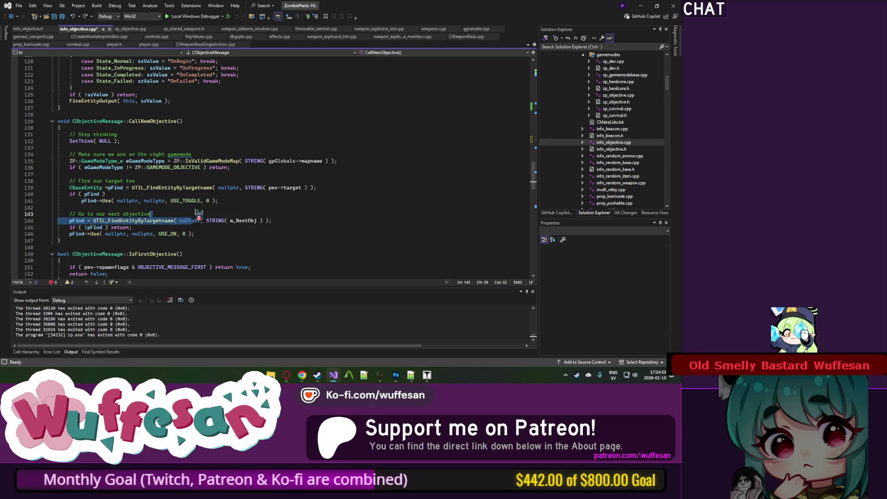
pyautogui.hotkey('ctrl', 'd')
pyautogui.moveTo(230, 220); pyautogui.dragTo(251, 230)
pyautogui.write('m_State')
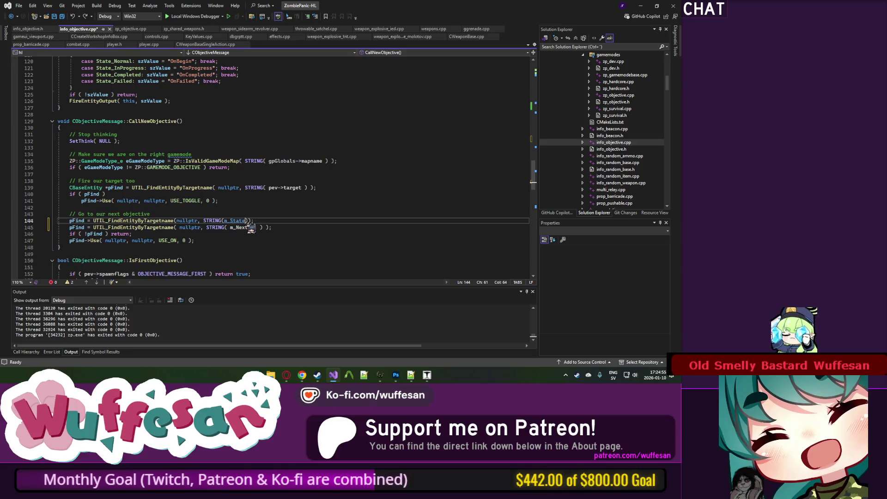
pyautogui.scroll(18, 251, 225)
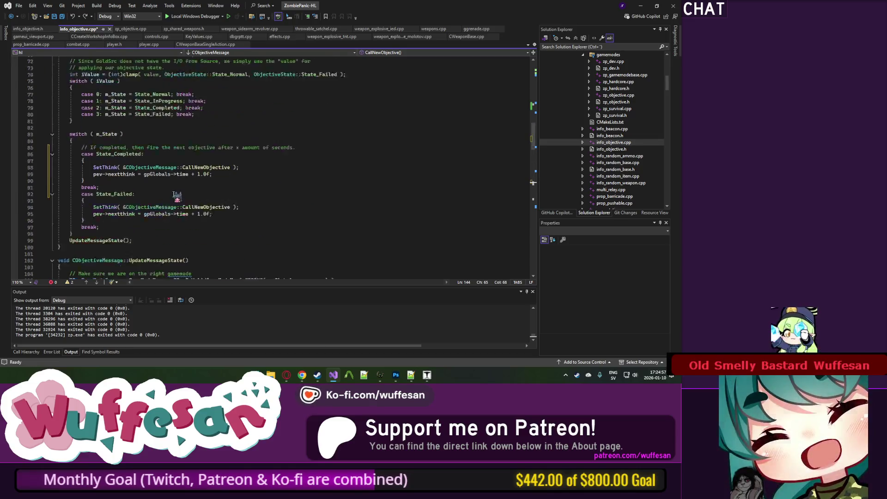
pyautogui.scroll(-20, 134, 187)
pyautogui.write('me( nullptr, STRING(')
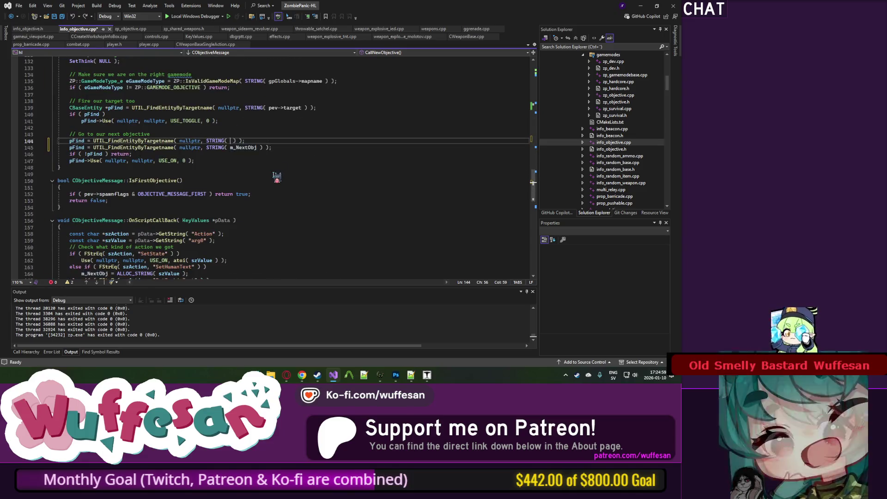
pyautogui.write('_N')
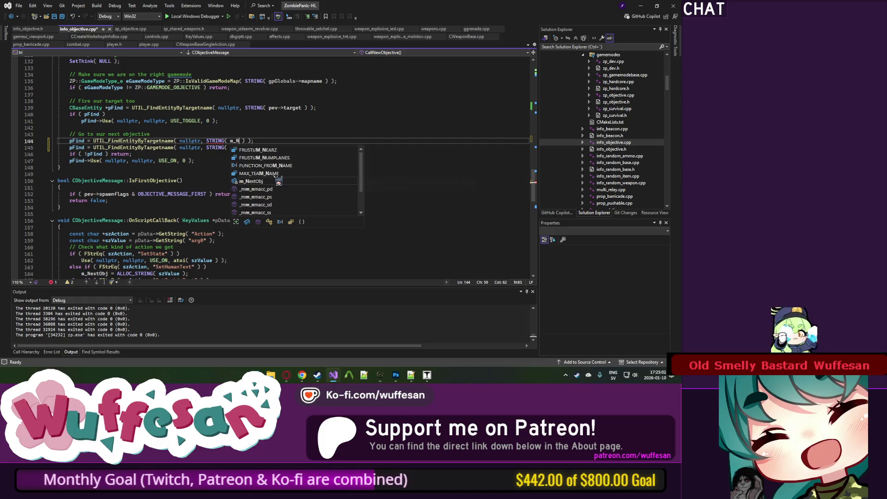
pyautogui.press('Tab')
pyautogui.hotkey('alt', 'Down')
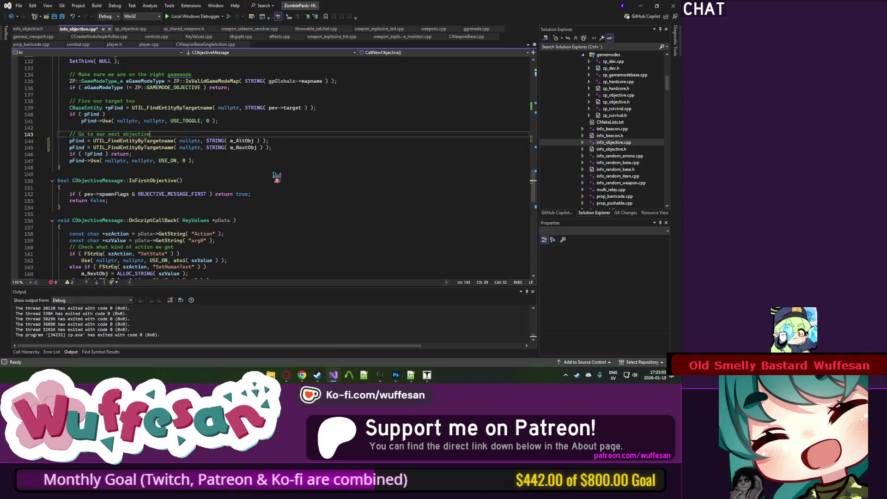
pyautogui.press('Up')
pyautogui.press('Up')
pyautogui.press('End')
pyautogui.press('Return')
# Start an if condition testing m_State against ObjectiveState::State_Failed, followed by &&.
pyautogui.scroll(-1, 282, 159)
pyautogui.write('if (')
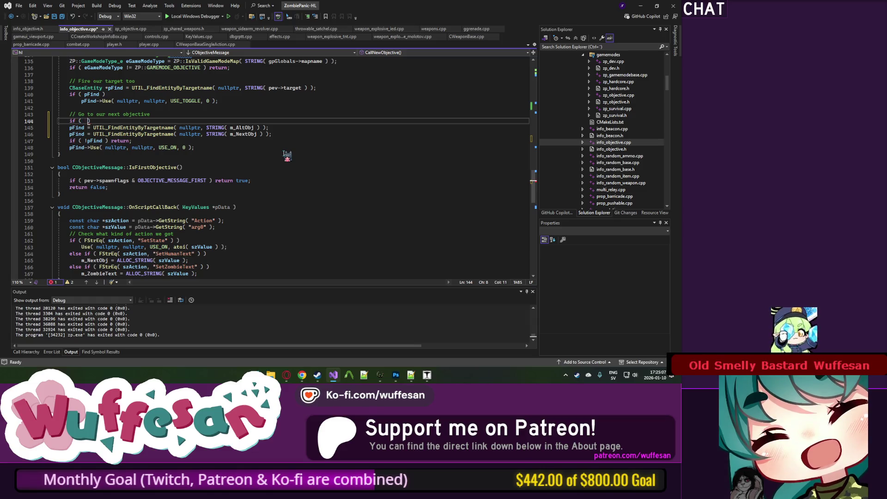
pyautogui.press('BackSpace')
pyautogui.write('m_State ==')
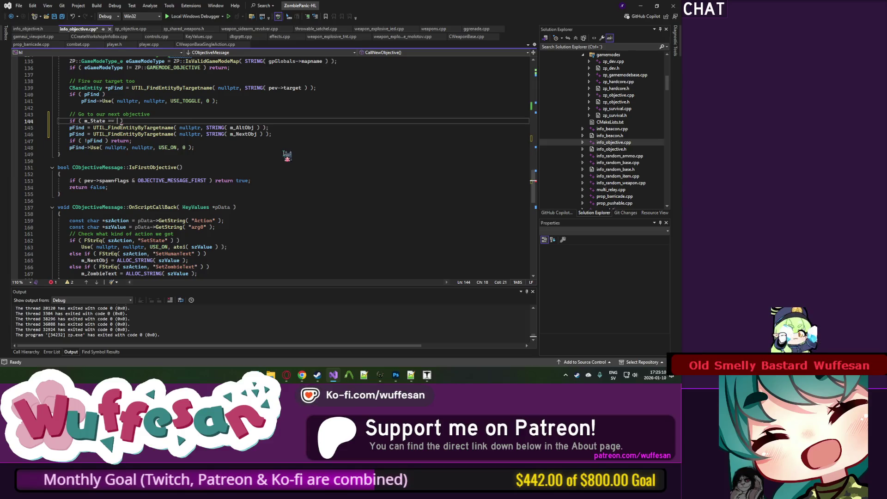
pyautogui.scroll(20, 287, 156)
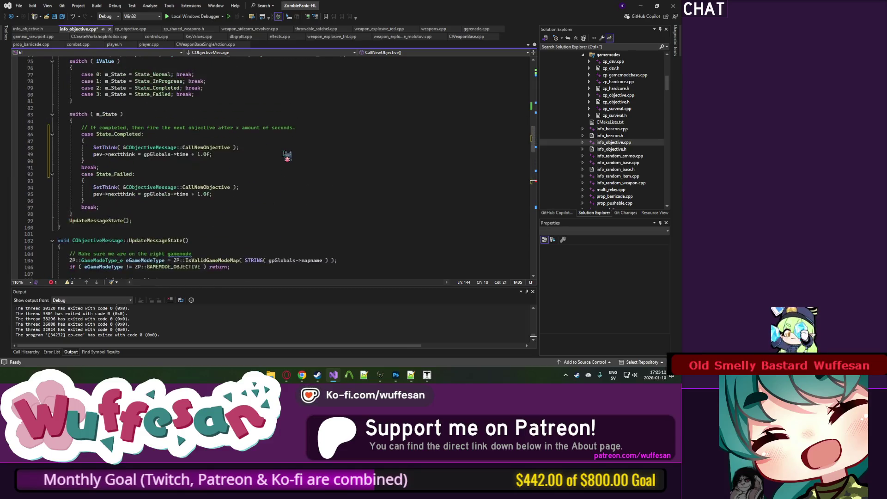
pyautogui.scroll(2, 124, 175)
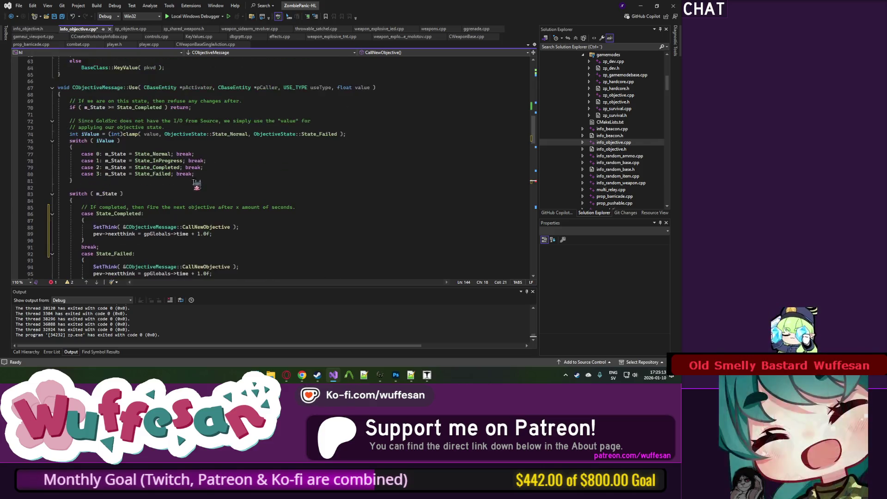
pyautogui.click(205, 134)
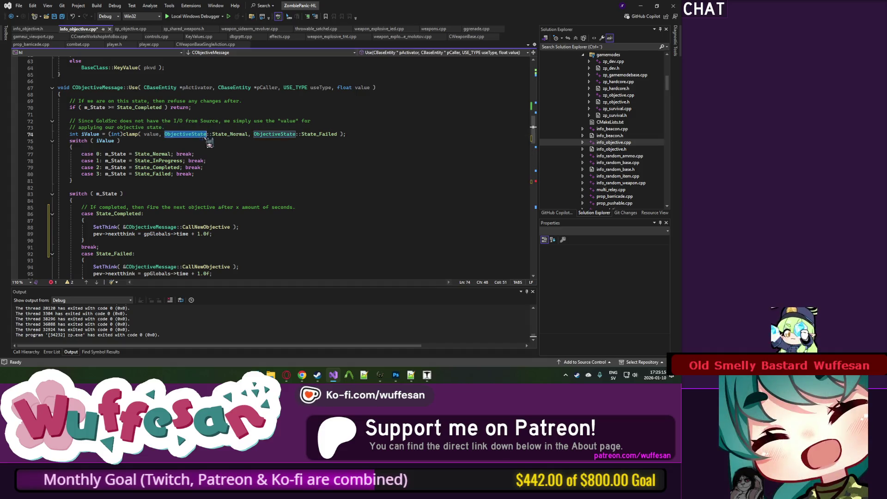
pyautogui.moveTo(338, 134); pyautogui.dragTo(254, 134)
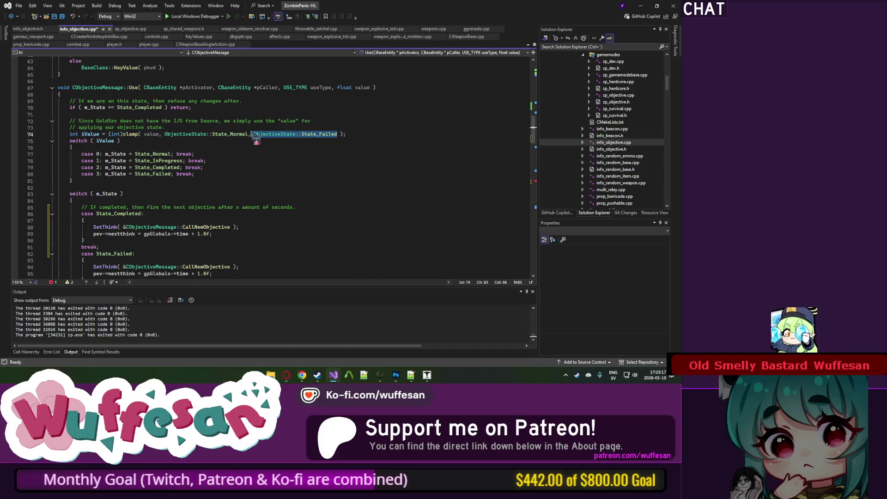
pyautogui.hotkey('ctrl', 'c')
pyautogui.hotkey('ctrl', '-')
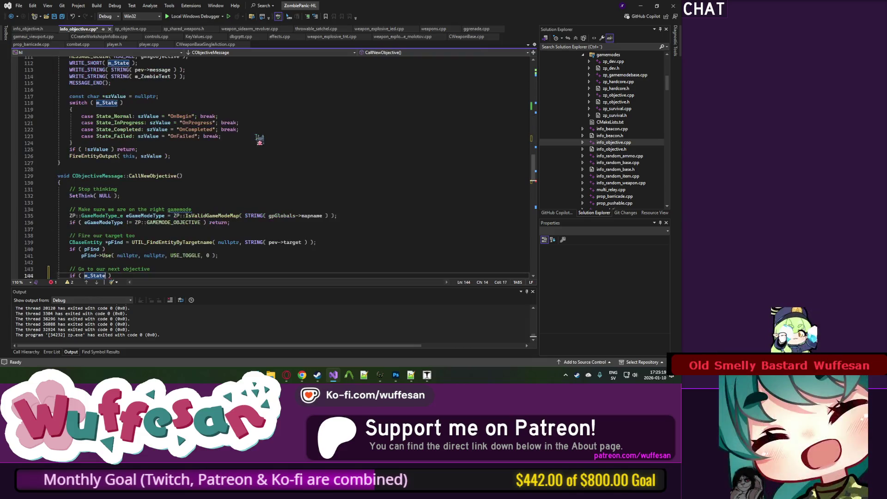
pyautogui.scroll(-1, 255, 141)
pyautogui.hotkey('ctrl', 'v')
pyautogui.write('&&')
pyautogui.scroll(11, 247, 227)
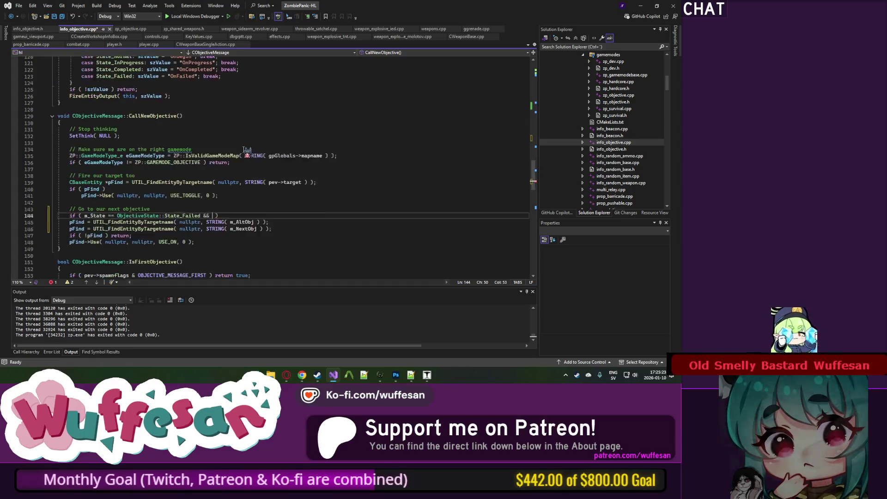
pyautogui.scroll(10, 248, 151)
pyautogui.scroll(-20, 278, 166)
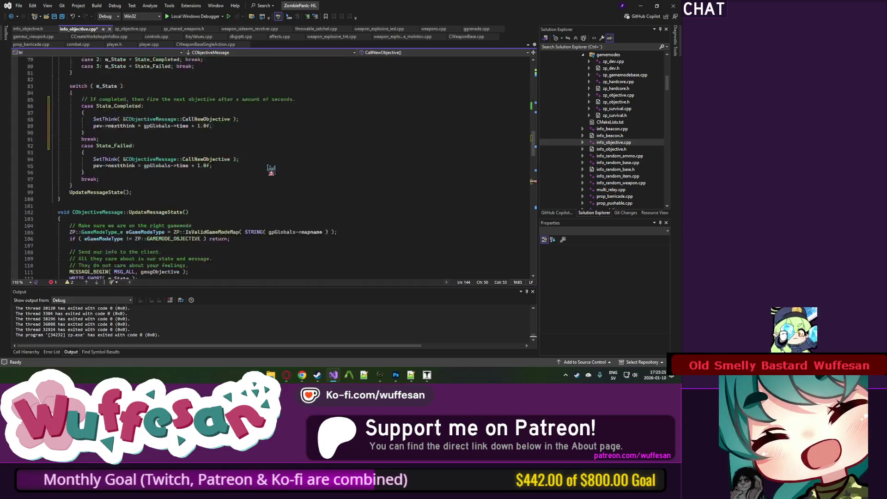
pyautogui.scroll(-8, 277, 157)
pyautogui.scroll(10, 259, 157)
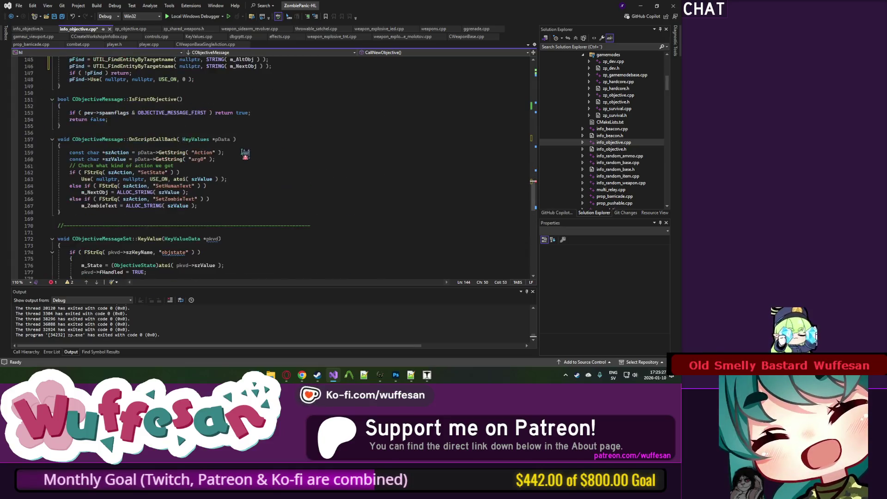
# Add the spawnflags check to the condition, using OBJECTIVE_DONT_USE_ALT instead of OBJECTIVE_MESSAGE_FIRST.
pyautogui.moveTo(212, 192); pyautogui.dragTo(78, 194)
pyautogui.hotkey('ctrl', 'c')
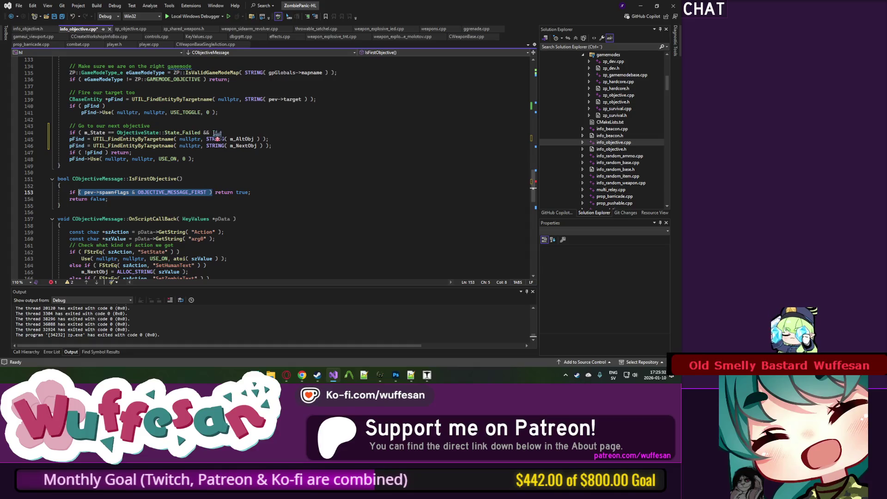
pyautogui.click(213, 133)
pyautogui.hotkey('ctrl', 'v')
pyautogui.doubleClick(318, 133)
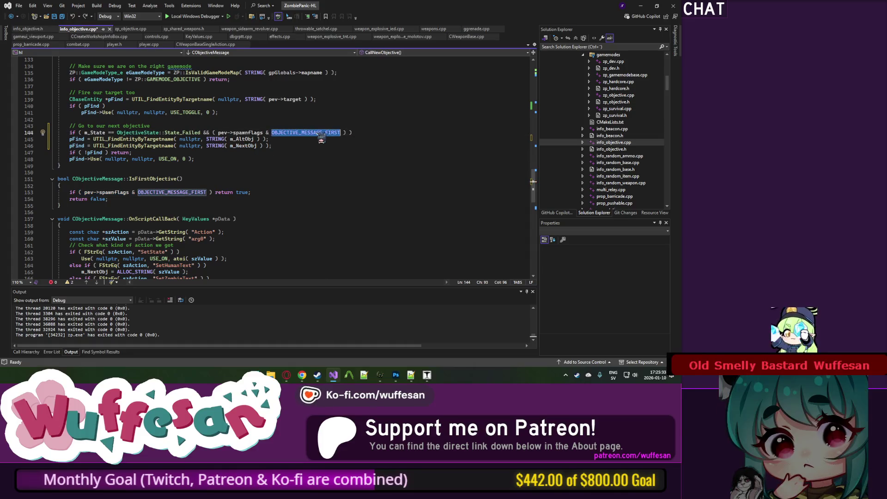
pyautogui.hotkey('ctrl', 'Left')
pyautogui.hotkey('ctrl', 'Left')
pyautogui.hotkey('ctrl', 'Left')
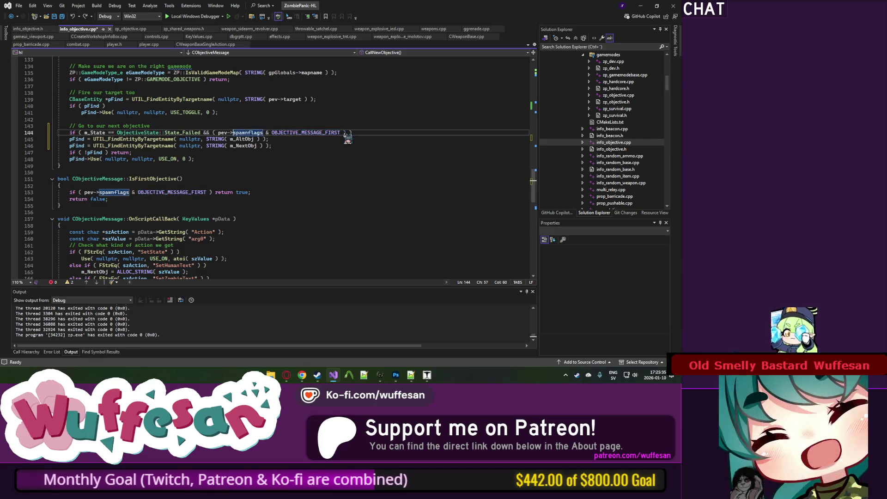
pyautogui.write('!')
pyautogui.doubleClick(344, 133)
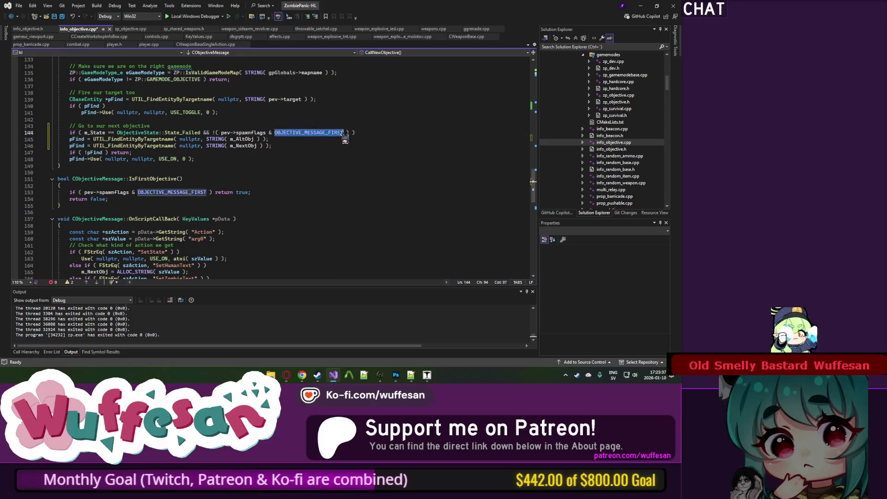
pyautogui.write('OBJEC')
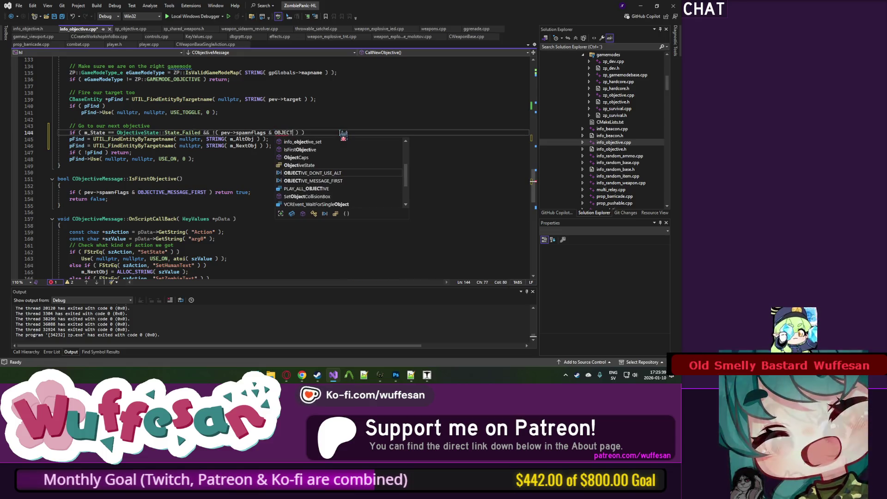
pyautogui.press('Escape')
# Indent the m_AltObj lookup under the if, put m_NextObj under an else, save and build.
pyautogui.click(71, 139)
pyautogui.press('Tab')
pyautogui.click(309, 139)
pyautogui.press('Return')
pyautogui.write('else')
pyautogui.press('Escape')
pyautogui.press('Down')
pyautogui.press('Home')
pyautogui.press('Tab')
pyautogui.hotkey('ctrl', 's')
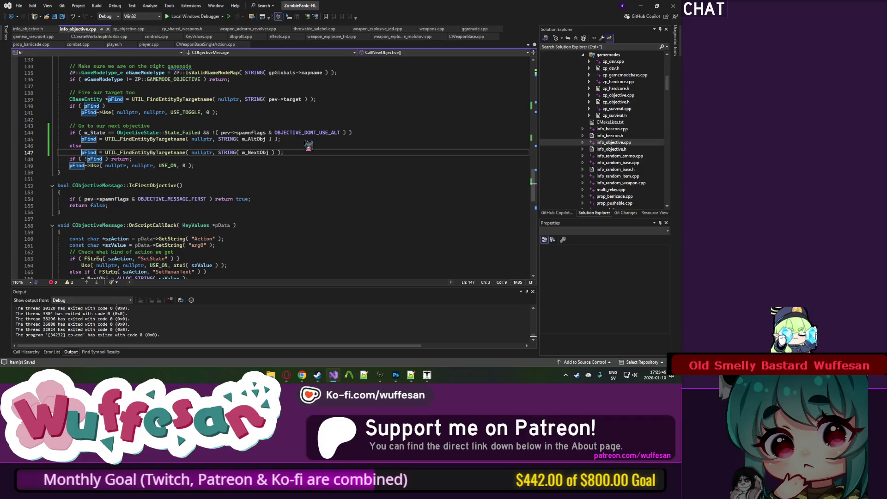
pyautogui.scroll(1, 309, 147)
pyautogui.hotkey('ctrl', 'shift', 'b')
pyautogui.click(335, 159)
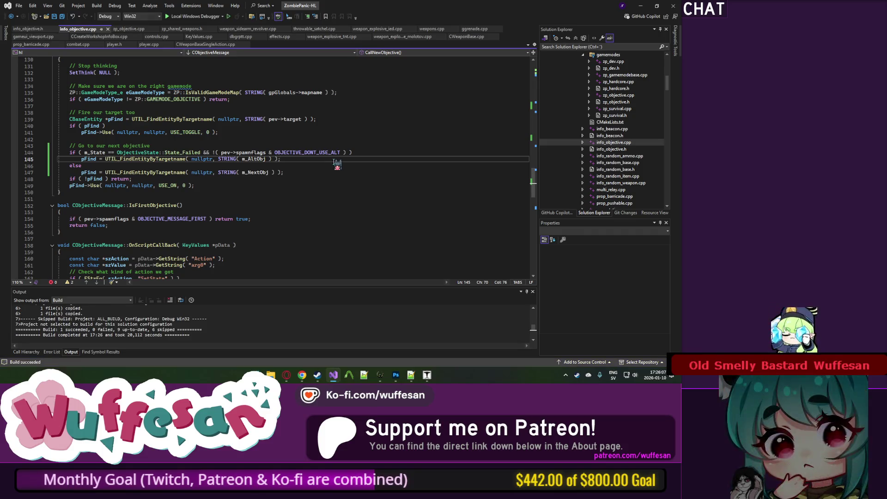
# Review the alt_obj KeyValue handling and the State_Normal initialisation in Spawn.
pyautogui.scroll(20, 399, 156)
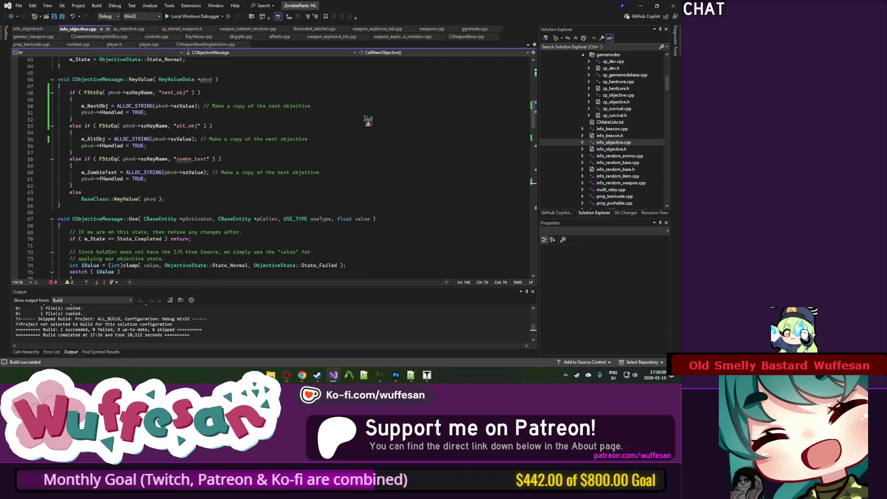
pyautogui.scroll(4, 327, 121)
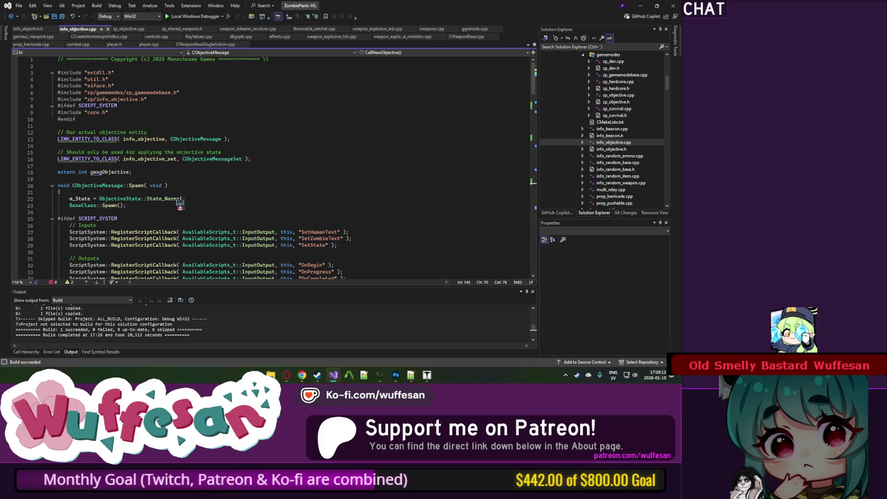
pyautogui.scroll(-12, 180, 203)
pyautogui.click(82, 179)
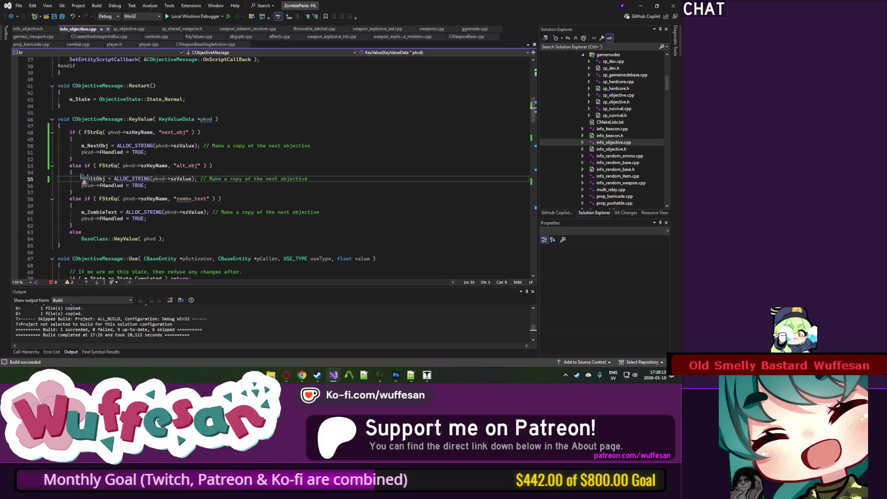
pyautogui.scroll(12, 174, 167)
pyautogui.click(210, 198)
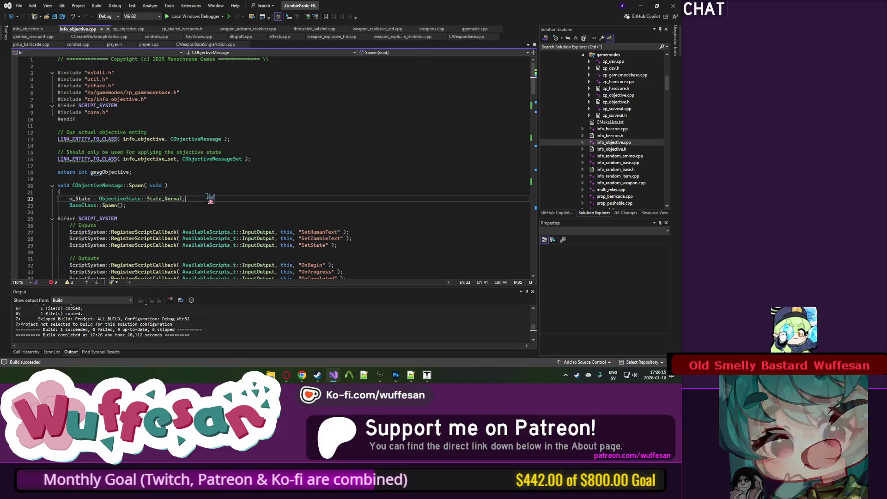
# Check the m_State and m_NextObj declarations in the header, then return to the m_AltObj lookup line.
pyautogui.scroll(-6, 160, 139)
pyautogui.click(80, 221)
pyautogui.press('F12')
pyautogui.click(158, 175)
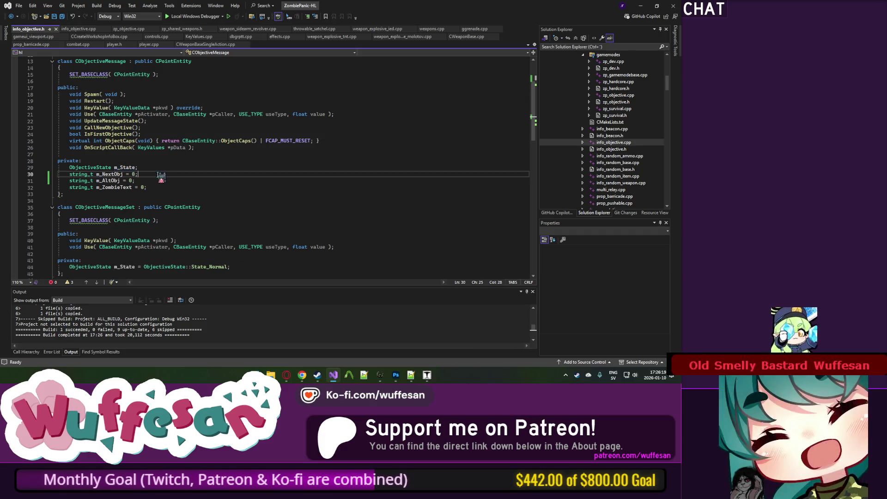
pyautogui.click(15, 18)
pyautogui.scroll(-20, 254, 159)
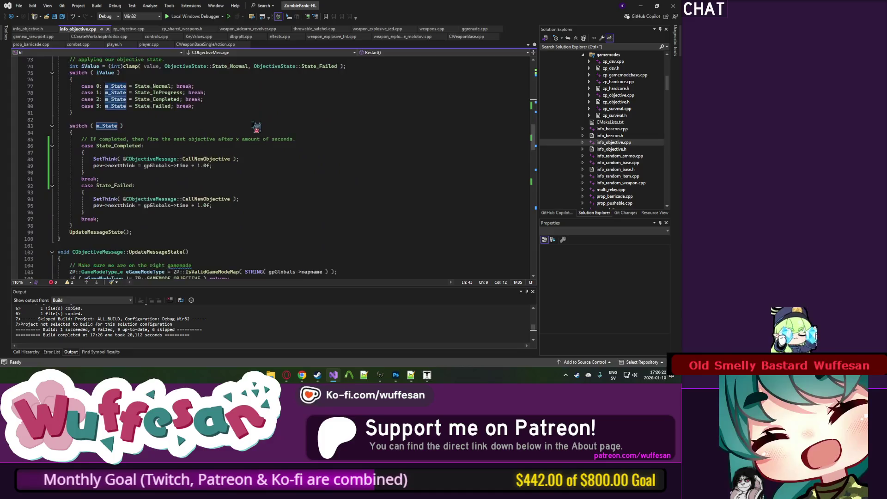
pyautogui.scroll(-6, 257, 160)
pyautogui.click(292, 159)
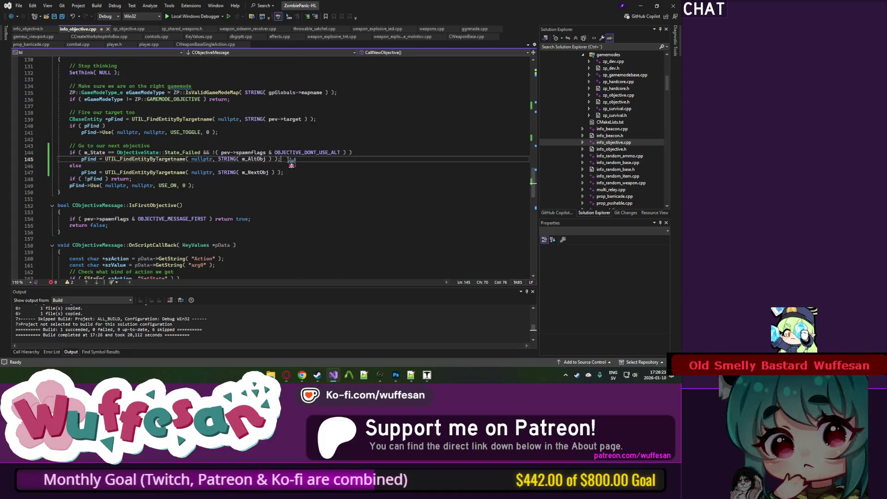
# Rebuild, then expand client > src > game > client > zp > hud and open zp_objective.cpp.
pyautogui.hotkey('ctrl', 'shift', 'b')
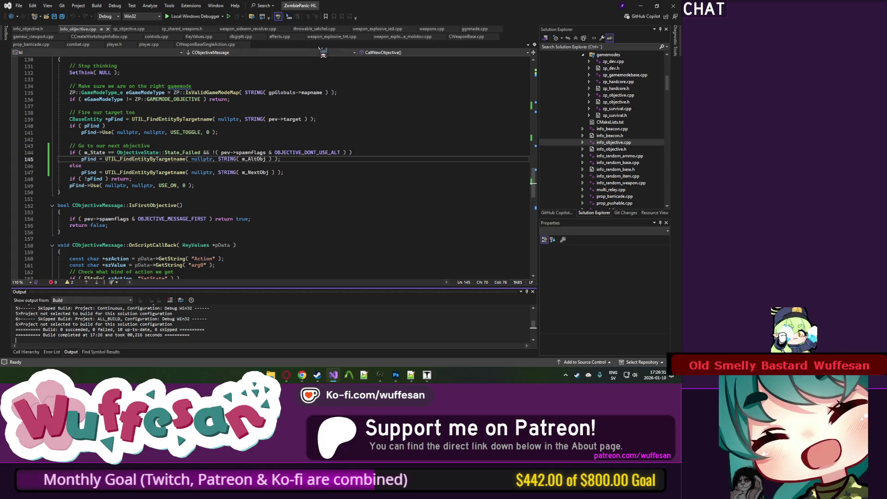
pyautogui.scroll(10, 601, 115)
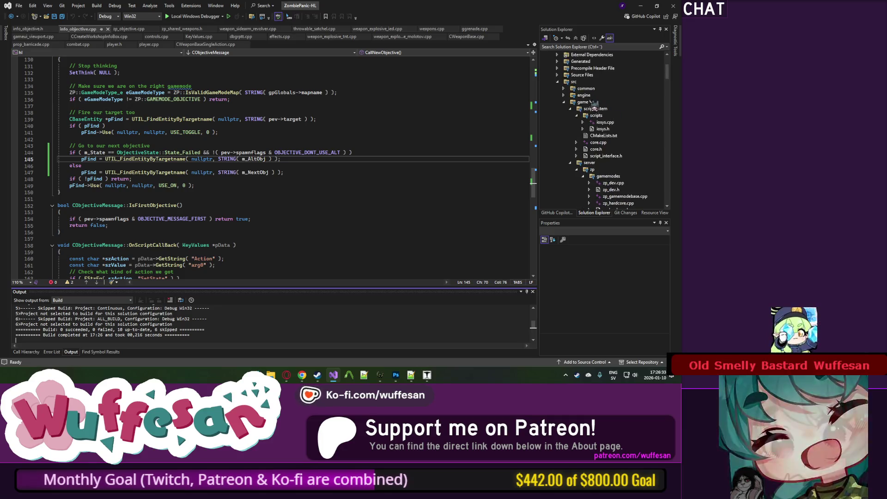
pyautogui.click(551, 109)
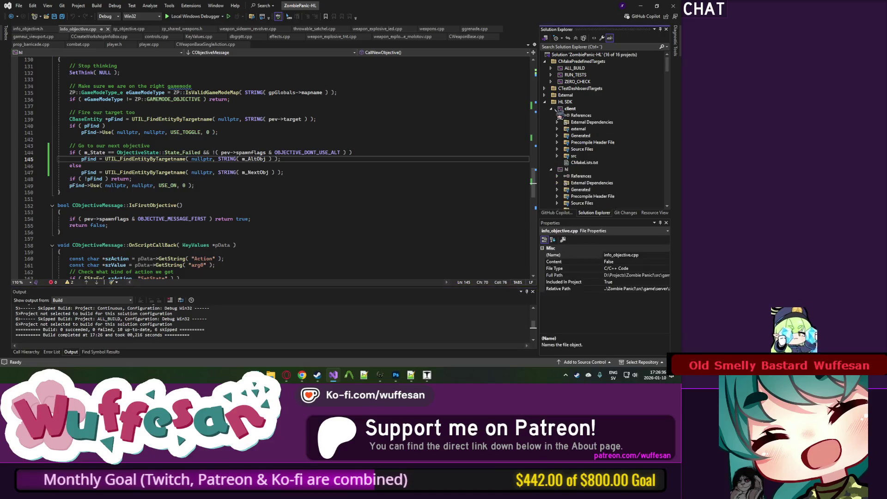
pyautogui.click(558, 157)
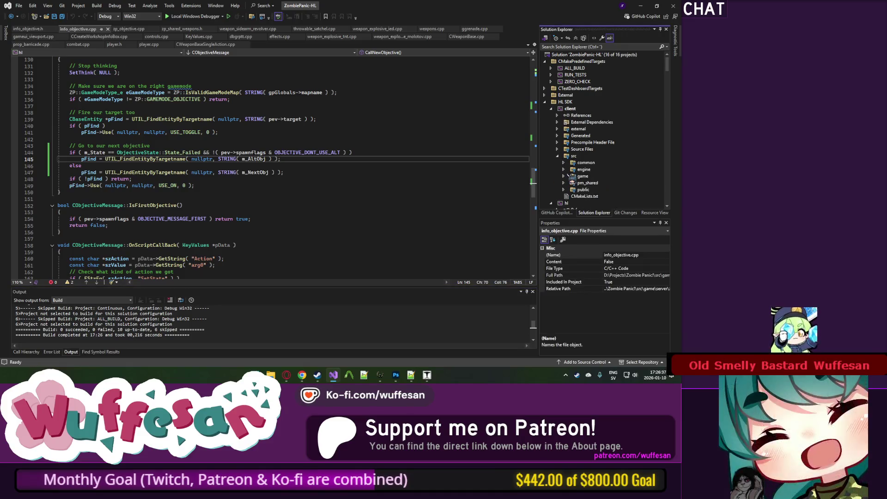
pyautogui.click(564, 176)
pyautogui.click(571, 183)
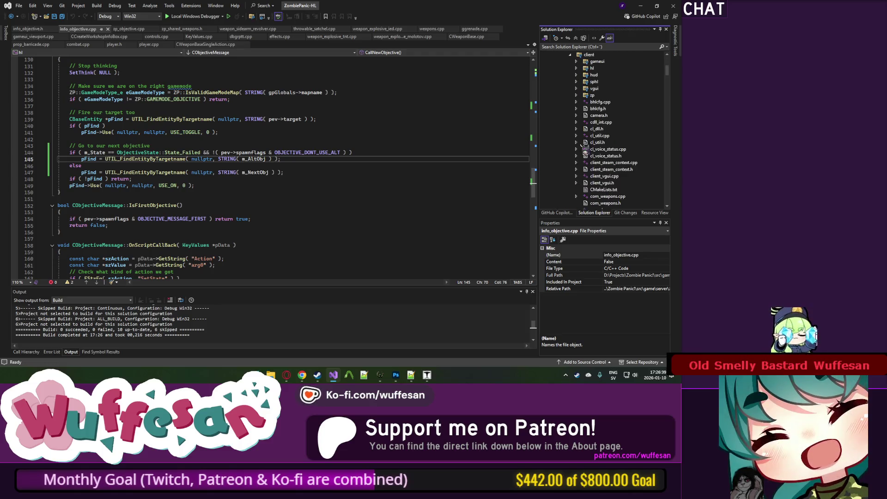
pyautogui.click(576, 95)
pyautogui.click(583, 102)
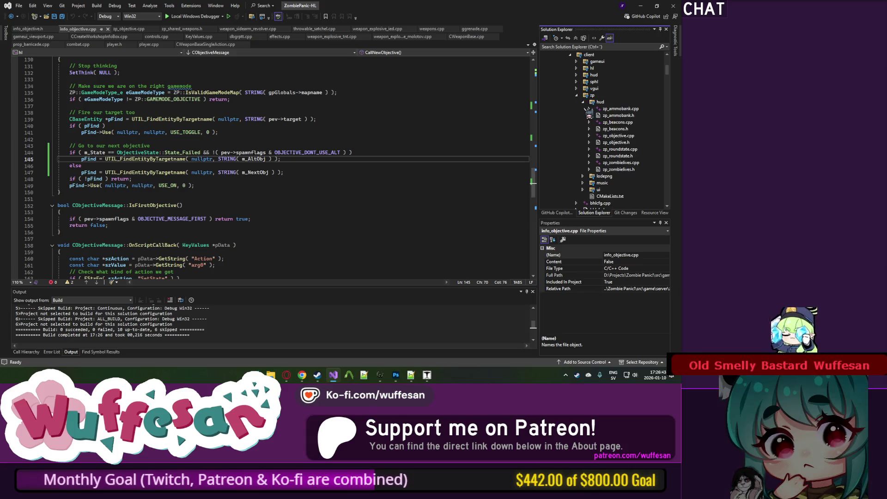
pyautogui.doubleClick(601, 136)
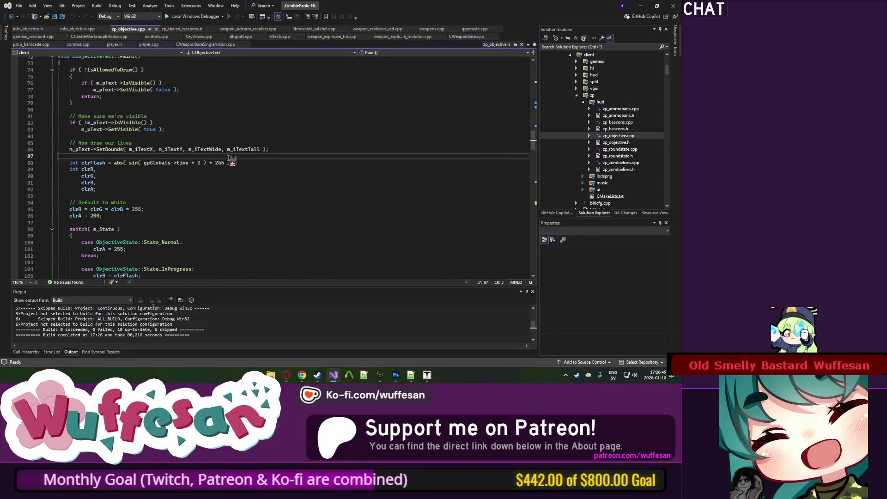
# Remove the gpGlobals null check from IsAllowedToDraw.
pyautogui.doubleClick(162, 162)
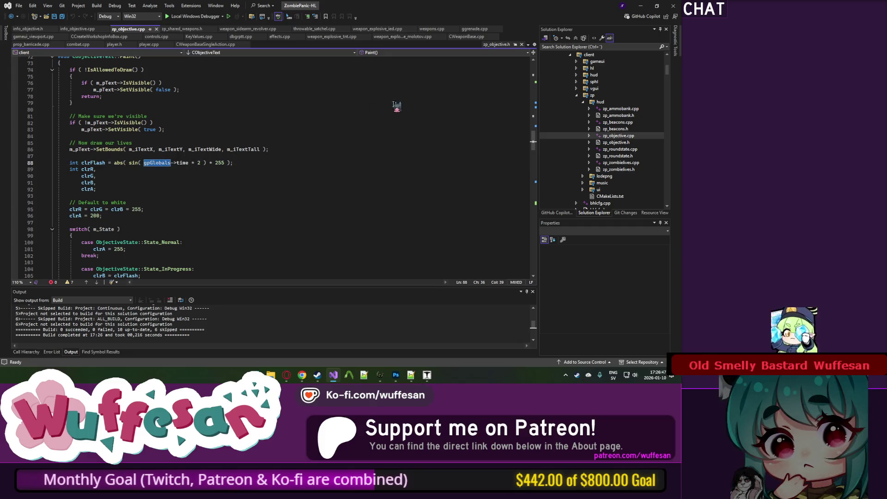
pyautogui.scroll(4, 396, 106)
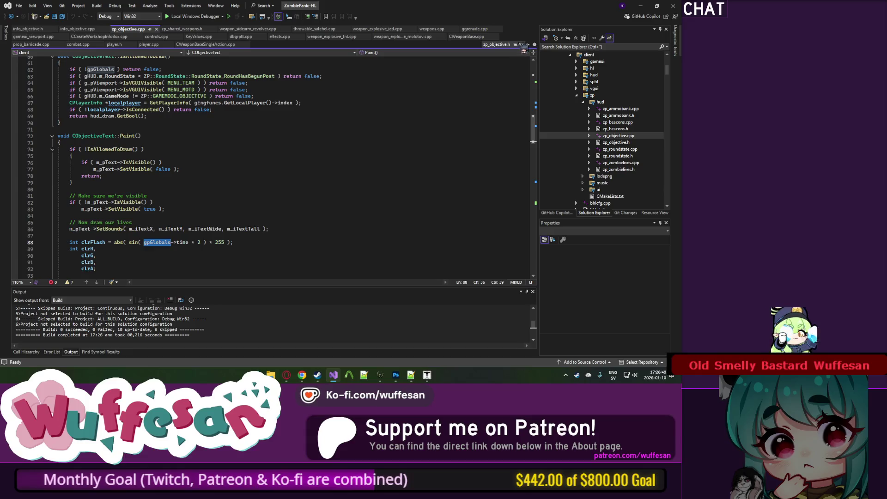
pyautogui.moveTo(164, 70); pyautogui.dragTo(93, 63)
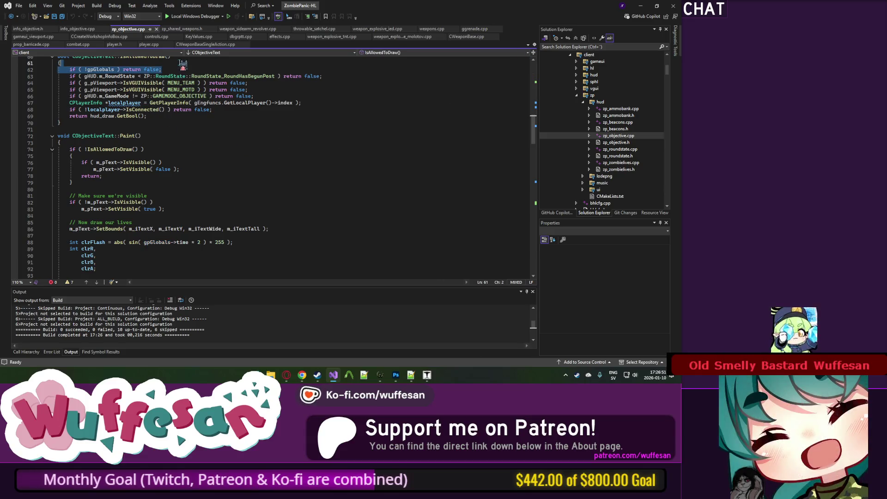
pyautogui.press('BackSpace')
# Delete the extern gpGlobals declaration and check the resulting error on the clrFlash line.
pyautogui.scroll(-4, 236, 157)
pyautogui.doubleClick(164, 156)
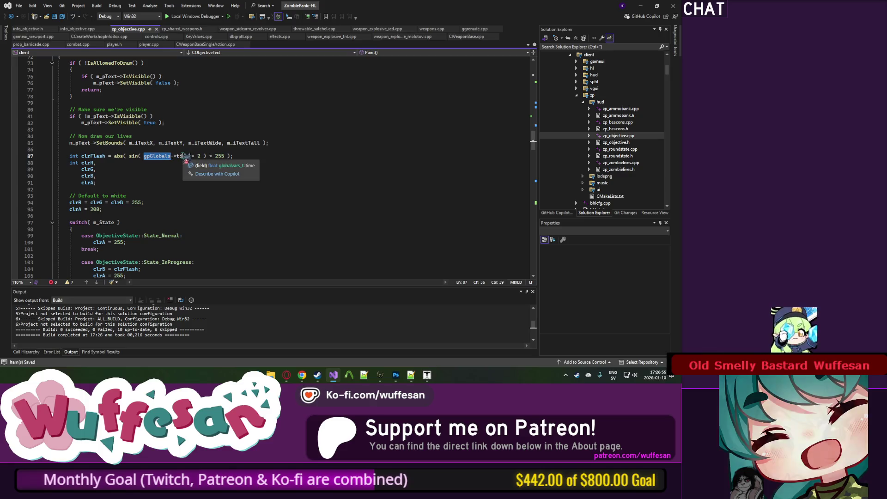
pyautogui.doubleClick(182, 156)
pyautogui.scroll(20, 164, 161)
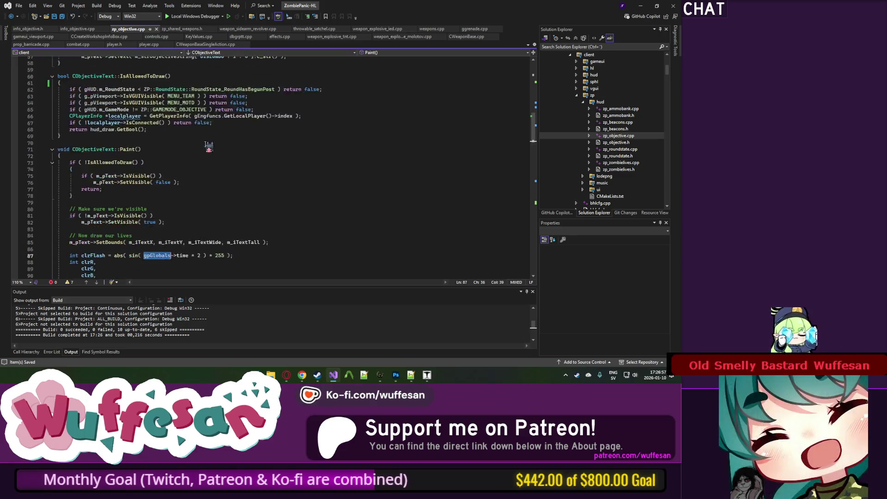
pyautogui.click(167, 103)
pyautogui.hotkey('ctrl', 'x')
pyautogui.press('BackSpace')
pyautogui.press('BackSpace')
pyautogui.scroll(-20, 183, 98)
pyautogui.doubleClick(162, 144)
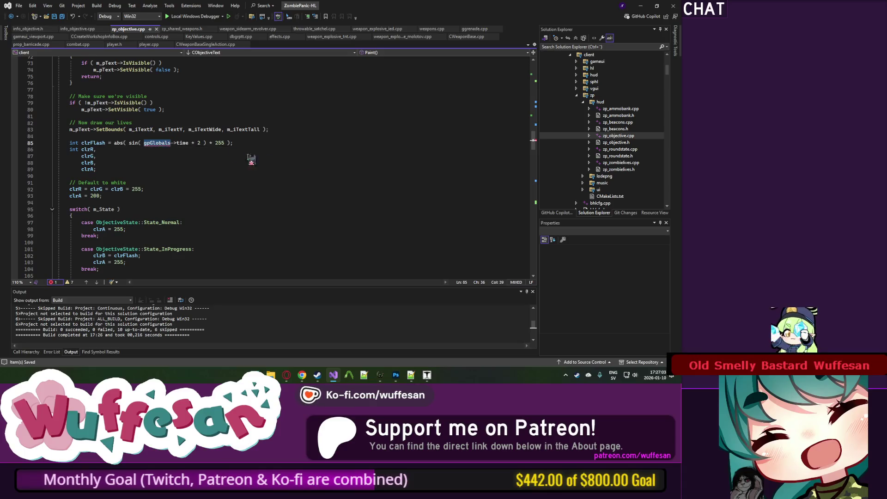
# Search zp_beacons.cpp for reference, then go back to the clrFlash line in Paint.
pyautogui.scroll(2, 536, 151)
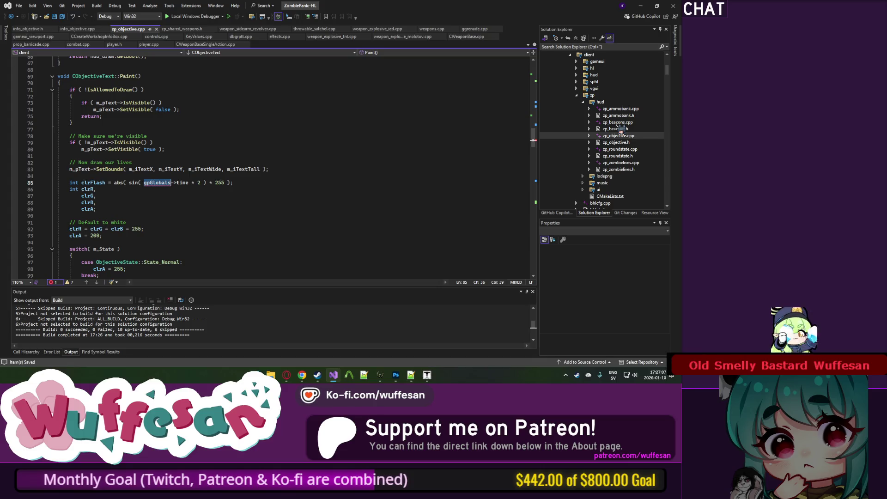
pyautogui.click(619, 123)
pyautogui.hotkey('ctrl', 'f')
pyautogui.write('til.h"')
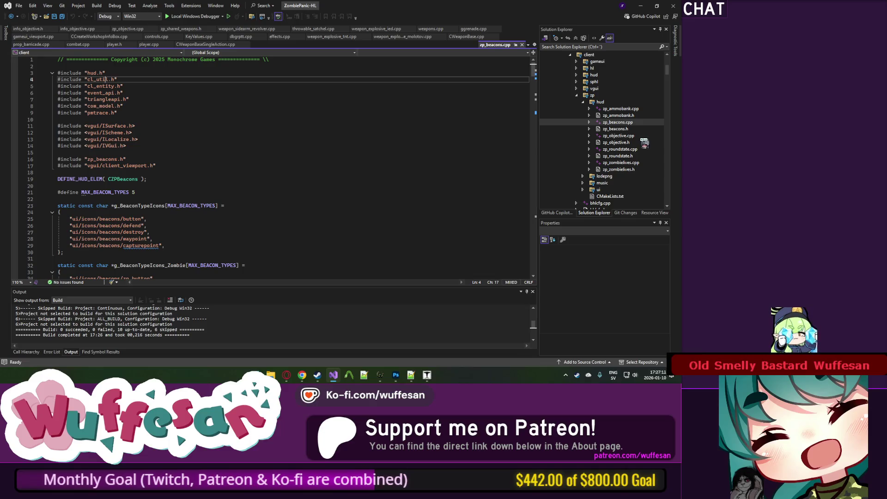
pyautogui.click(17, 19)
pyautogui.click(18, 19)
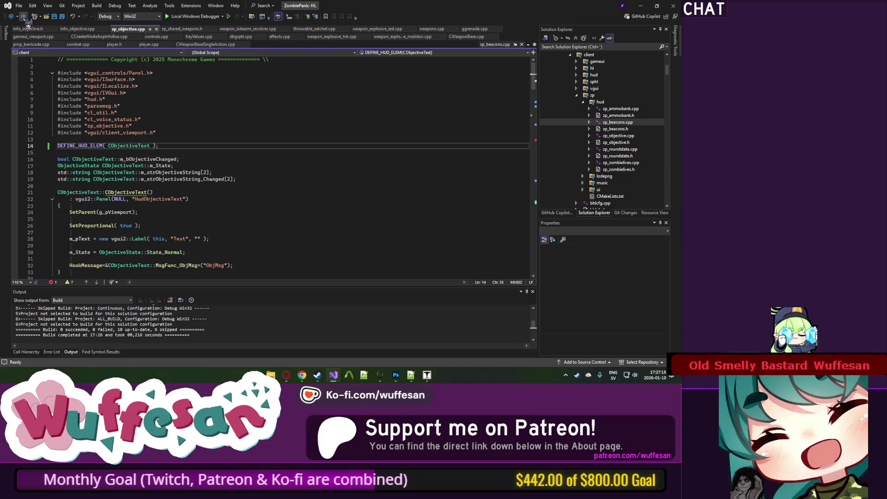
pyautogui.click(24, 16)
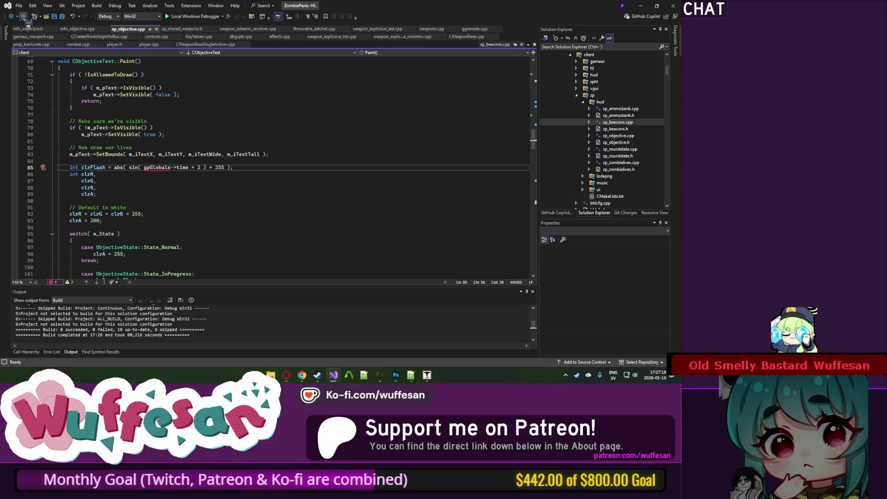
# Replace gpGlobals->time with gHUD.m_flTime in the flash formula on line 85 and save.
pyautogui.moveTo(188, 167); pyautogui.dragTo(144, 167)
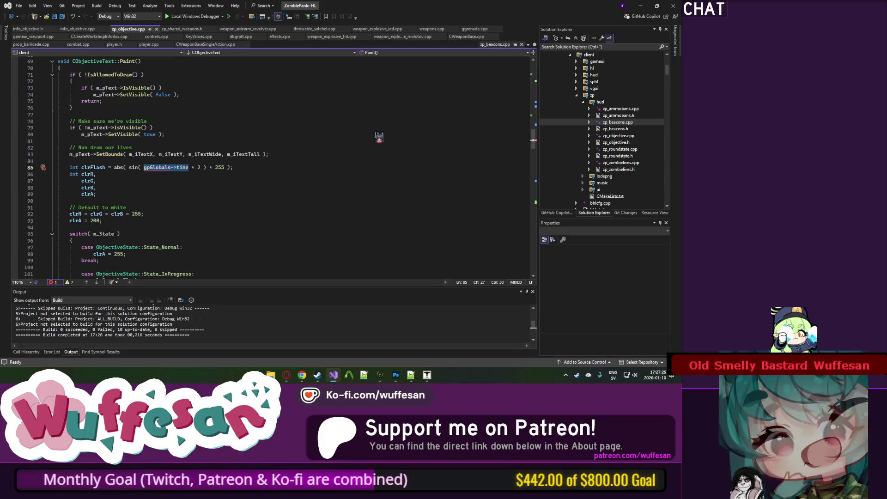
pyautogui.write('gHUD')
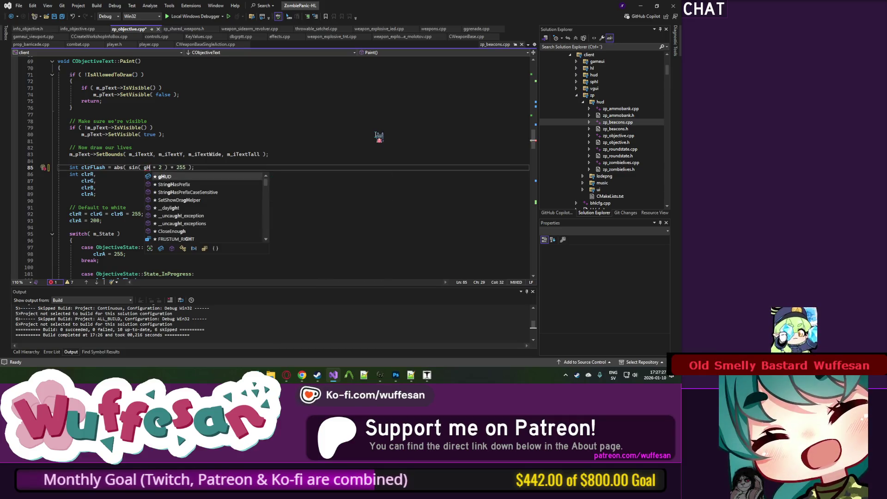
pyautogui.write('.tim')
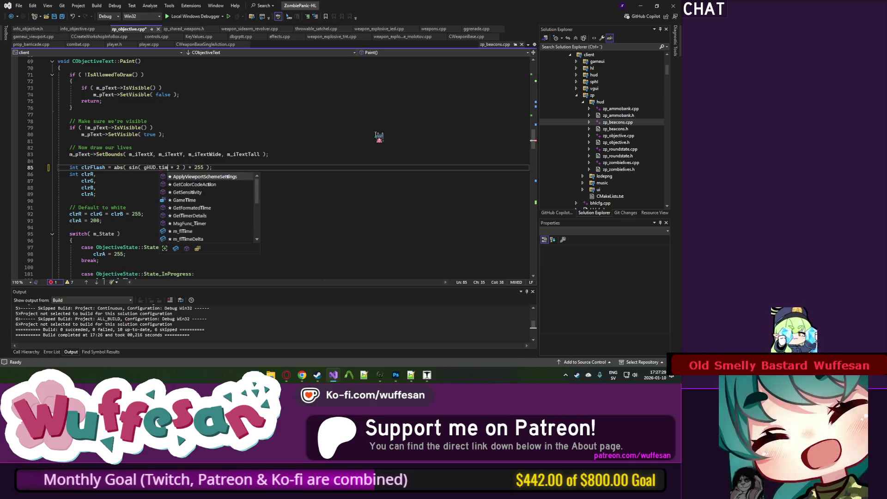
pyautogui.press('Down')
pyautogui.press('Down')
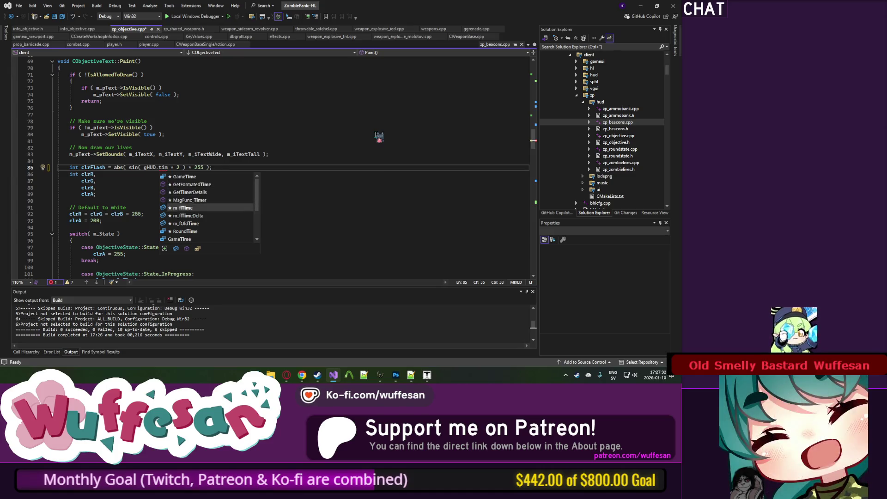
pyautogui.press('Tab')
pyautogui.hotkey('ctrl', 's')
# Look up the m_flTime definition, return to line 85, and start building the client.
pyautogui.press('F12')
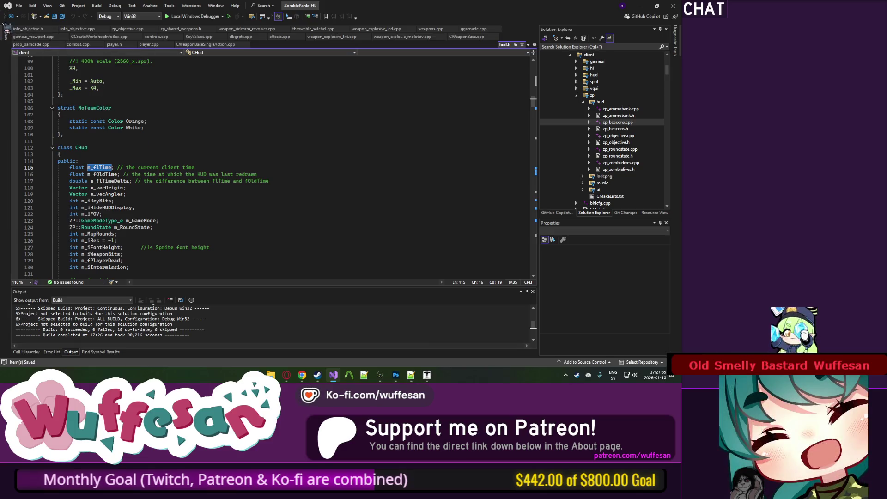
pyautogui.hotkey('ctrl', '-')
pyautogui.click(278, 155)
pyautogui.hotkey('ctrl', 'shift', 'b')
pyautogui.click(273, 168)
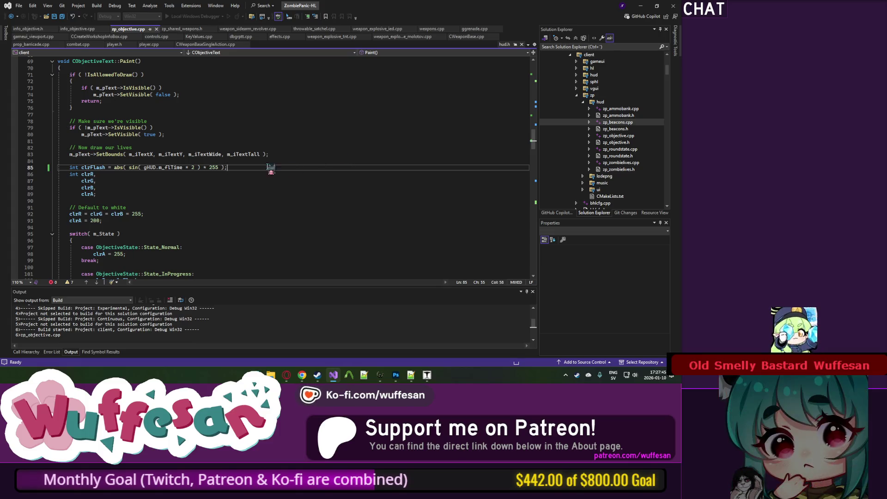
pyautogui.scroll(-5, 263, 167)
pyautogui.scroll(-7, 253, 167)
# Scroll back up while the client build finishes and Zombie Panic! launches.
pyautogui.scroll(13, 277, 167)
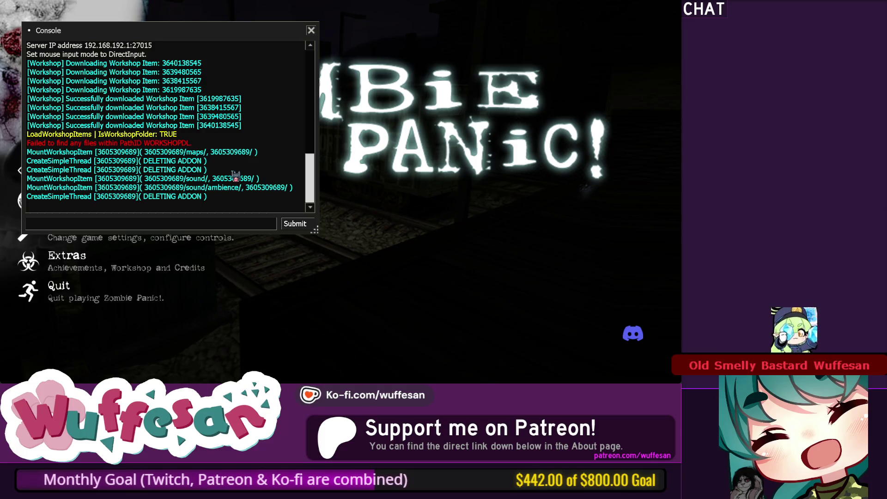
# Close the console and start a zpo_hotel game with Steam networking disabled.
pyautogui.press('`')
pyautogui.click(154, 198)
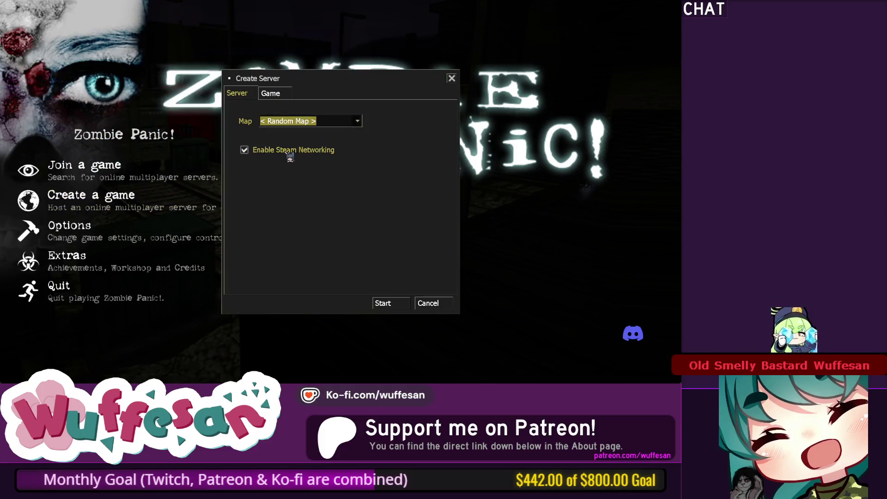
pyautogui.click(288, 151)
pyautogui.click(324, 121)
pyautogui.scroll(-3, 323, 194)
pyautogui.click(323, 265)
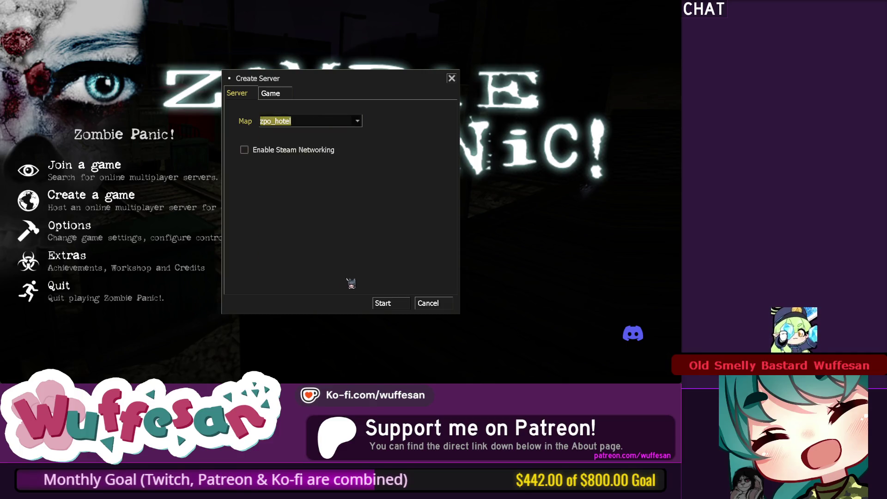
pyautogui.click(385, 302)
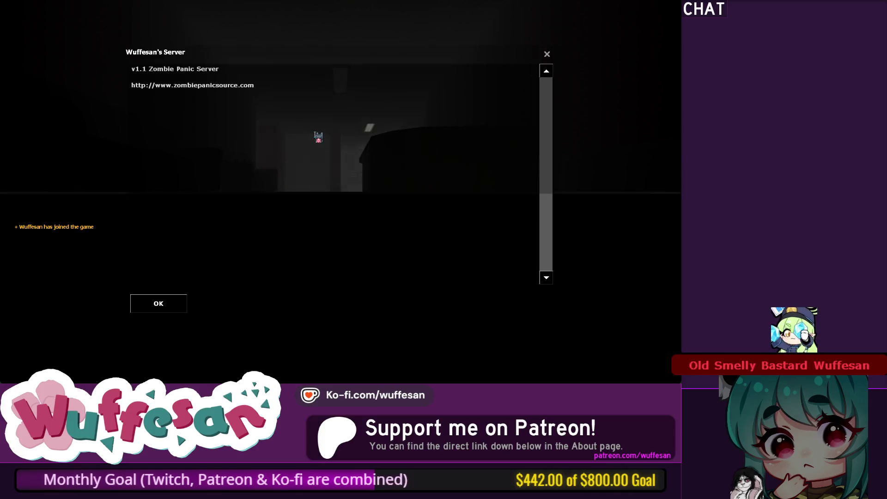
# Get past the welcome and team screens, then walk the red corridor, counter room and kitchen.
pyautogui.press('Return')
pyautogui.press('Escape')
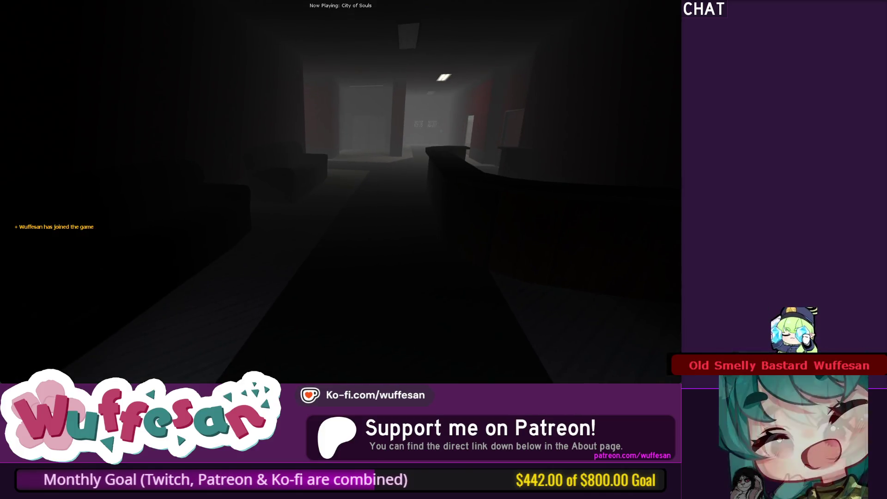
pyautogui.click(341, 192)
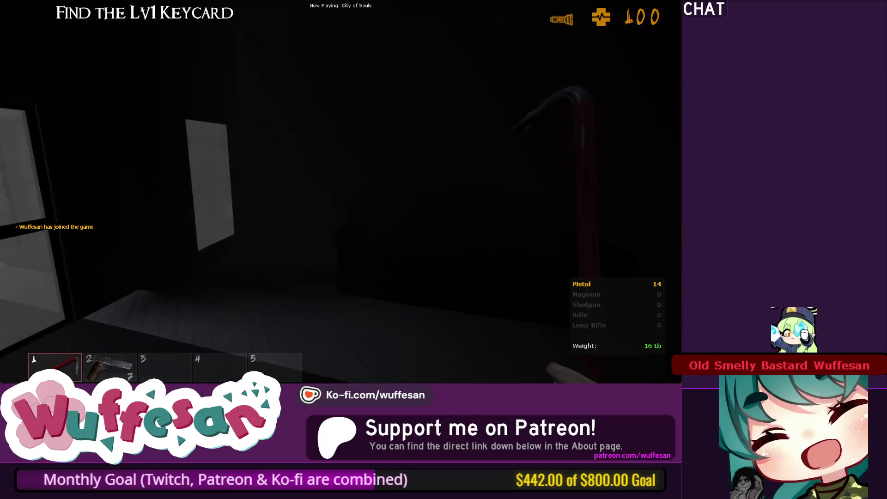
pyautogui.press('w')
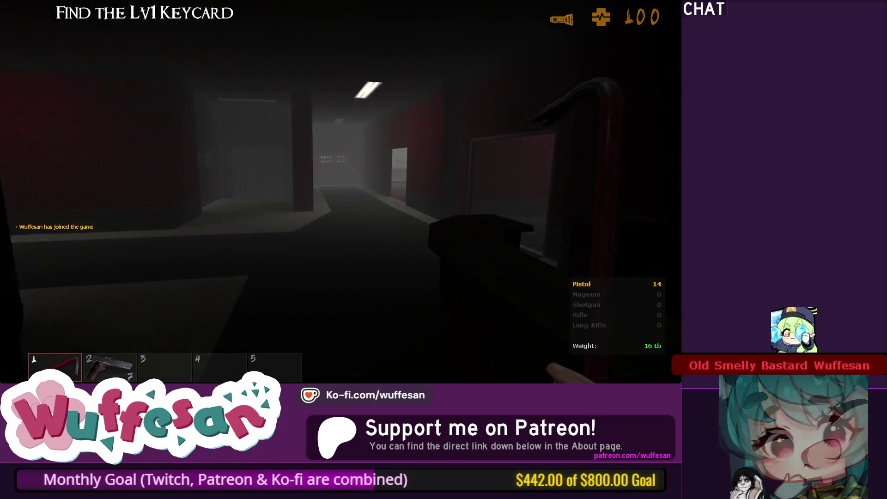
pyautogui.press('w')
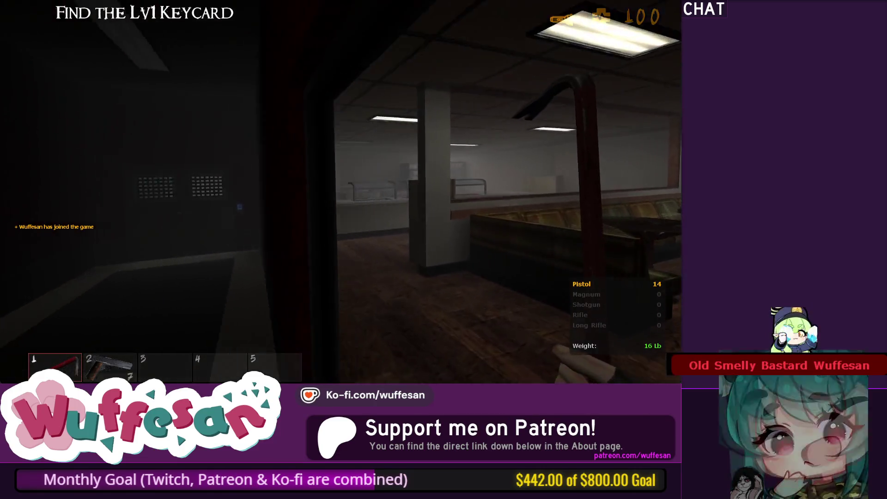
pyautogui.press('w')
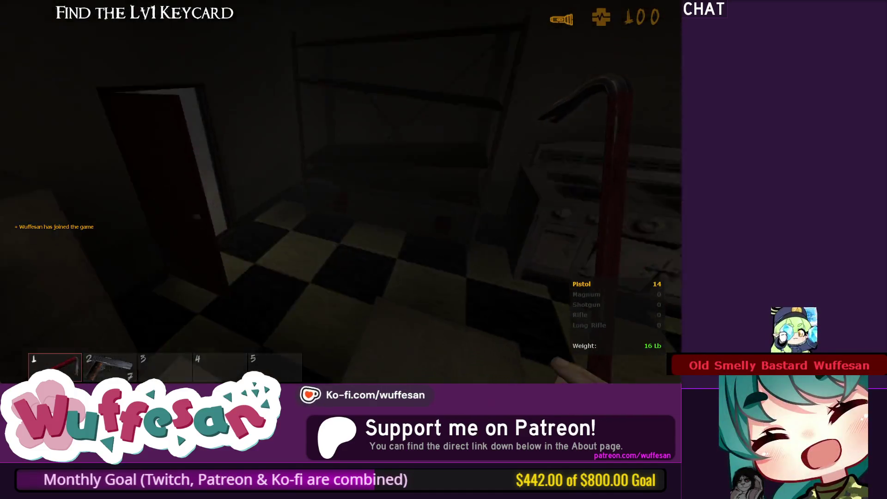
pyautogui.press('w')
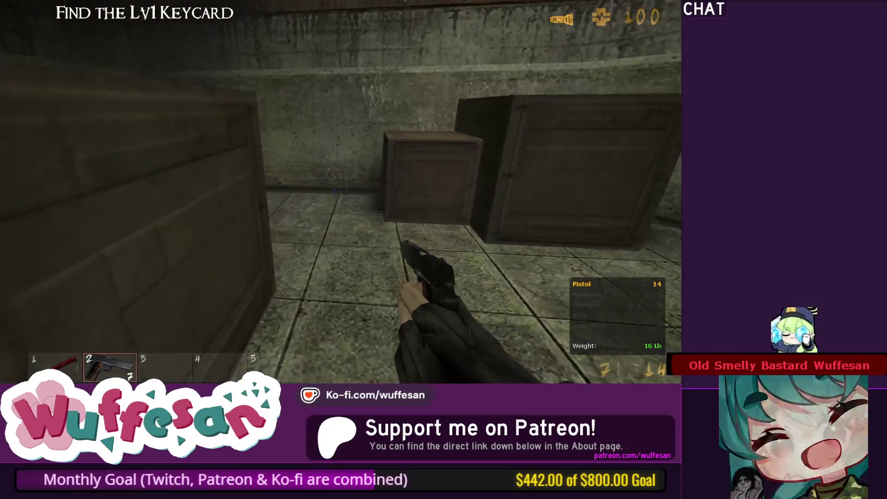
# Pick up the Lv1 keycard and climb the stairs to the wall keypad.
pyautogui.press('e')
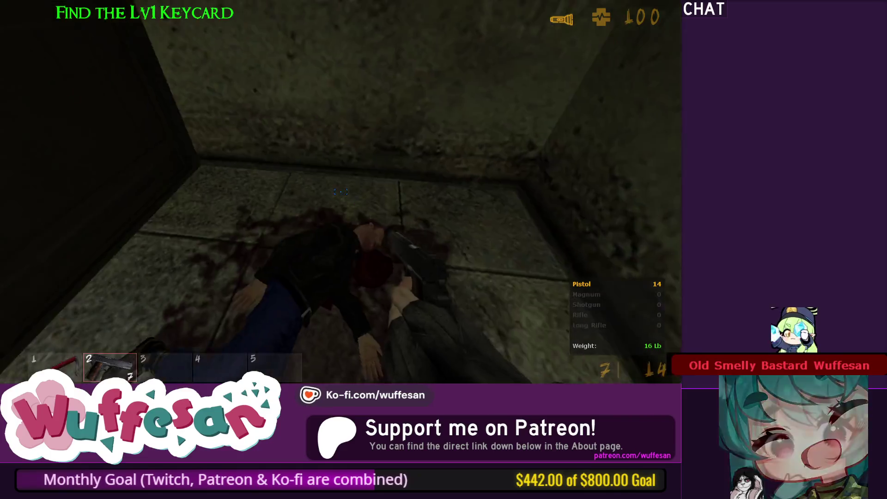
pyautogui.press('w')
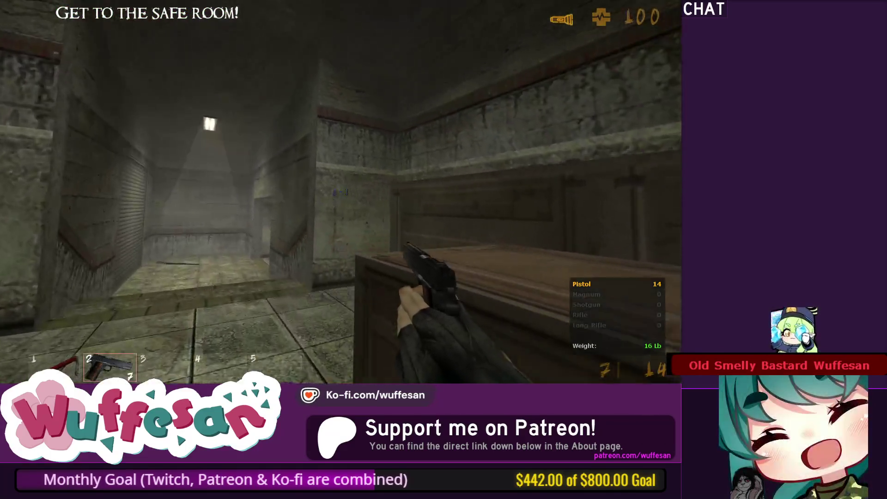
pyautogui.press('w')
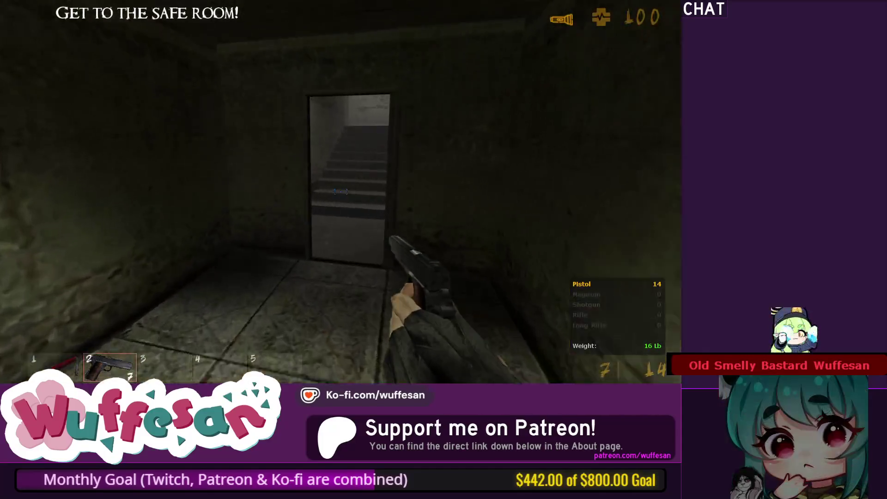
pyautogui.press('w')
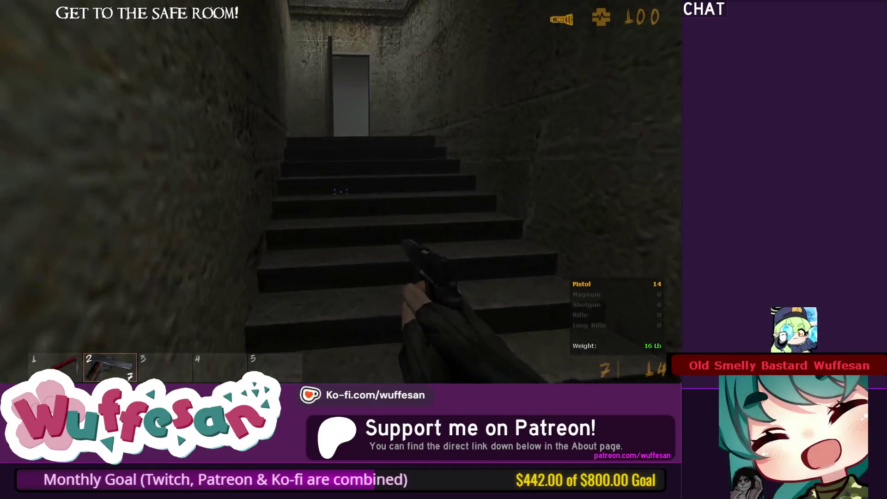
pyautogui.press('w')
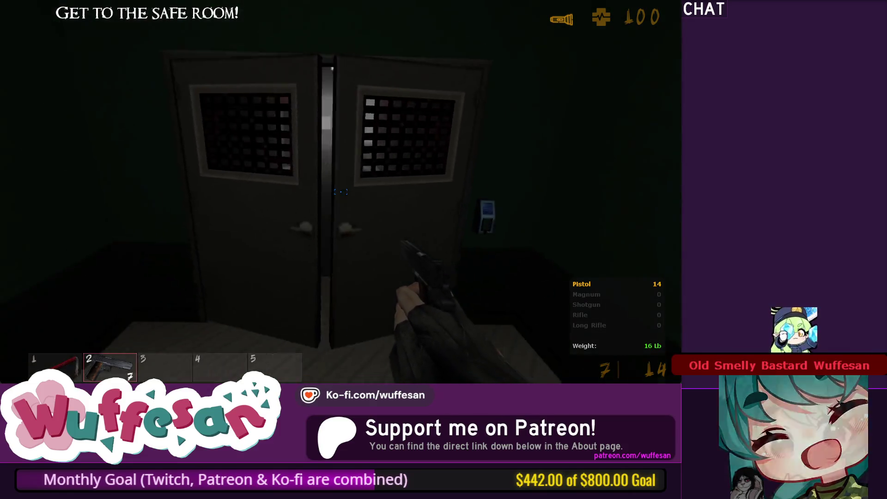
# Open the double doors with the keycard and head down the corridor toward the grid-windowed room.
pyautogui.press('e')
pyautogui.press('w')
pyautogui.press('w')
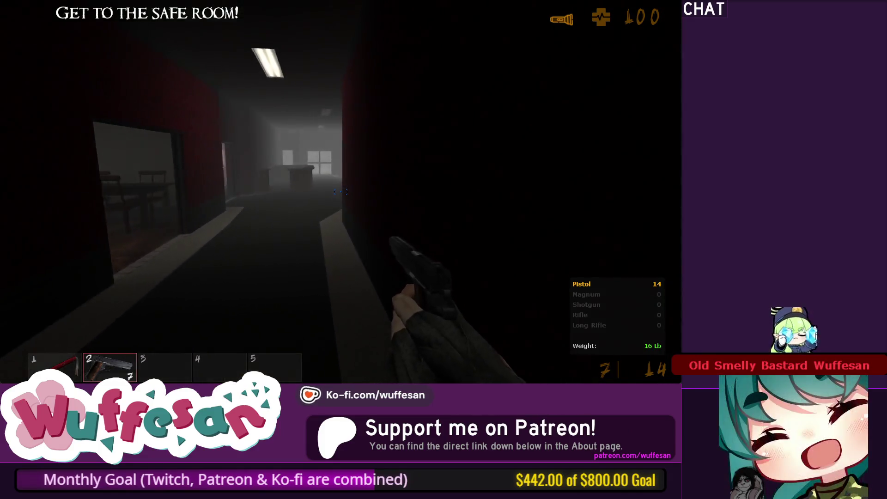
pyautogui.press('w')
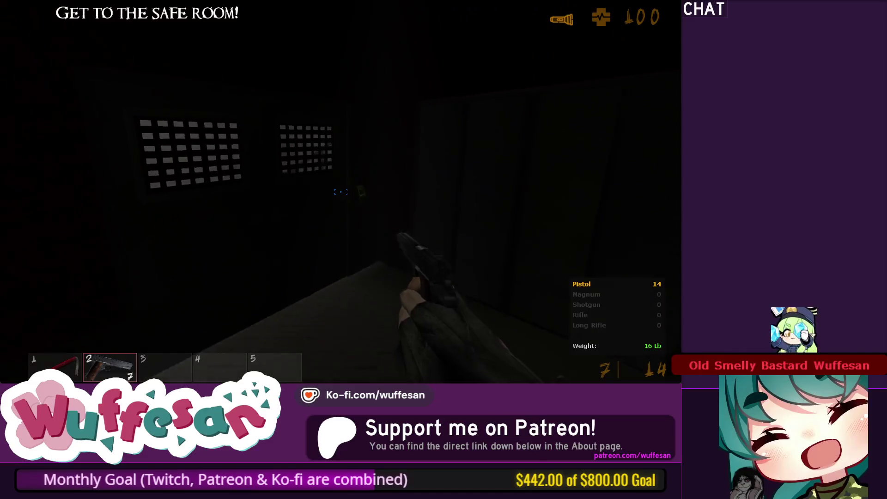
pyautogui.press('w')
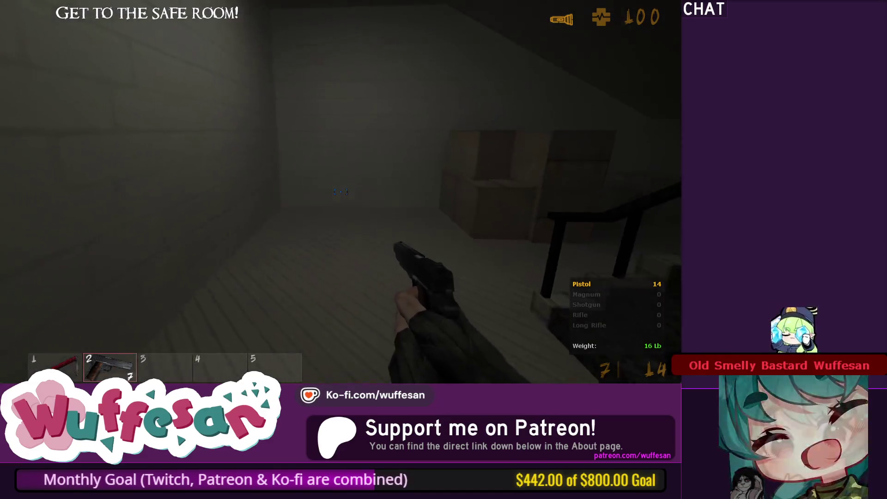
# Climb to the elevator, open its doors, step inside and come back out.
pyautogui.press('w')
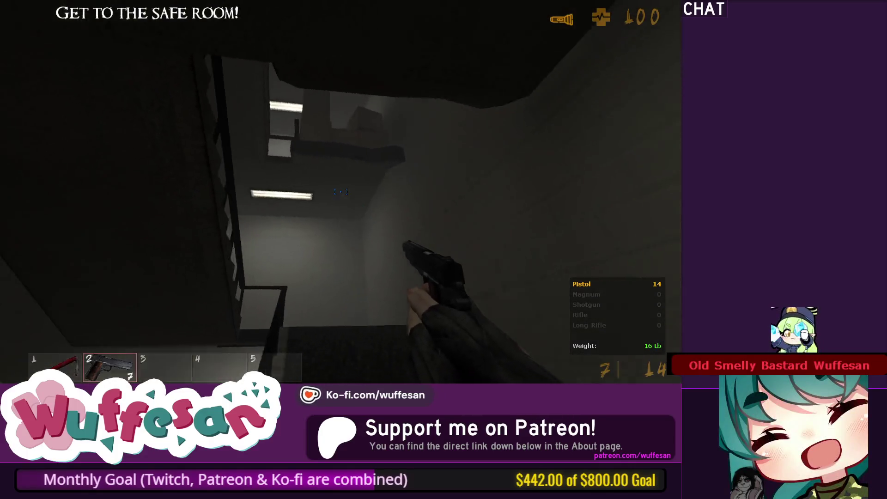
pyautogui.press('w')
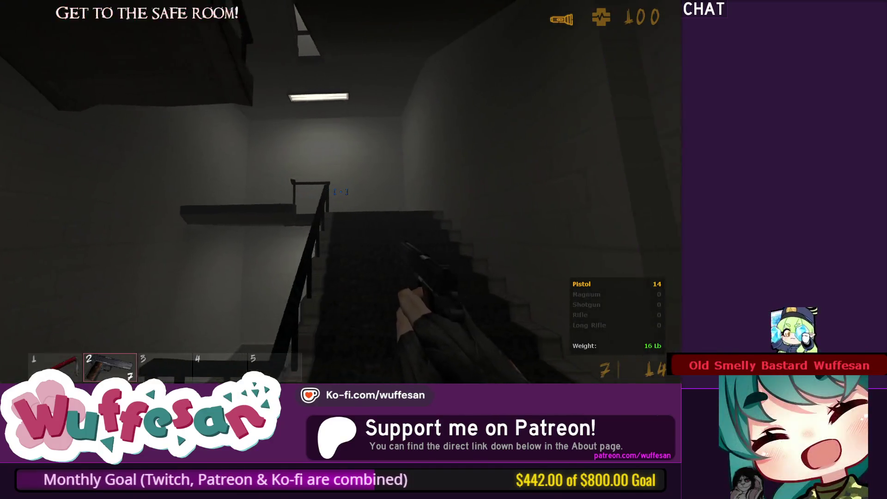
pyautogui.press('w')
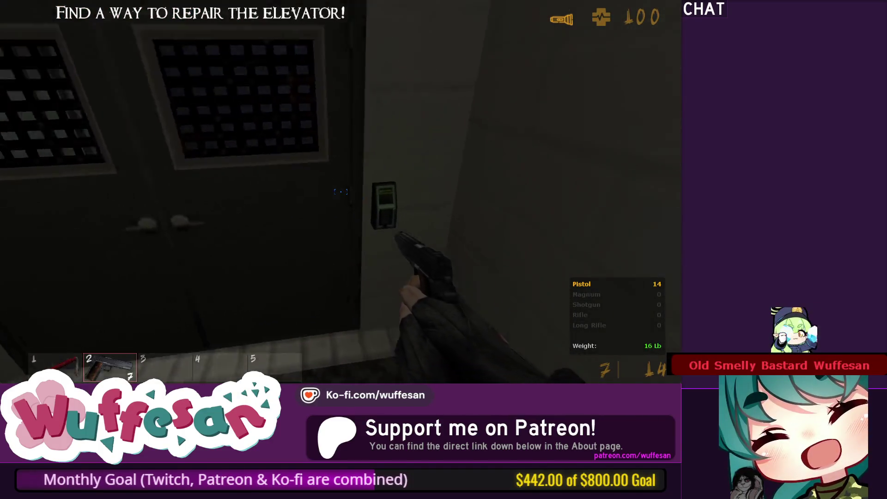
pyautogui.press('e')
pyautogui.press('w')
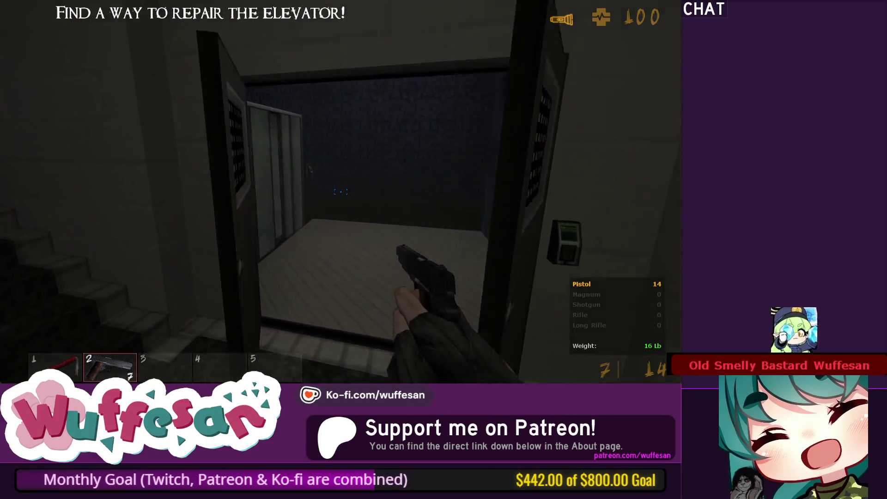
pyautogui.press('w')
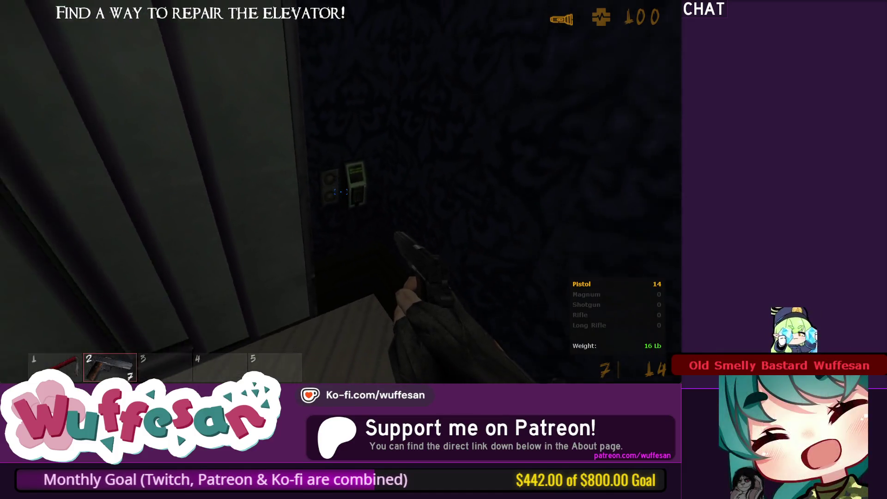
pyautogui.press('w')
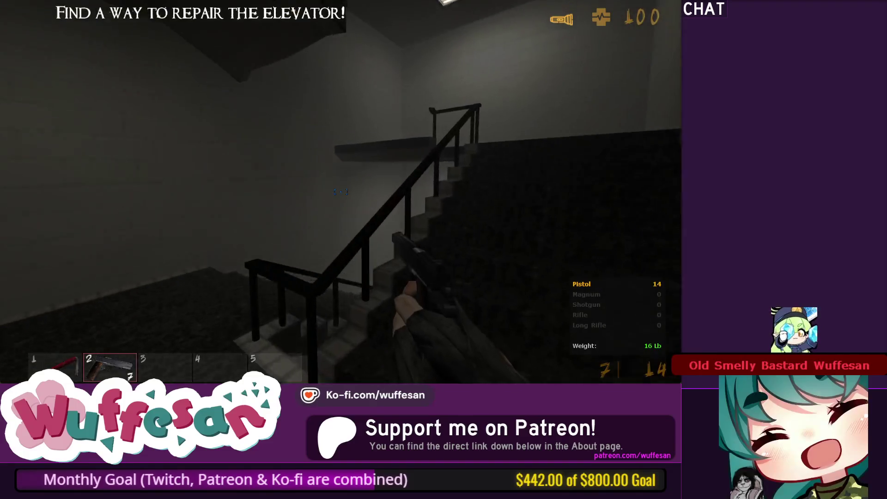
# Walk up and down the stairwell, looking around the railing and landings.
pyautogui.press('w')
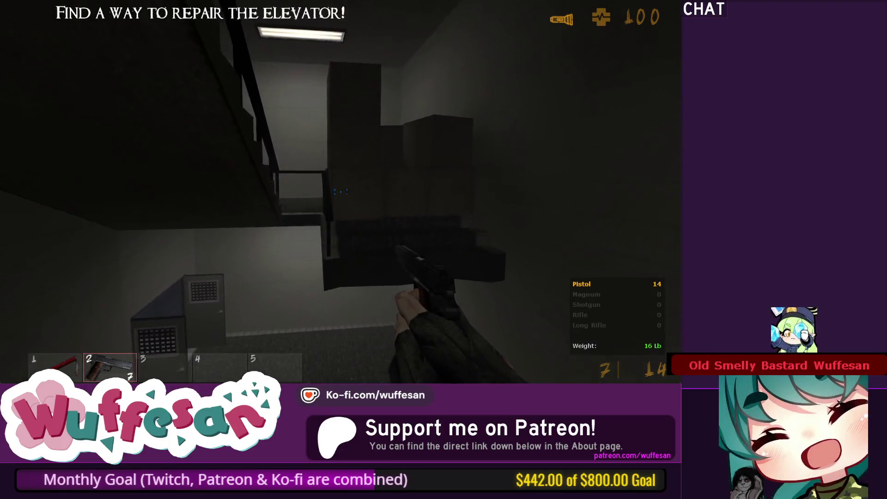
pyautogui.press('w')
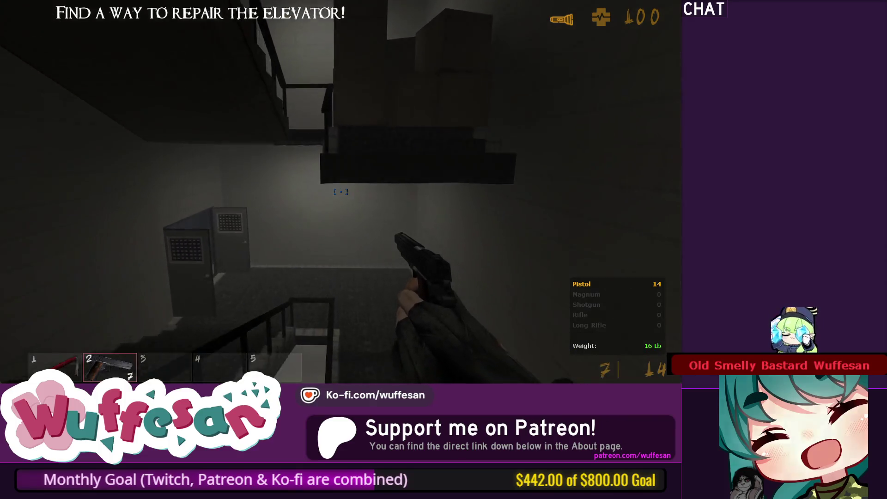
pyautogui.press('w')
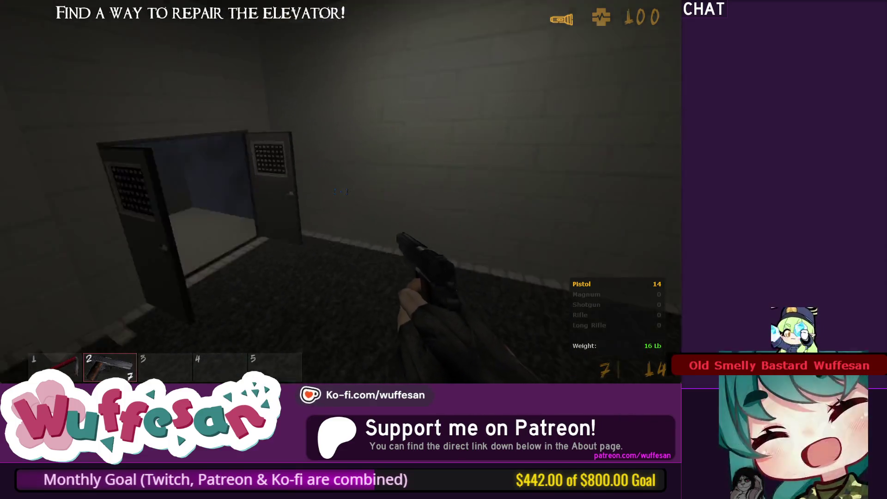
pyautogui.press('w')
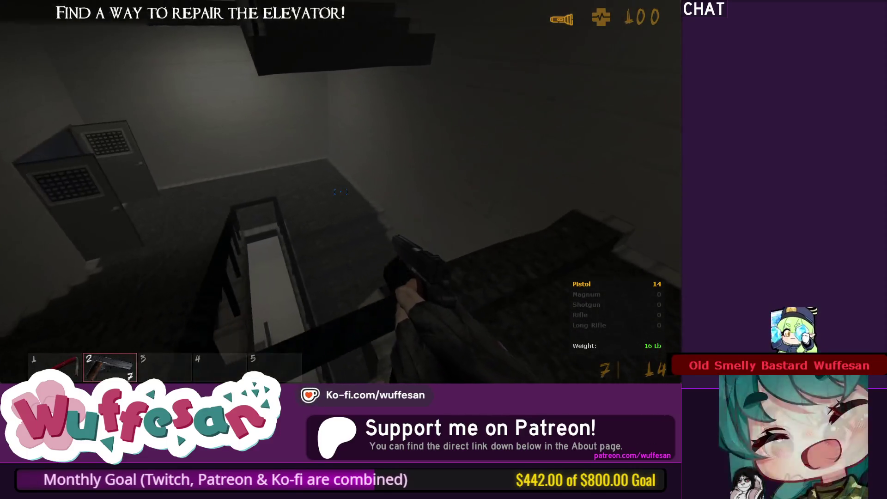
pyautogui.press('w')
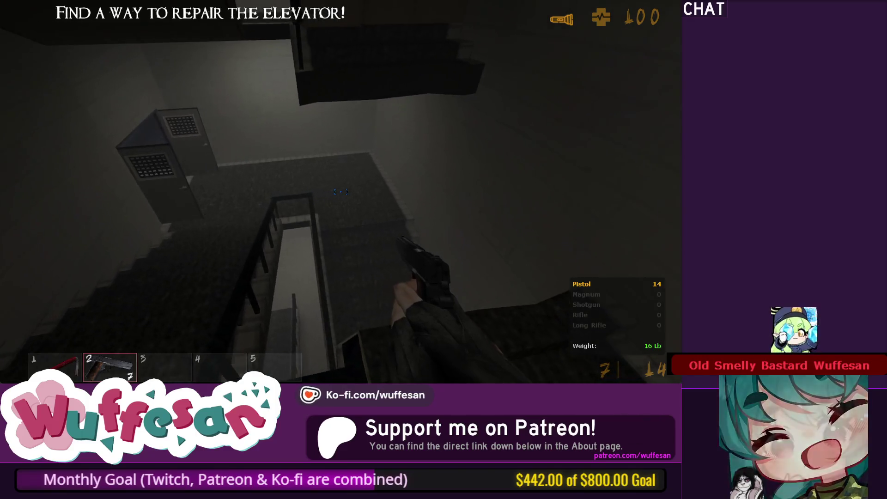
pyautogui.press('w')
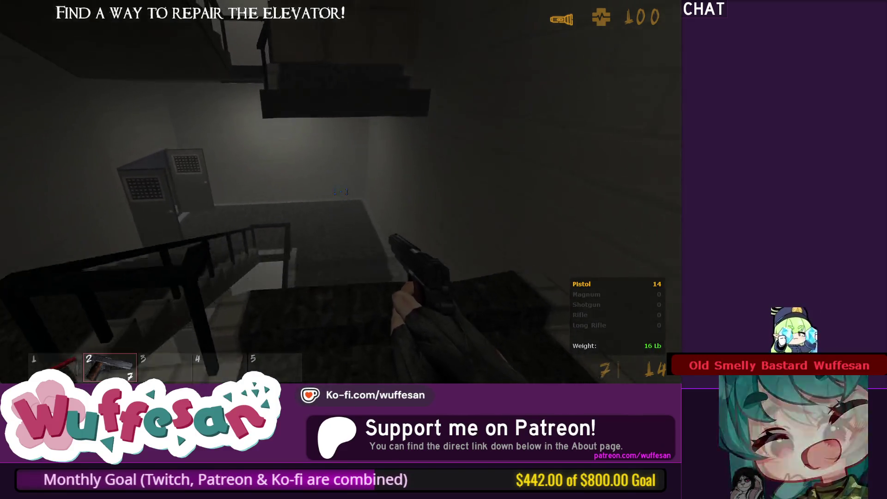
pyautogui.press('w')
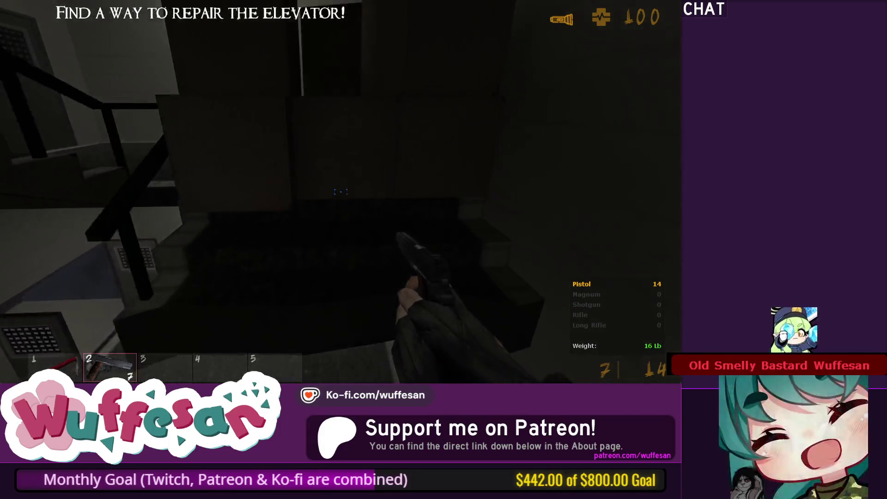
pyautogui.press('w')
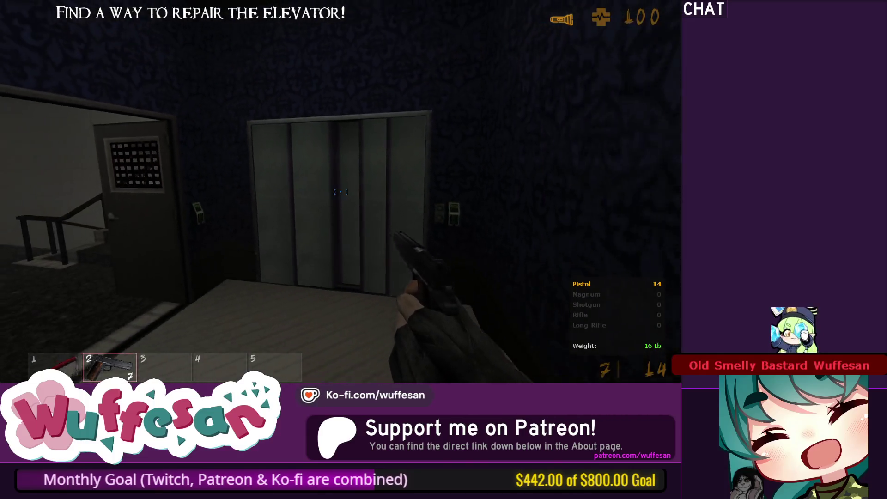
# Back away from the elevator, go through the grated door into the stairwell, and toggle the flashlight.
pyautogui.press('s')
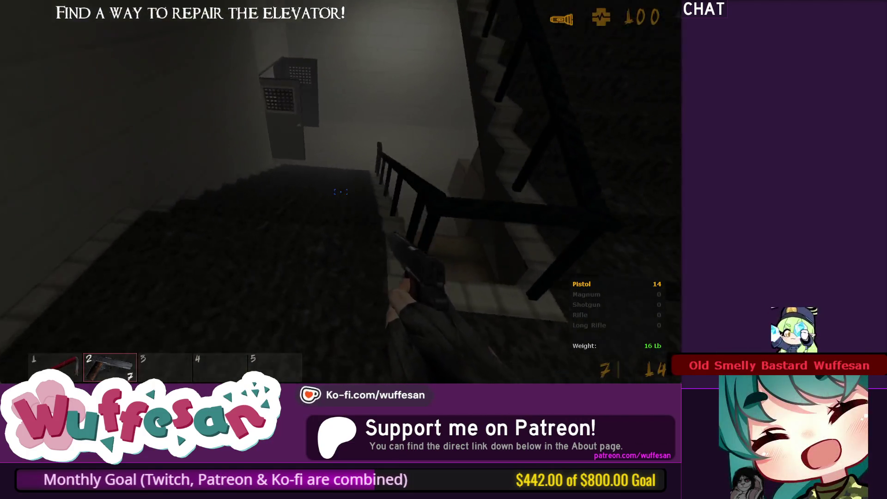
pyautogui.press('w')
pyautogui.press('w')
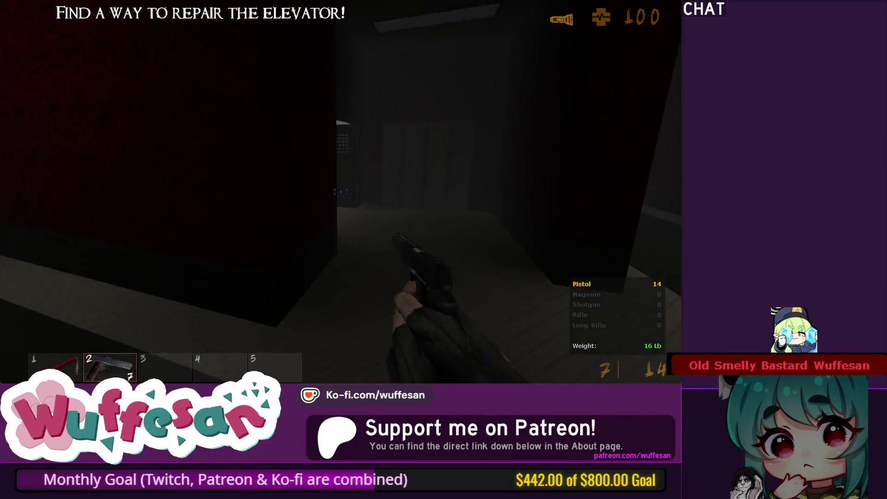
pyautogui.press('w')
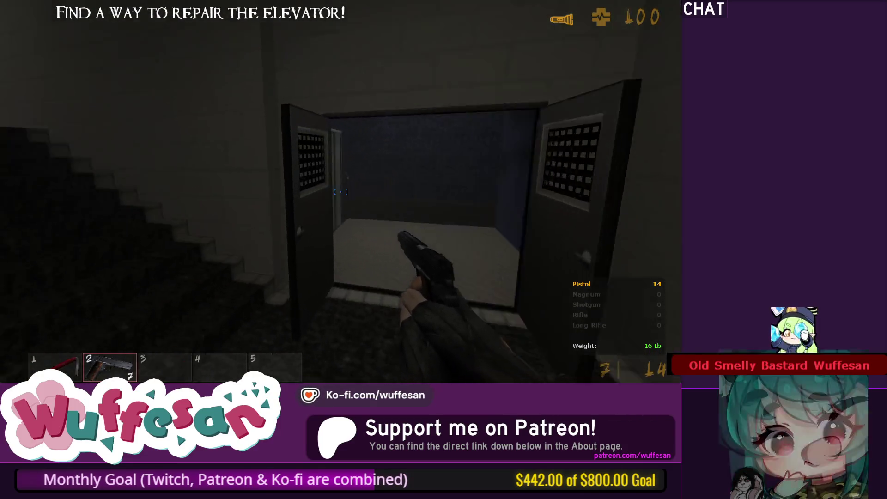
pyautogui.press('f')
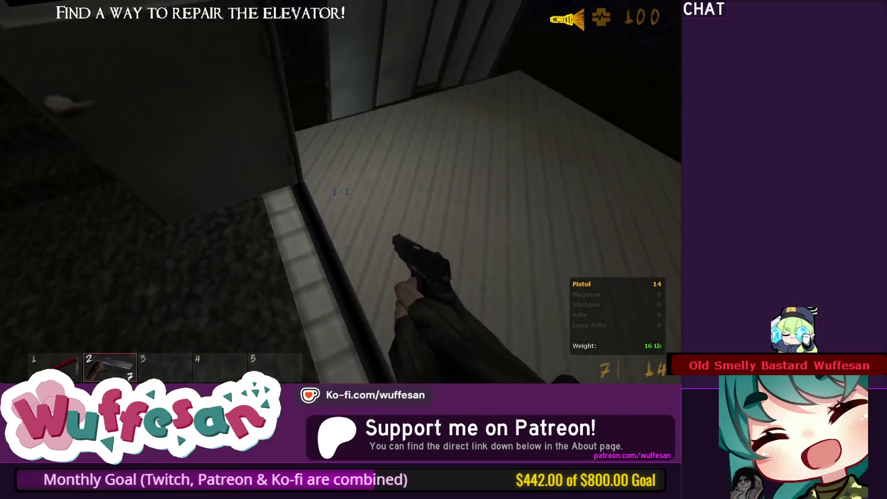
pyautogui.press('f')
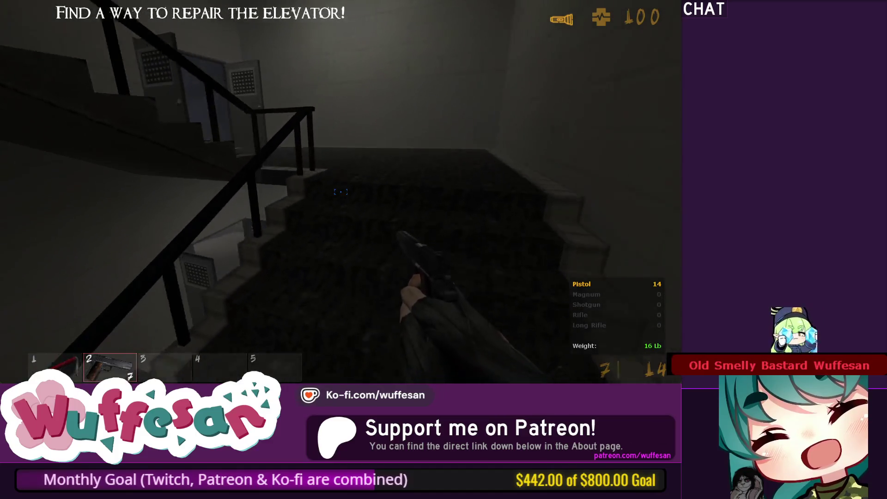
# Climb the stairwell flights to the upper landing, reloading the pistol, then switch back to J.A.C.K.
pyautogui.press('w')
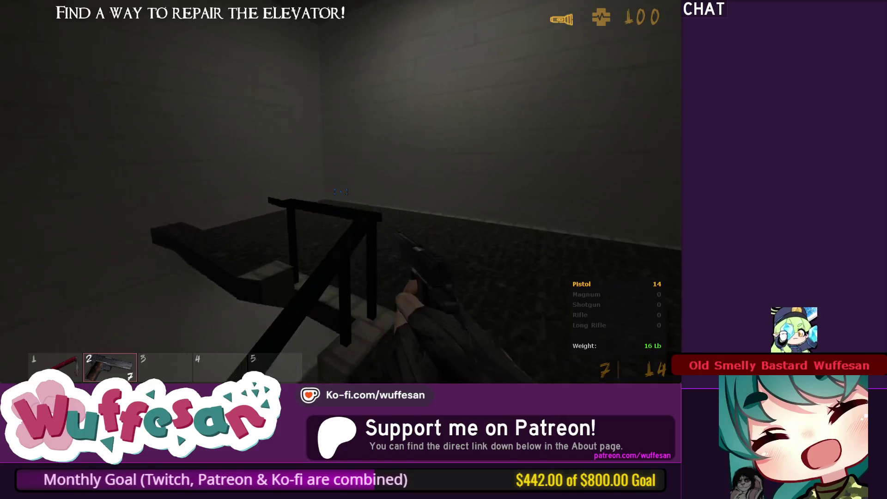
pyautogui.press('w')
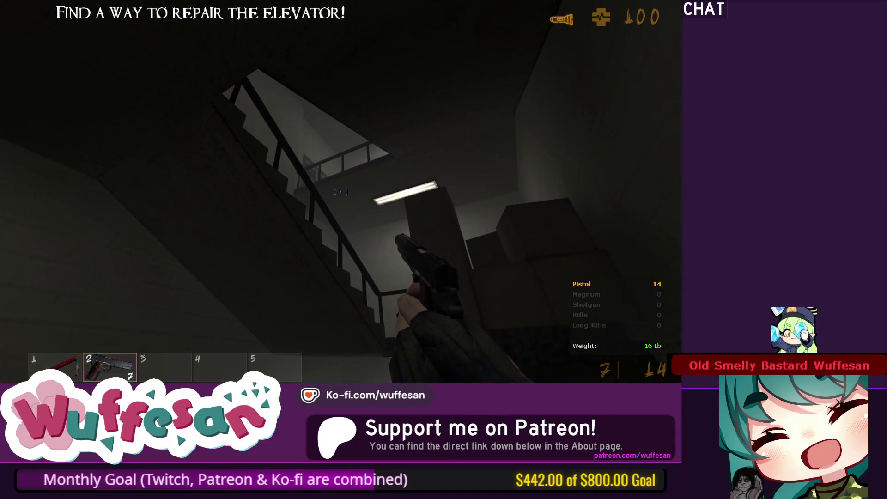
pyautogui.press('w')
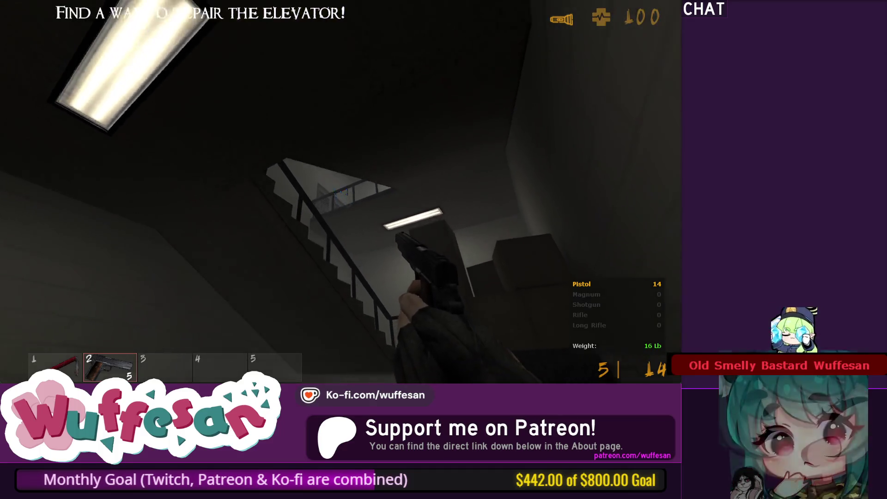
pyautogui.press('w')
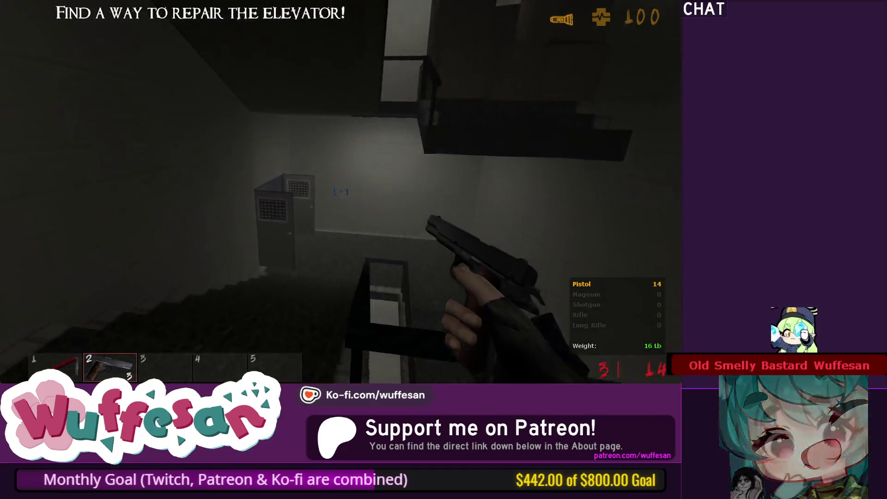
pyautogui.press('w')
pyautogui.press('r')
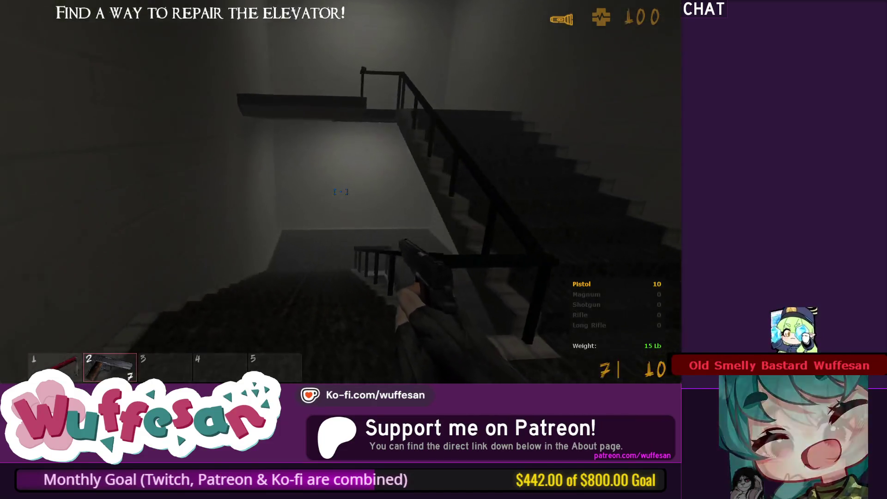
pyautogui.press('w')
pyautogui.press('w')
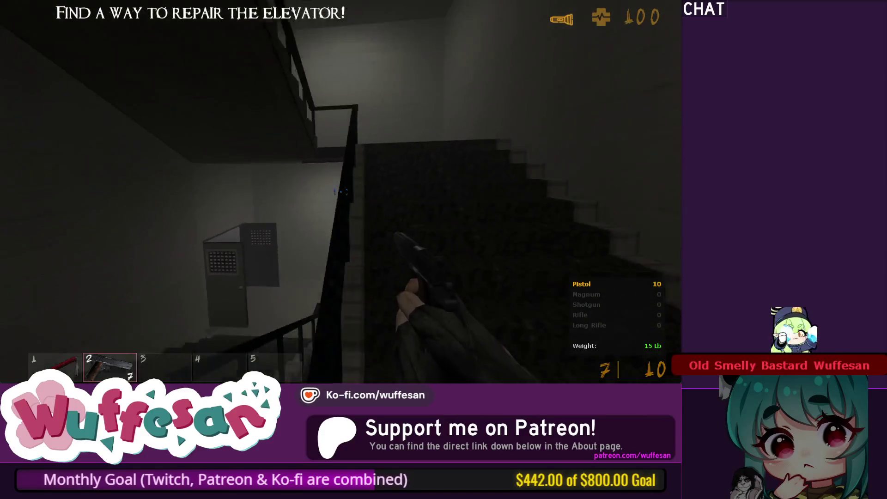
pyautogui.press('w')
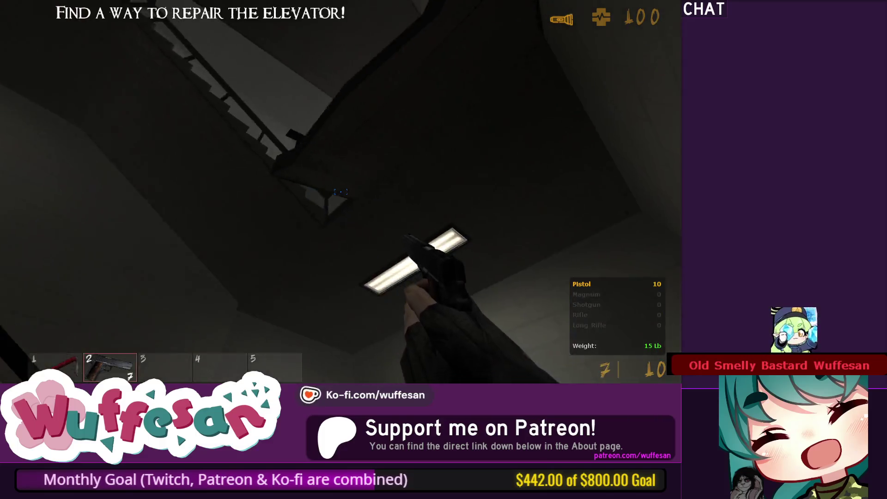
pyautogui.press('w')
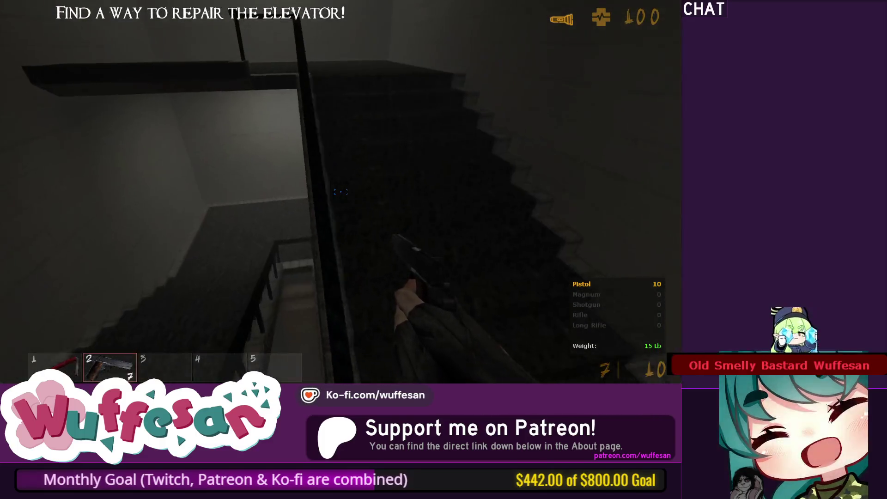
pyautogui.press('w')
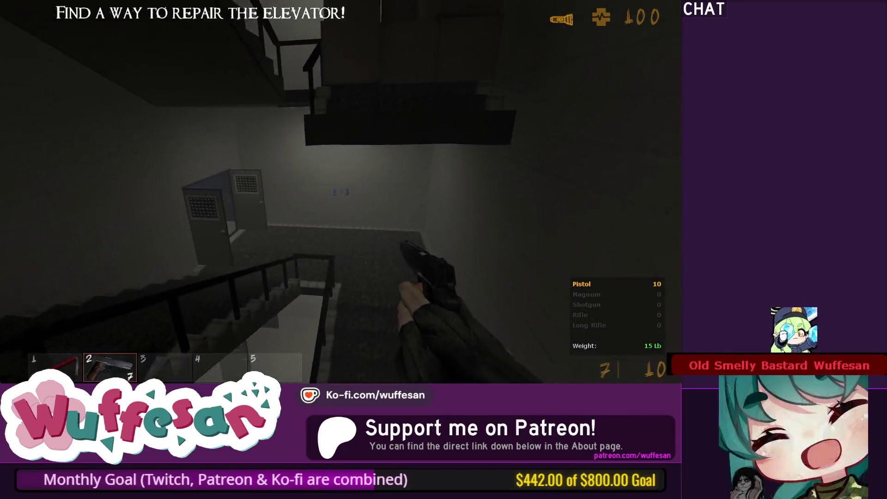
pyautogui.press('w')
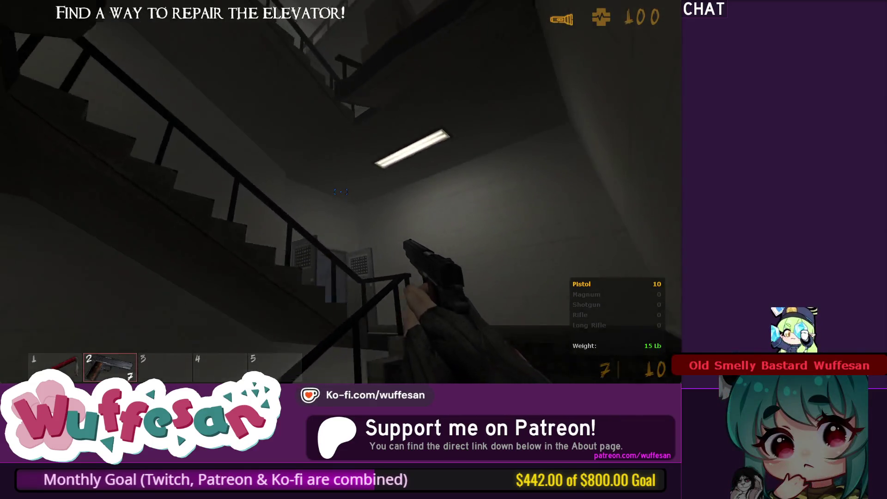
pyautogui.hotkey('alt', 'Tab')
pyautogui.hotkey('alt', 'Tab')
pyautogui.hotkey('alt', 'Tab')
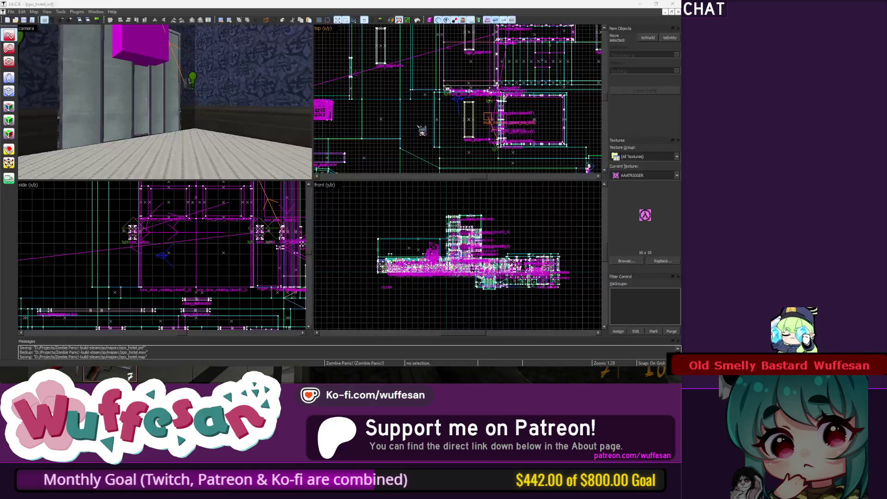
pyautogui.press('z')
pyautogui.press('w')
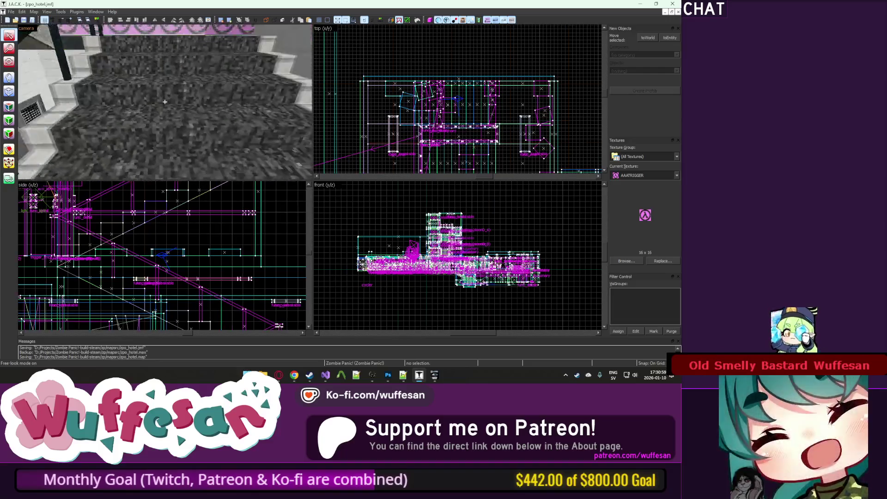
pyautogui.press('z')
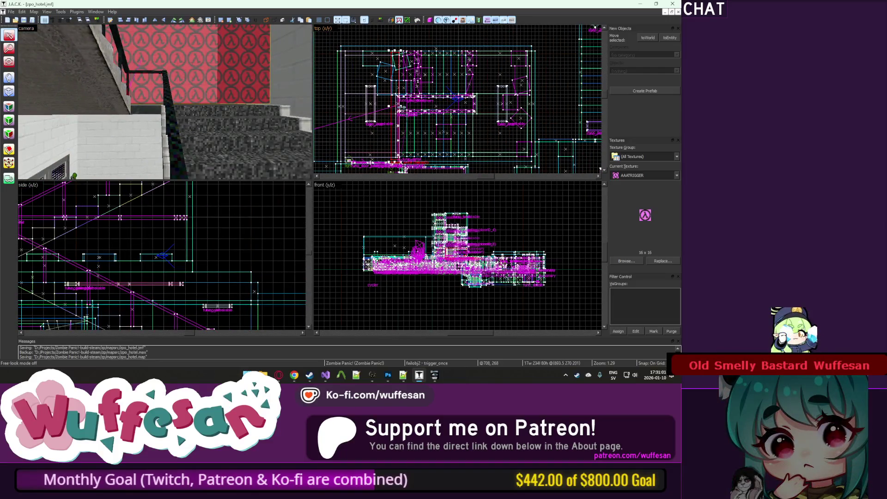
pyautogui.press('z')
pyautogui.press('s')
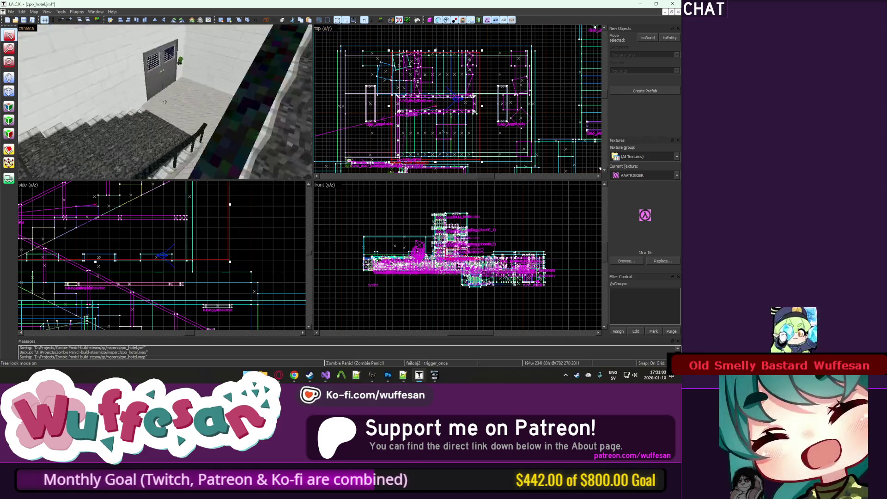
pyautogui.press('w')
pyautogui.press('z')
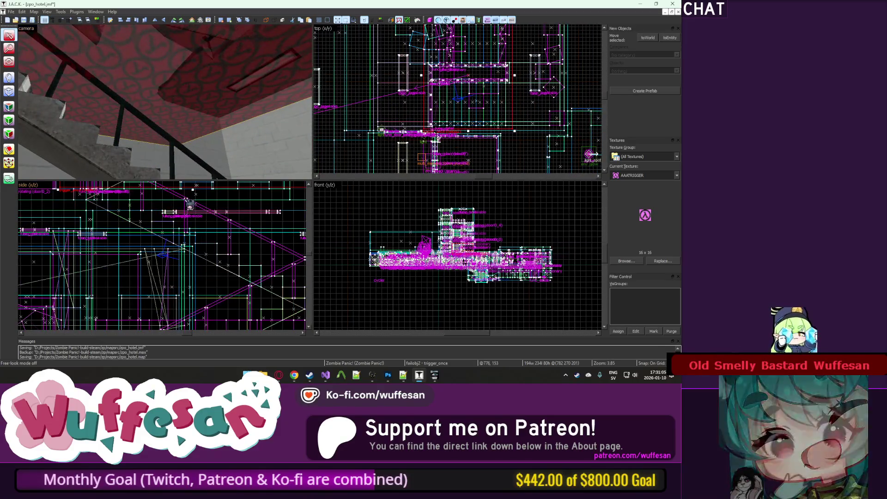
pyautogui.press('z')
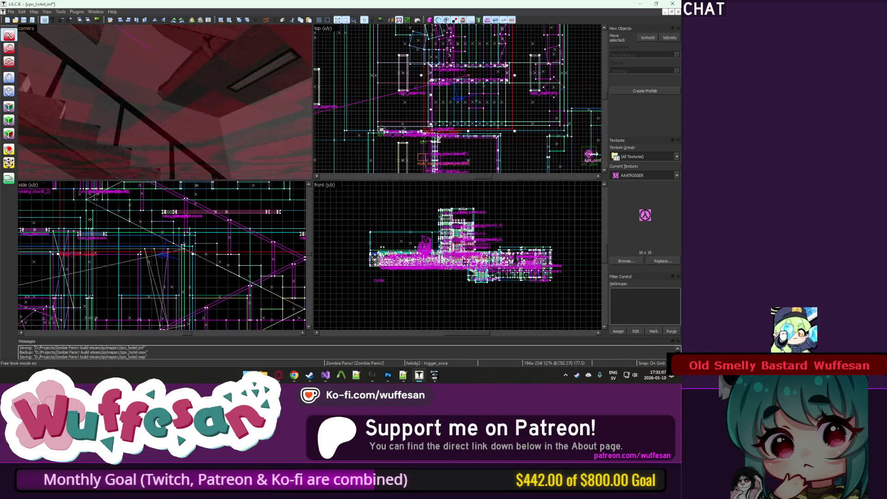
pyautogui.press('w')
pyautogui.press('z')
pyautogui.hotkey('alt', 'Return')
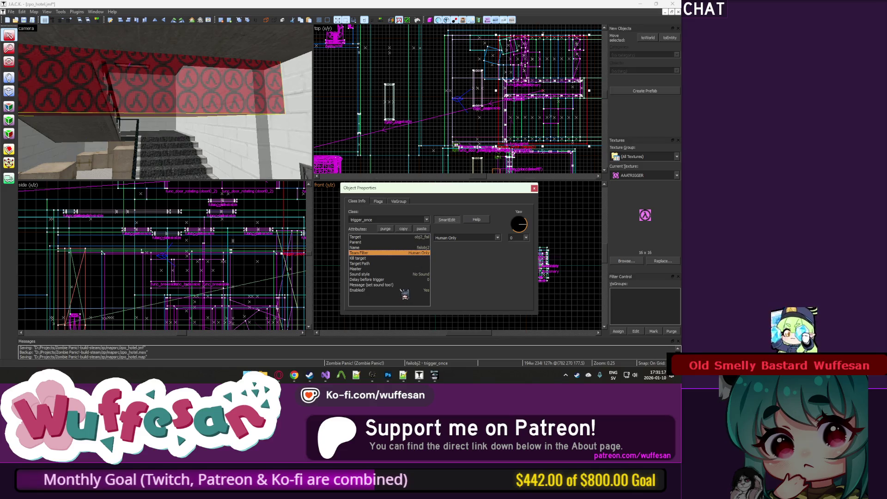
pyautogui.click(401, 279)
pyautogui.write('3')
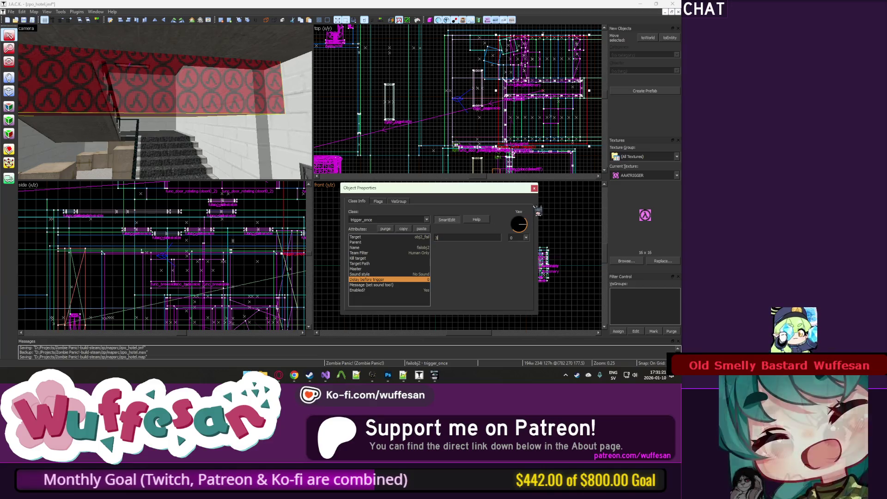
pyautogui.click(534, 189)
pyautogui.press('z')
pyautogui.press('Escape')
pyautogui.press('w')
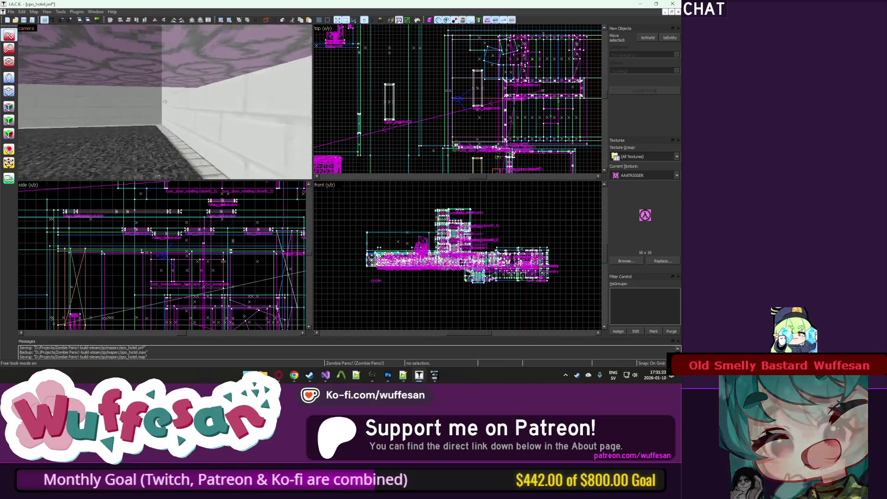
# Fly the 3D camera through the stairwell into the blue-textured room, then leave free-look.
pyautogui.press('w')
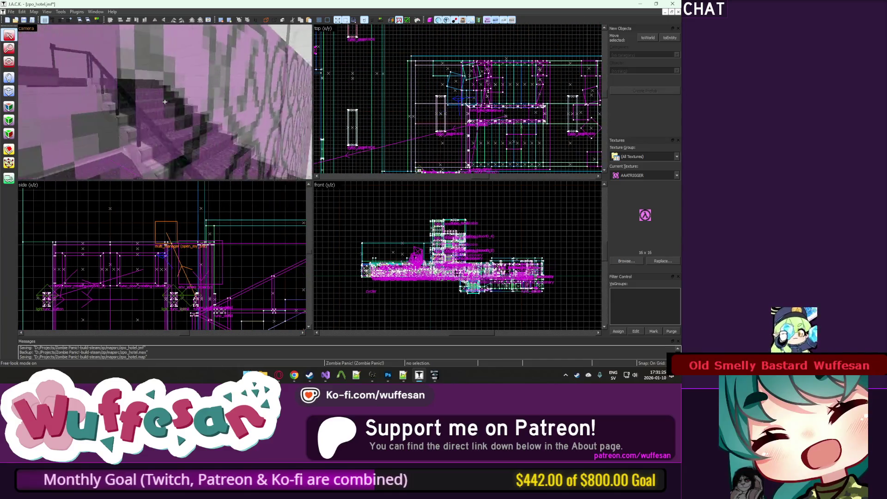
pyautogui.press('w')
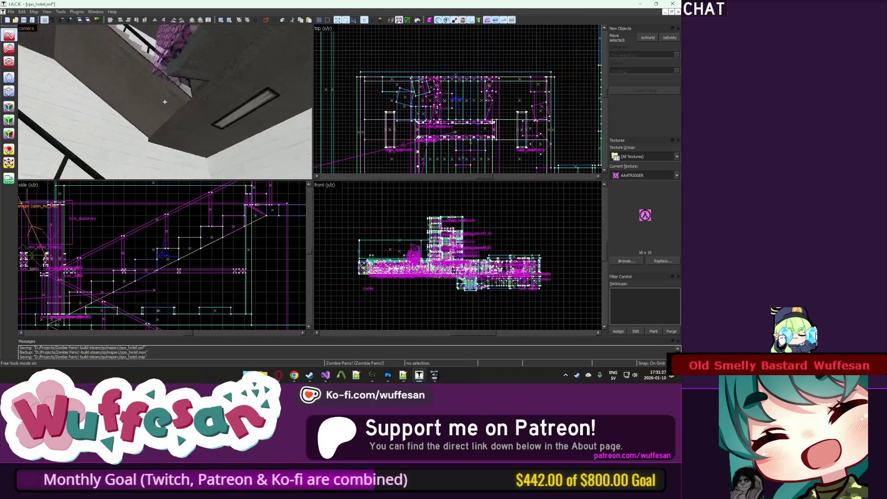
pyautogui.press('w')
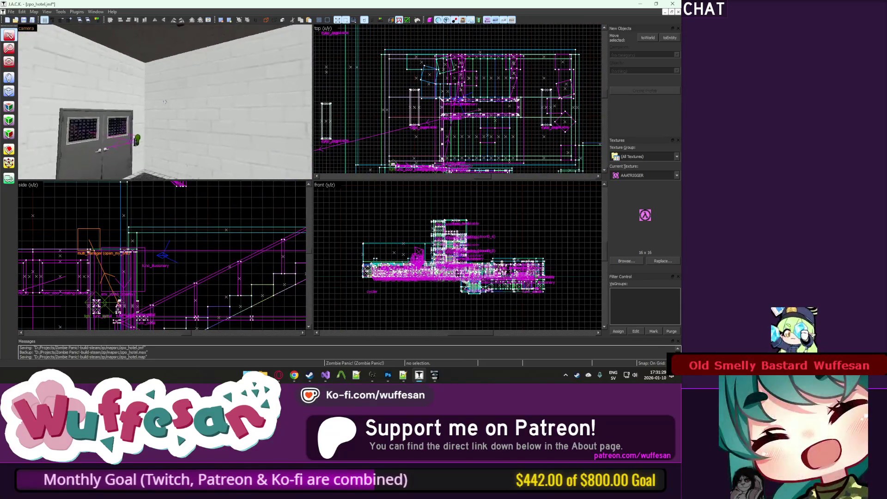
pyautogui.press('w')
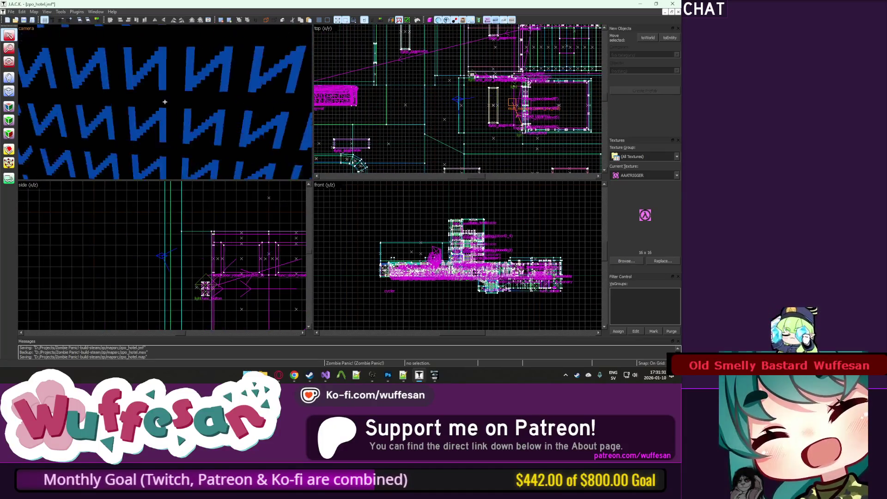
pyautogui.press('z')
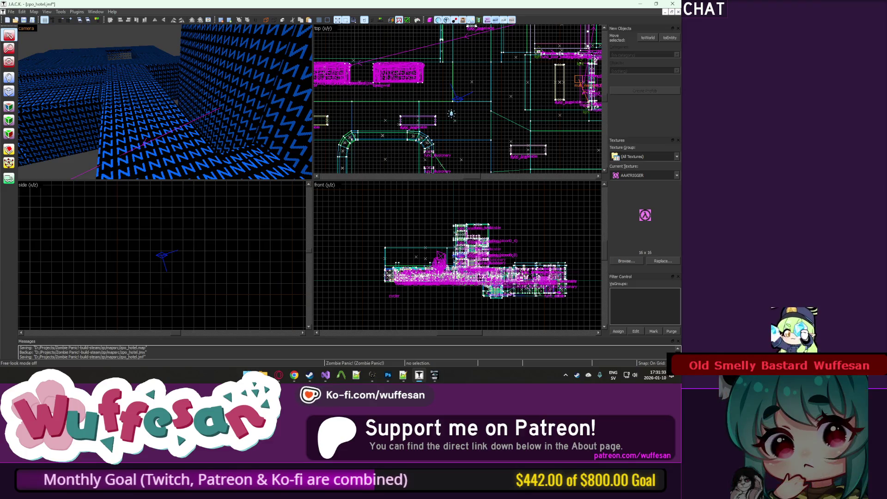
# Zoom the top view and box-select the upper-left hotel wing, confirming 117 objects.
pyautogui.scroll(-6, 458, 99)
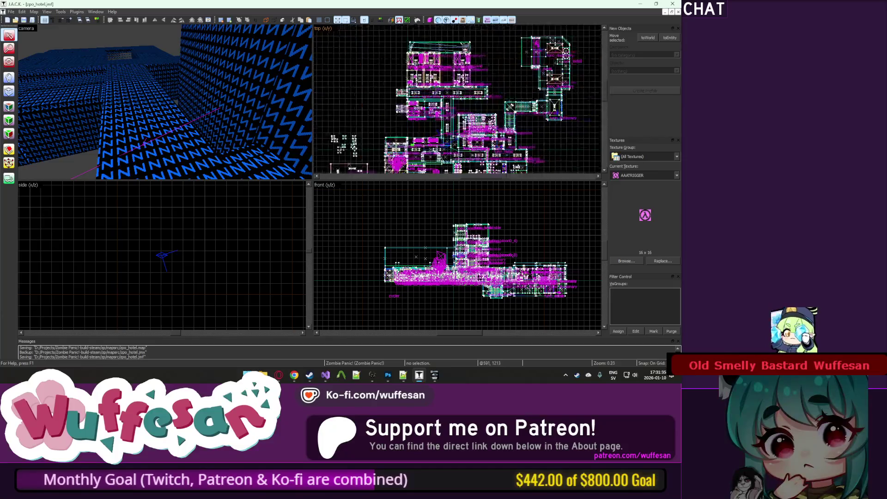
pyautogui.scroll(2, 465, 46)
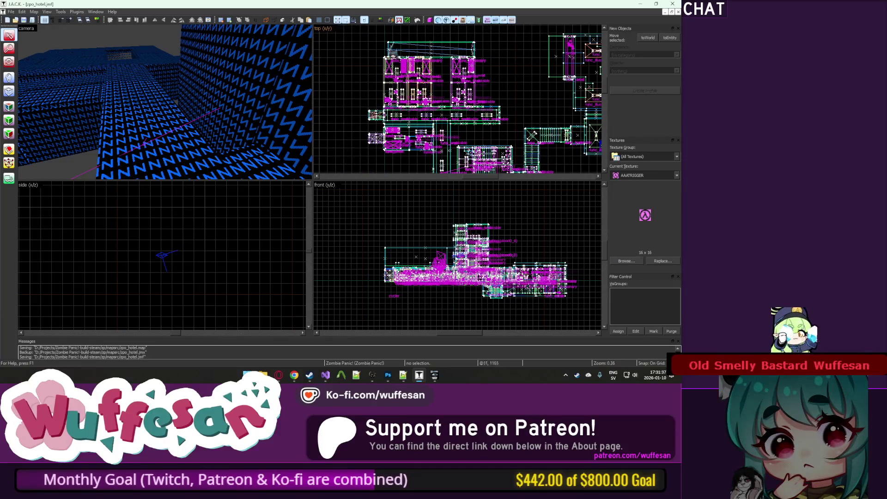
pyautogui.scroll(-1, 446, 87)
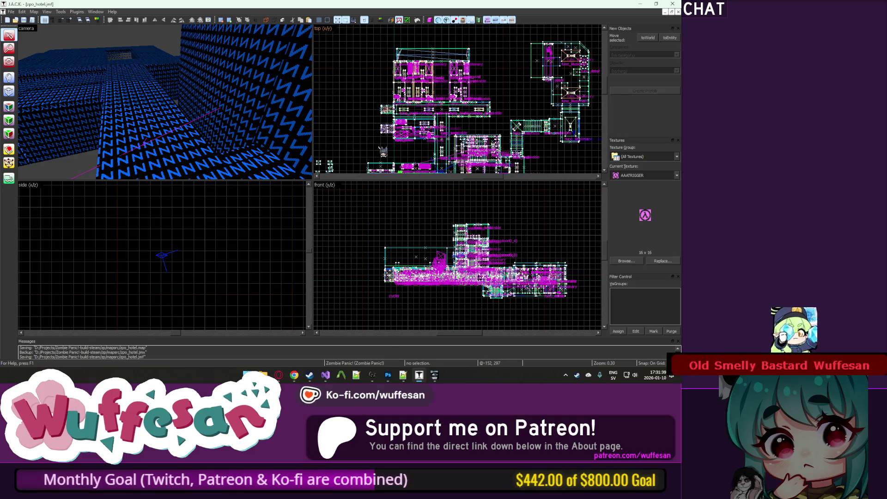
pyautogui.scroll(3, 440, 157)
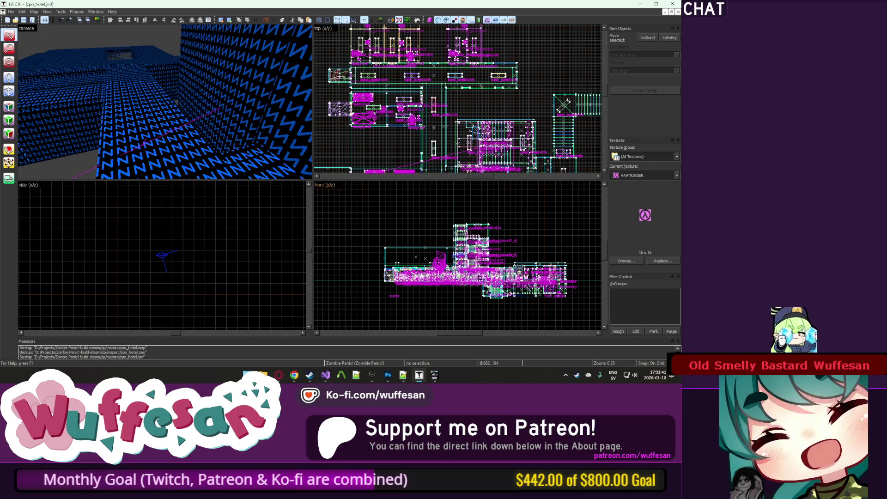
pyautogui.click(279, 375)
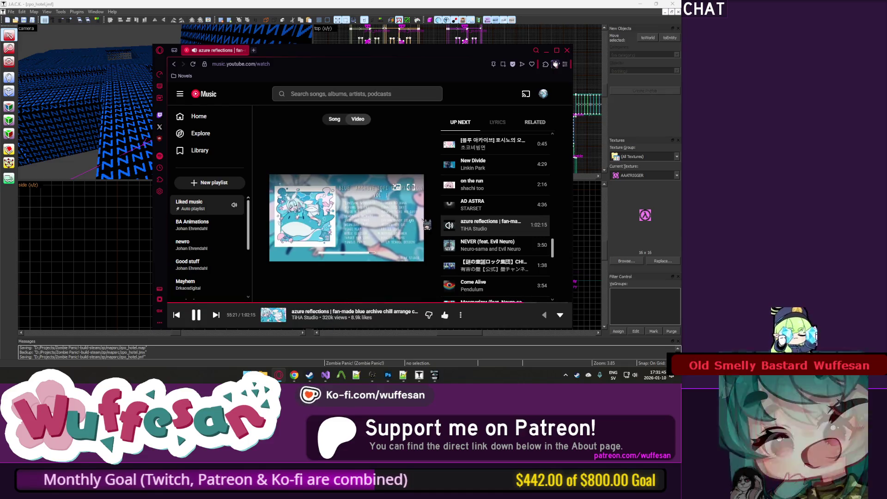
pyautogui.click(451, 5)
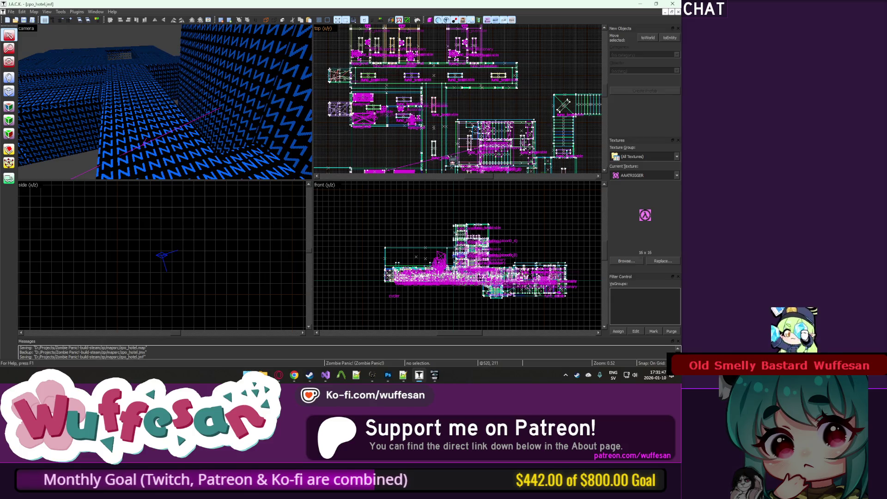
pyautogui.moveTo(456, 169)
pyautogui.mouseDown()
pyautogui.moveTo(379, 144)
pyautogui.moveTo(342, 63)
pyautogui.moveTo(346, 46)
pyautogui.mouseUp()
pyautogui.scroll(-3, 342, 62)
pyautogui.scroll(2, 345, 46)
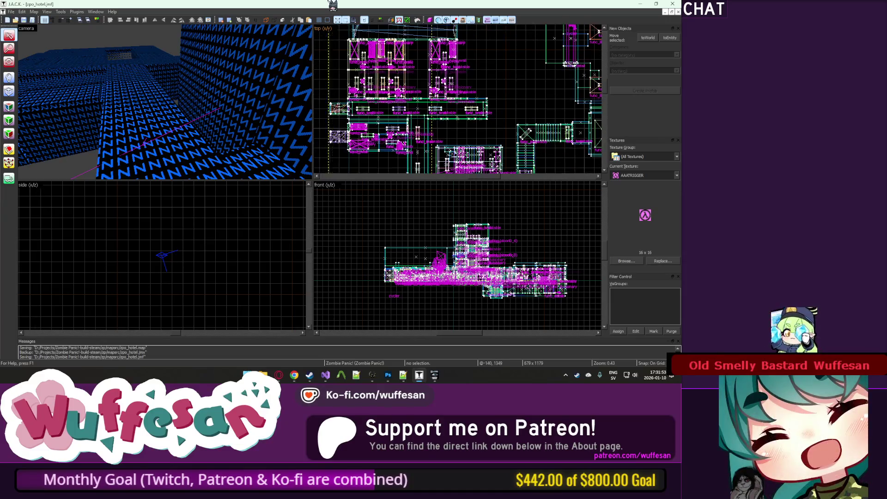
pyautogui.press('Return')
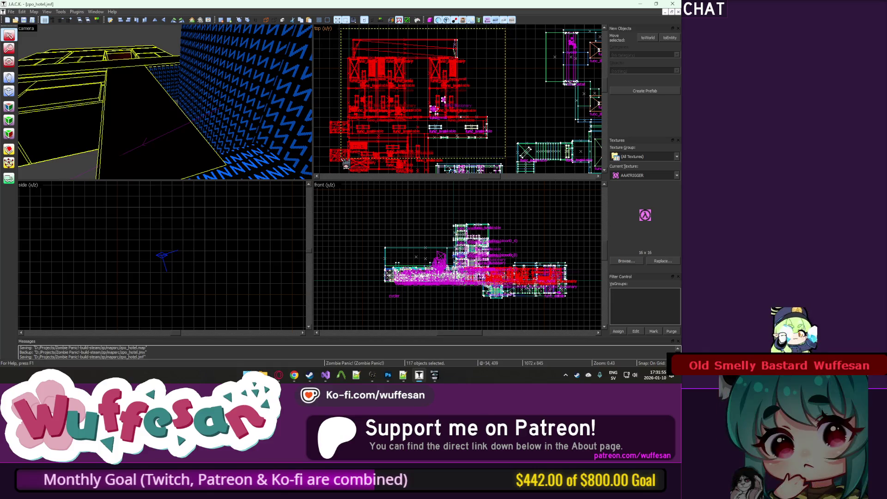
# Hide everything but the selected rooms and quit the running Zombie Panic! game.
pyautogui.hotkey('ctrl', 'h')
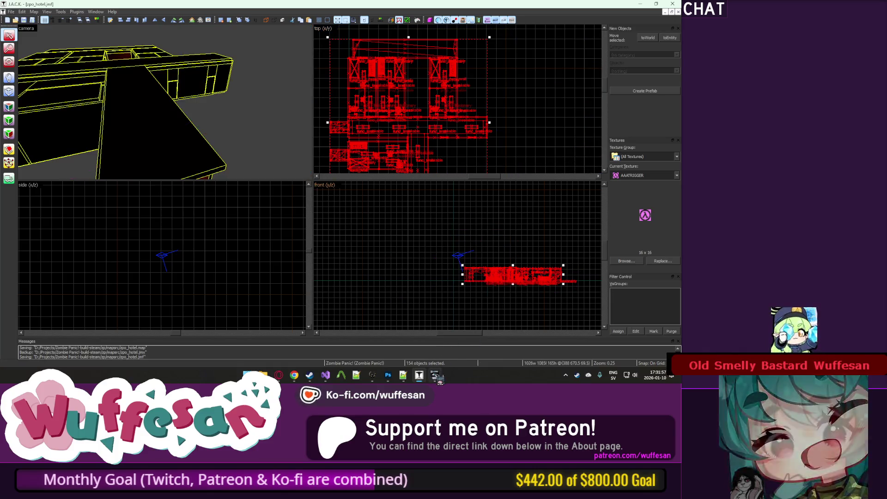
pyautogui.click(437, 376)
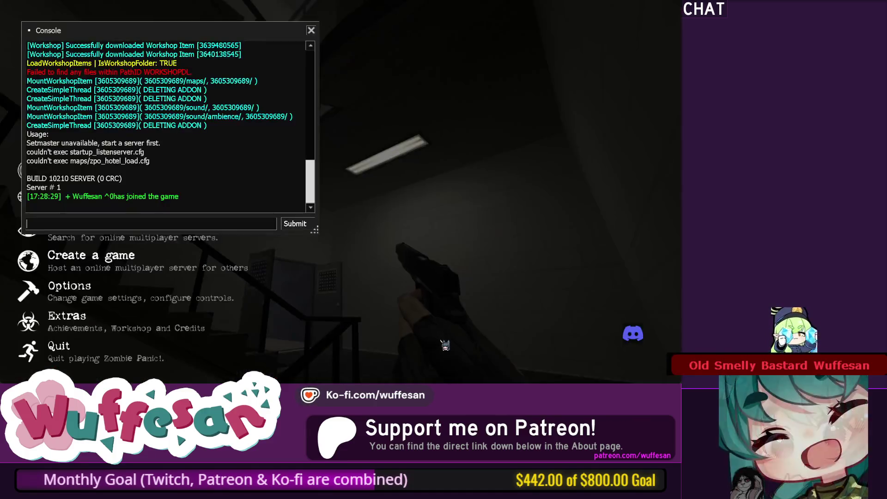
pyautogui.write('quit')
pyautogui.press('Return')
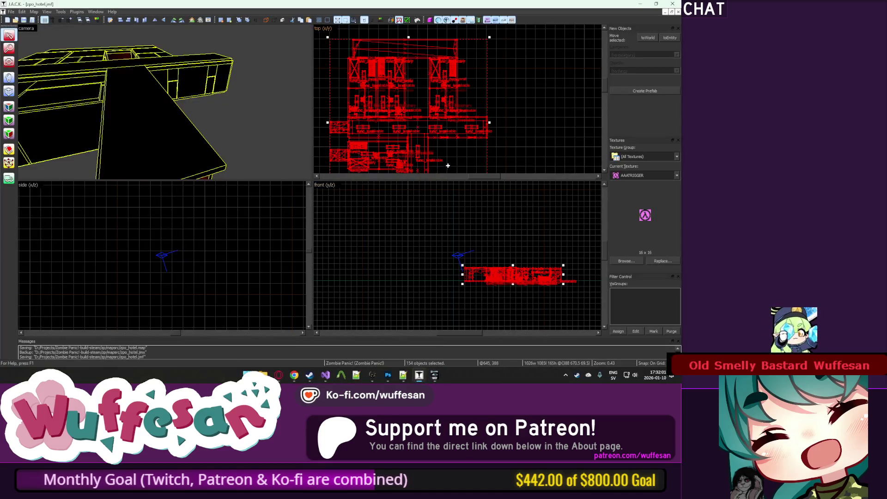
# Look around the isolated rooms, then clear the selection.
pyautogui.press('z')
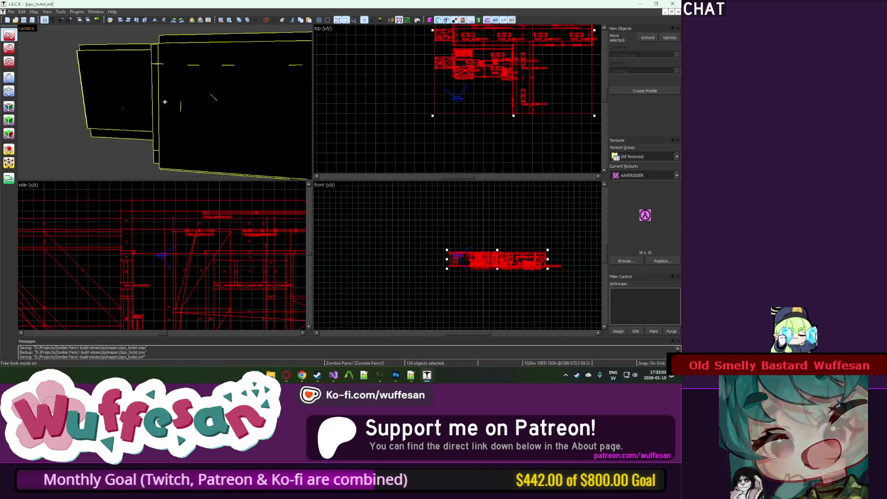
pyautogui.press('z')
pyautogui.click(471, 71)
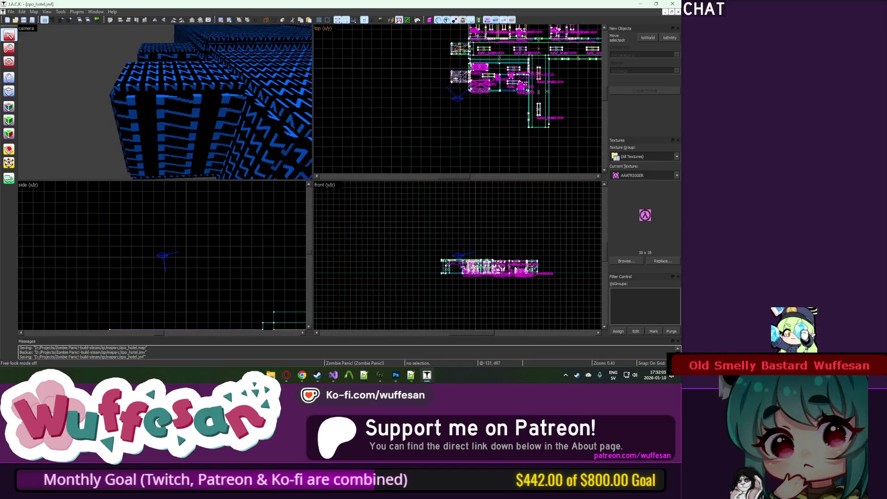
pyautogui.click(427, 116)
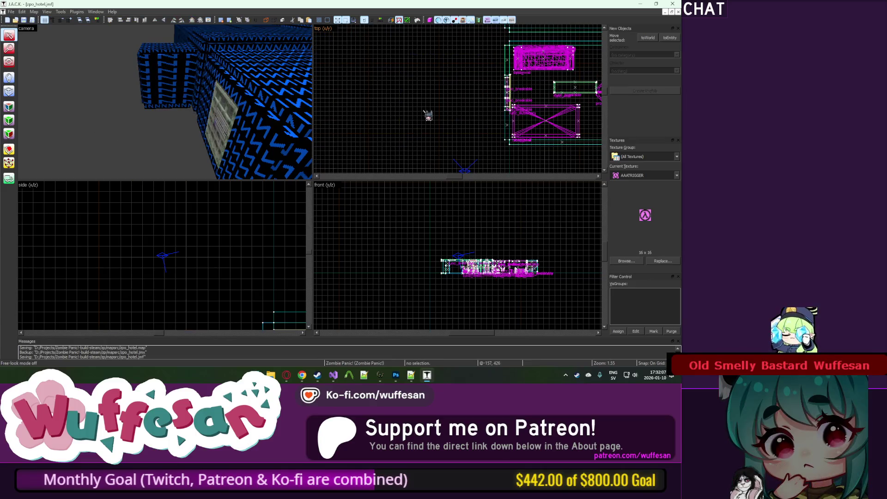
pyautogui.scroll(-3, 428, 116)
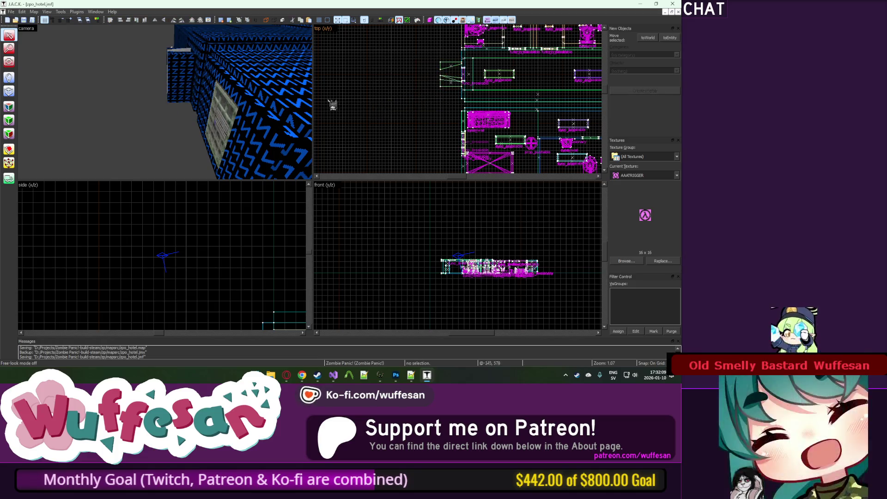
# Fly the camera over the map, into a hotel hallway and back out.
pyautogui.press('z')
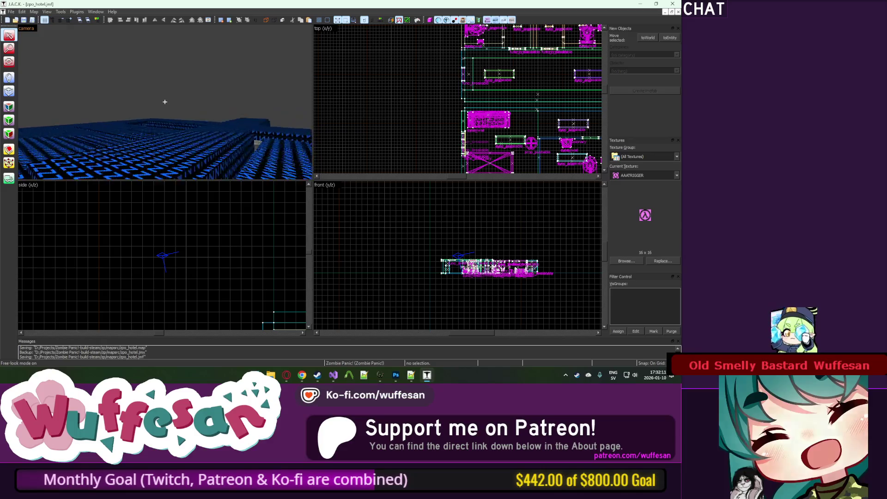
pyautogui.press('z')
pyautogui.scroll(-5, 375, 122)
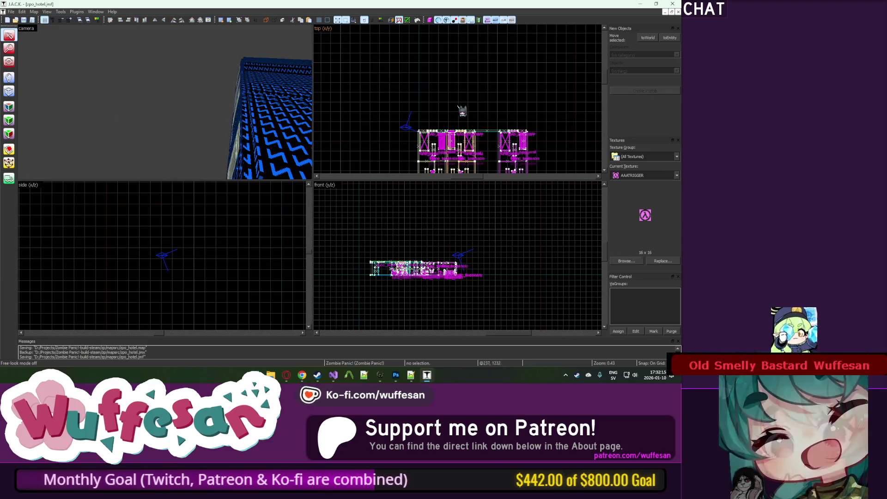
pyautogui.scroll(-5, 463, 111)
pyautogui.scroll(4, 485, 123)
pyautogui.scroll(-4, 505, 97)
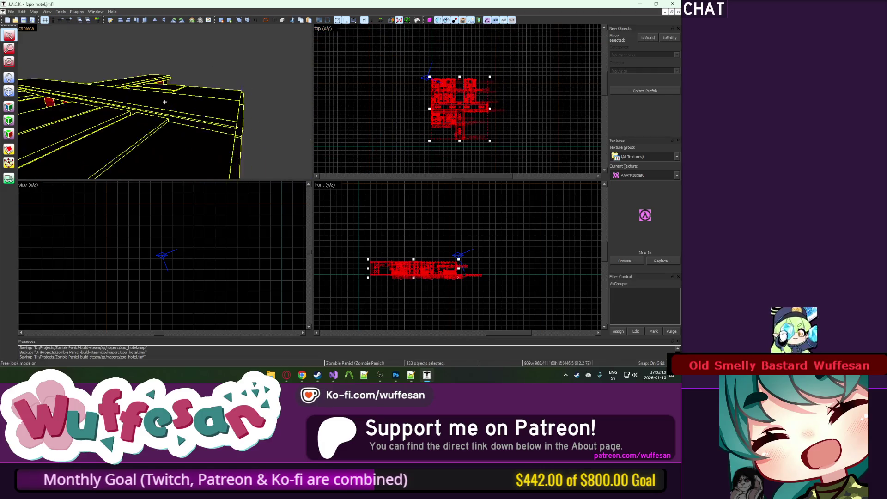
pyautogui.press('w')
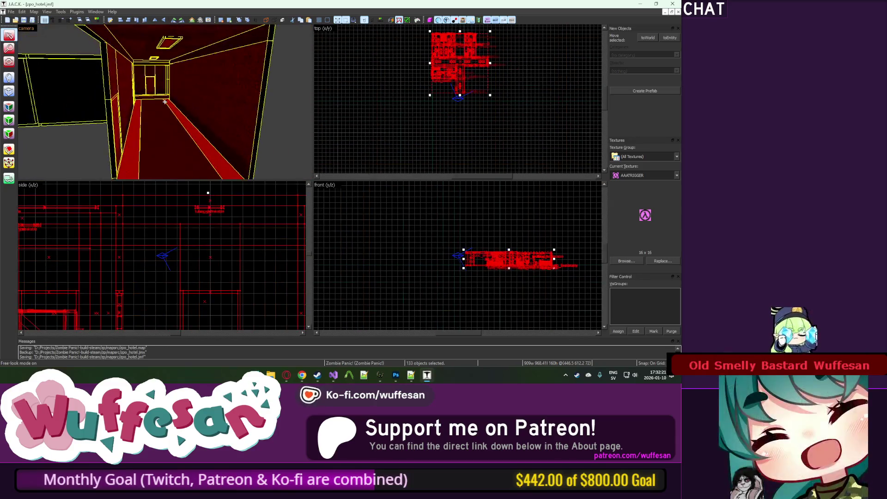
pyautogui.press('s')
# Unhide all objects, fly toward the blue zigzag wall, then hide unselected objects again.
pyautogui.press('u')
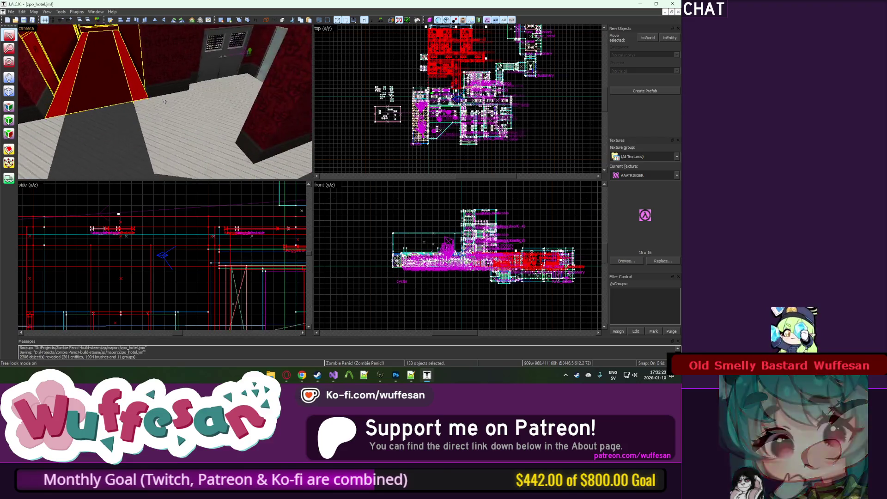
pyautogui.press('z')
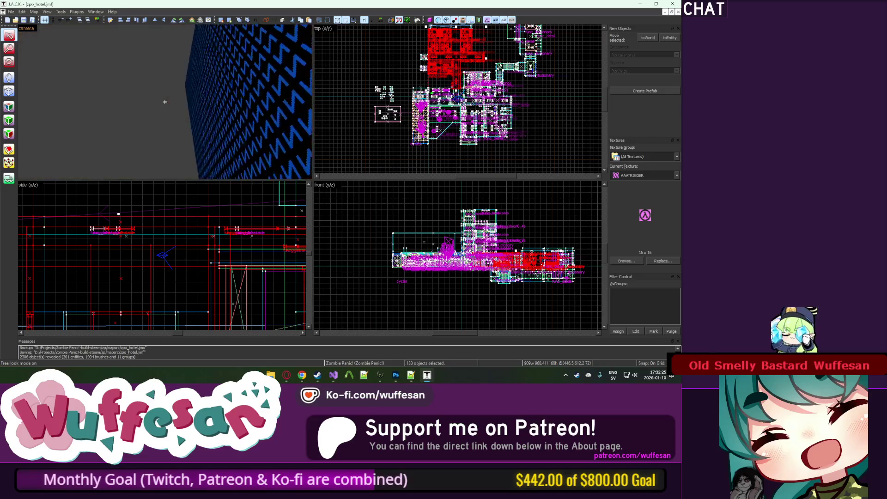
pyautogui.press('w')
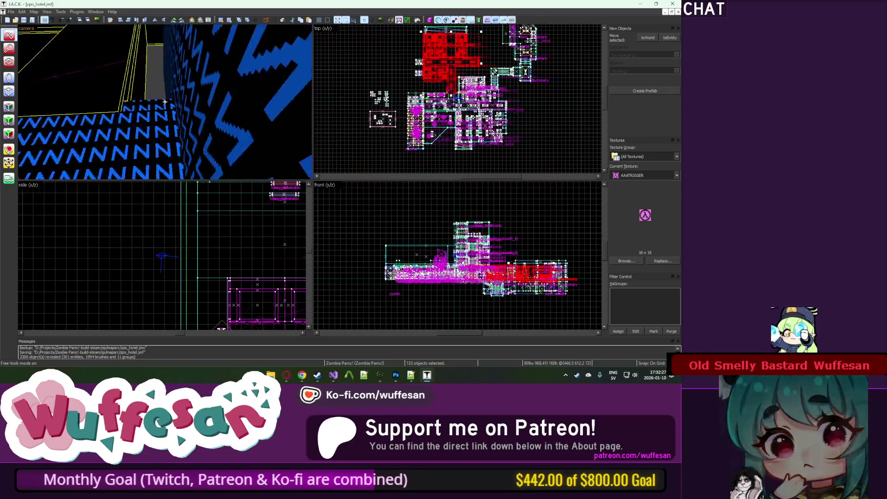
pyautogui.press('w')
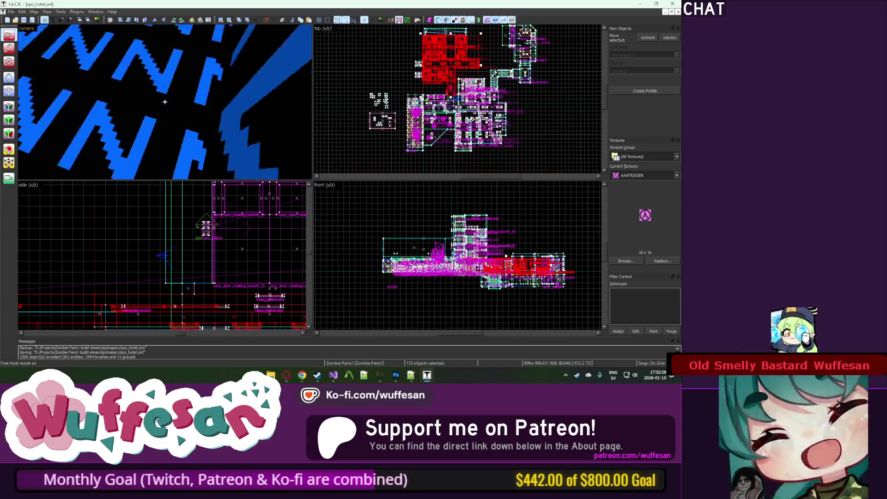
pyautogui.press('z')
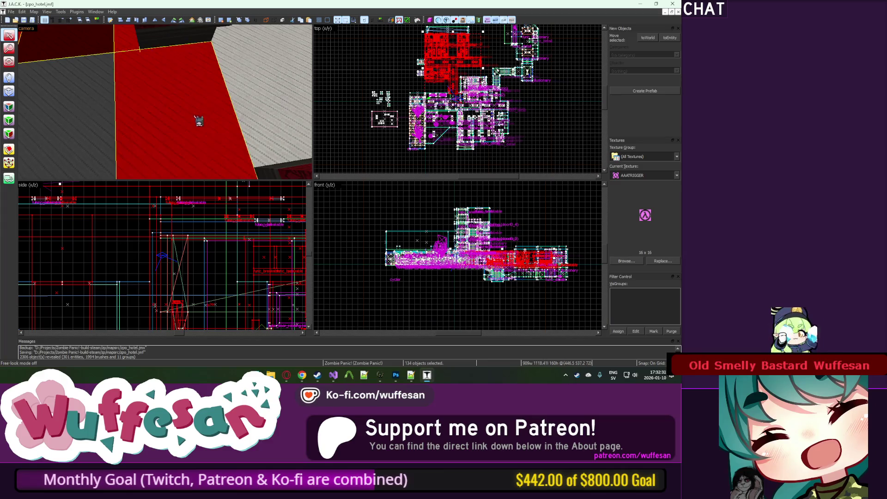
pyautogui.press('z')
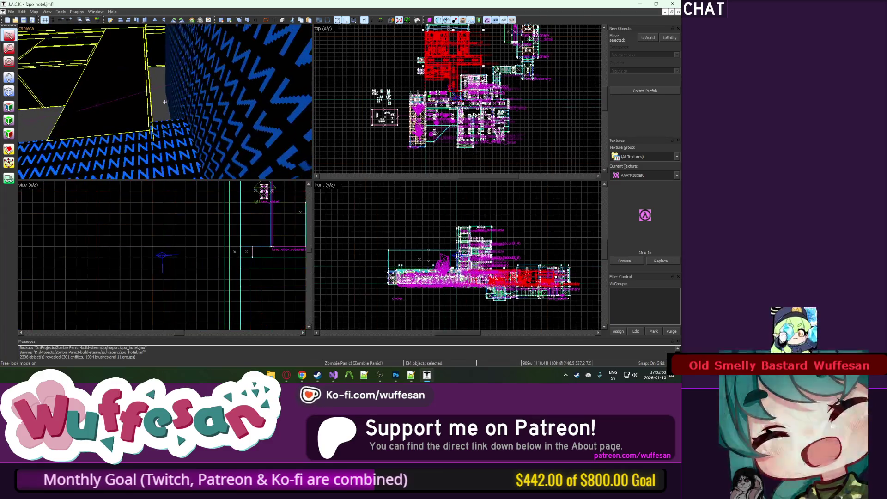
pyautogui.press('s')
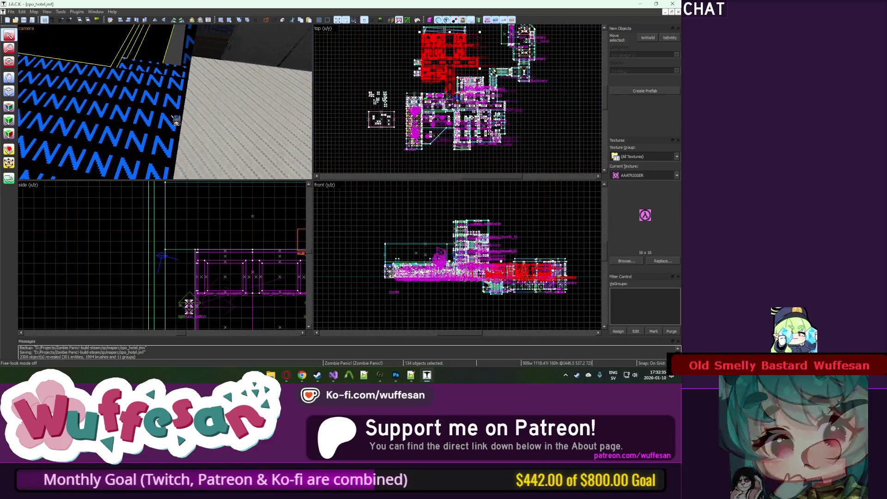
pyautogui.hotkey('ctrl', 'h')
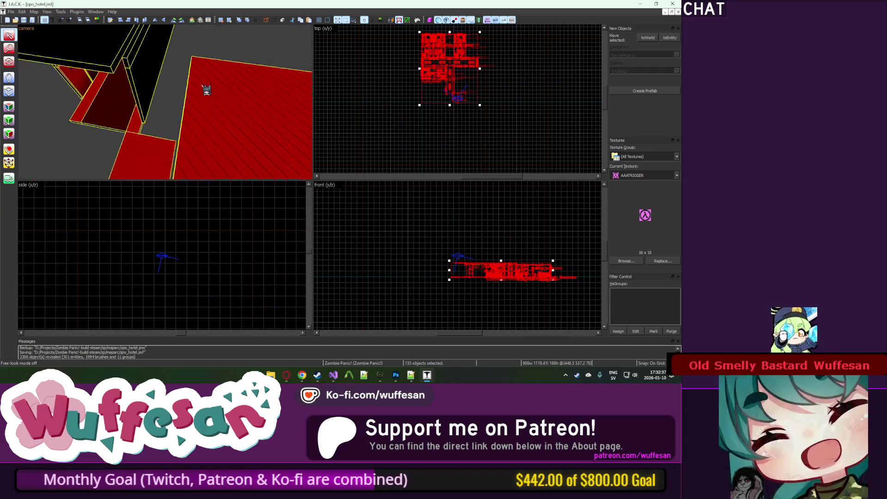
# Zoom the 2D views, look around the isolated rooms and unhide all objects.
pyautogui.scroll(10, 497, 271)
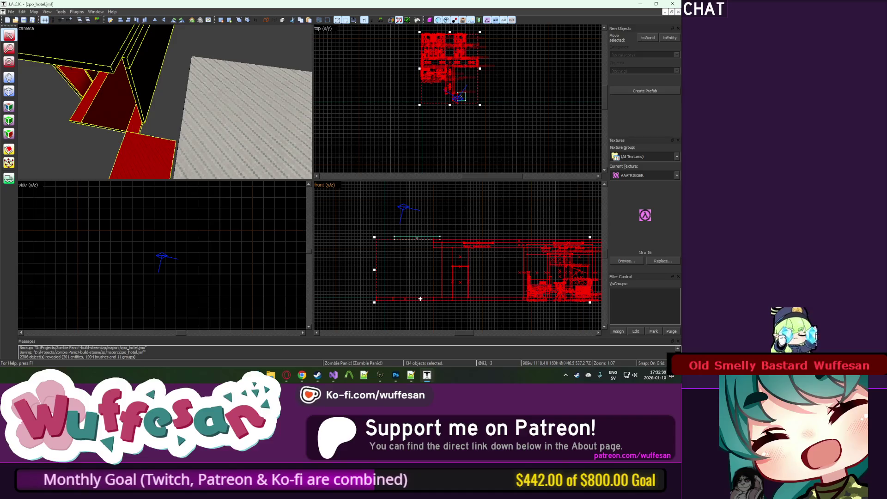
pyautogui.scroll(5, 429, 234)
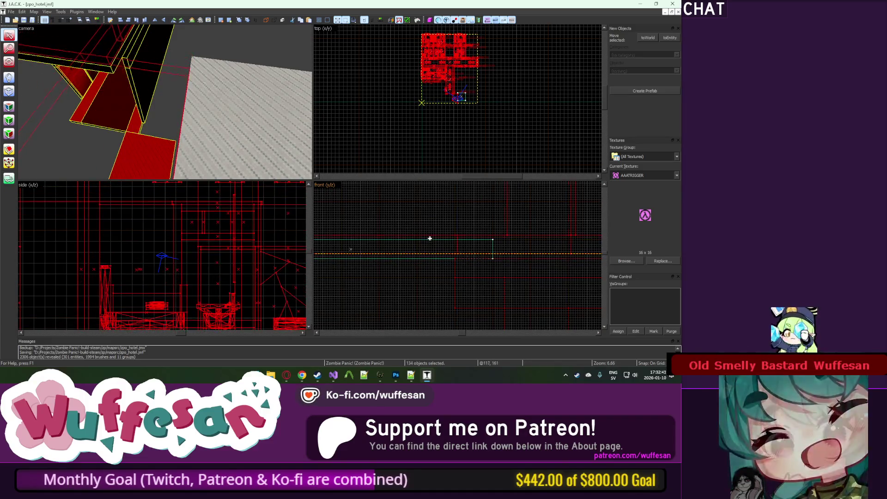
pyautogui.scroll(5, 456, 93)
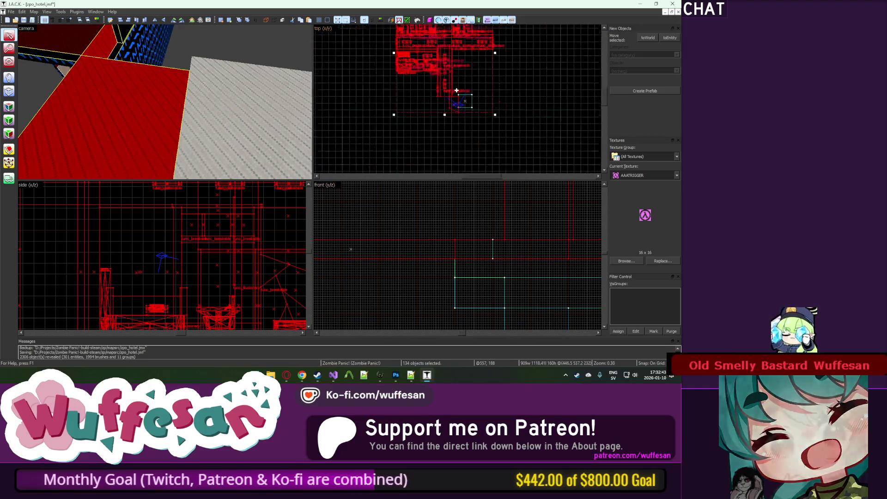
pyautogui.press('z')
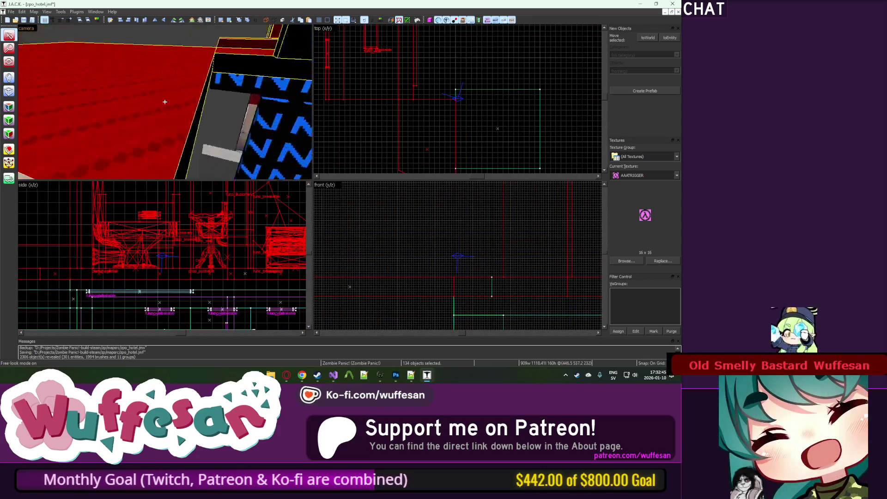
pyautogui.press('z')
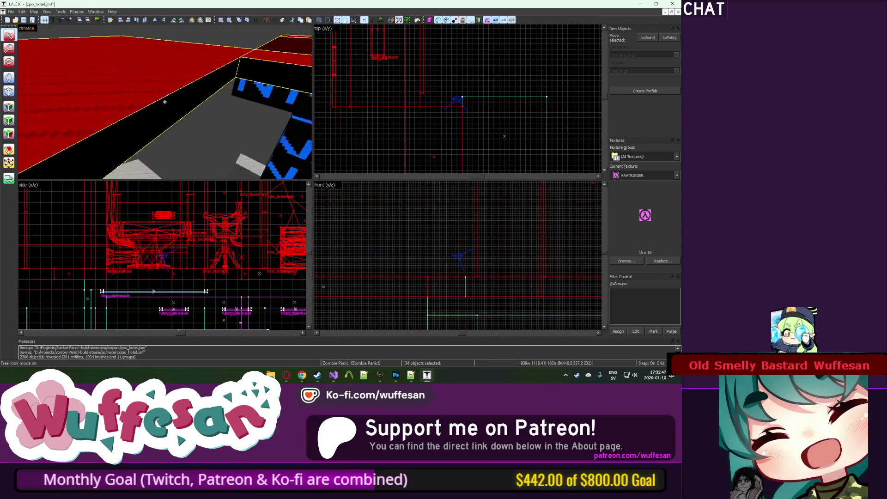
pyautogui.press('u')
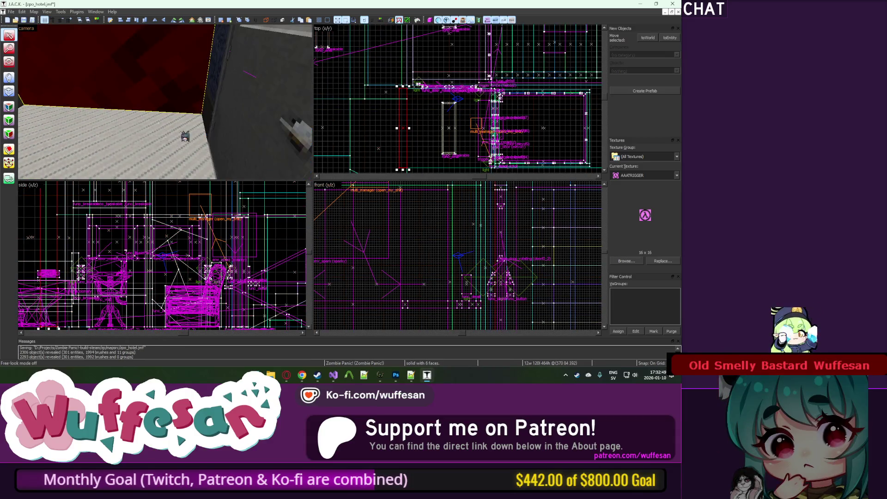
# Isolate the selection again and select the tall brush.
pyautogui.press('w')
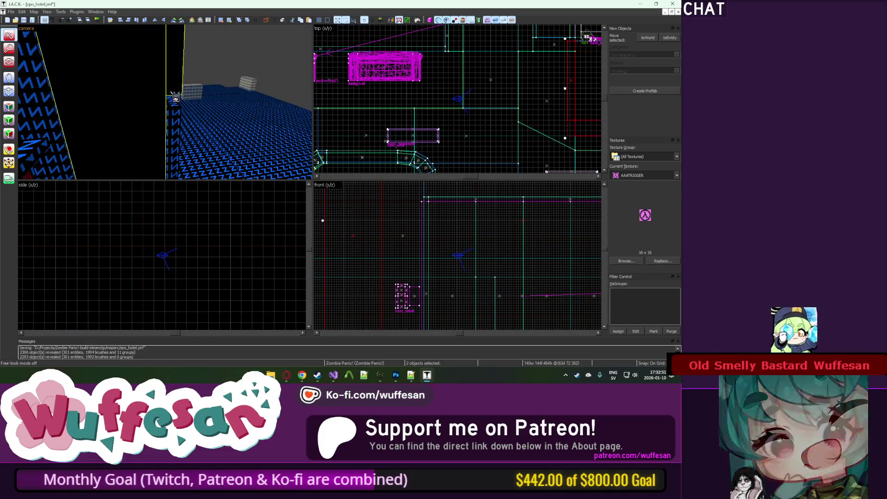
pyautogui.hotkey('ctrl', 'h')
pyautogui.click(202, 165)
pyautogui.scroll(-5, 416, 268)
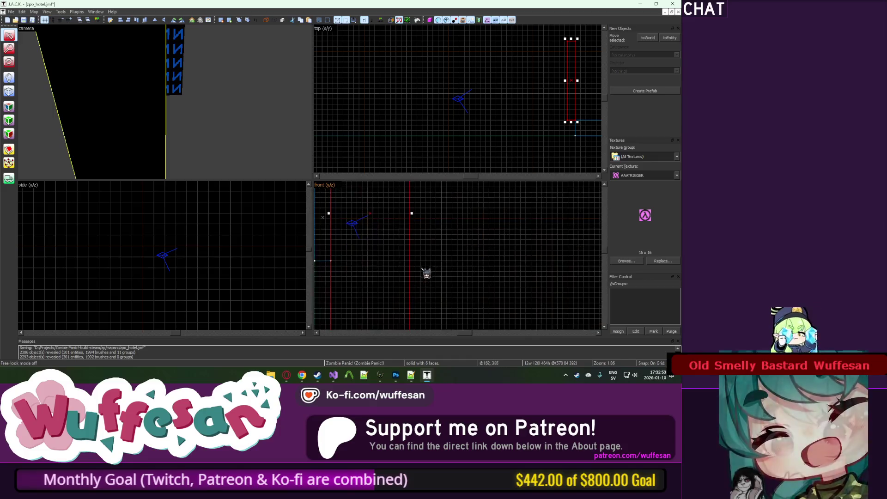
pyautogui.scroll(10, 401, 309)
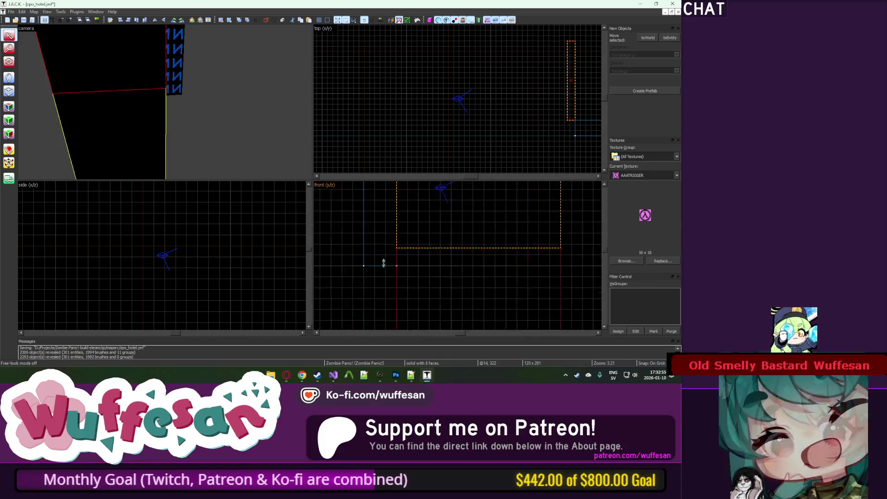
# Unhide all geometry and fly the camera down toward the blue walls.
pyautogui.press('u')
pyautogui.press('z')
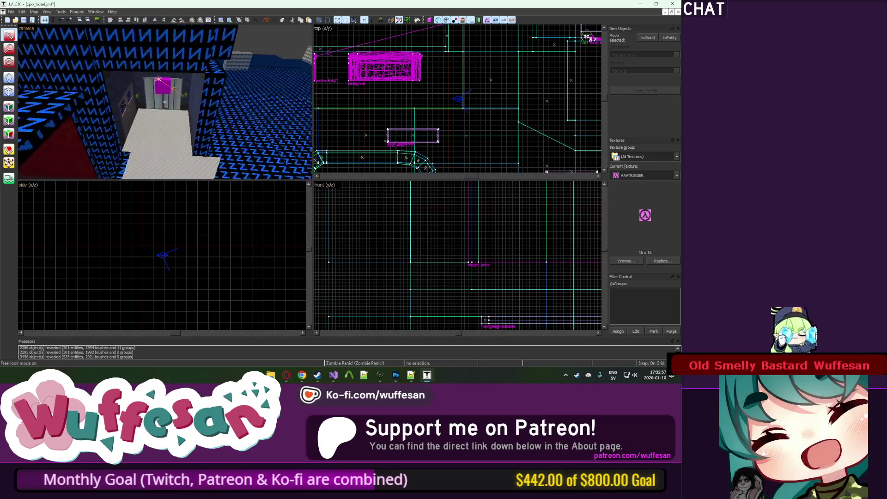
pyautogui.press('w')
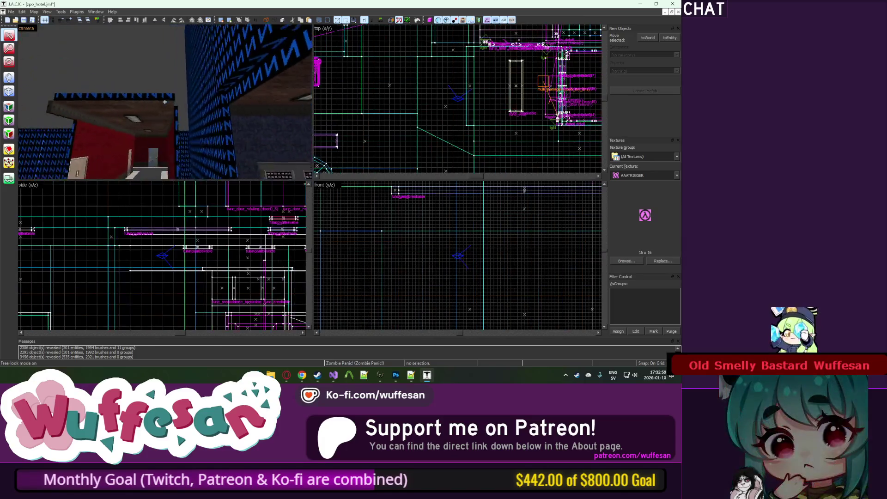
pyautogui.press('w')
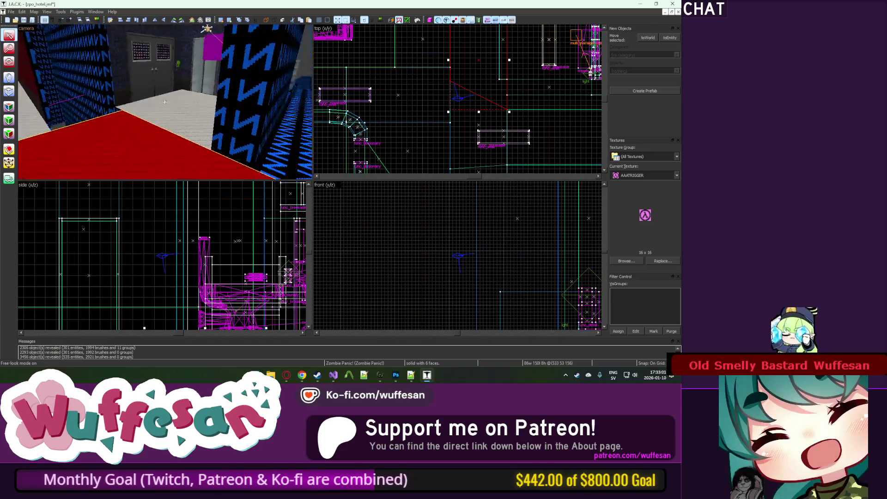
pyautogui.press('w')
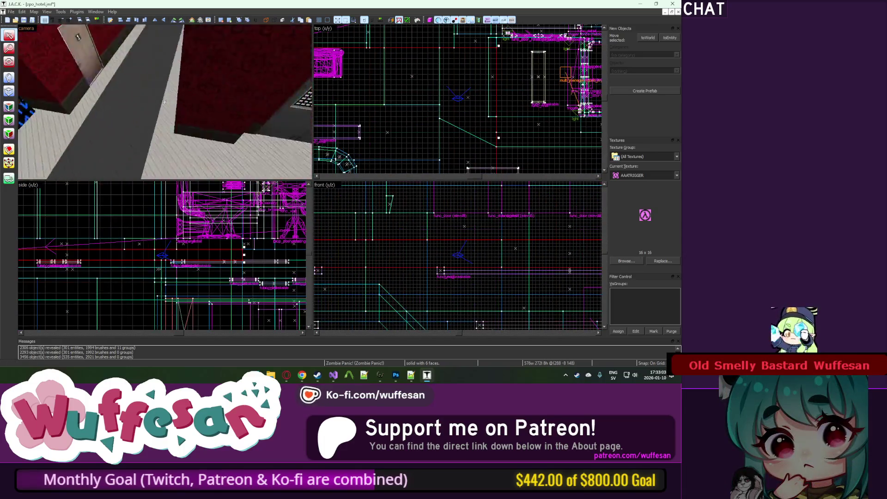
pyautogui.press('w')
pyautogui.press('z')
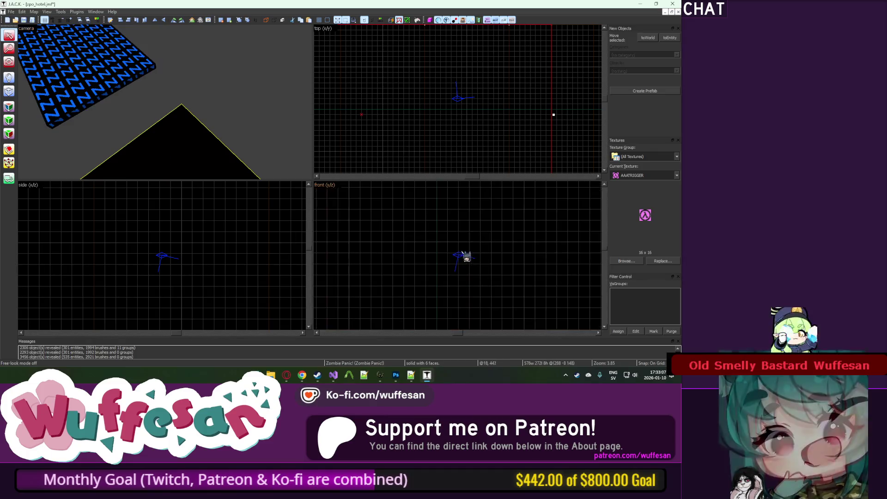
pyautogui.scroll(-3, 465, 254)
pyautogui.scroll(-2, 483, 302)
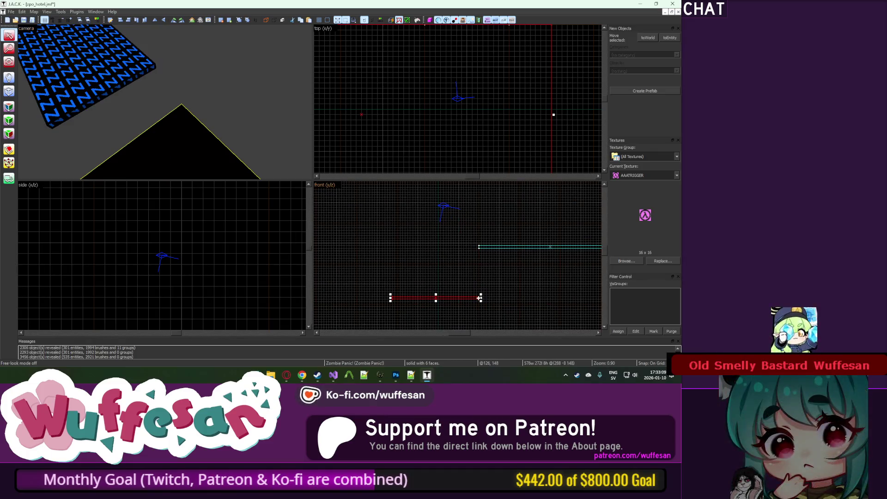
pyautogui.scroll(5, 477, 253)
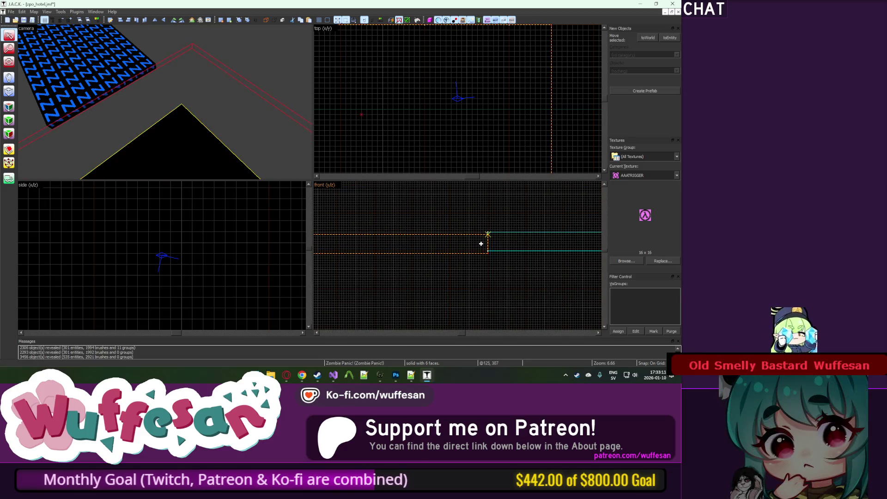
# Fly past the red wallpaper wall to the hallway and select door 1's brush.
pyautogui.press('u')
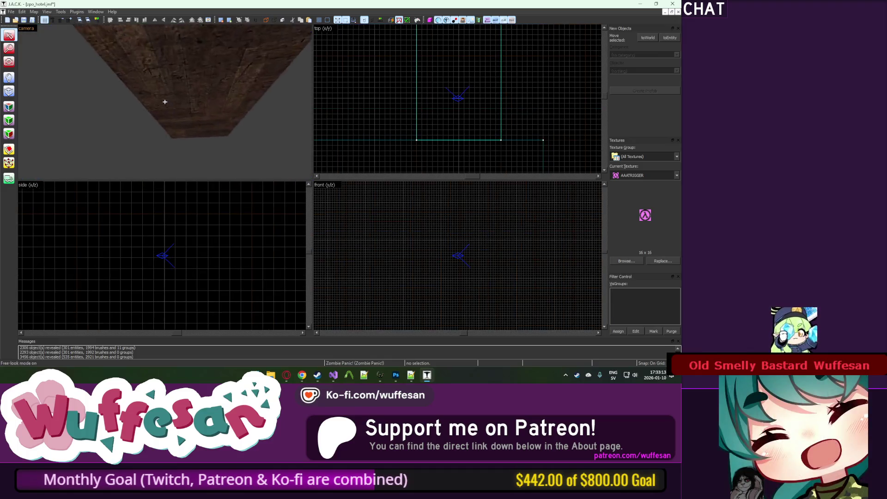
pyautogui.press('w')
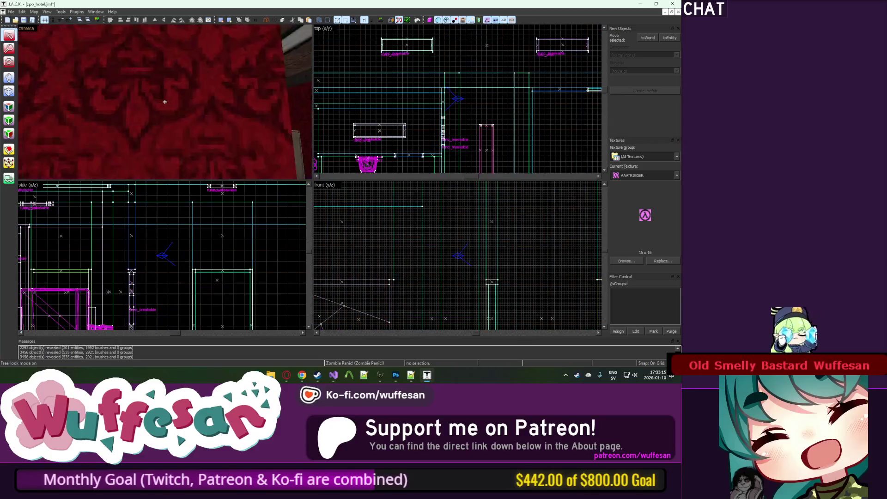
pyautogui.press('w')
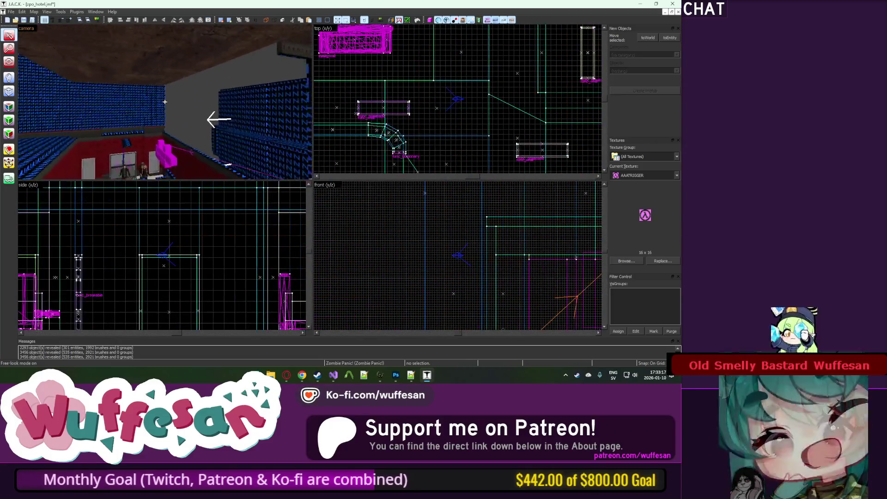
pyautogui.press('w')
pyautogui.press('z')
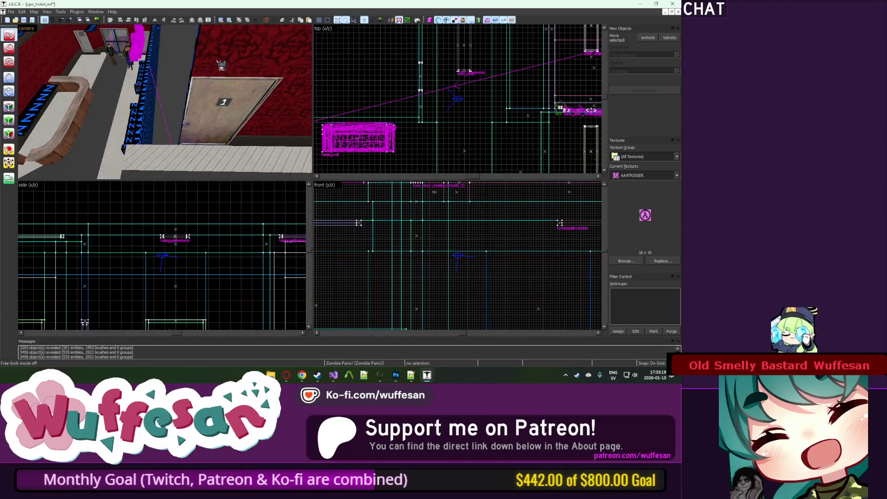
pyautogui.click(152, 106)
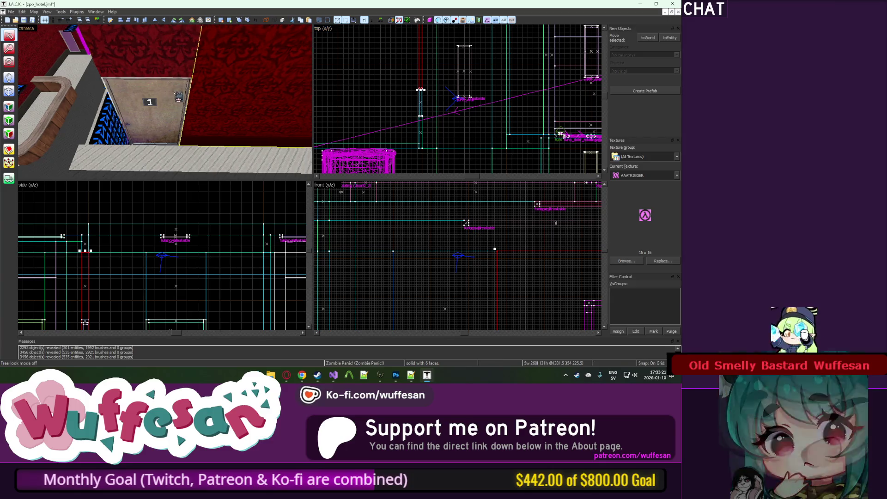
# Check door 2 beside door 1, then switch to the Texture Application tool.
pyautogui.press('w')
pyautogui.press('s')
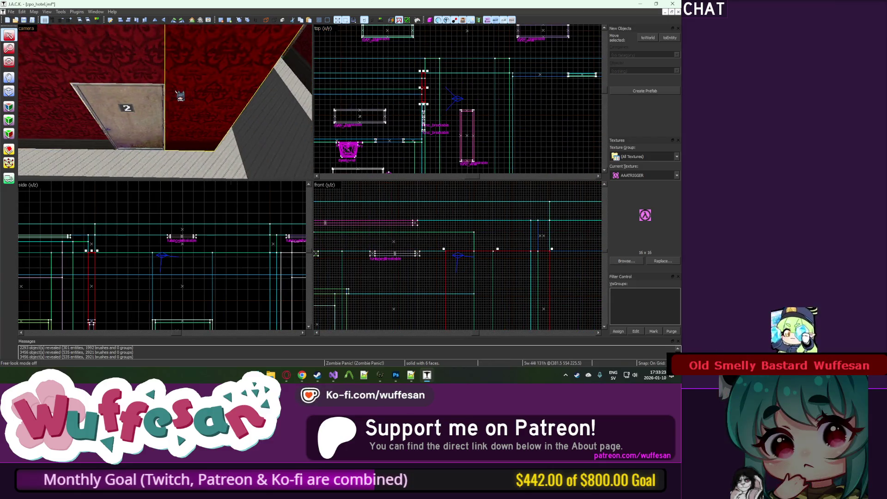
pyautogui.scroll(-3, 458, 99)
pyautogui.scroll(3, 406, 48)
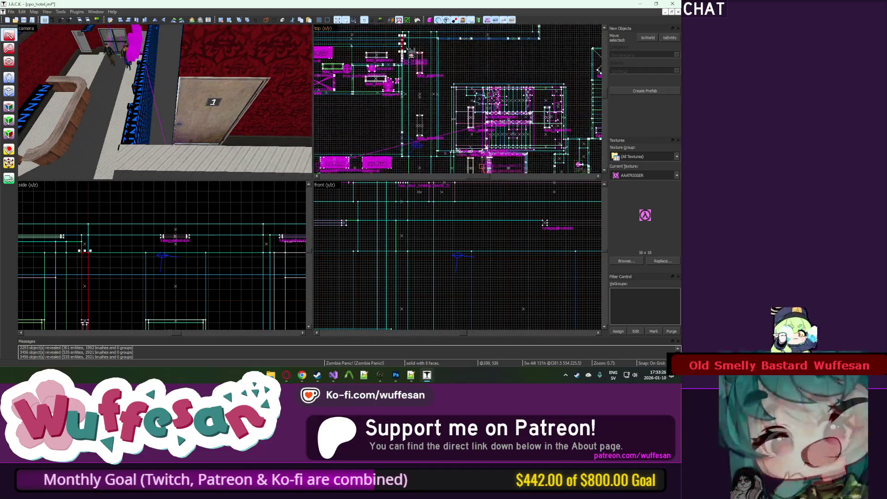
pyautogui.scroll(10, 403, 56)
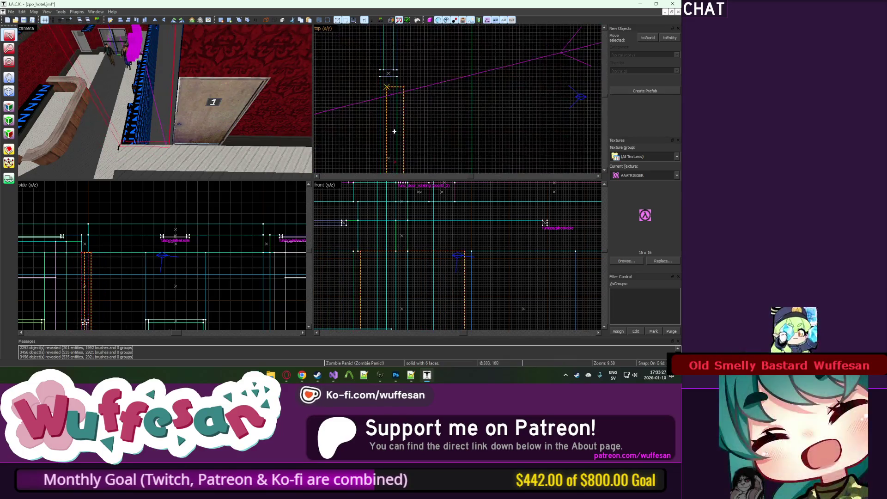
pyautogui.press('z')
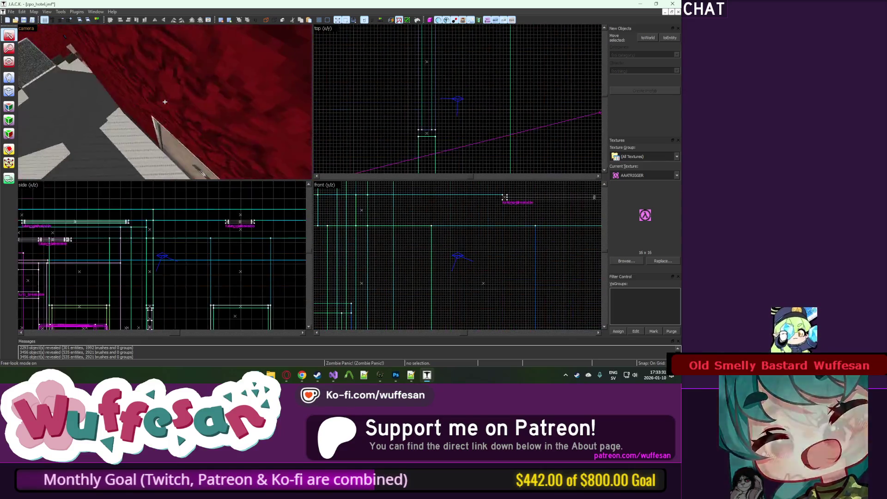
pyautogui.click(9, 107)
# Pick the red-tinted wall face and close the Face Edit sheet.
pyautogui.click(171, 174)
pyautogui.press('z')
pyautogui.press('z')
pyautogui.click(204, 102)
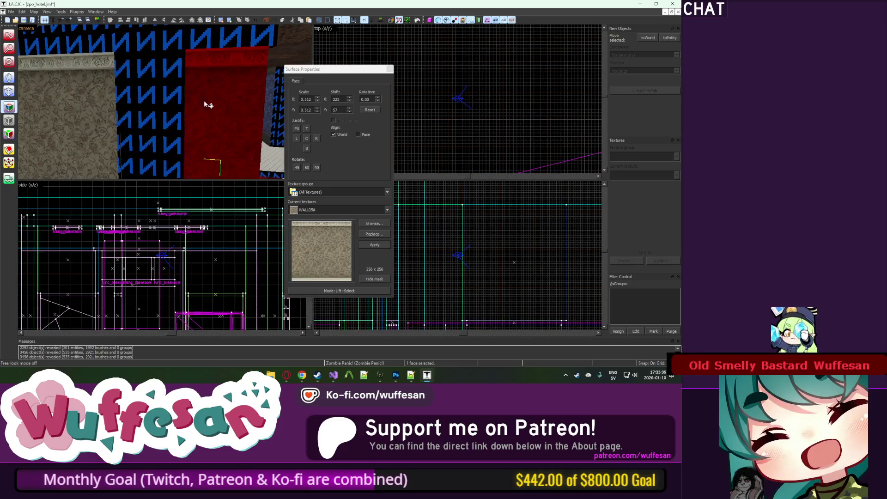
pyautogui.press('s')
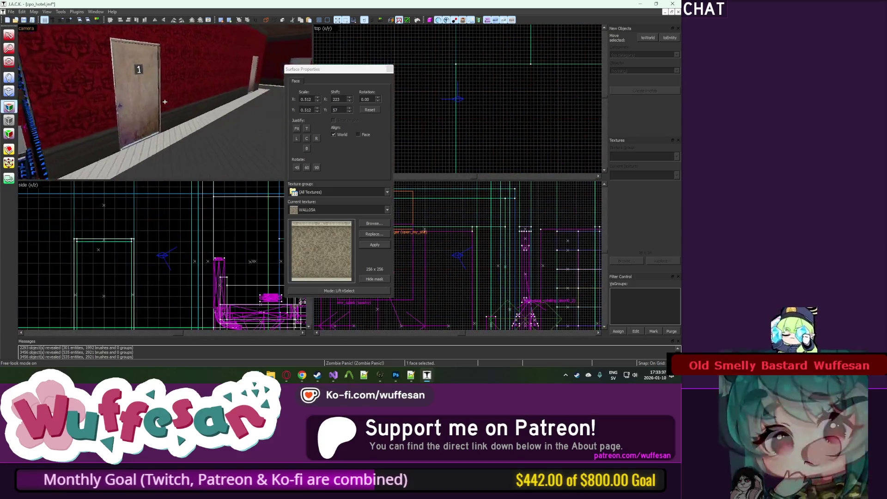
pyautogui.click(388, 69)
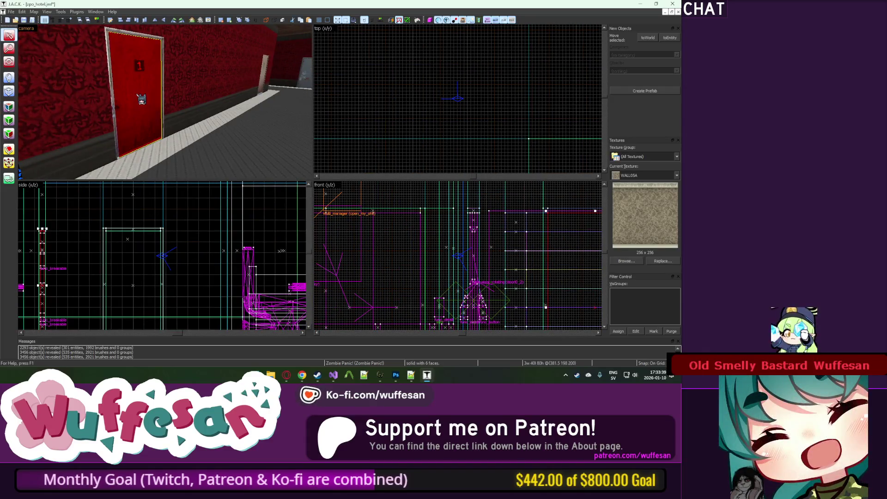
# Fly through the doorway to the red wall and cancel an accidental drag of the door brushes.
pyautogui.press('z')
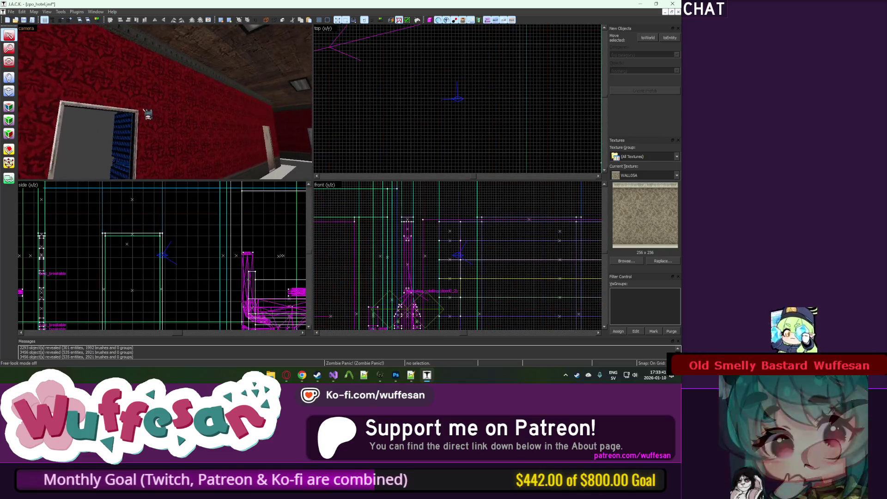
pyautogui.press('w')
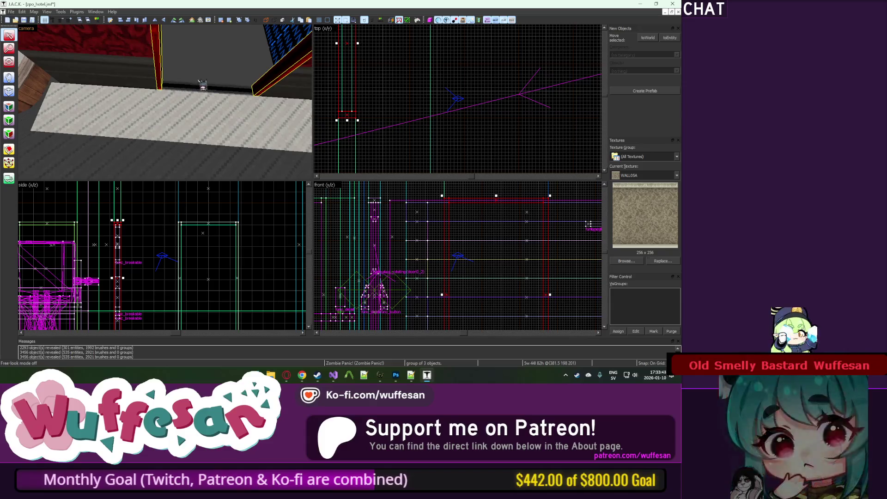
pyautogui.press('w')
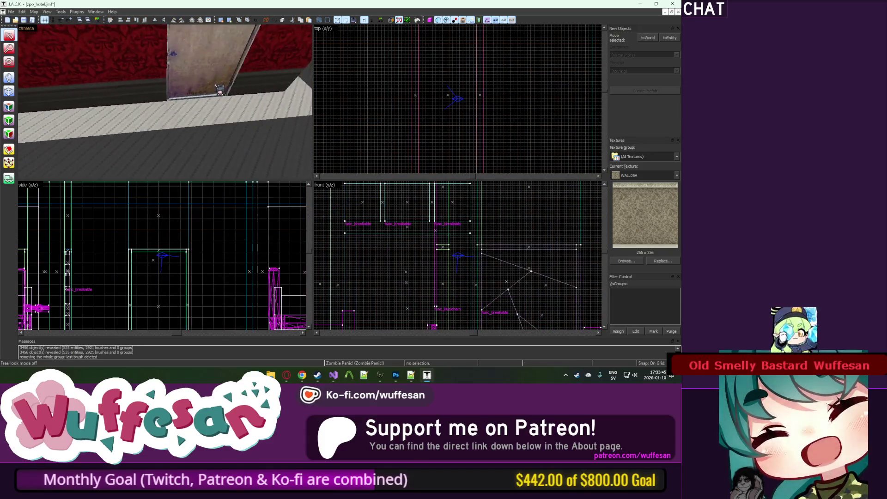
pyautogui.scroll(-10, 456, 95)
pyautogui.moveTo(450, 65); pyautogui.dragTo(452, 59)
pyautogui.press('Escape')
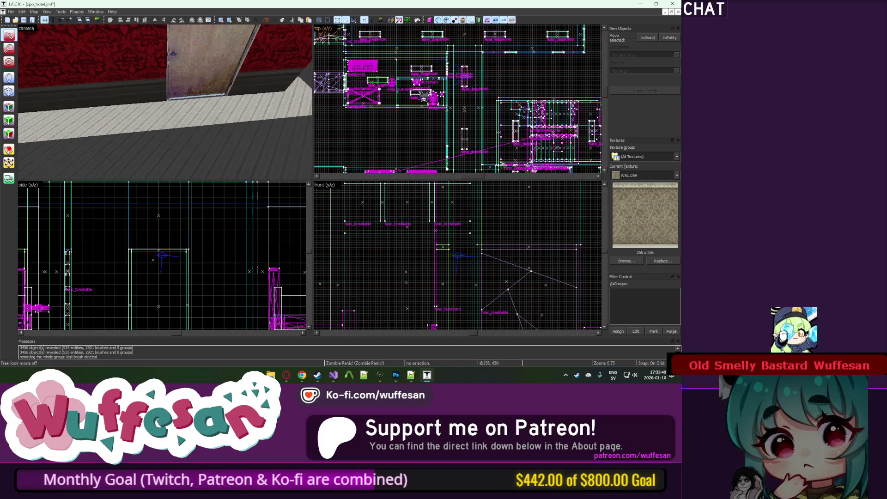
pyautogui.scroll(3, 422, 96)
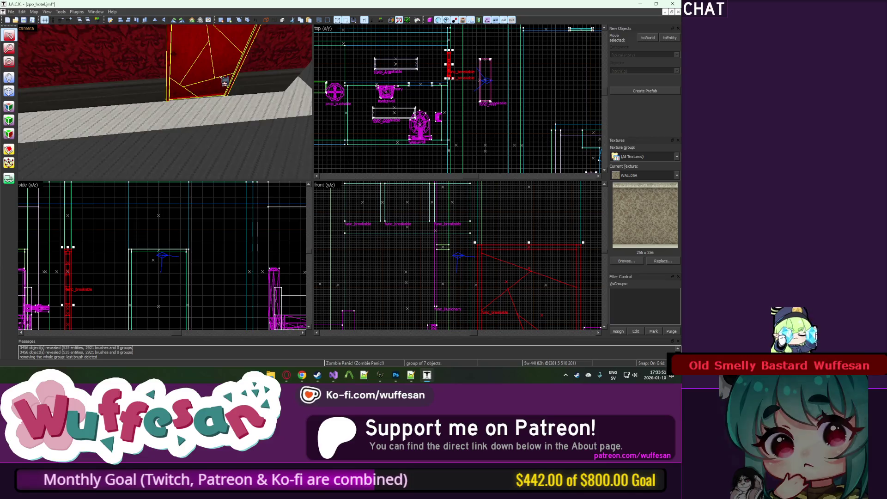
# Add the bathroom back wall, door-frame post, wall above the door, tiled floor and cabinet to the selection.
pyautogui.press('z')
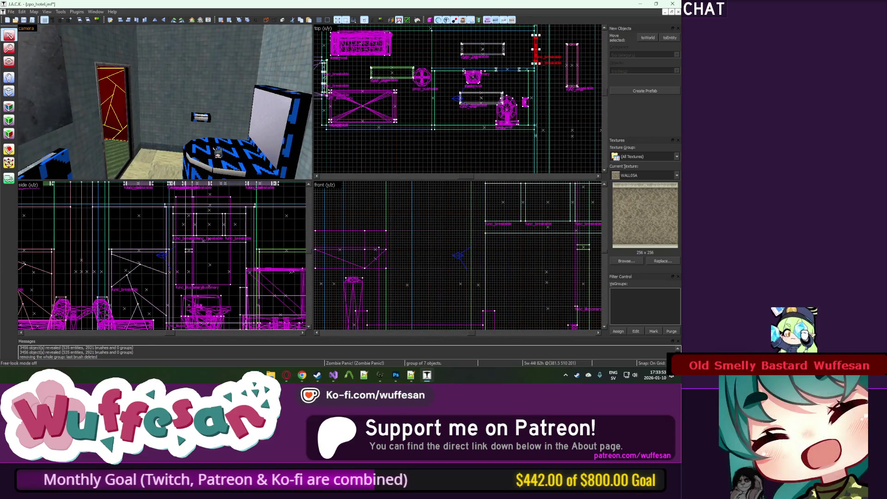
pyautogui.keyDown('ctrl'); pyautogui.click(175, 127); pyautogui.keyUp('ctrl')
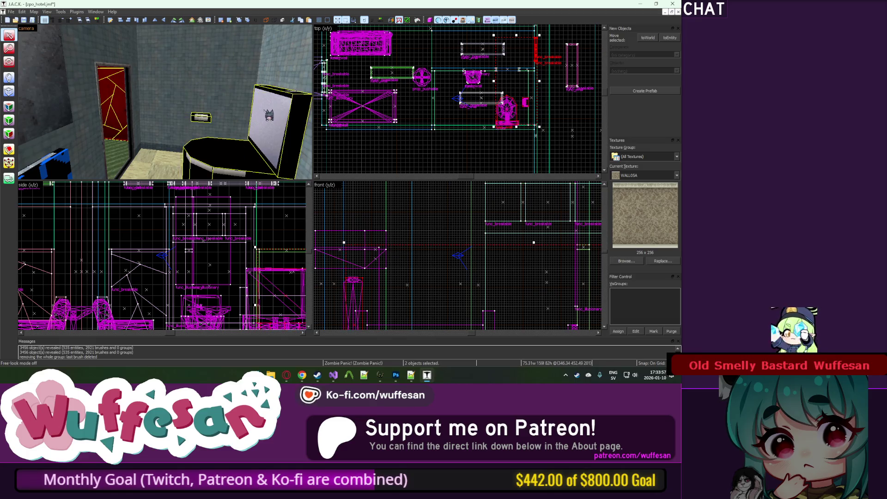
pyautogui.keyDown('ctrl'); pyautogui.click(222, 69); pyautogui.keyUp('ctrl')
pyautogui.keyDown('ctrl'); pyautogui.click(134, 115); pyautogui.keyUp('ctrl')
pyautogui.keyDown('ctrl'); pyautogui.click(131, 77); pyautogui.keyUp('ctrl')
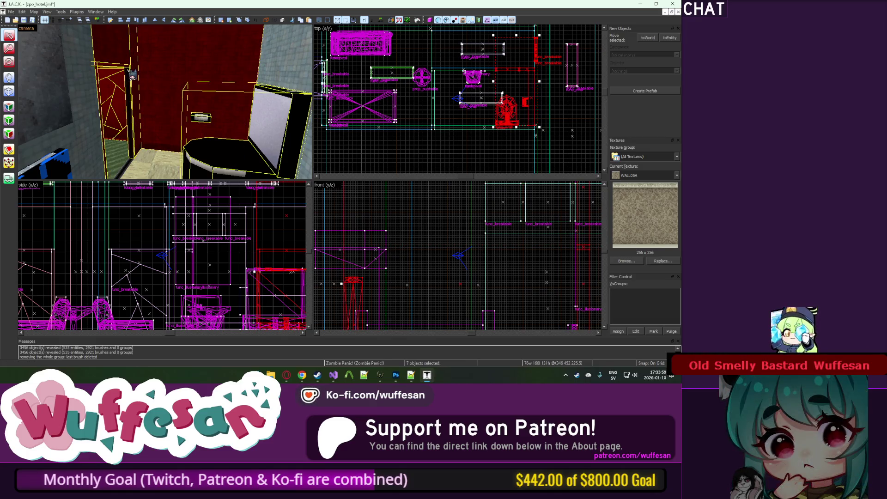
pyautogui.press('z')
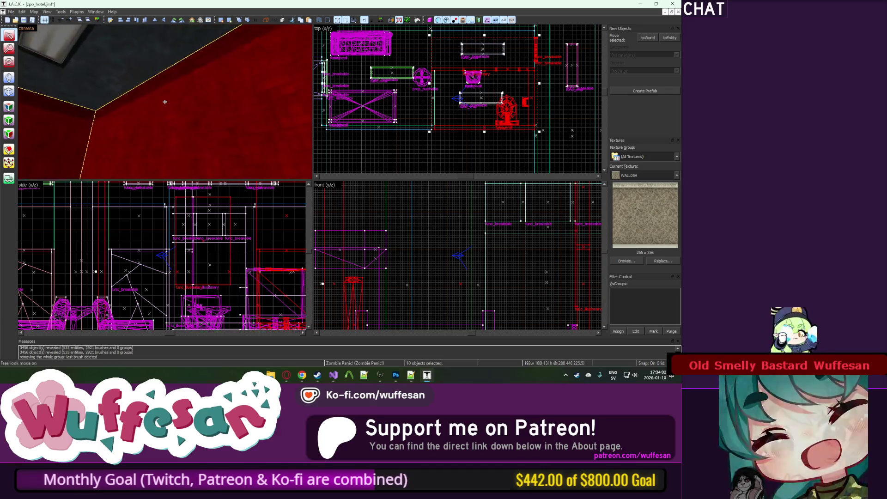
pyautogui.press('z')
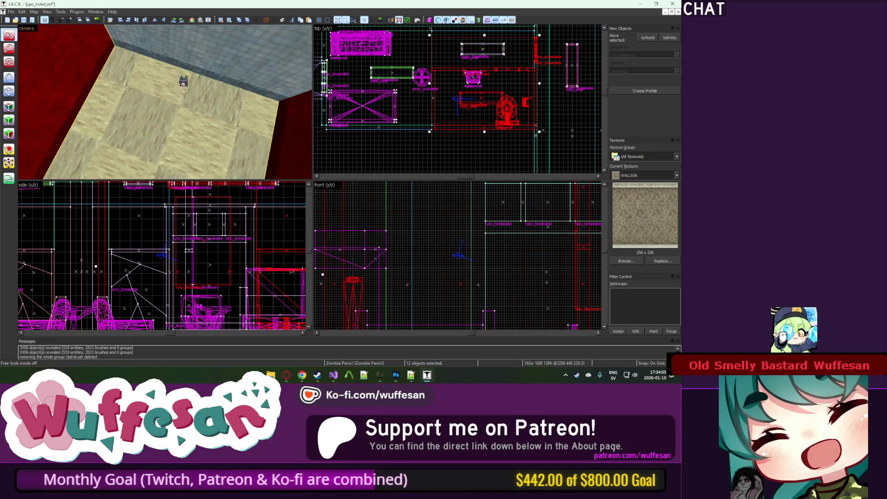
pyautogui.keyDown('ctrl'); pyautogui.click(183, 81); pyautogui.keyUp('ctrl')
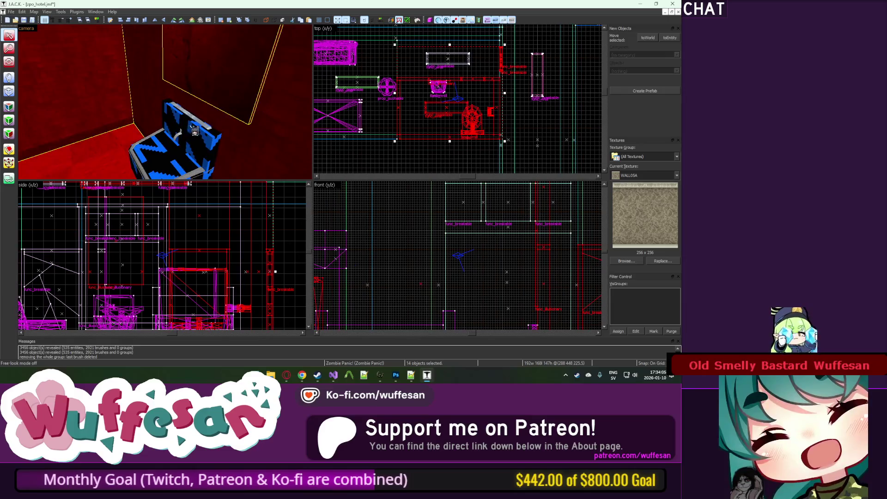
pyautogui.keyDown('ctrl'); pyautogui.click(210, 156); pyautogui.keyUp('ctrl')
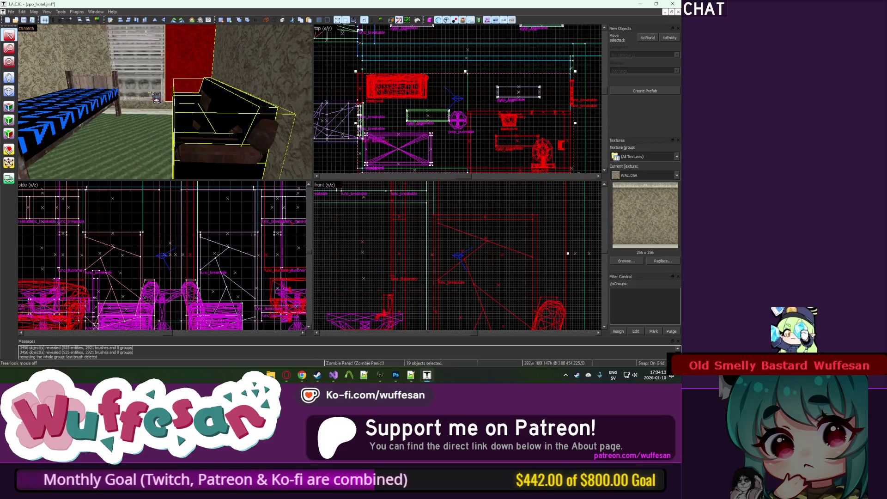
# Add the left bedroom wall and the ceiling light to the selection.
pyautogui.press('z')
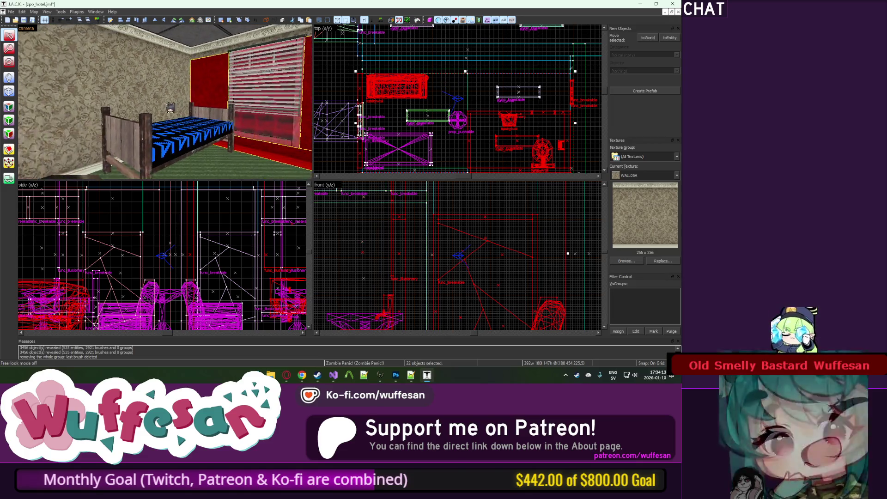
pyautogui.keyDown('ctrl'); pyautogui.click(101, 92); pyautogui.keyUp('ctrl')
pyautogui.moveTo(197, 143)
pyautogui.mouseDown()
pyautogui.moveTo(169, 102)
pyautogui.moveTo(144, 119)
pyautogui.mouseUp()
pyautogui.keyDown('ctrl'); pyautogui.click(192, 83); pyautogui.keyUp('ctrl')
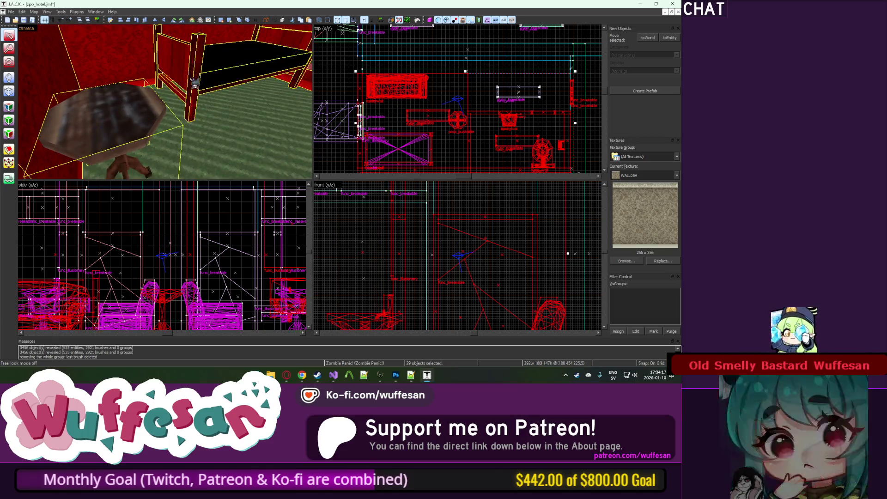
pyautogui.press('w')
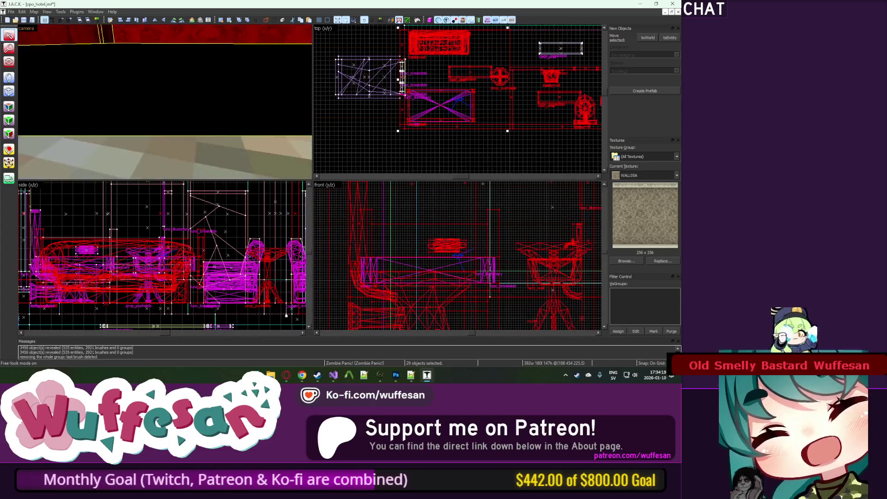
# Fly past the red wall and window into the next area with the green floor and crates.
pyautogui.press('w')
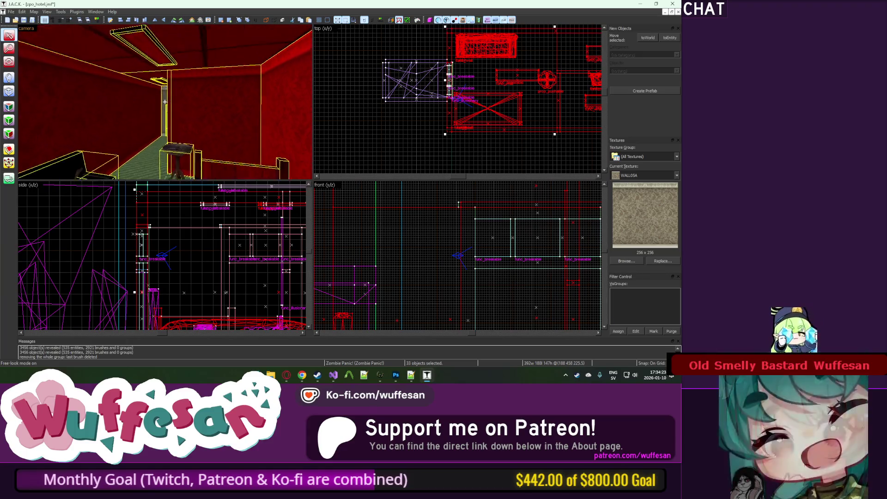
pyautogui.press('w')
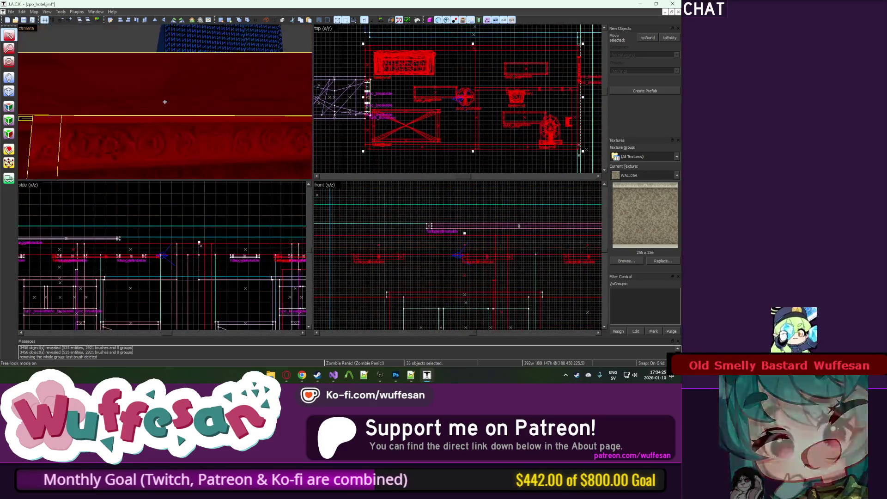
pyautogui.press('w')
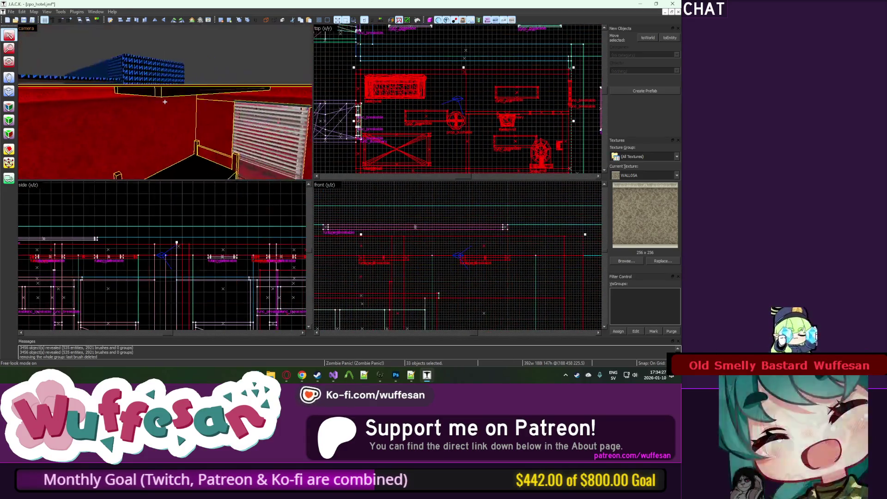
pyautogui.press('w')
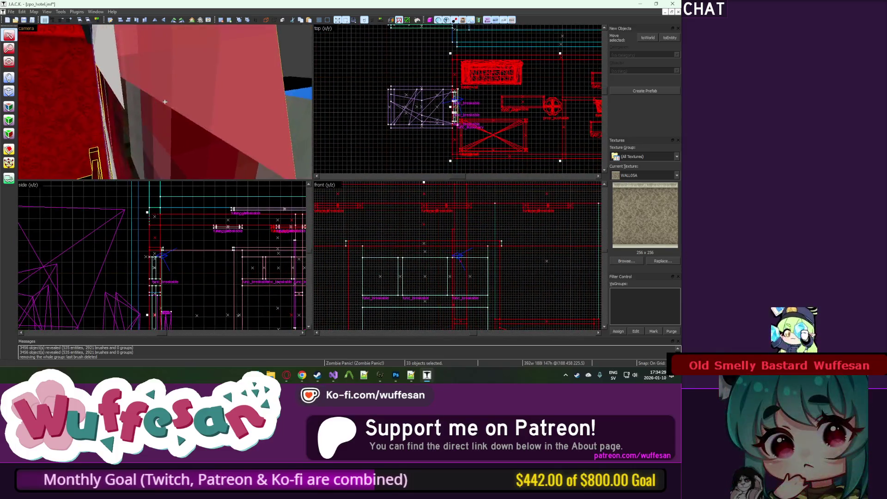
pyautogui.press('z')
pyautogui.press('w')
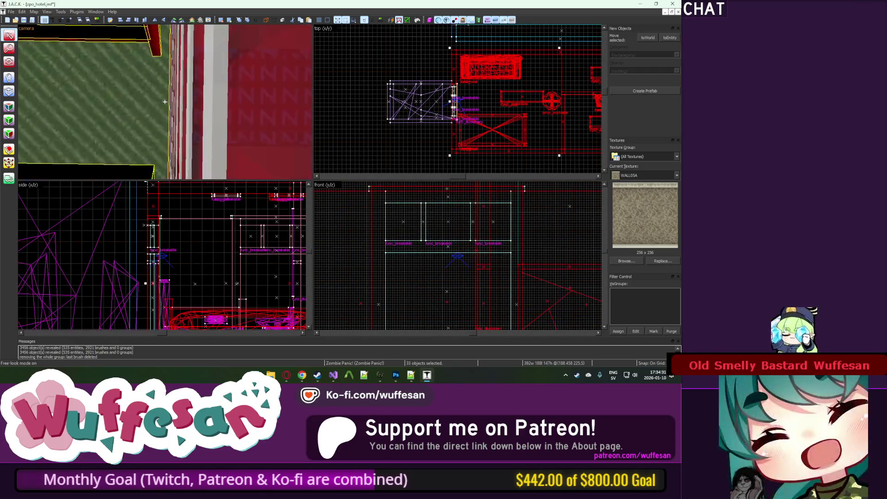
pyautogui.press('w')
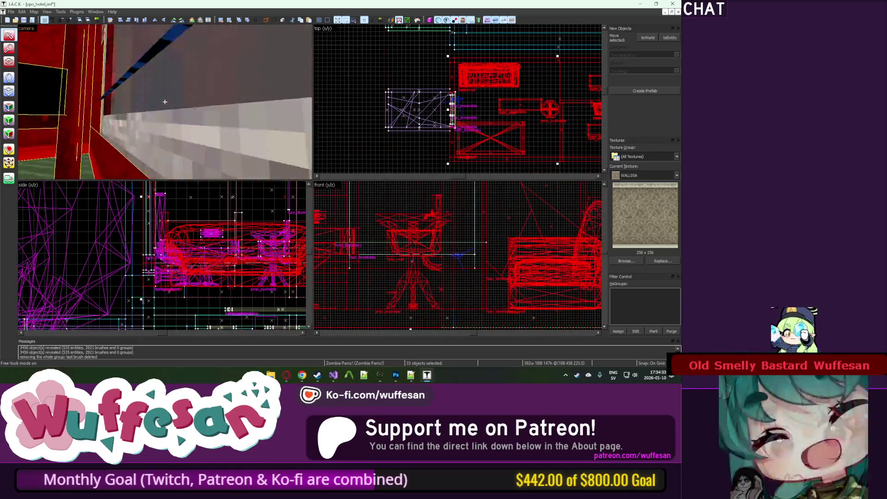
pyautogui.press('w')
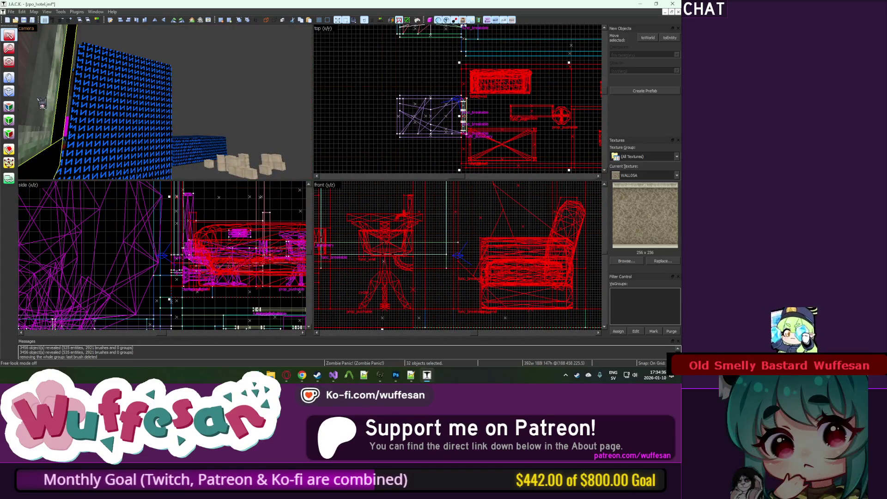
pyautogui.press('w')
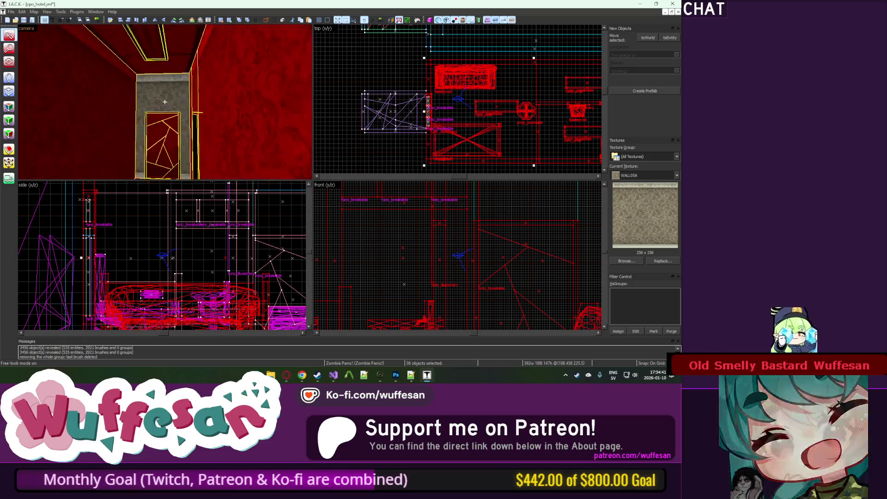
# Fly through the doorway and blue-tiled area to the red corridor and blue room.
pyautogui.press('w')
pyautogui.press('w')
pyautogui.press('z')
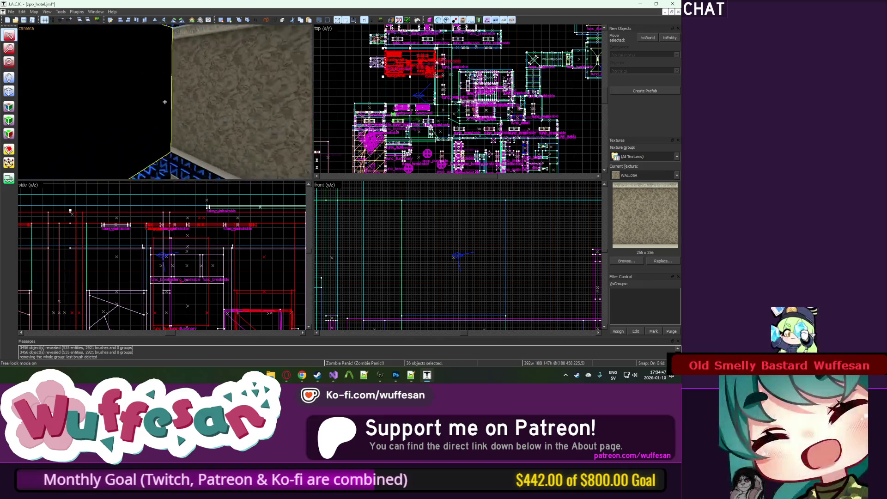
pyautogui.press('w')
pyautogui.press('w')
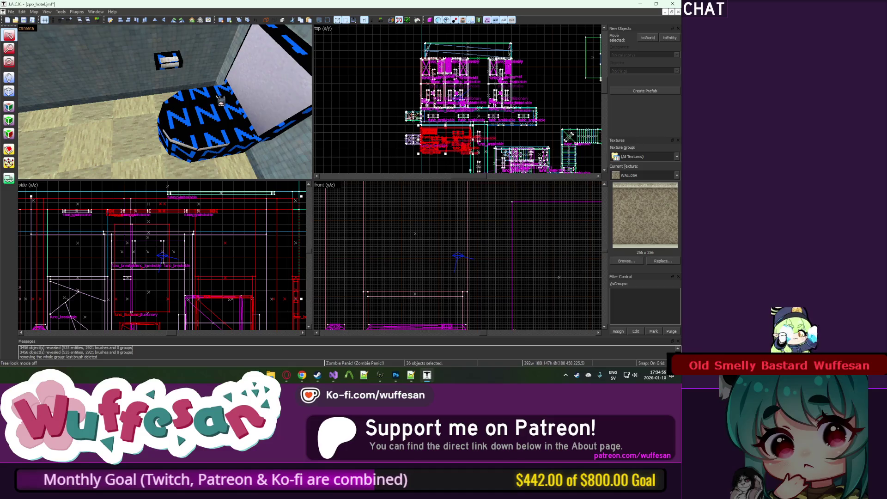
pyautogui.press('z')
pyautogui.press('w')
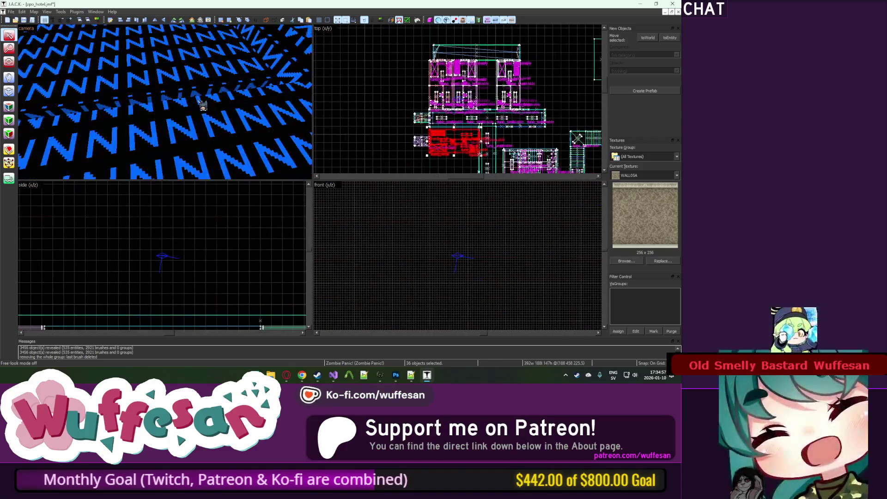
# Clear the selection, then select the 32-object red room group and the blue object.
pyautogui.press('z')
pyautogui.scroll(-2, 494, 115)
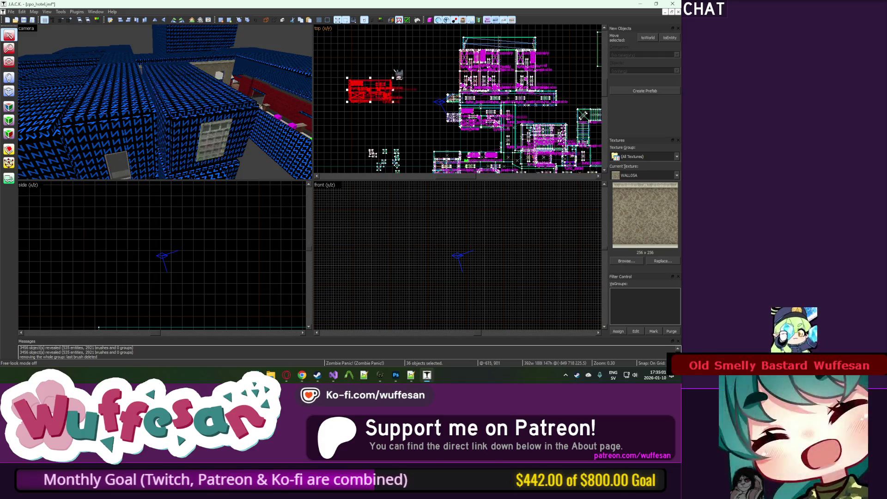
pyautogui.click(391, 61)
pyautogui.press('z')
pyautogui.press('w')
pyautogui.press('w')
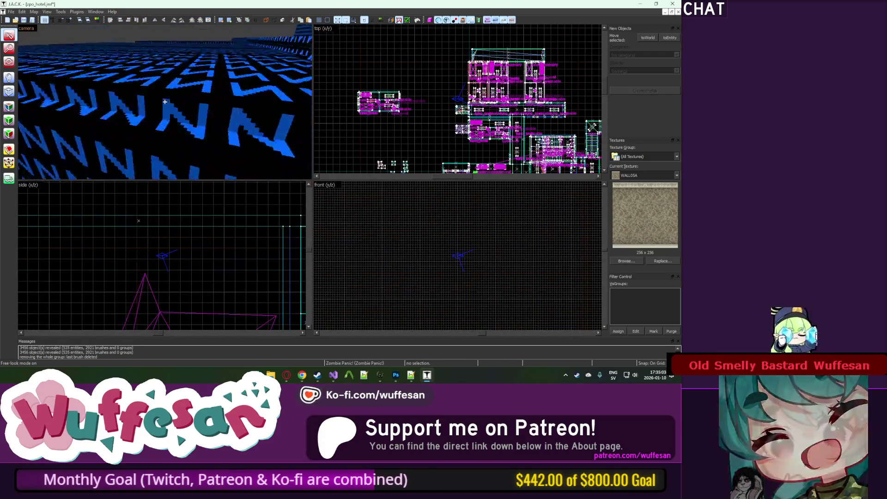
pyautogui.press('z')
pyautogui.click(172, 105)
pyautogui.click(67, 104)
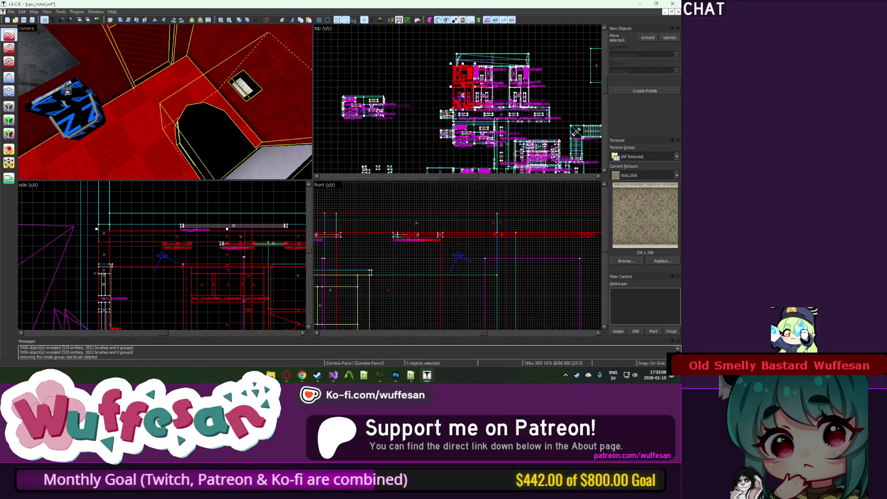
# Drag the selected red brushes left, right and up across the top view.
pyautogui.press('z')
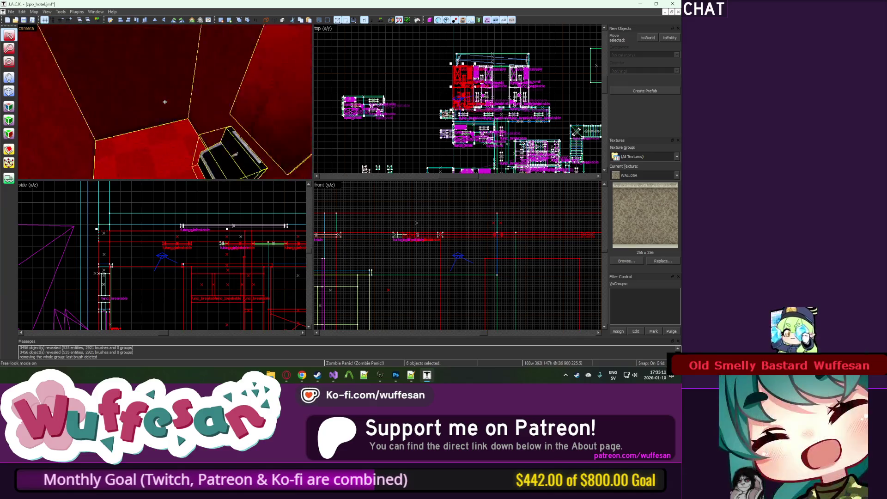
pyautogui.press('w')
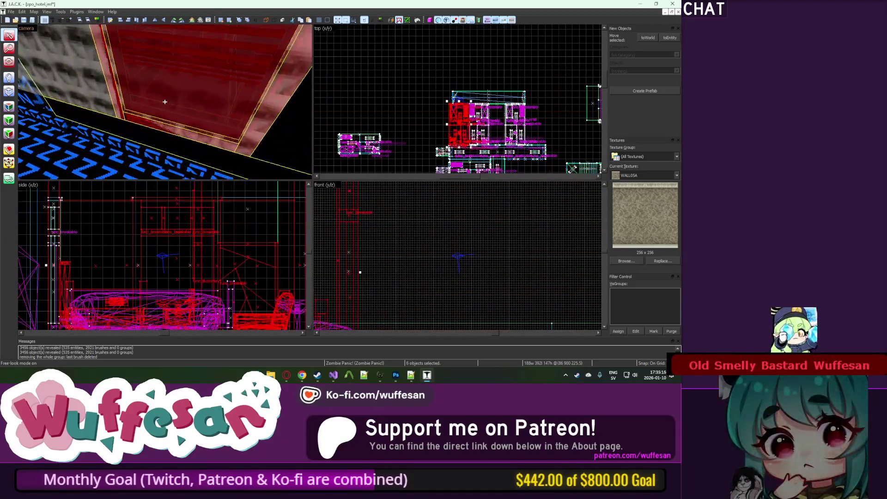
pyautogui.press('z')
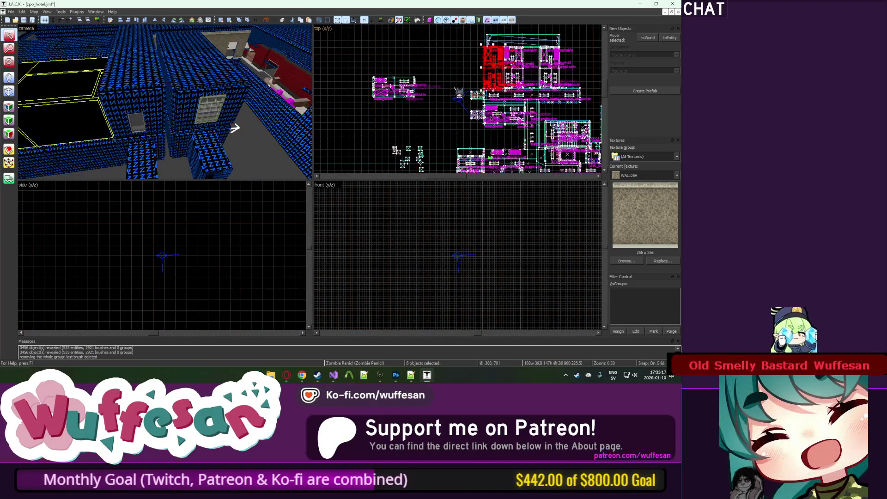
pyautogui.moveTo(452, 121); pyautogui.dragTo(405, 108)
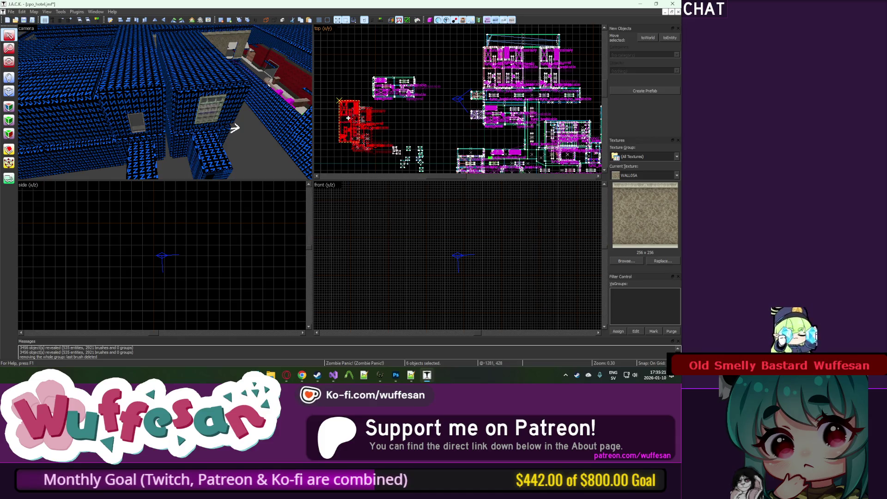
pyautogui.moveTo(350, 130); pyautogui.dragTo(435, 118)
pyautogui.moveTo(350, 124)
pyautogui.mouseDown()
pyautogui.moveTo(460, 100)
pyautogui.moveTo(493, 141)
pyautogui.moveTo(503, 137)
pyautogui.mouseUp()
# Undo the brush move with Ctrl+Z to restore their original position.
pyautogui.press('z')
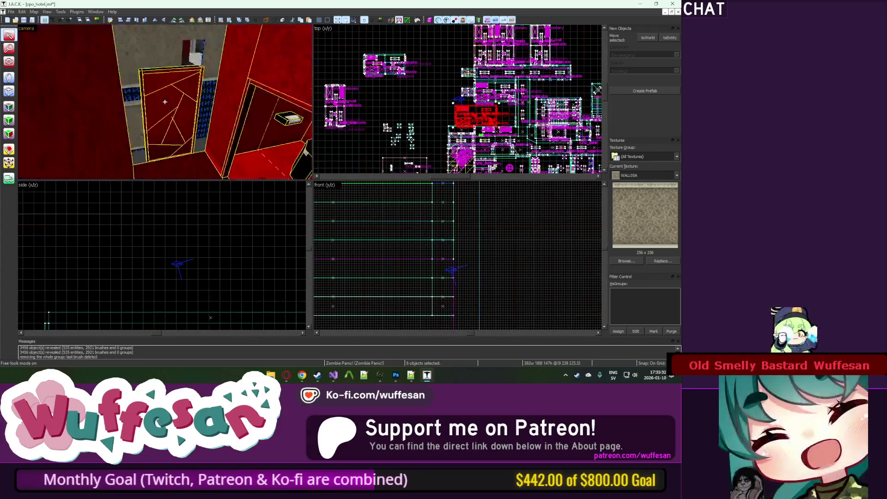
pyautogui.press('z')
pyautogui.hotkey('ctrl', 'z')
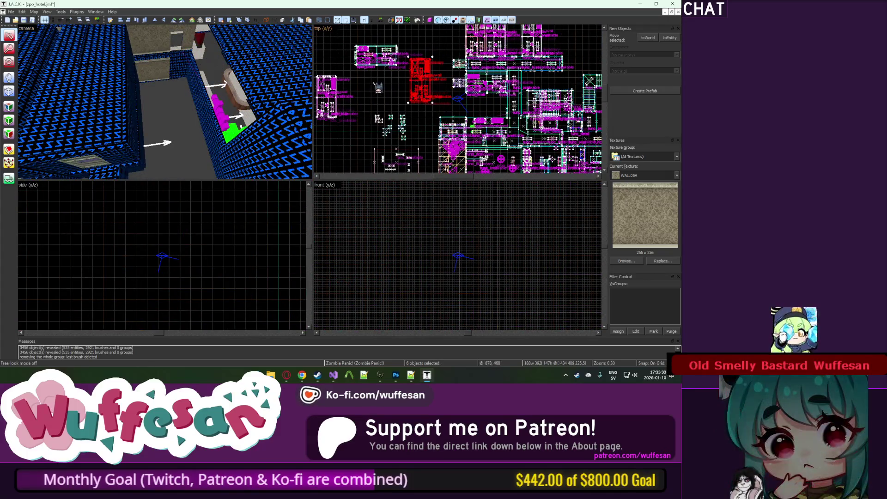
pyautogui.scroll(-1, 435, 87)
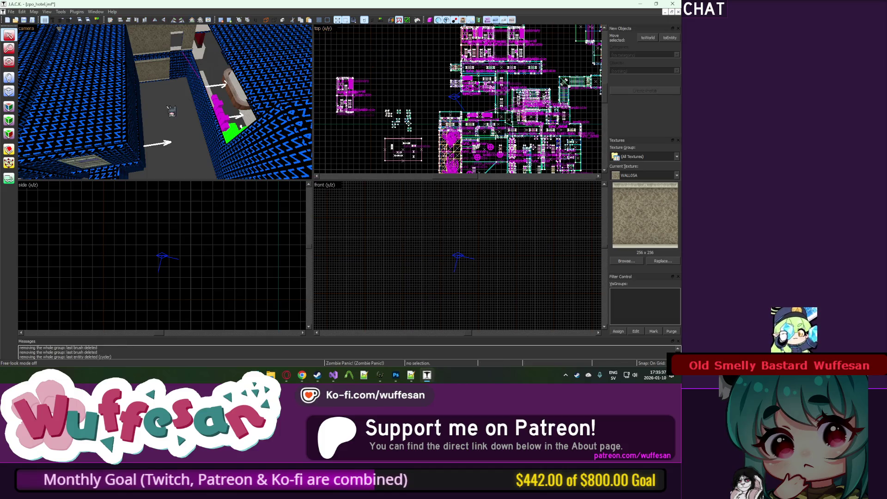
# Select the two-object toilet group and view the bathroom in free-look.
pyautogui.click(171, 111)
pyautogui.press('z')
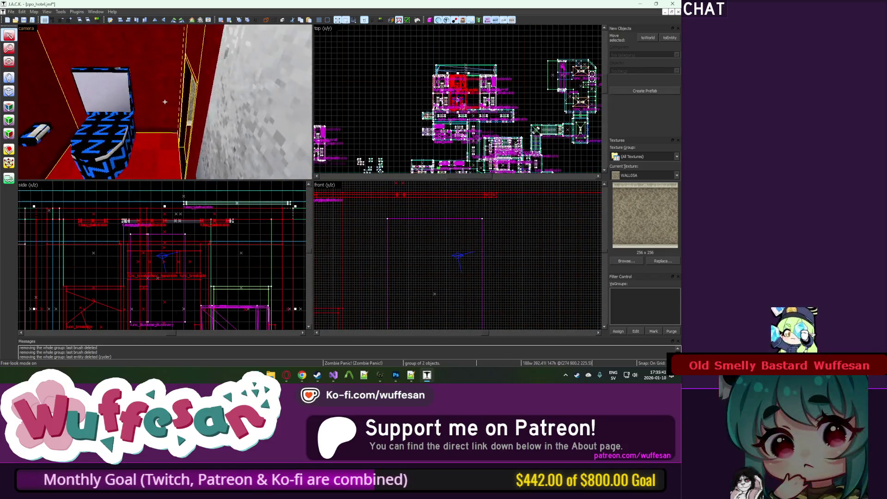
pyautogui.press('z')
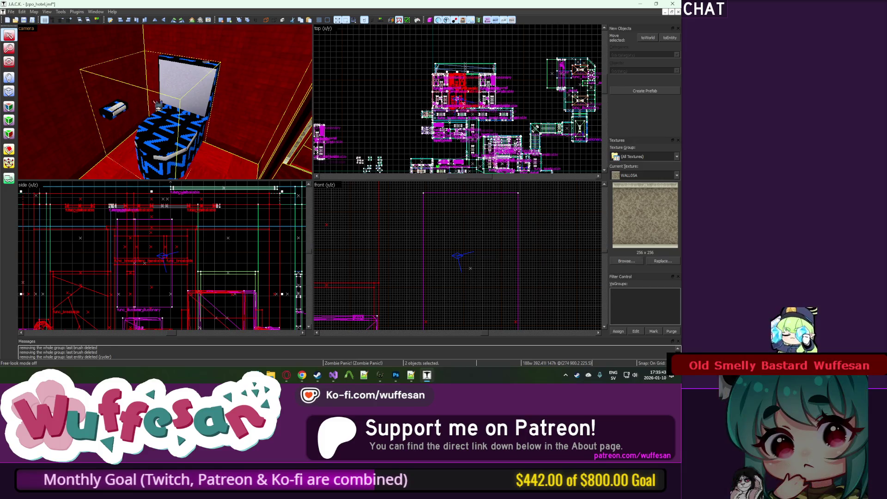
pyautogui.scroll(5, 229, 121)
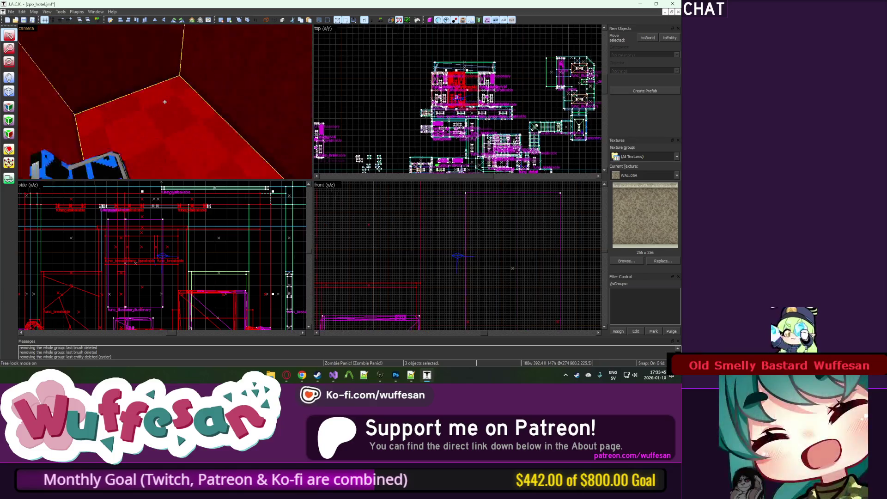
pyautogui.scroll(10, 165, 101)
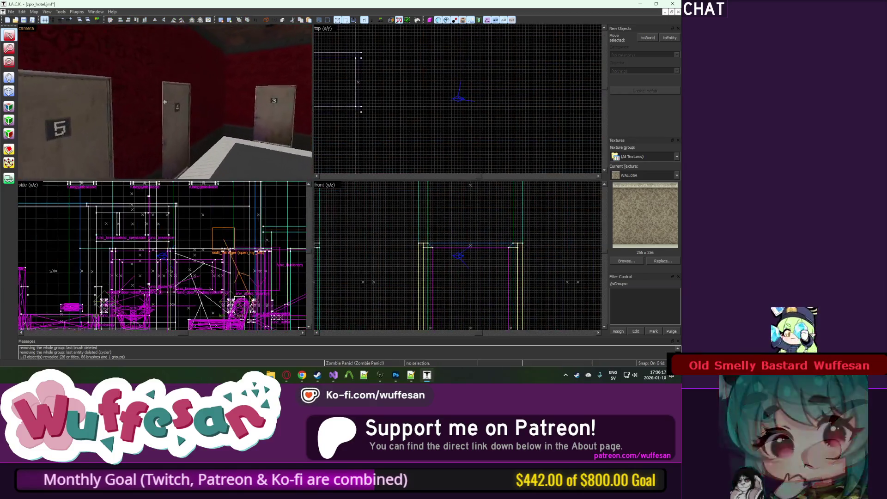
# Unhide all objects, move along the corridor to face door 6, and enter Texture Application Mode.
pyautogui.press('u')
pyautogui.scroll(-10, 165, 102)
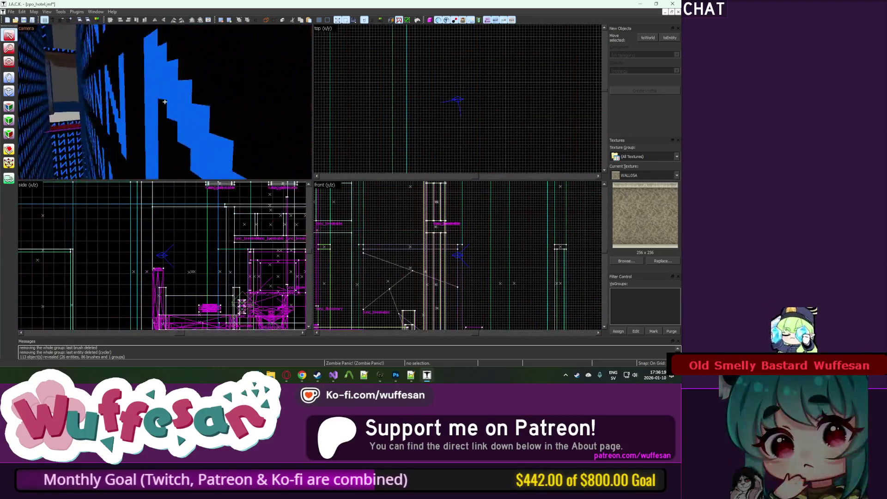
pyautogui.scroll(10, 165, 102)
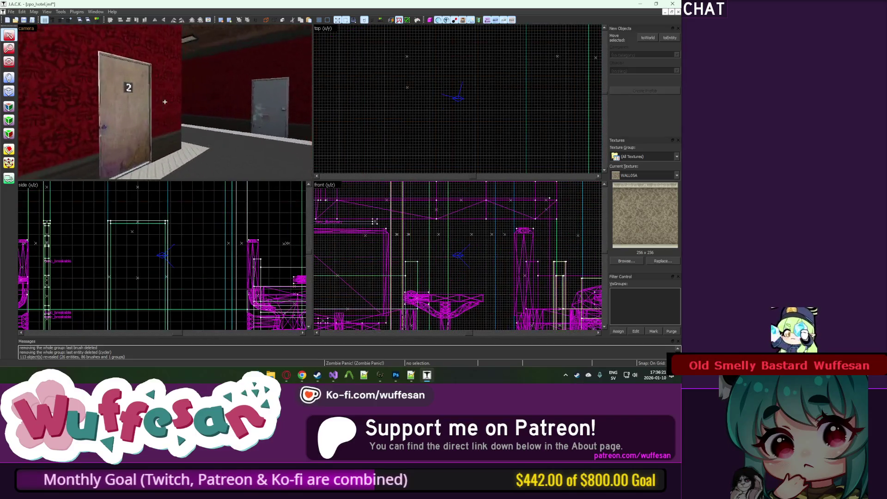
pyautogui.press('Left')
pyautogui.press('Left')
pyautogui.press('Left')
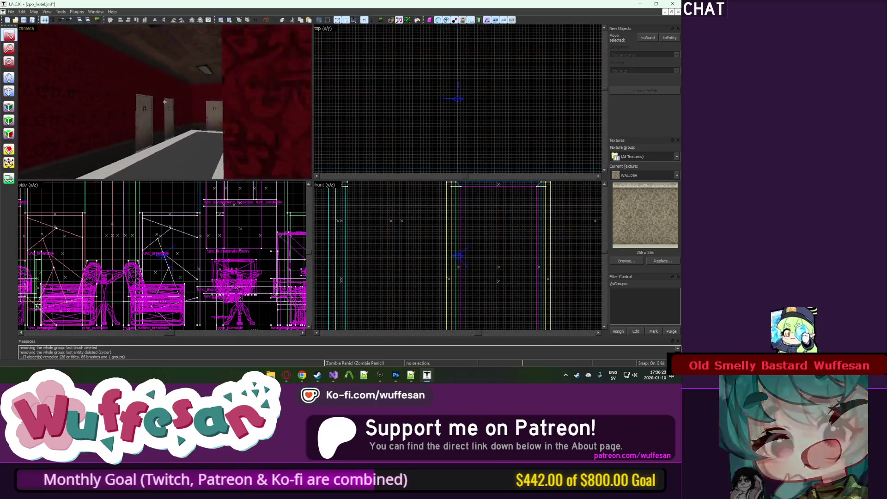
pyautogui.press('Right')
pyautogui.press('Right')
pyautogui.press('Right')
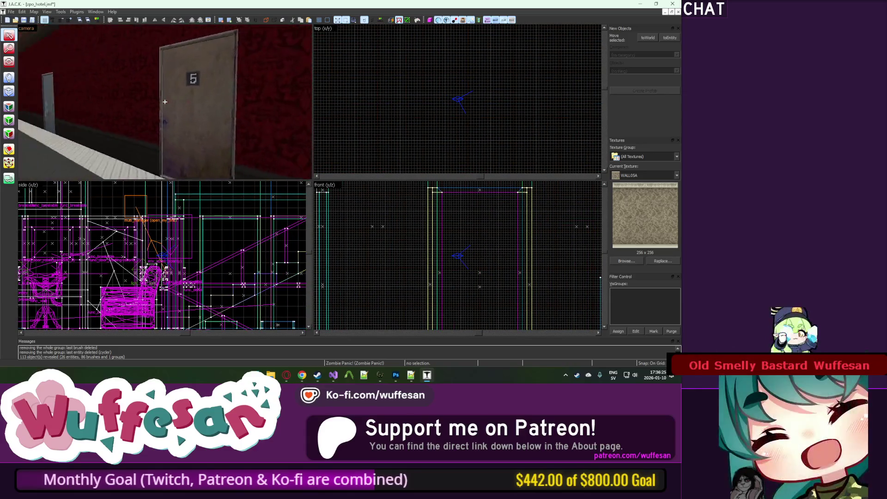
pyautogui.press('Up')
pyautogui.press('Up')
pyautogui.press('Up')
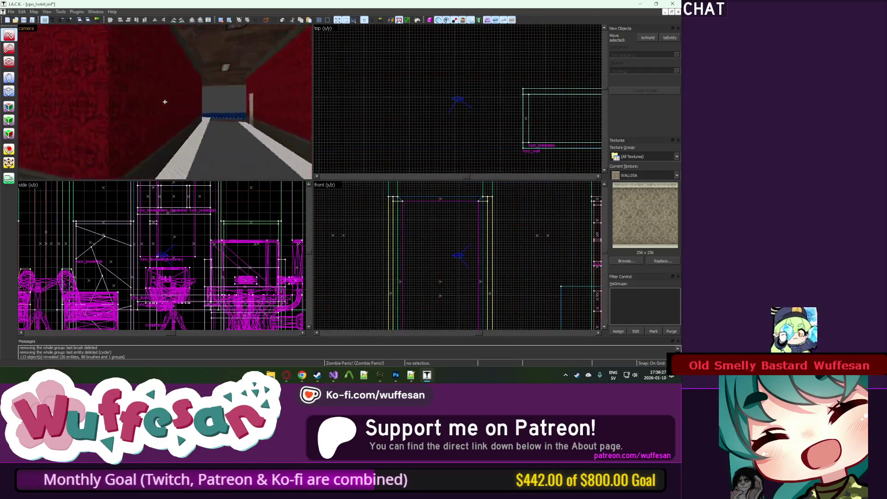
pyautogui.press('Left')
pyautogui.press('Left')
pyautogui.press('Left')
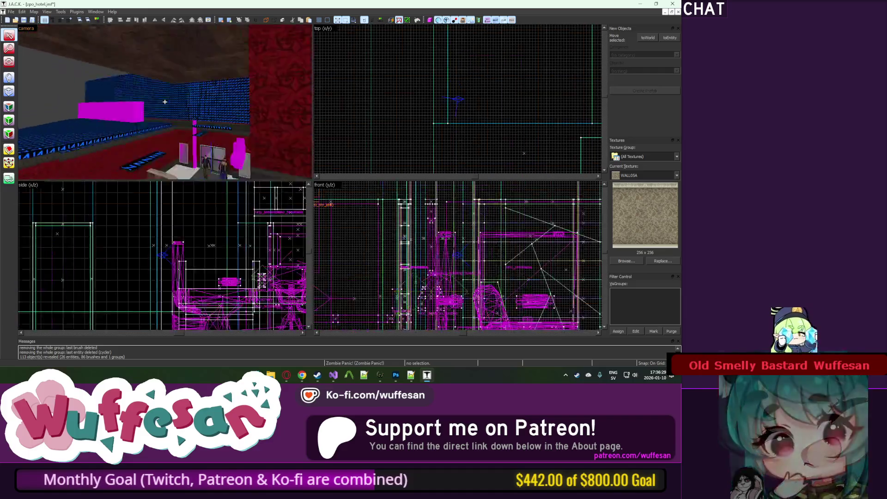
pyautogui.hotkey('shift', 'a')
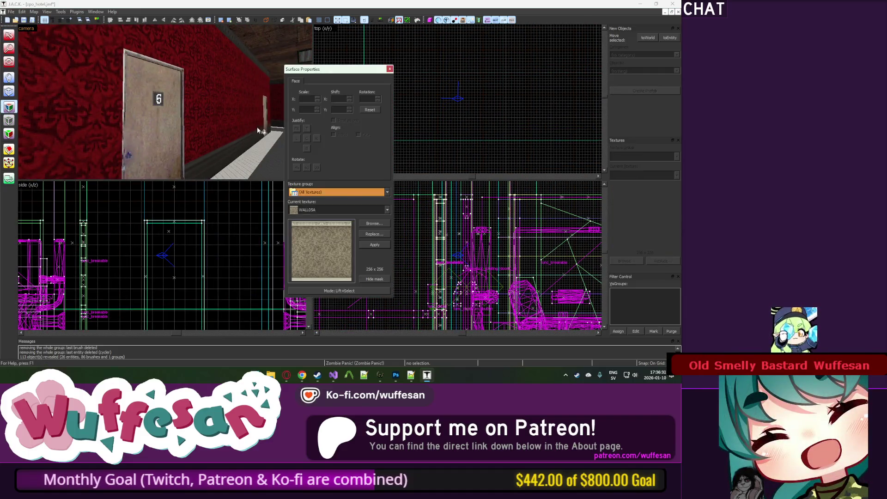
# Apply ZP_HDRR01 from zp_hotel.wad to the selected door, numbering it 10.
pyautogui.click(375, 224)
pyautogui.click(463, 13)
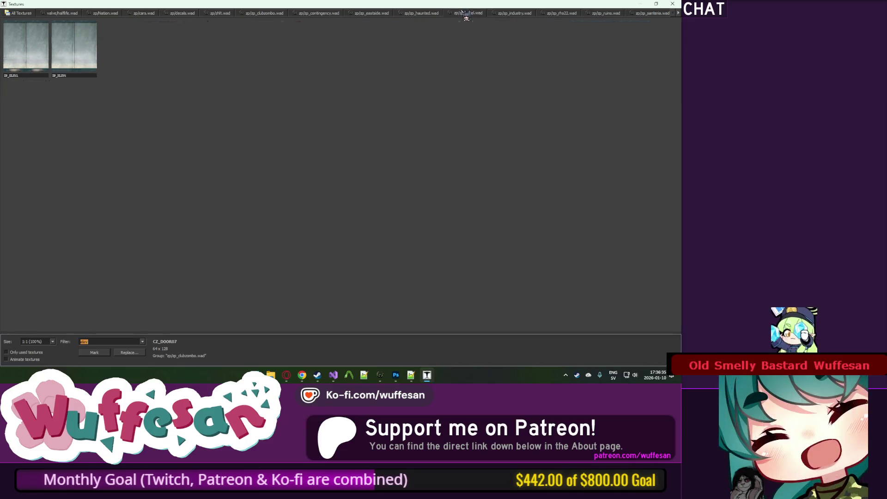
pyautogui.press('BackSpace')
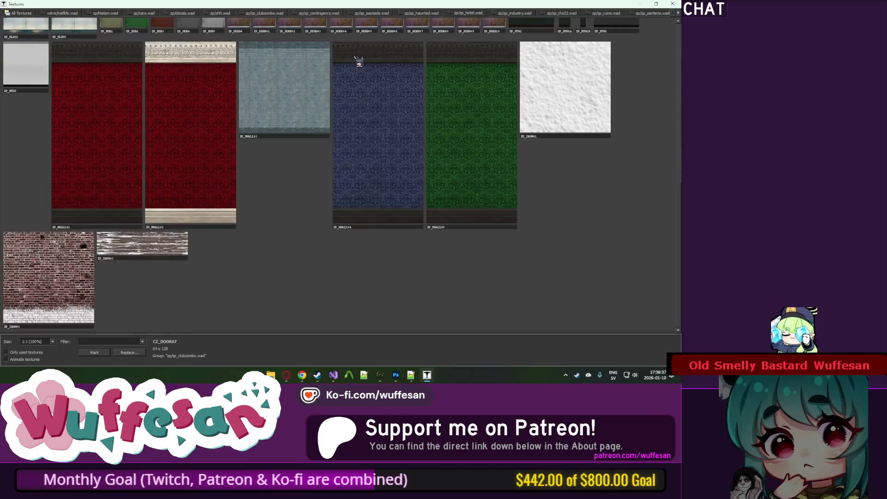
pyautogui.scroll(2, 355, 59)
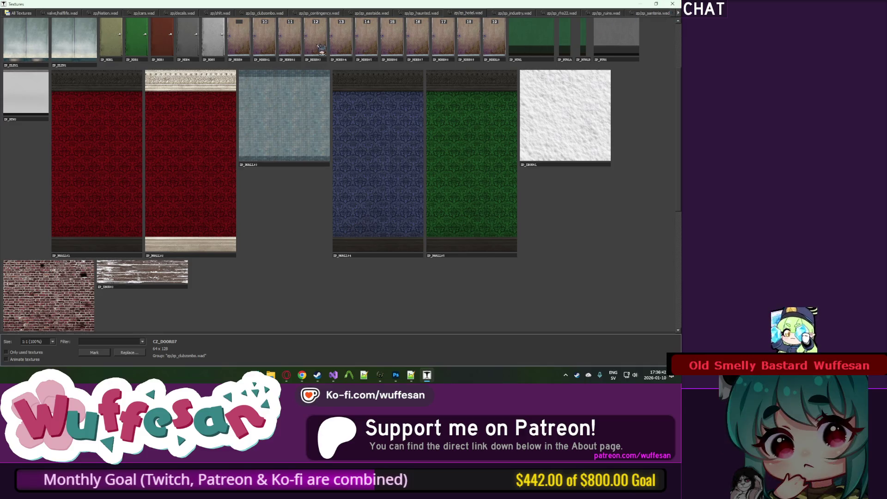
pyautogui.doubleClick(274, 39)
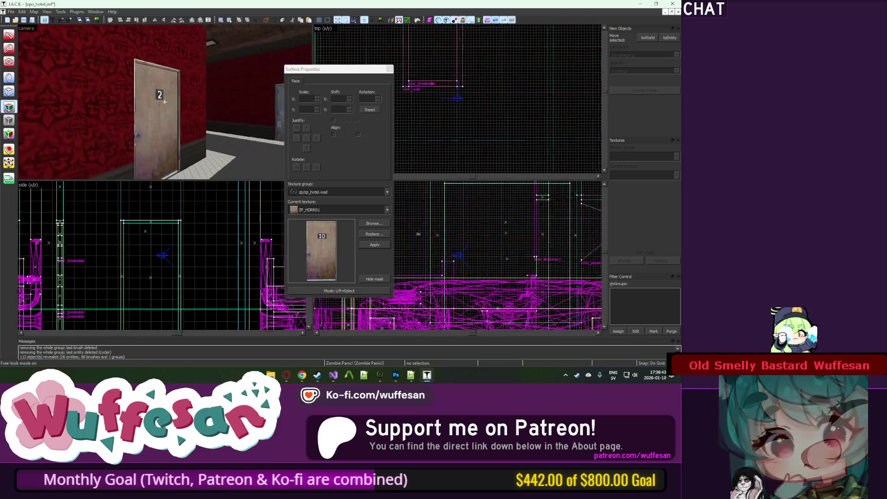
# Retexture door 6's face with the numbered door texture CZ_DOOR10.
pyautogui.press('a')
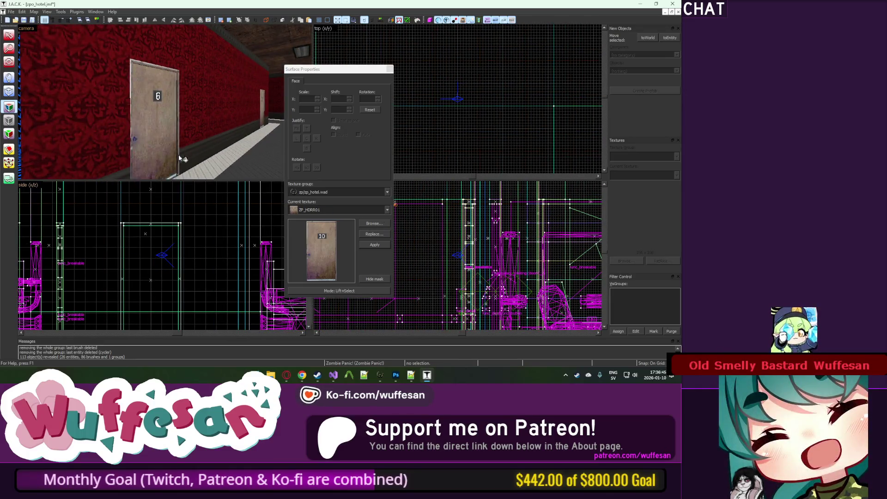
pyautogui.click(178, 154)
pyautogui.click(374, 223)
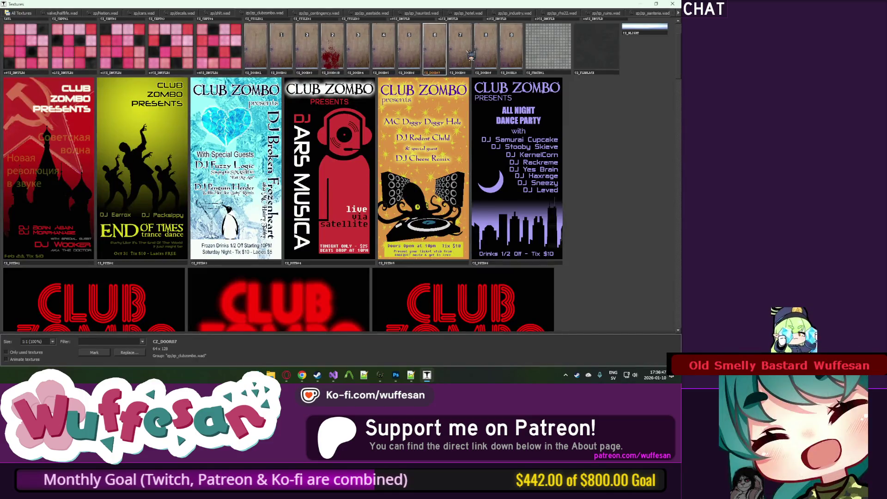
pyautogui.doubleClick(506, 40)
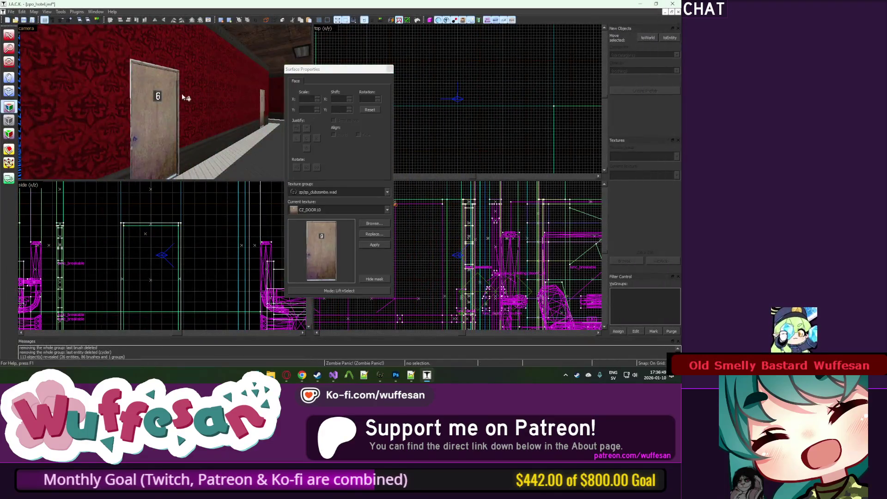
# Give the next two doors ZP_HDRR02 and ZP_HDRR03, numbering them 11 and 12.
pyautogui.press('z')
pyautogui.press('z')
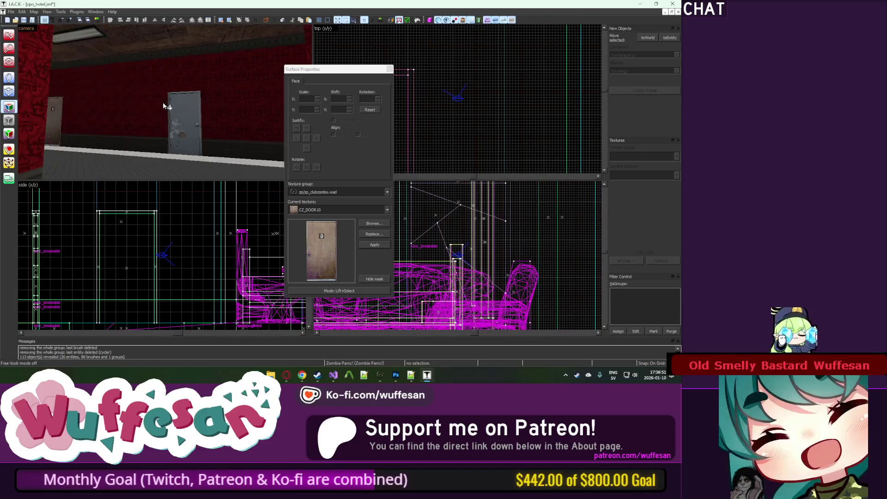
pyautogui.moveTo(166, 106); pyautogui.dragTo(42, 87)
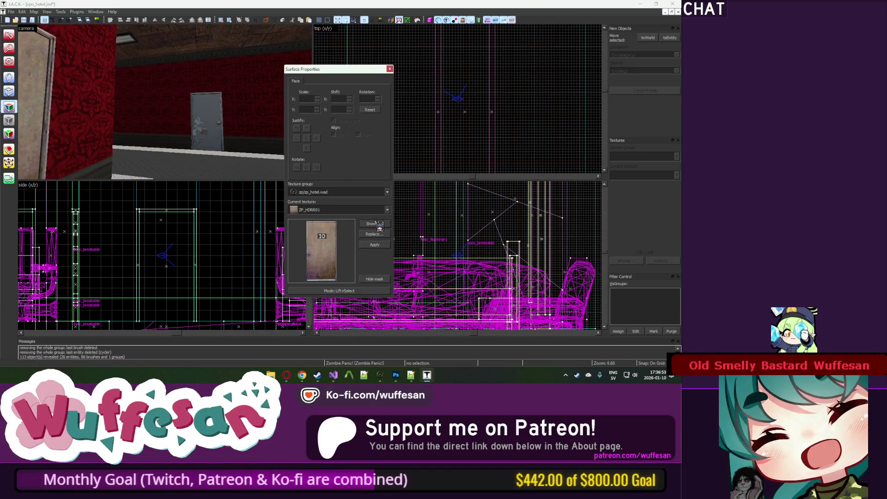
pyautogui.click(372, 224)
pyautogui.doubleClick(297, 50)
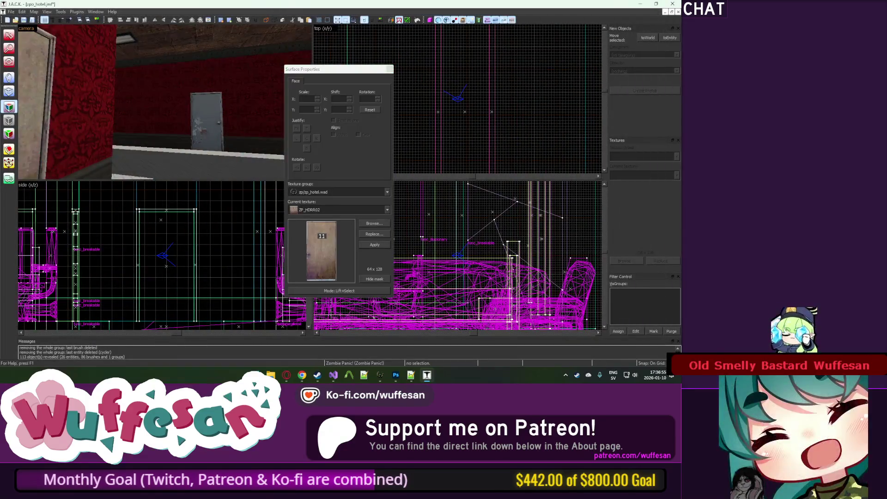
pyautogui.press('z')
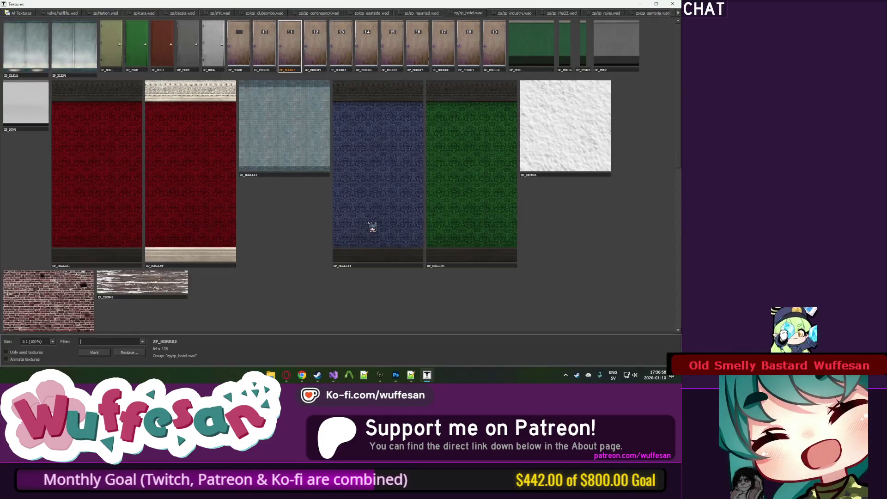
pyautogui.click(374, 224)
pyautogui.doubleClick(316, 48)
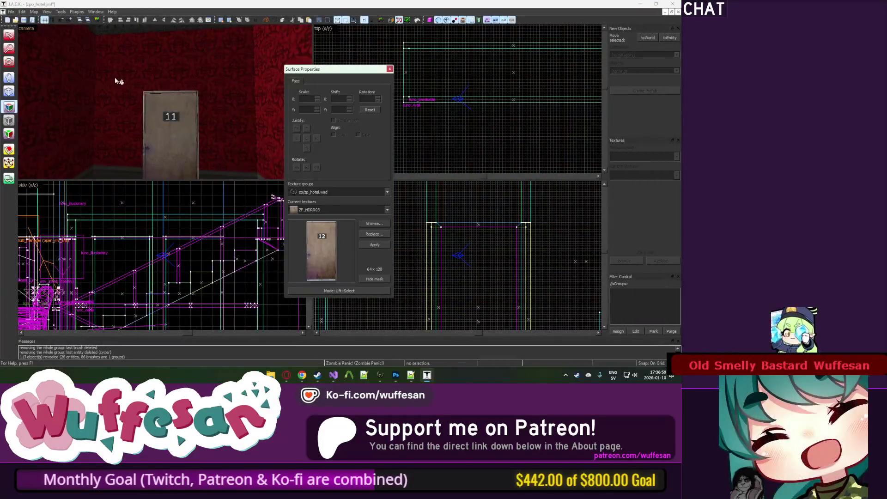
# Texture the remaining corridor doors as numbers 13, 14 and 15.
pyautogui.click(374, 224)
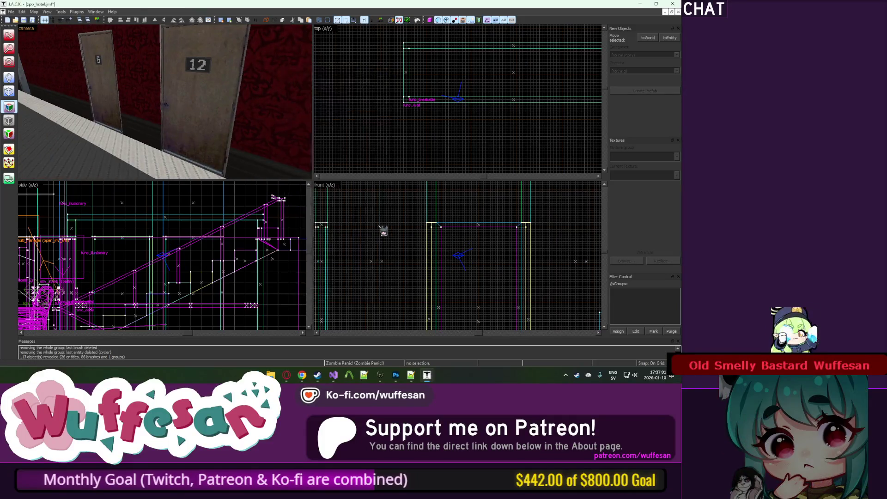
pyautogui.doubleClick(341, 46)
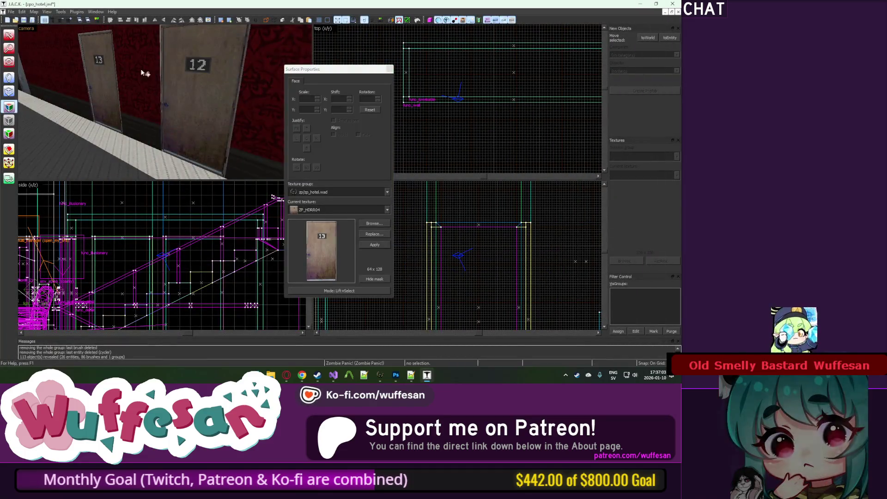
pyautogui.press('z')
pyautogui.press('w')
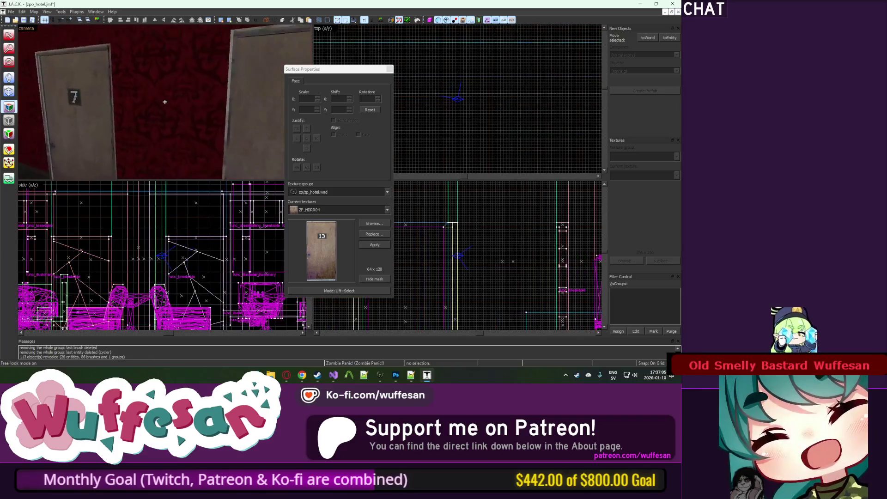
pyautogui.press('z')
pyautogui.click(374, 223)
pyautogui.doubleClick(367, 46)
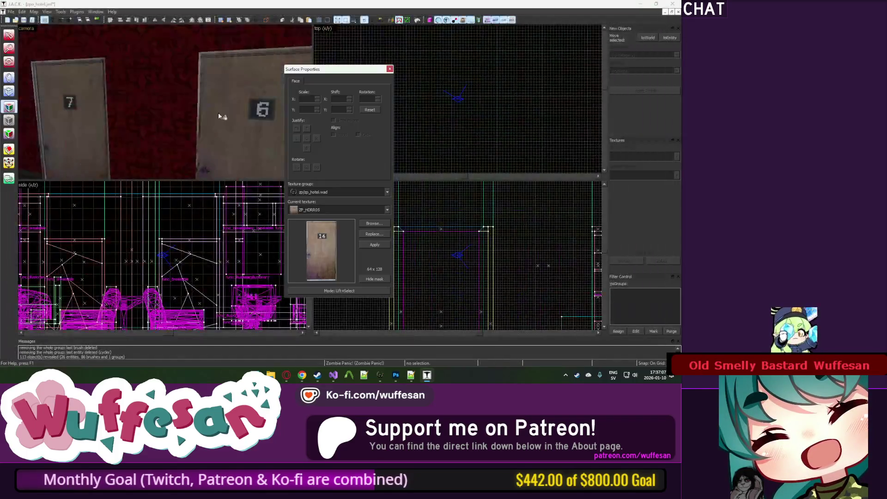
pyautogui.click(389, 223)
pyautogui.doubleClick(394, 46)
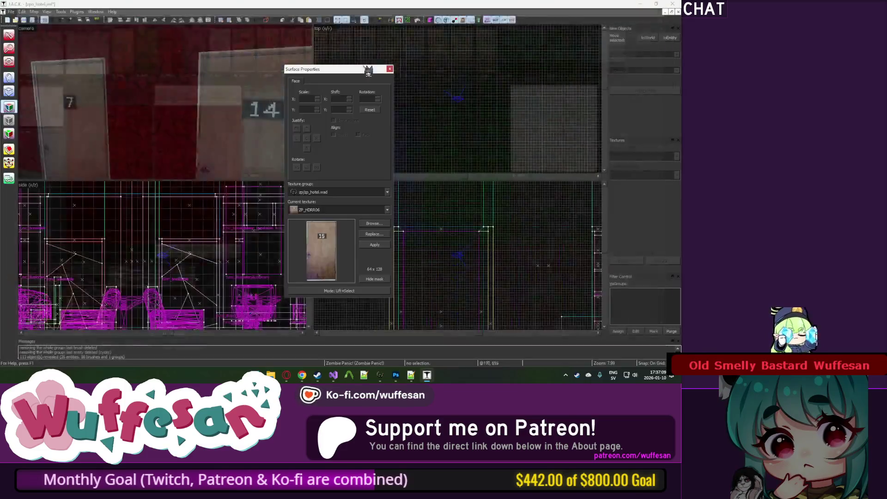
# Close face texture settings and fly through the red room and corridor to the blue room.
pyautogui.press('z')
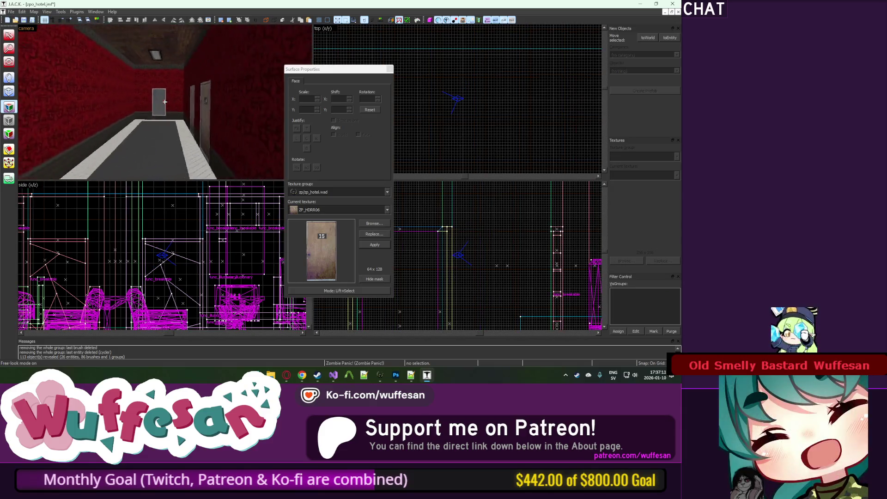
pyautogui.press('z')
pyautogui.click(387, 70)
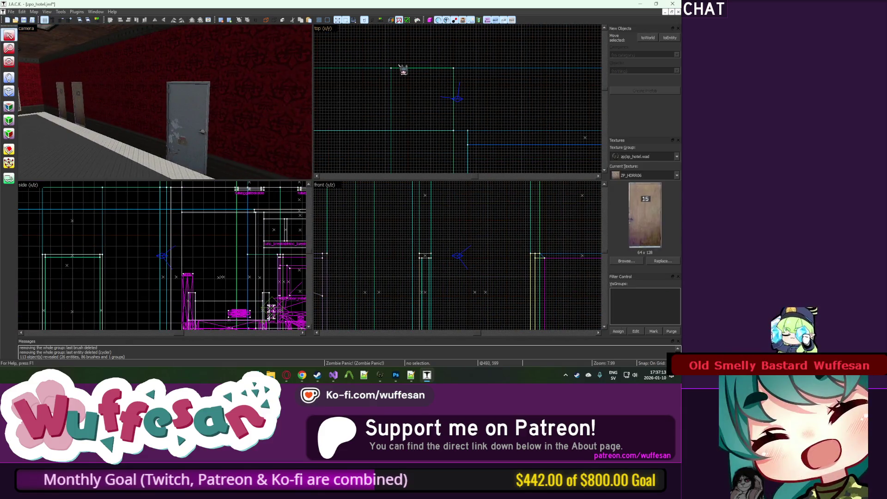
pyautogui.press('z')
pyautogui.press('w')
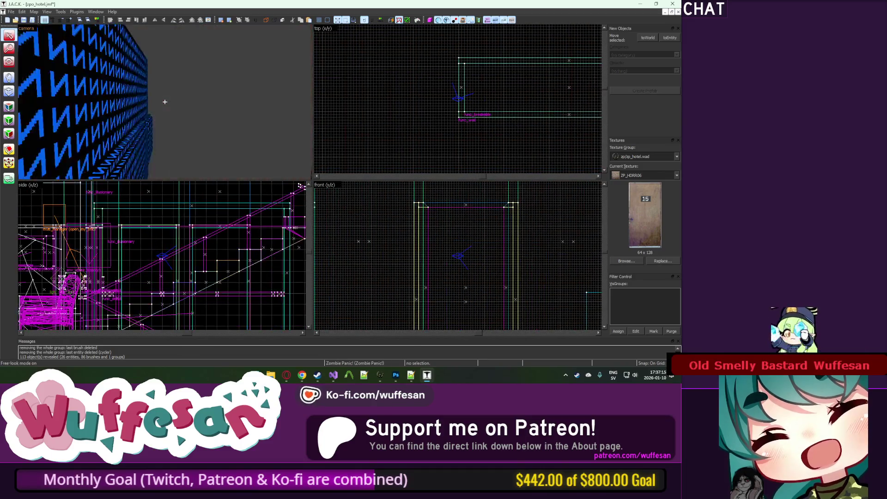
pyautogui.press('w')
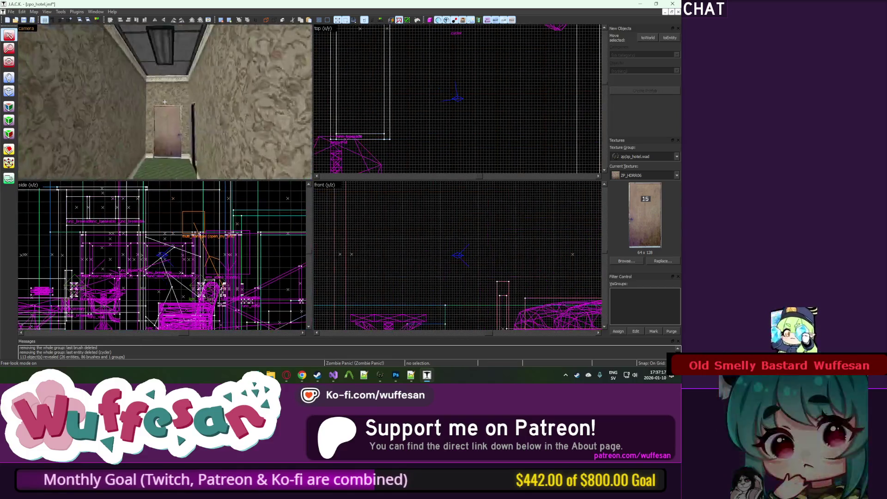
pyautogui.press('w')
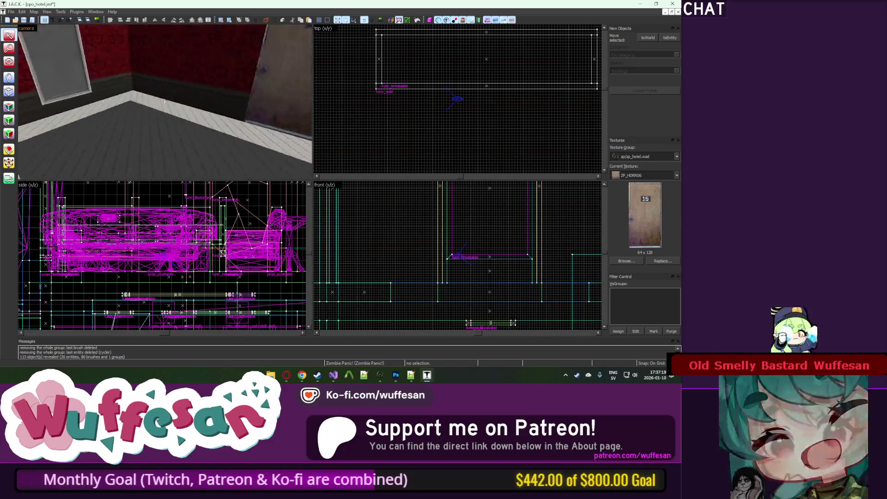
pyautogui.press('w')
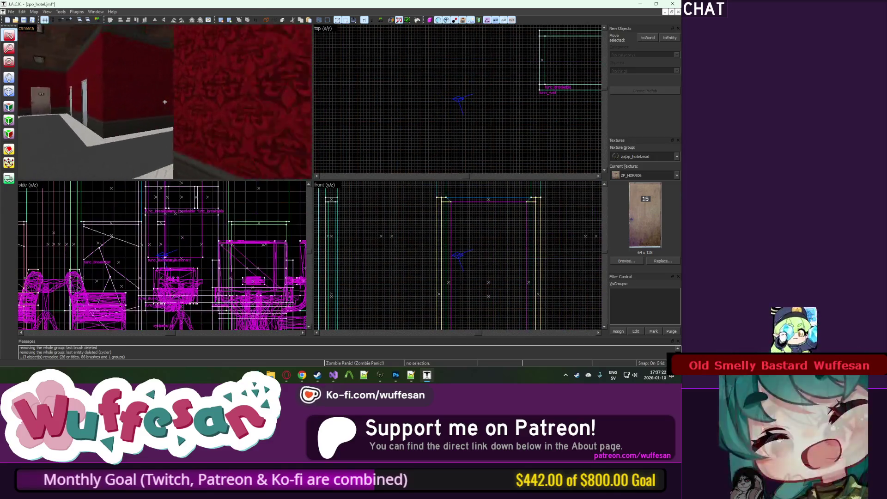
pyautogui.press('w')
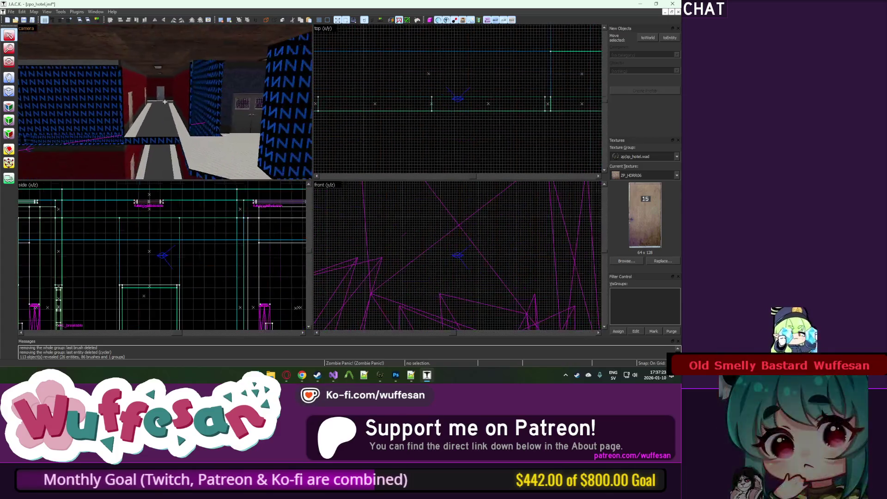
pyautogui.press('w')
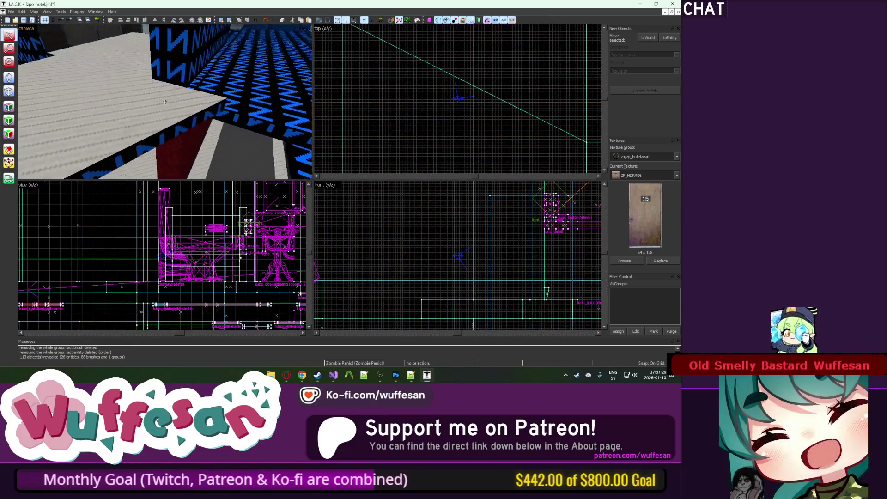
# Select the red brush beside the blue-textured room and zoom to inspect it.
pyautogui.press('z')
pyautogui.click(171, 107)
pyautogui.press('w')
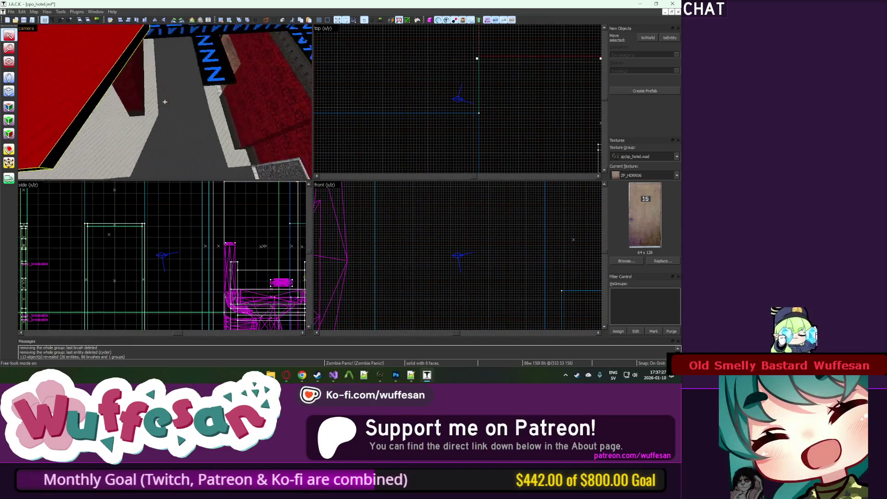
pyautogui.scroll(-4, 391, 137)
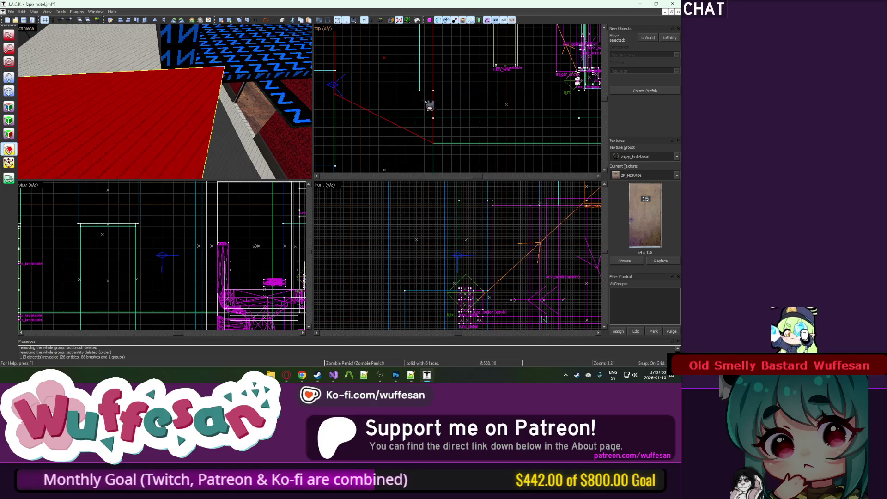
pyautogui.scroll(6, 430, 106)
pyautogui.scroll(-6, 418, 93)
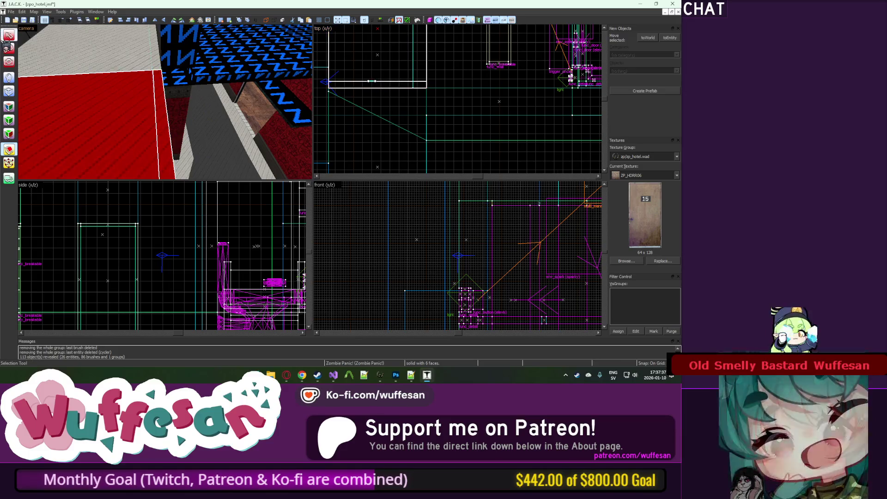
pyautogui.scroll(2, 393, 100)
pyautogui.scroll(-2, 379, 100)
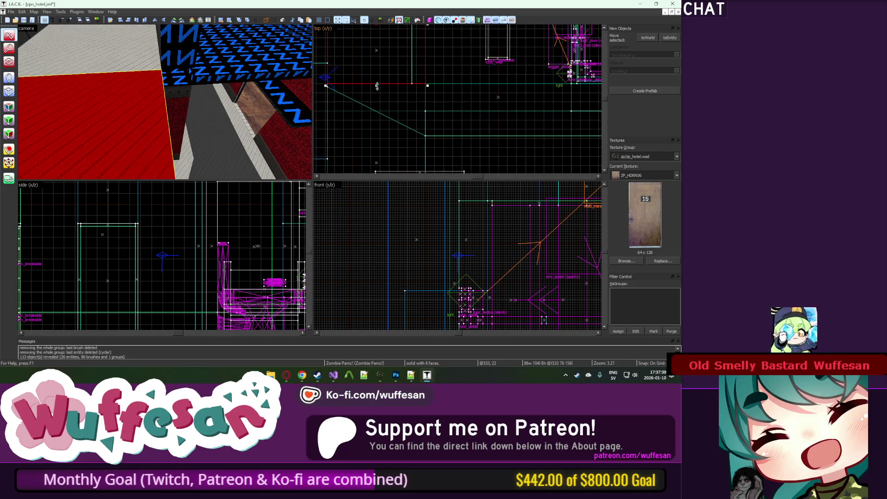
pyautogui.scroll(4, 439, 146)
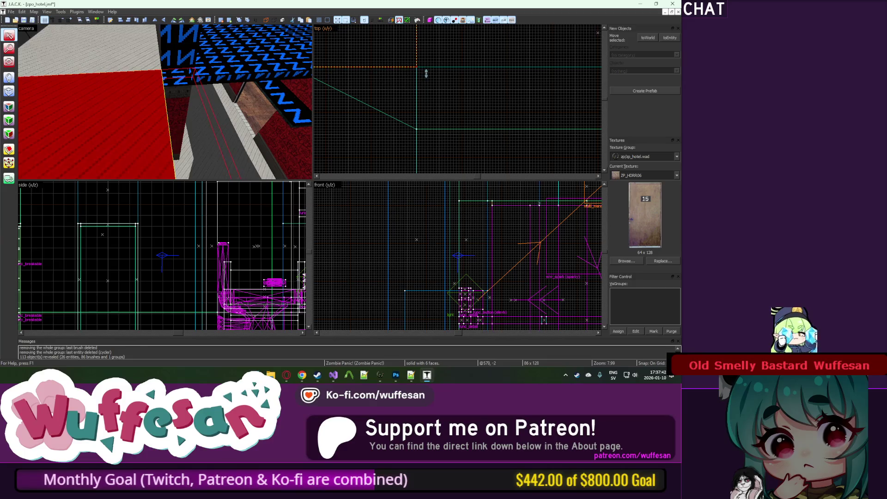
# Inspect the red-topped wall face and a NULL-textured face, then close face texture settings.
pyautogui.click(14, 108)
pyautogui.click(169, 82)
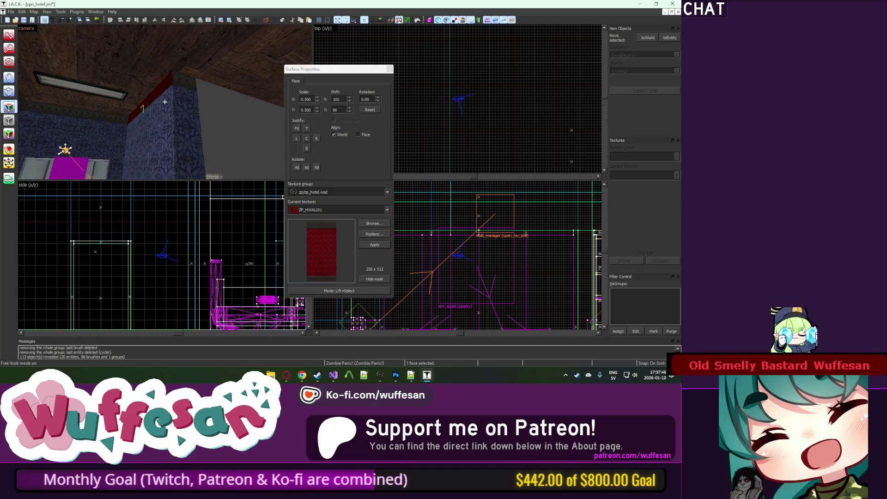
pyautogui.press('z')
pyautogui.click(261, 101)
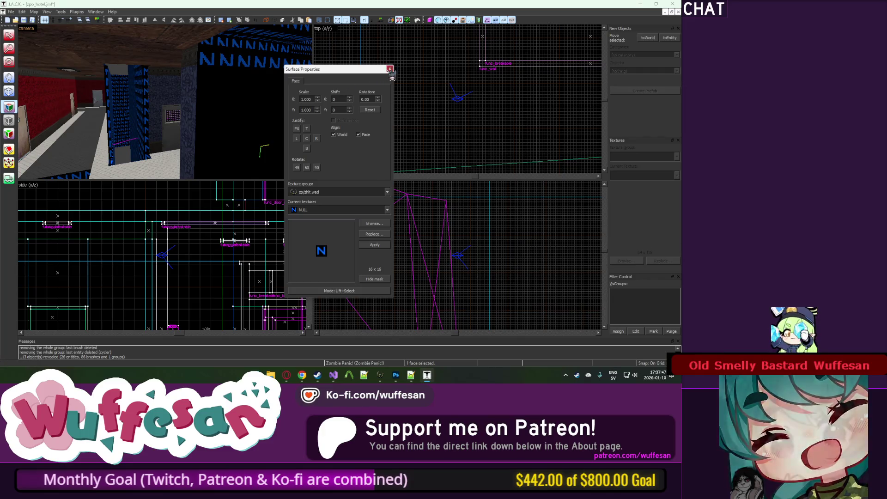
pyautogui.click(389, 69)
# Rotate the camera to face the elevator and the blue-patterned wall.
pyautogui.press('z')
pyautogui.press('z')
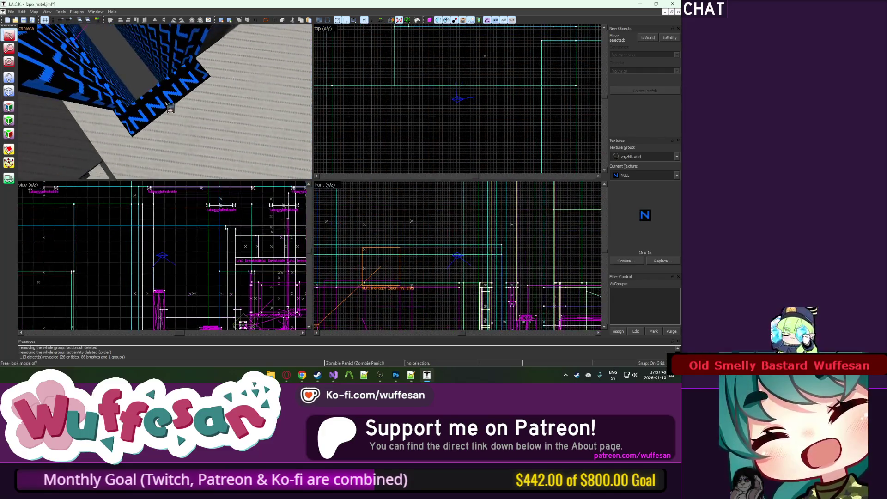
pyautogui.moveTo(108, 95); pyautogui.dragTo(273, 117)
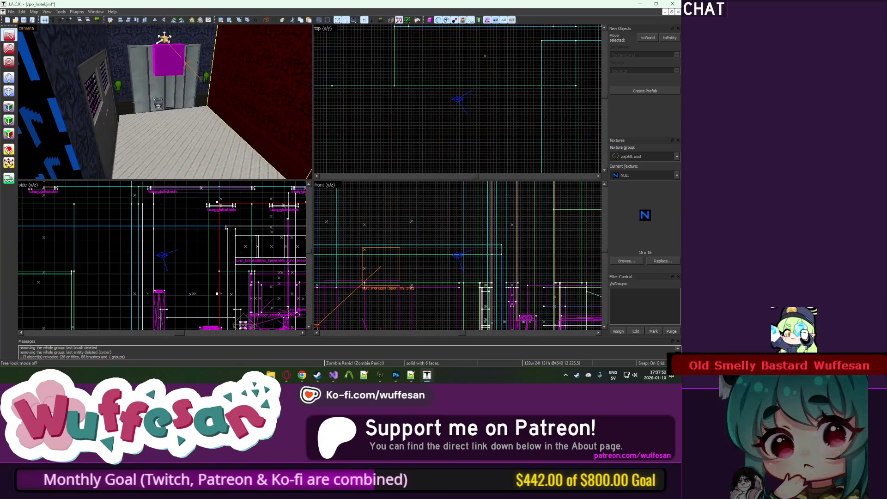
pyautogui.scroll(3, 337, 72)
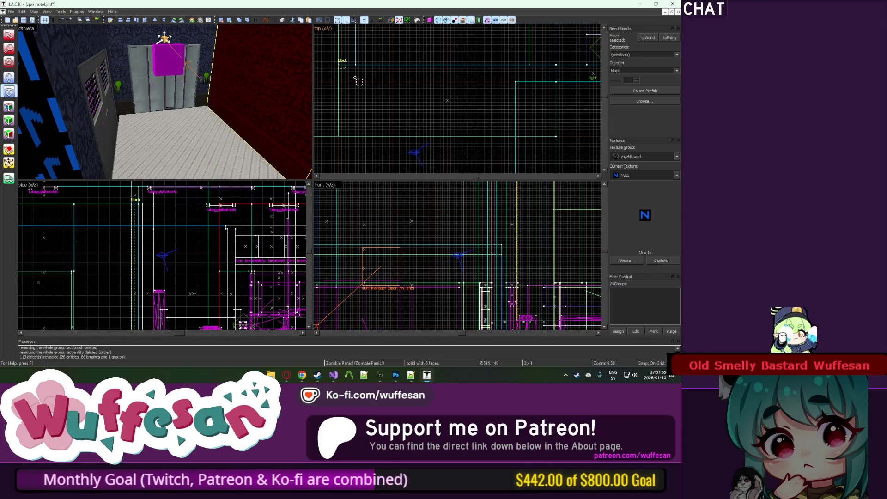
pyautogui.press('z')
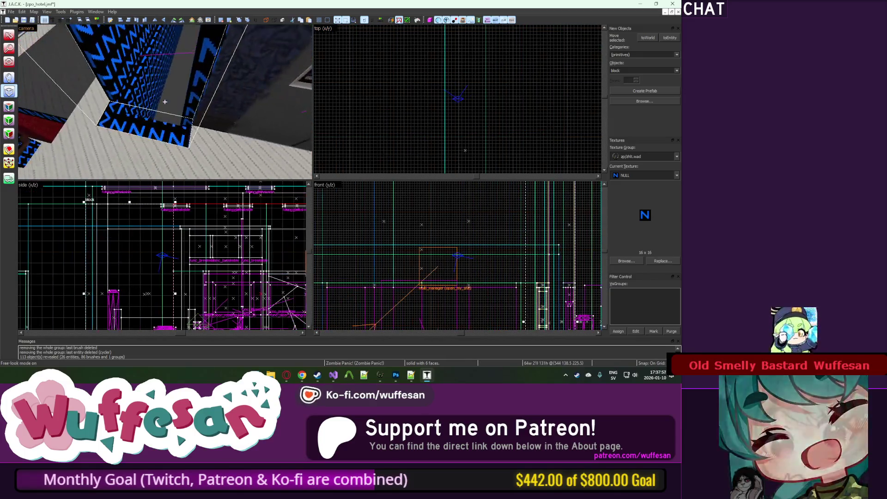
pyautogui.scroll(-5, 460, 70)
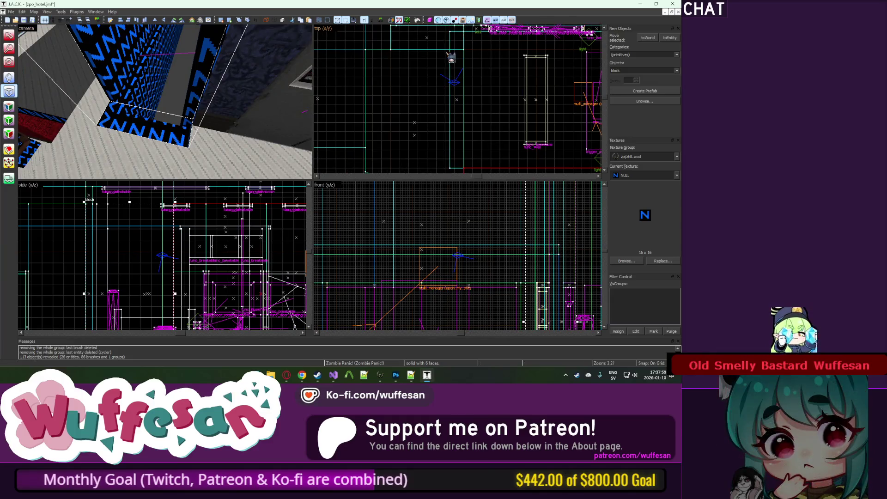